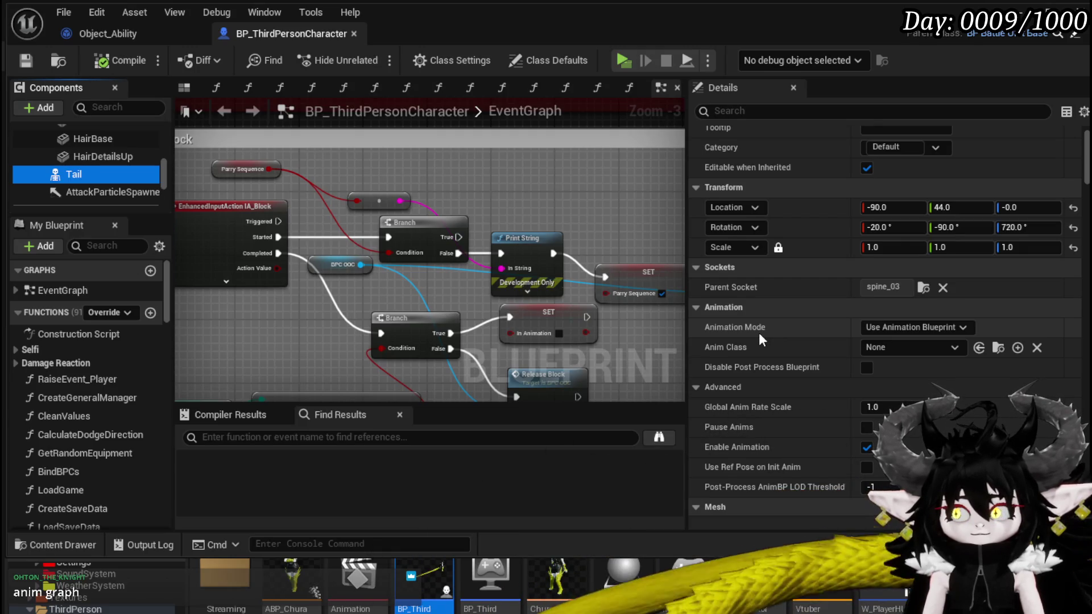
# - Open ABP_Chura from the Content Browser and pan around its AnimGraph
pyautogui.scroll(-1, 758, 333)
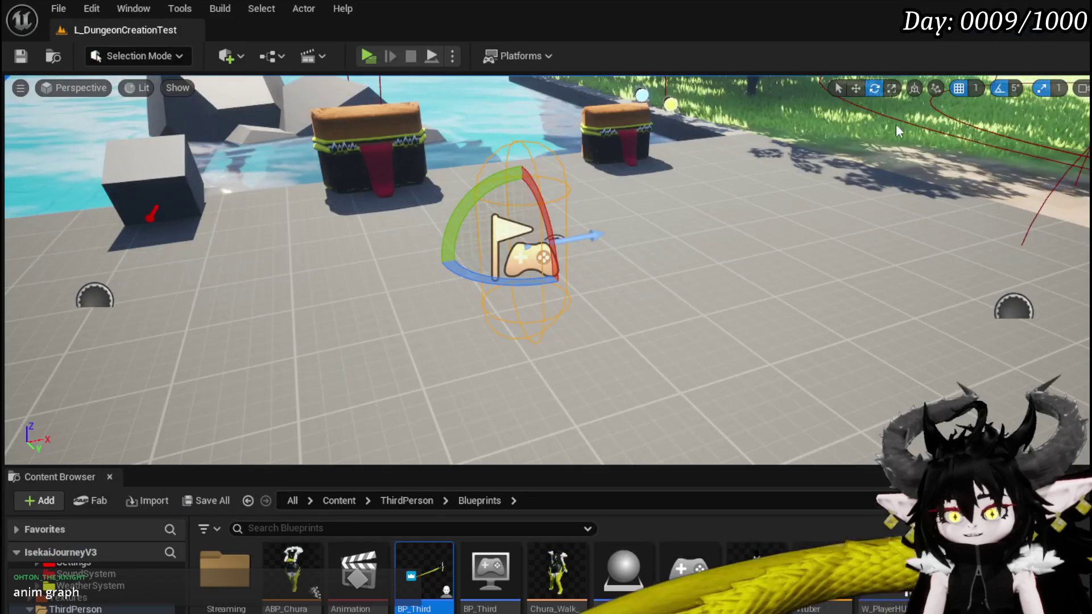
pyautogui.click(319, 558)
pyautogui.doubleClick(319, 558)
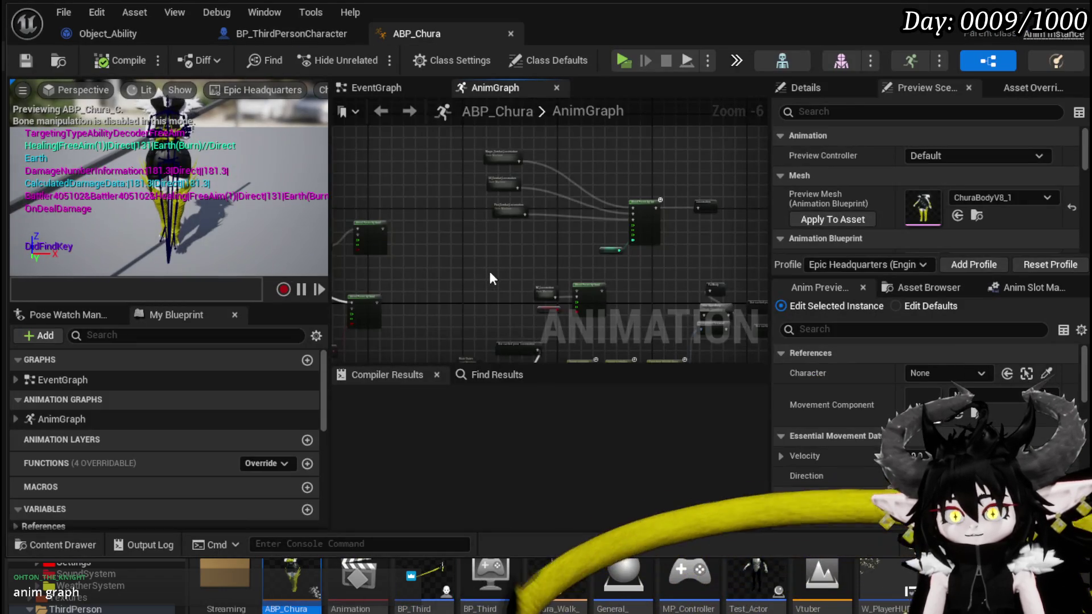
pyautogui.moveTo(489, 269)
pyautogui.mouseDown()
pyautogui.moveTo(519, 236)
pyautogui.moveTo(441, 187)
pyautogui.moveTo(446, 211)
pyautogui.mouseUp()
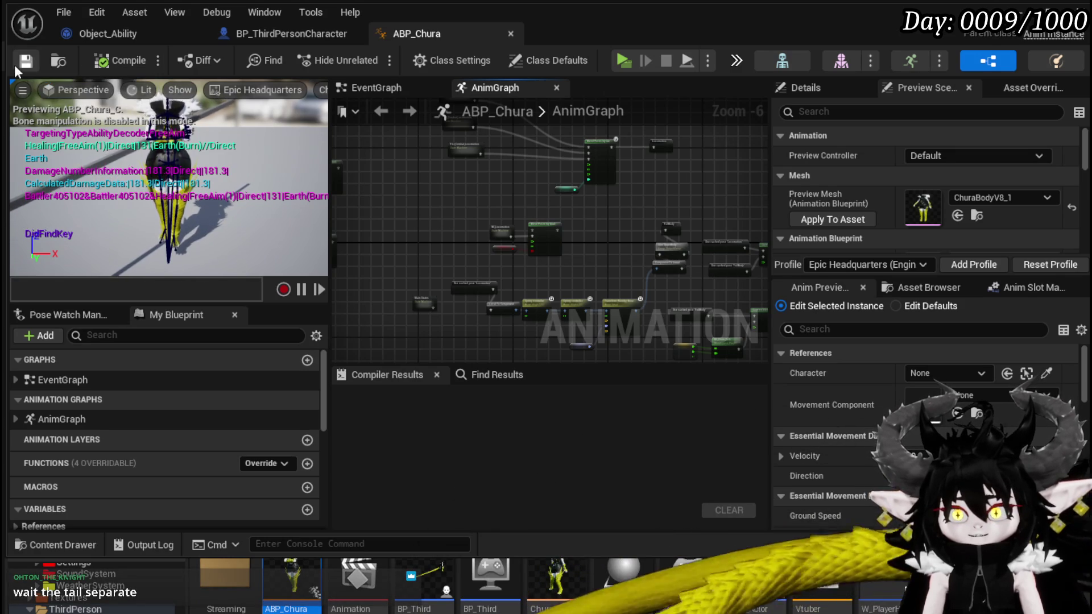
pyautogui.moveTo(447, 227); pyautogui.dragTo(484, 239)
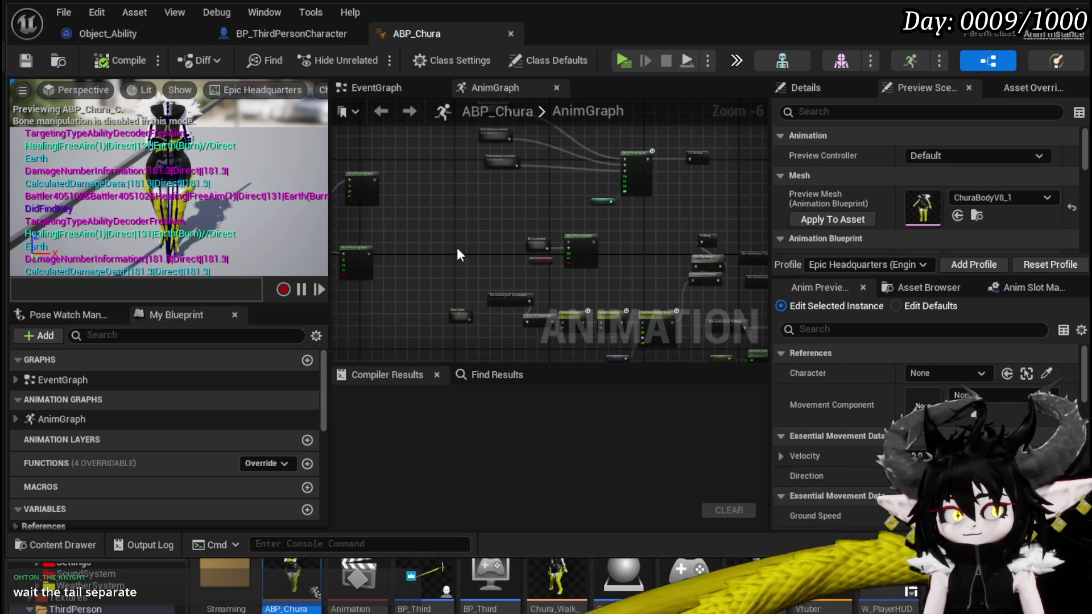
pyautogui.moveTo(460, 254)
pyautogui.mouseDown()
pyautogui.moveTo(648, 254)
pyautogui.moveTo(528, 253)
pyautogui.mouseUp()
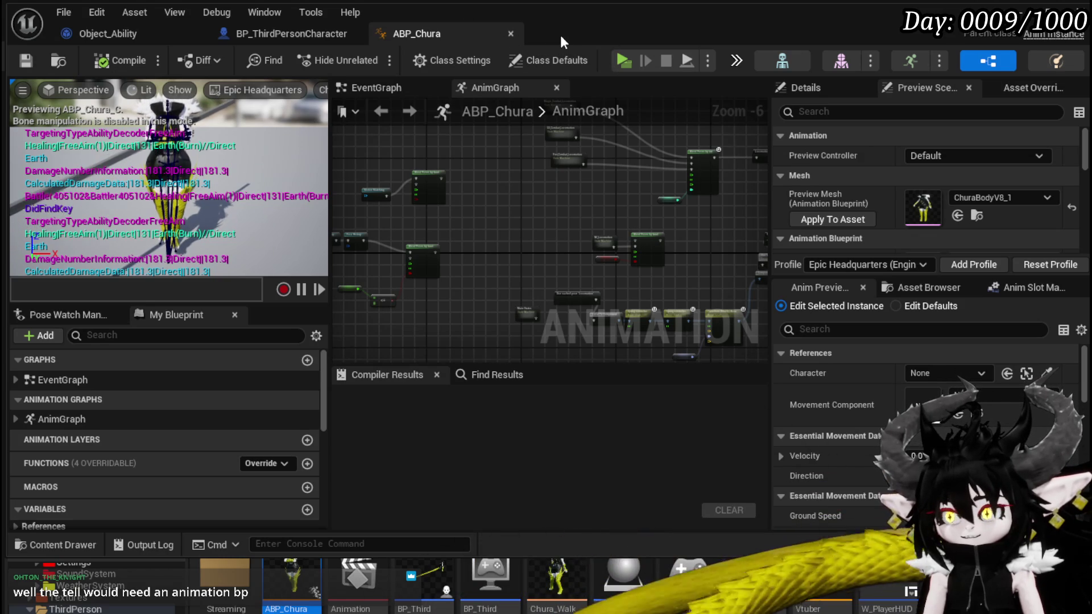
pyautogui.click(301, 32)
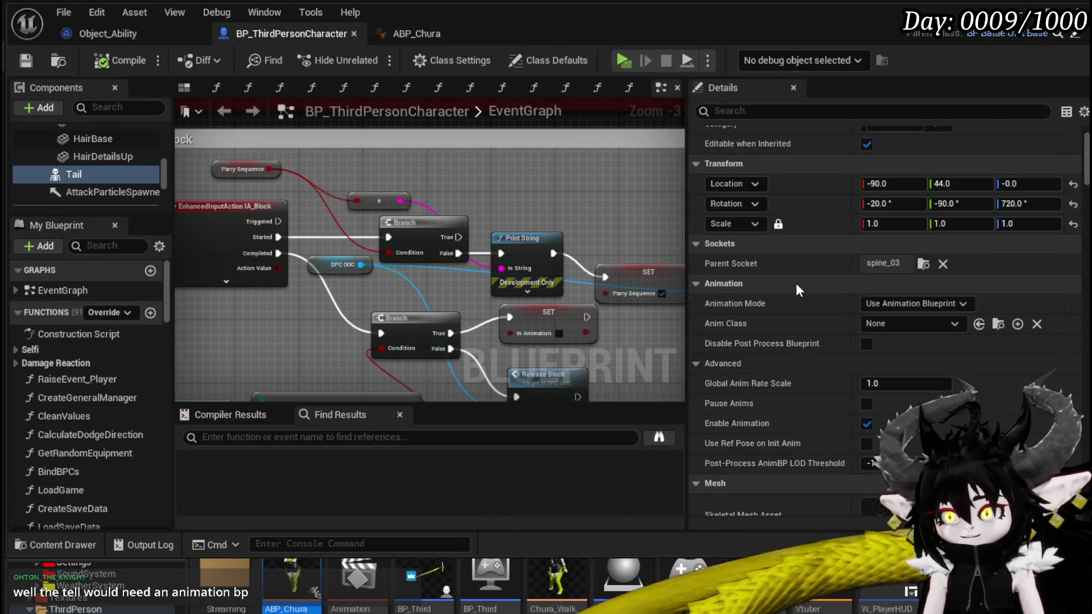
# - Browse BP_ThirdPersonCharacter's EventGraph over to the TailPhysicsAnimation comment
pyautogui.scroll(-3, 796, 281)
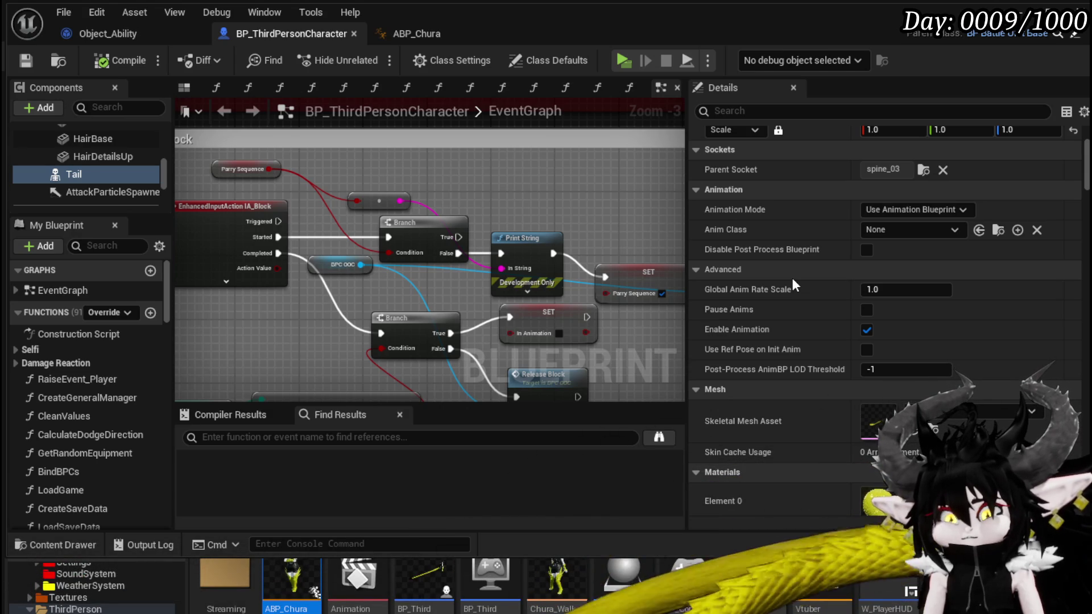
pyautogui.scroll(-8, 319, 394)
pyautogui.moveTo(318, 394)
pyautogui.mouseDown()
pyautogui.moveTo(604, 250)
pyautogui.moveTo(451, 309)
pyautogui.moveTo(501, 221)
pyautogui.moveTo(364, 171)
pyautogui.moveTo(603, 219)
pyautogui.moveTo(608, 207)
pyautogui.moveTo(349, 274)
pyautogui.moveTo(432, 206)
pyautogui.mouseUp()
pyautogui.scroll(-1, 502, 221)
pyautogui.scroll(9, 349, 274)
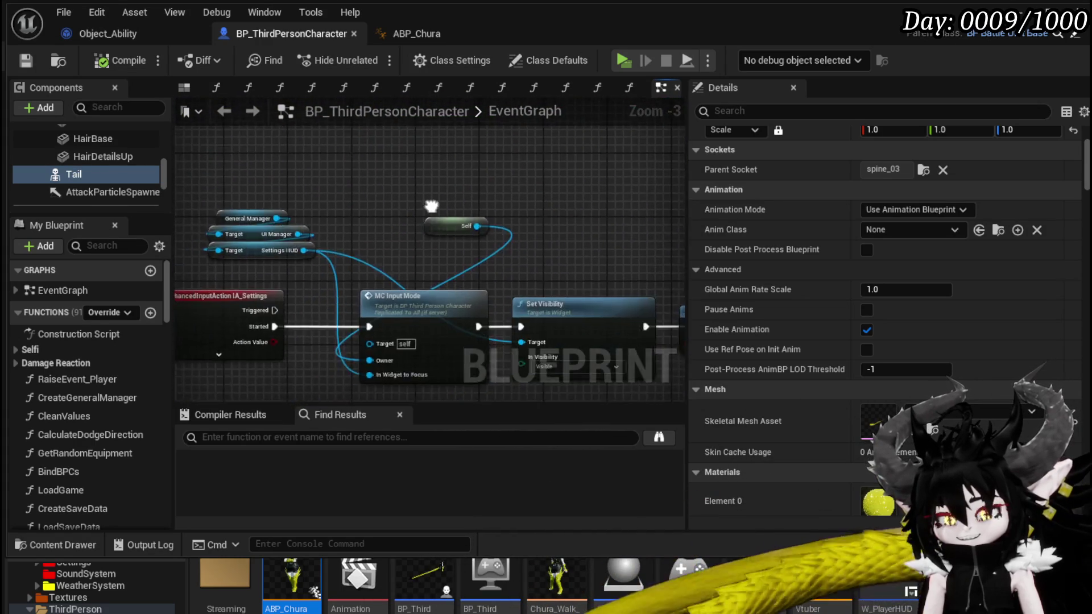
pyautogui.scroll(-5, 431, 205)
pyautogui.moveTo(330, 282); pyautogui.dragTo(316, 292)
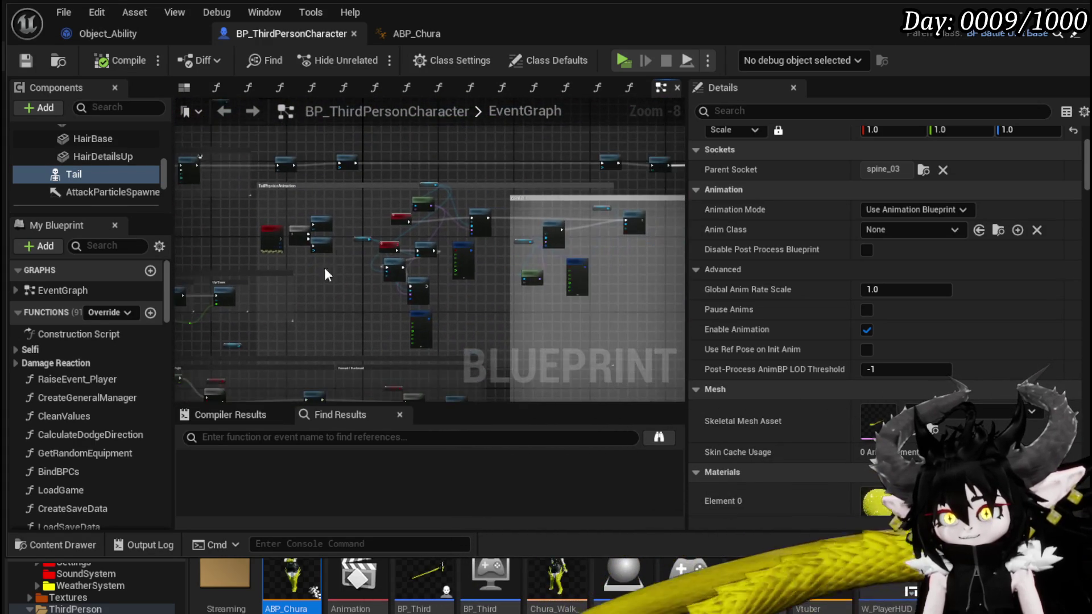
pyautogui.scroll(5, 317, 292)
pyautogui.moveTo(398, 244)
pyautogui.mouseDown()
pyautogui.moveTo(639, 264)
pyautogui.moveTo(656, 288)
pyautogui.moveTo(331, 261)
pyautogui.moveTo(414, 308)
pyautogui.mouseUp()
# - Inspect the TurnOnPA event, Make Physical Animation Data, and the Combat comment's Animate Physics Assets
pyautogui.click(303, 257)
pyautogui.moveTo(275, 245); pyautogui.dragTo(289, 152)
pyautogui.scroll(-3, 319, 166)
pyautogui.scroll(2, 342, 176)
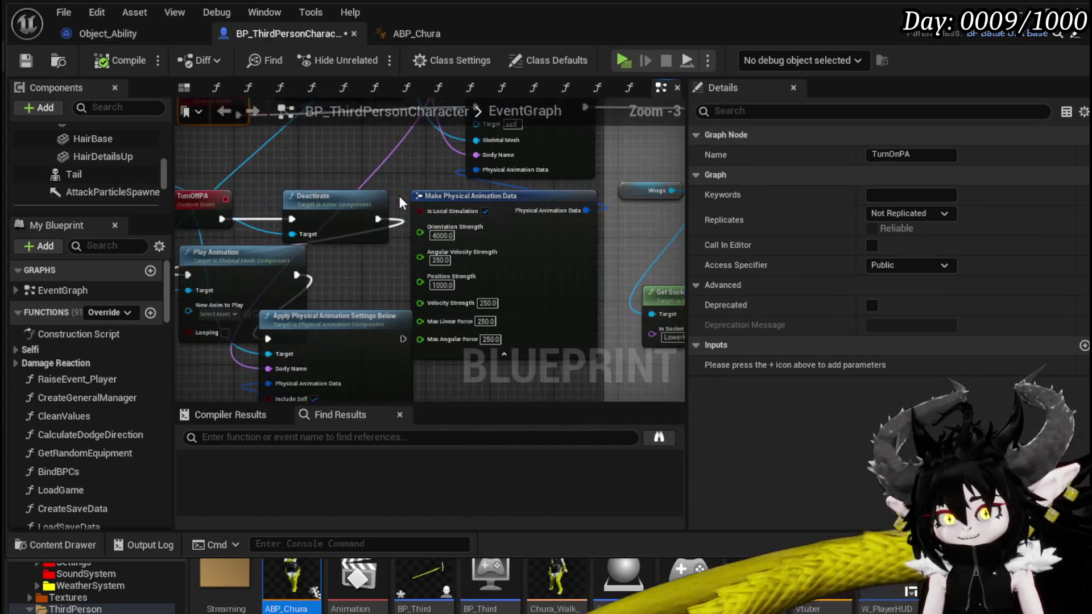
pyautogui.scroll(-2, 414, 176)
pyautogui.scroll(2, 572, 277)
pyautogui.scroll(3, 398, 255)
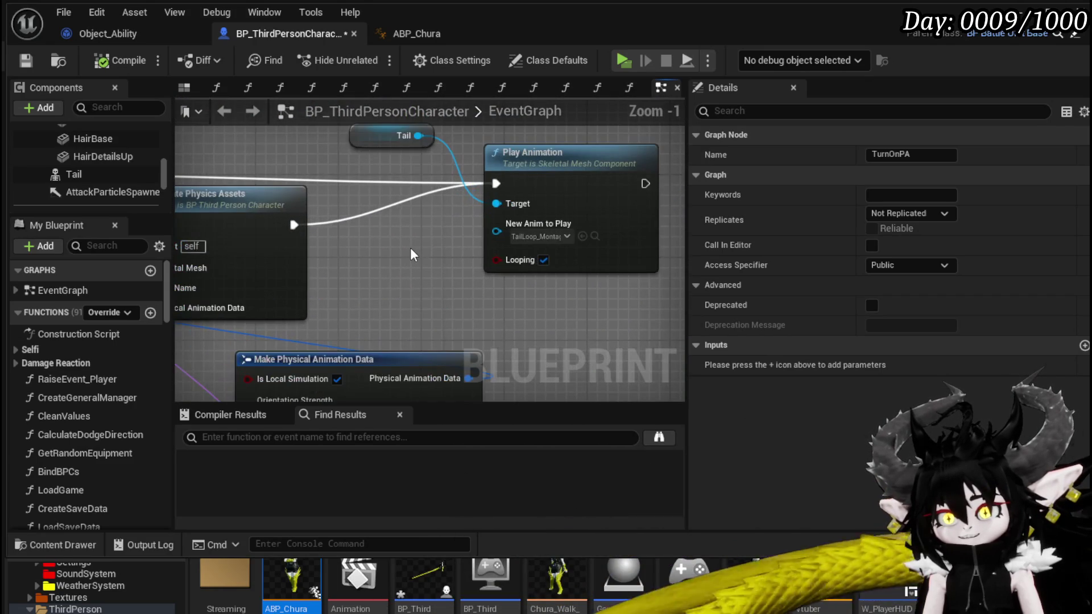
pyautogui.scroll(-2, 410, 255)
pyautogui.moveTo(410, 255); pyautogui.dragTo(551, 257)
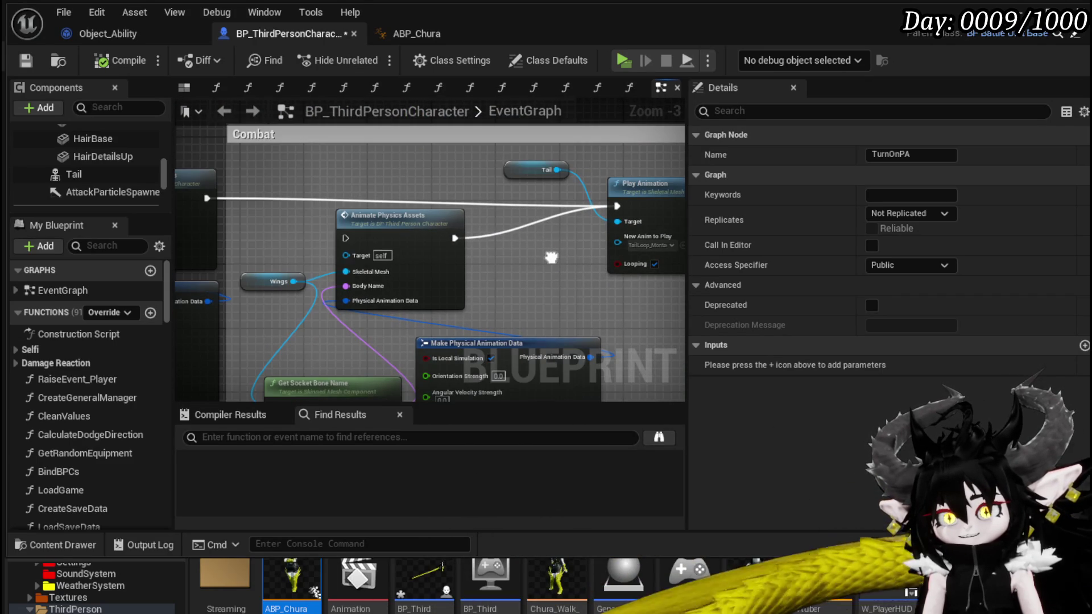
pyautogui.click(551, 257)
# - Save the character blueprint and close the ABP_Chura editor
pyautogui.click(26, 63)
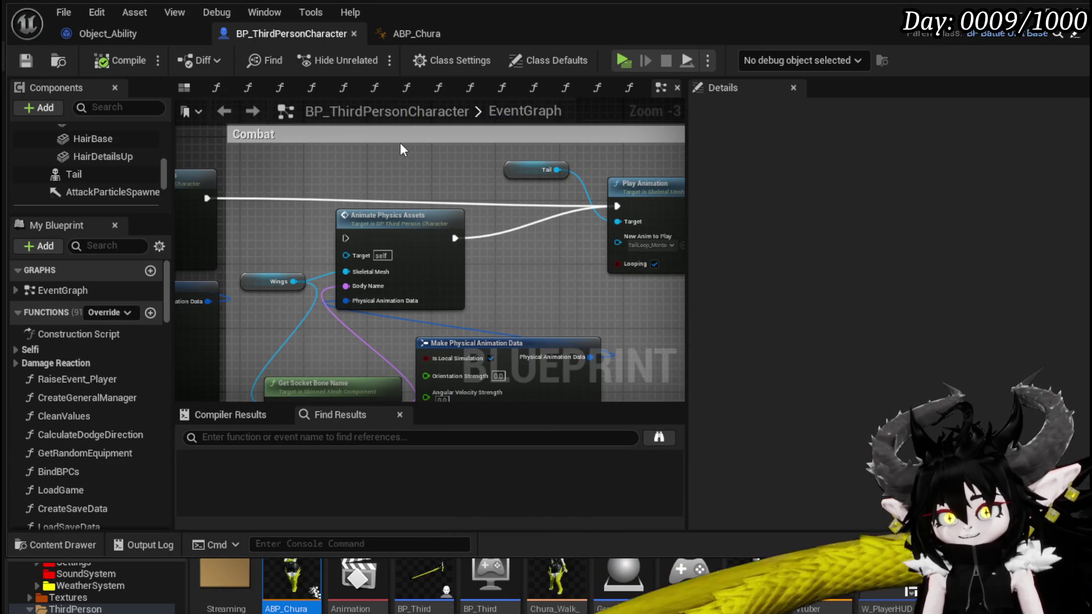
pyautogui.click(415, 35)
pyautogui.click(510, 34)
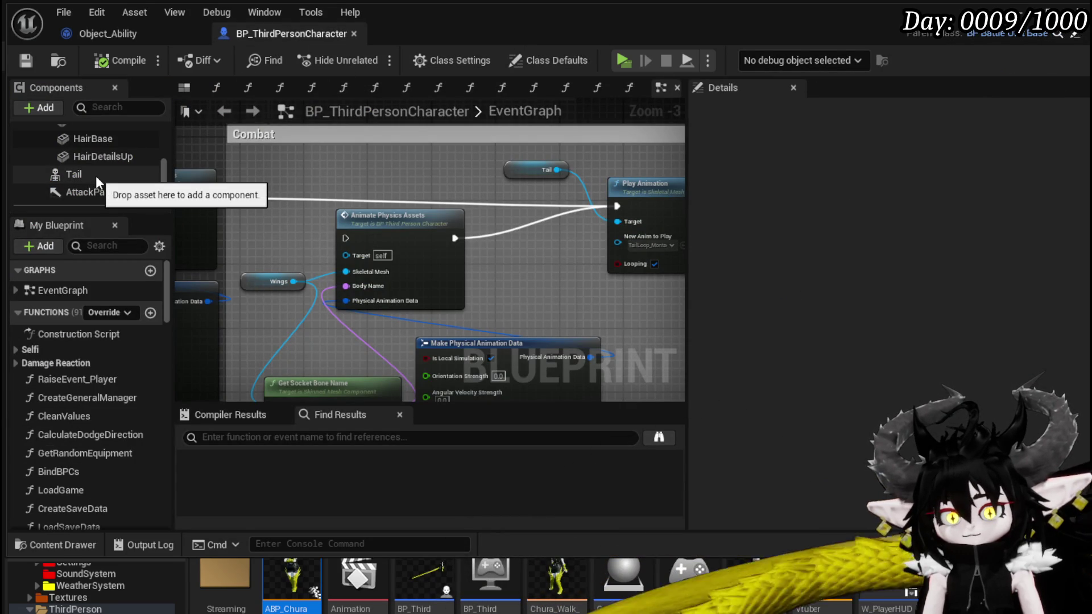
# - Use Find Class in Content Browser on the Tail component
pyautogui.click(95, 175)
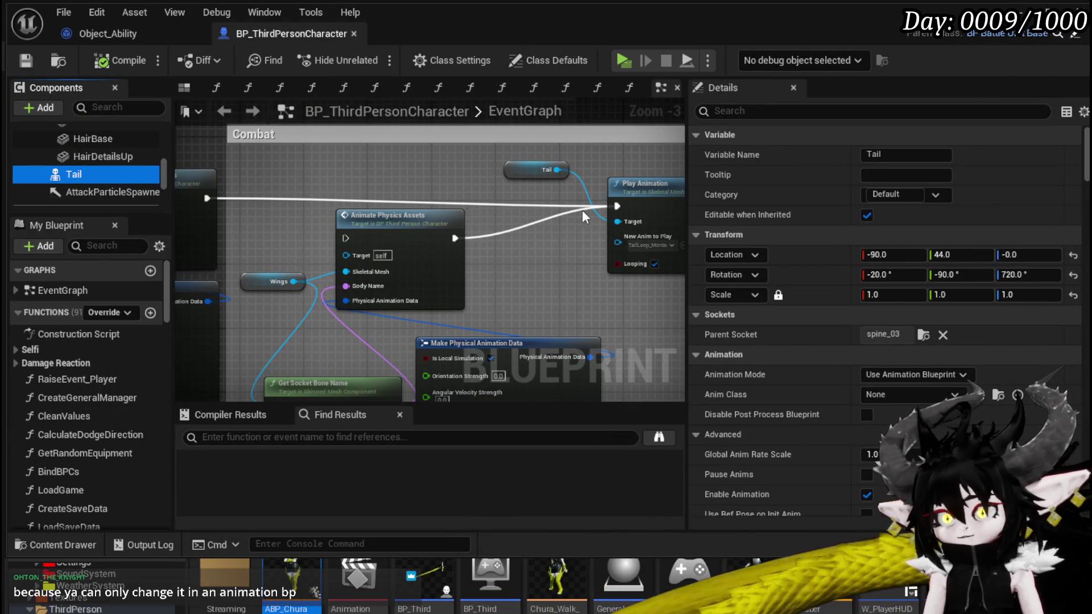
pyautogui.rightClick(89, 174)
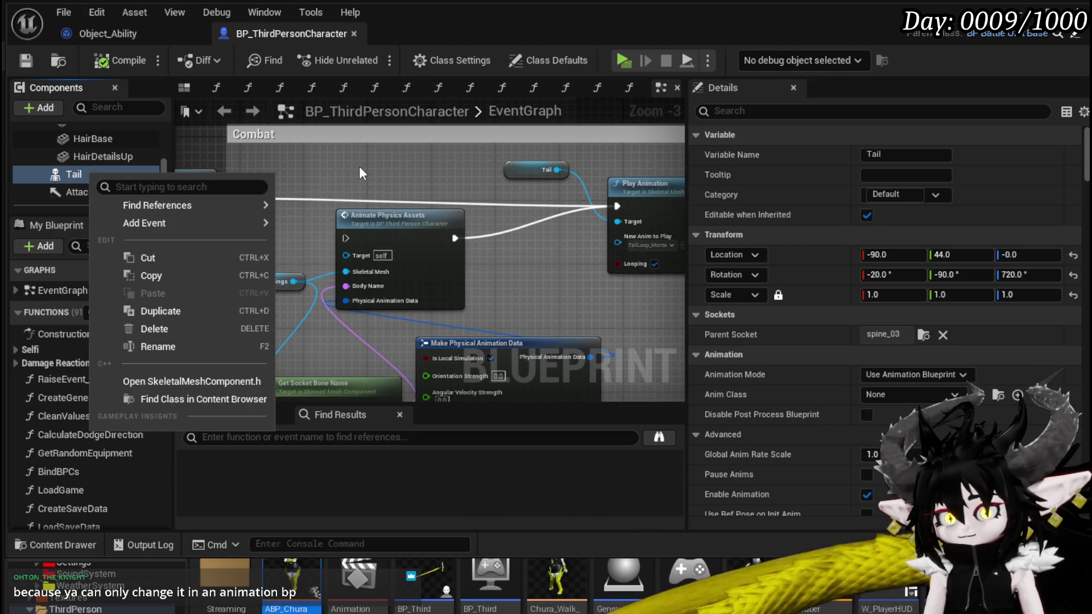
pyautogui.click(218, 400)
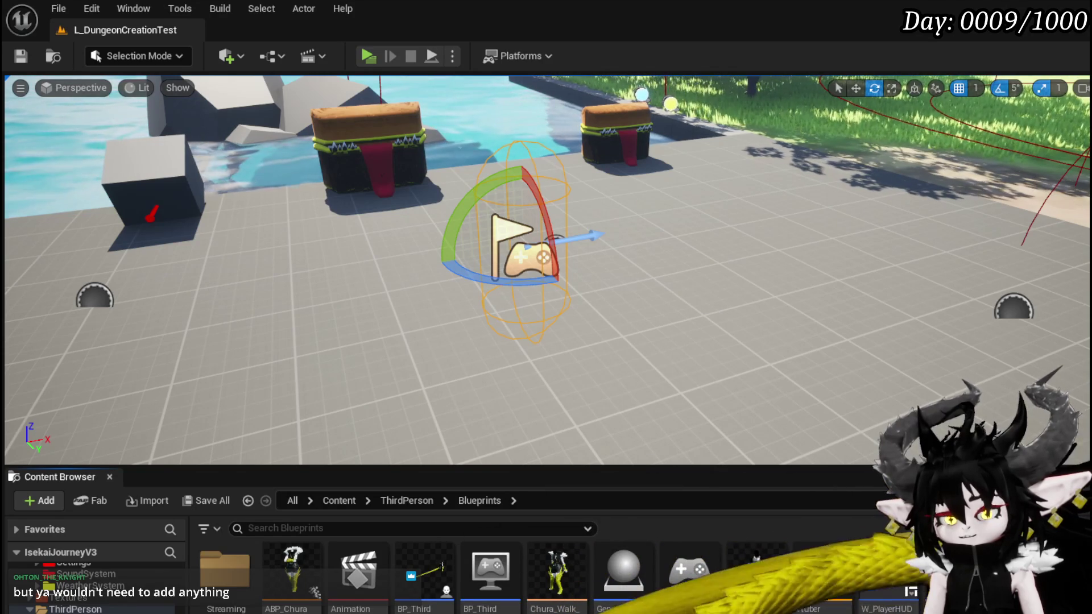
# - Make ABP_ChuraTail from the tail skeletal mesh in Chura01 and open it
pyautogui.hotkey('alt', 'Left')
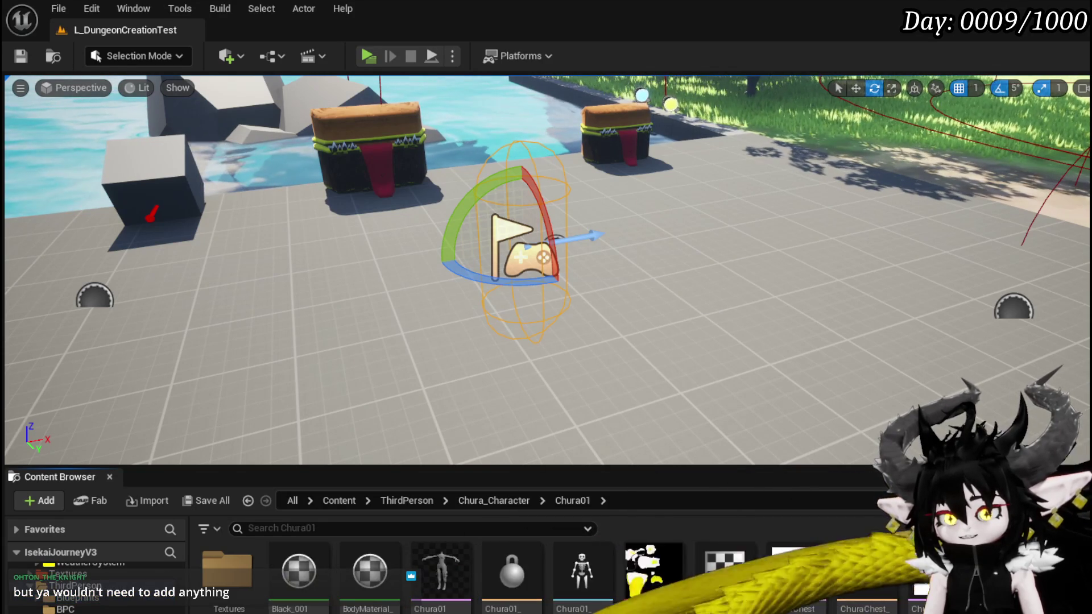
pyautogui.scroll(-1, 512, 575)
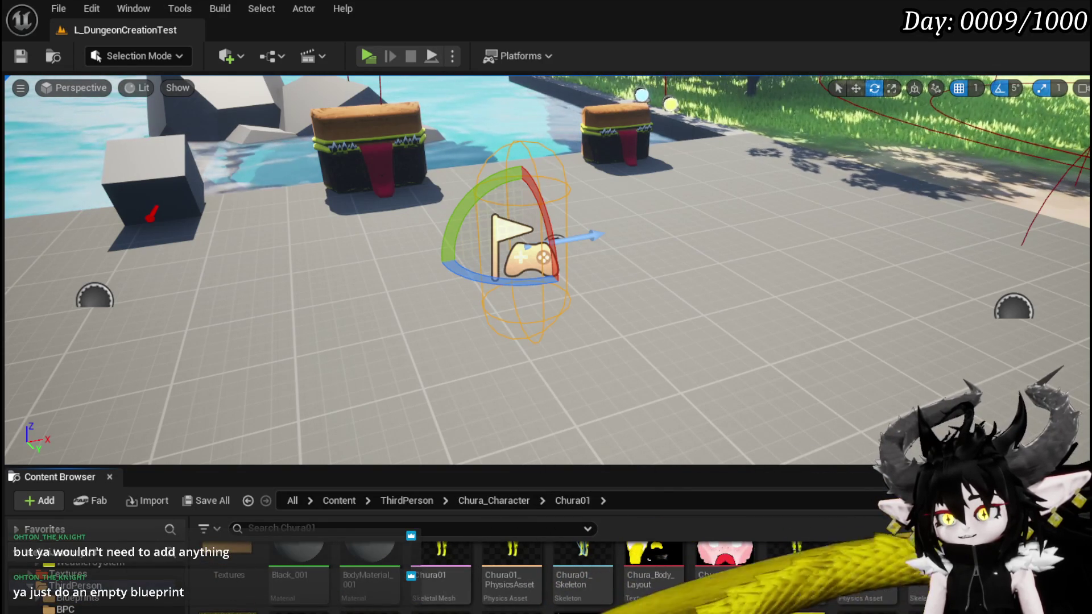
pyautogui.rightClick(938, 568)
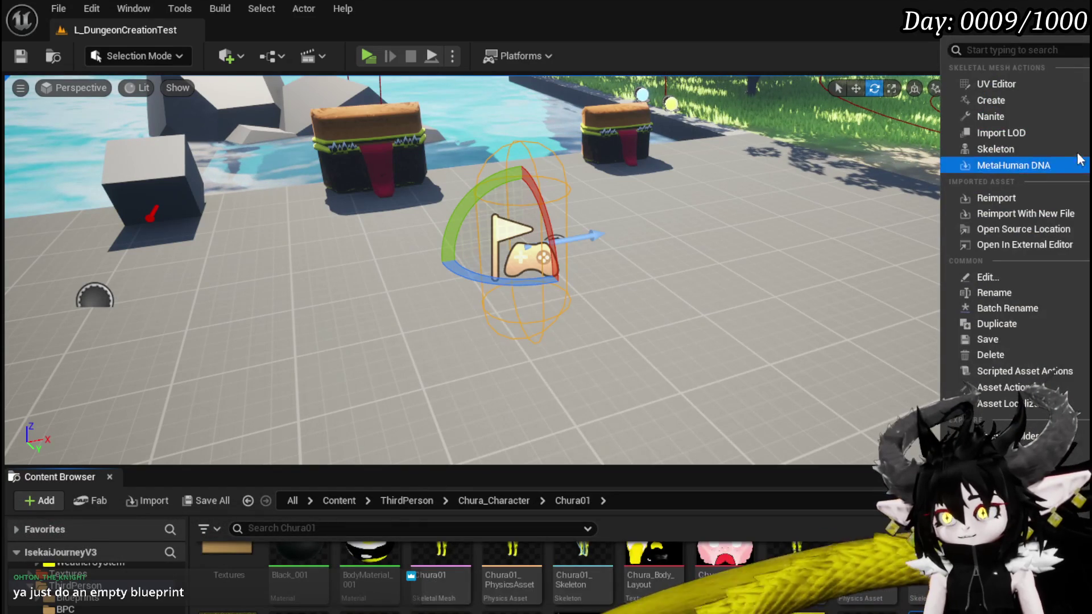
pyautogui.press('Escape')
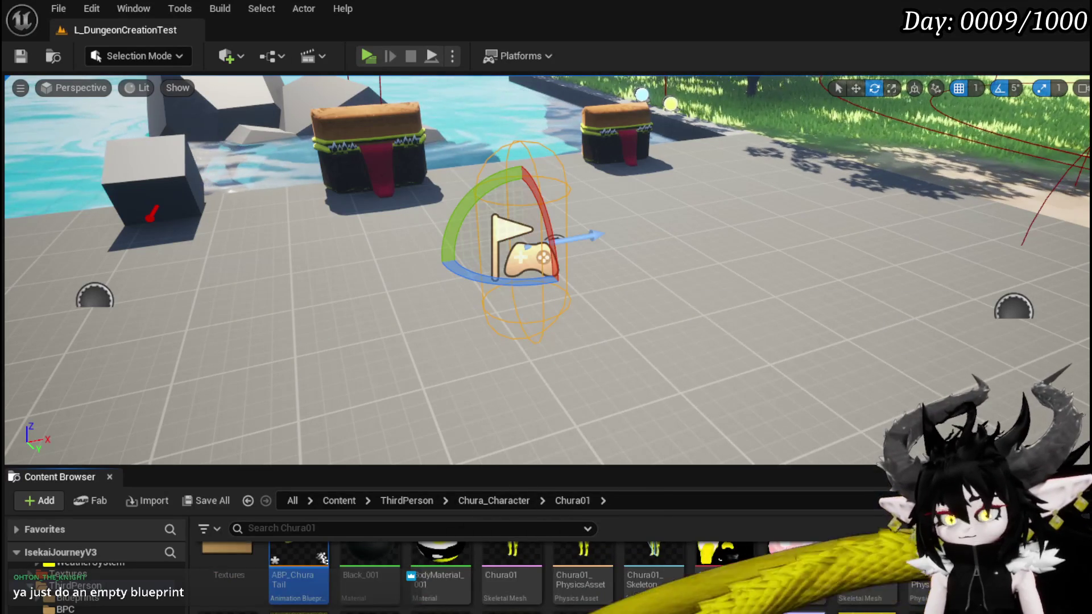
pyautogui.doubleClick(300, 571)
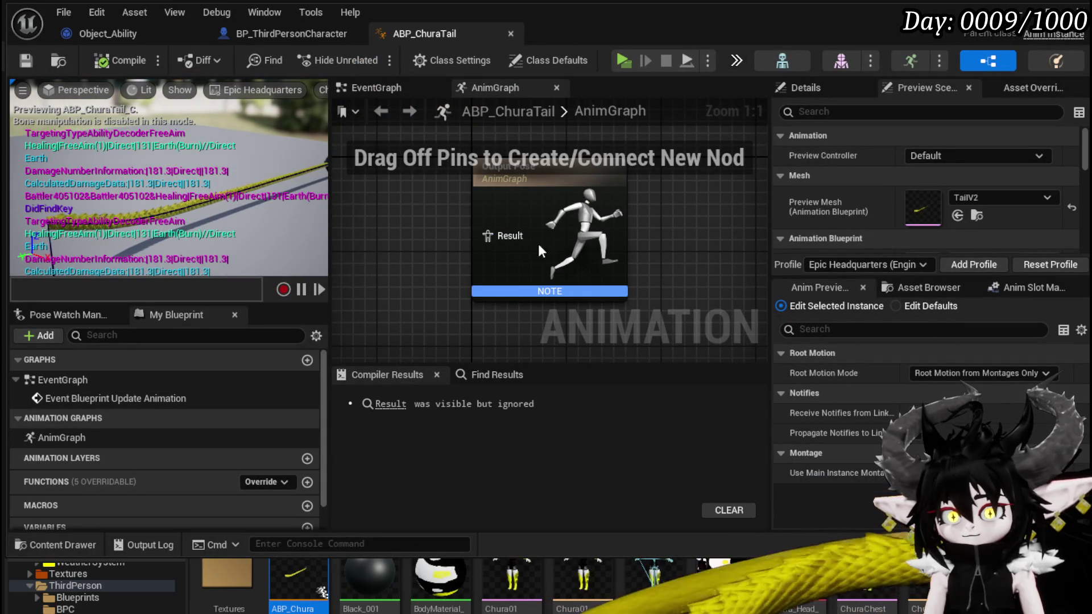
# - Hide the Content Drawer with Ctrl+Space and narrow the preview and right panels around the graph
pyautogui.scroll(-3, 728, 250)
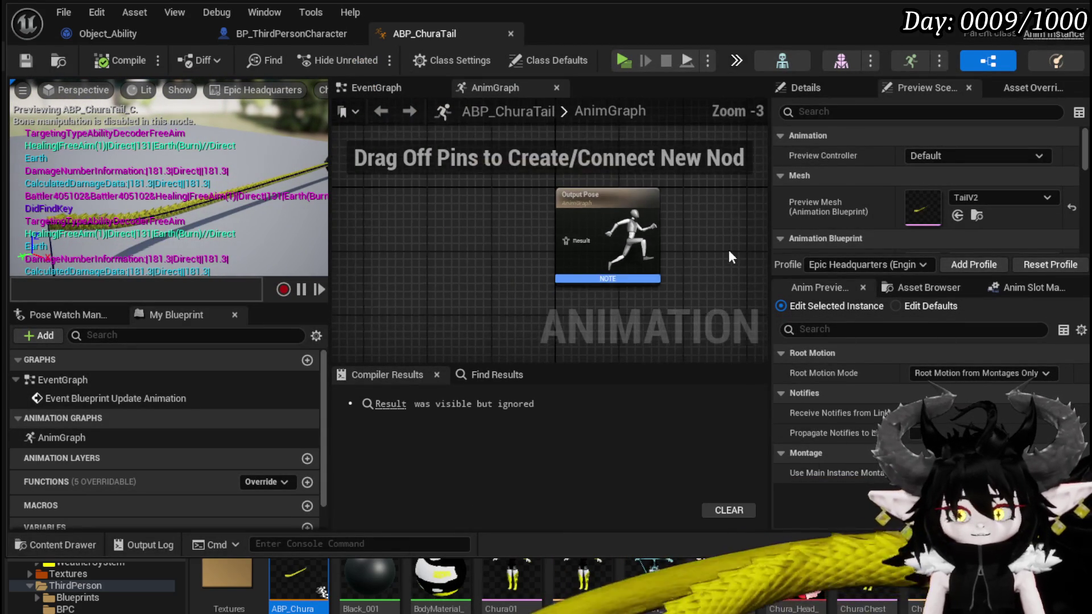
pyautogui.moveTo(518, 235); pyautogui.dragTo(560, 244)
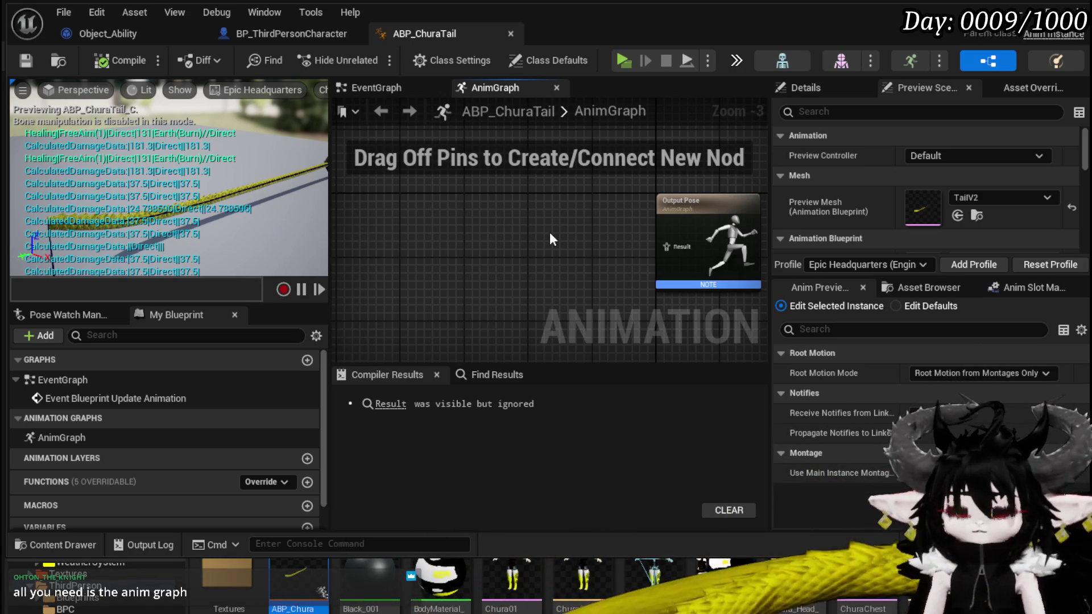
pyautogui.moveTo(550, 233); pyautogui.dragTo(500, 195)
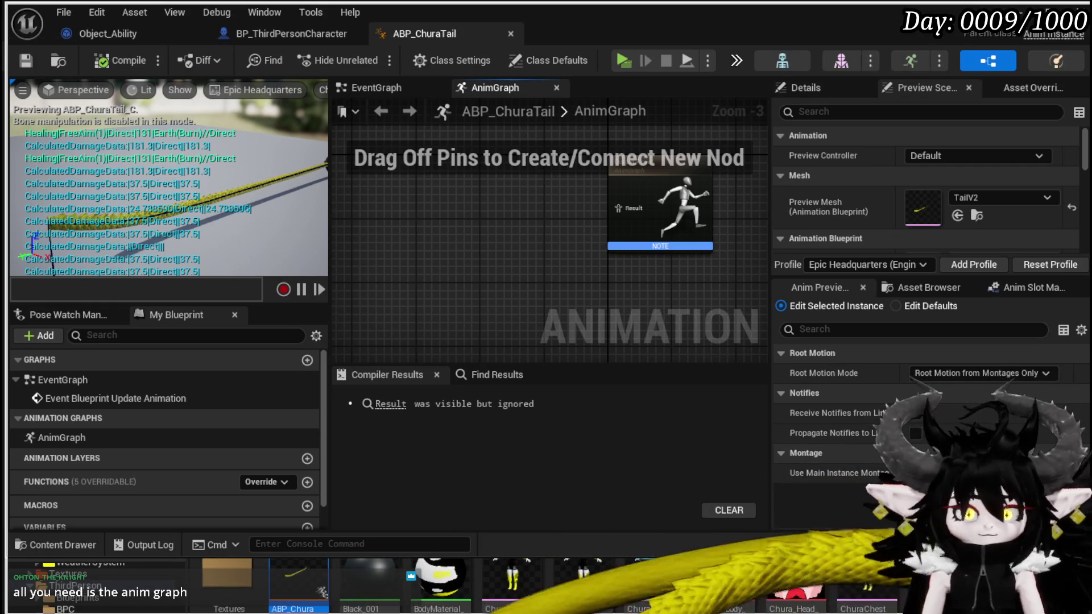
pyautogui.hotkey('ctrl', 'space')
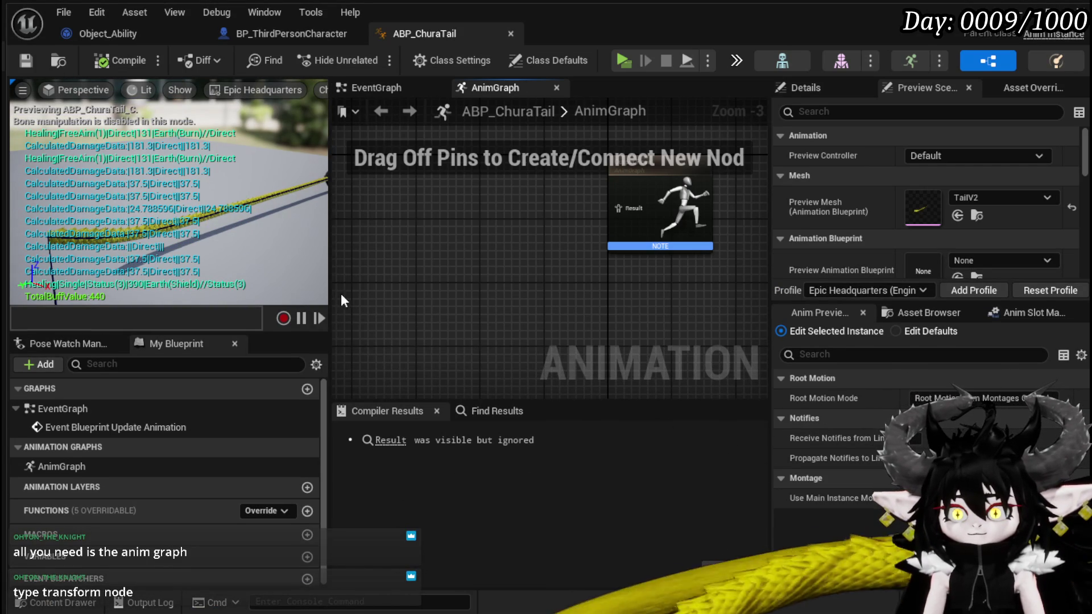
pyautogui.moveTo(328, 288); pyautogui.dragTo(181, 297)
pyautogui.moveTo(771, 267); pyautogui.dragTo(937, 279)
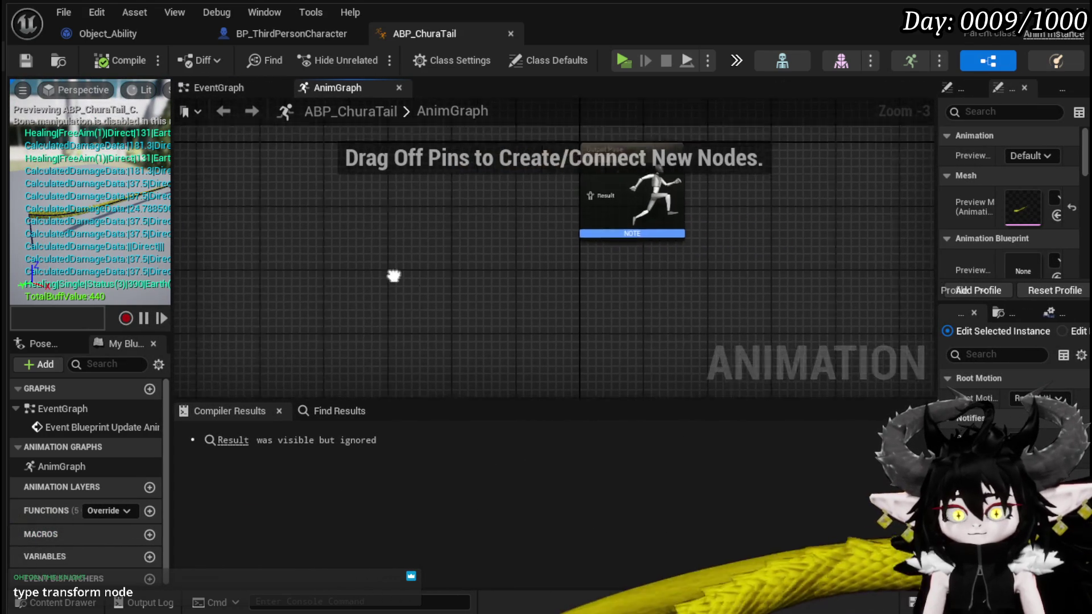
# - Try an AnimGraph action search for 'transform nod', trim it, then dismiss it
pyautogui.scroll(3, 415, 265)
pyautogui.rightClick(415, 265)
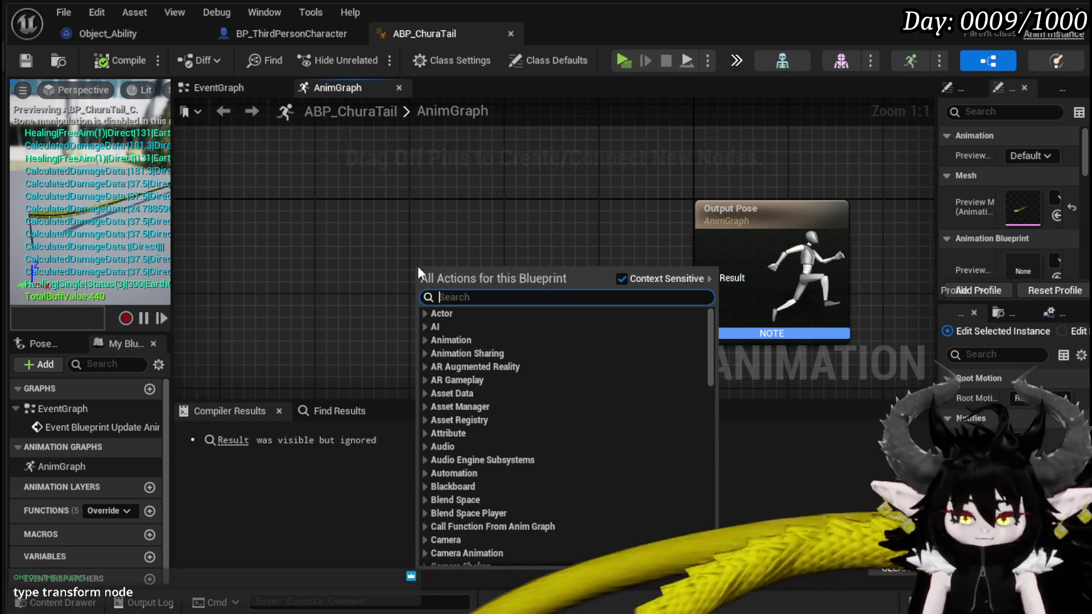
pyautogui.write('transfo')
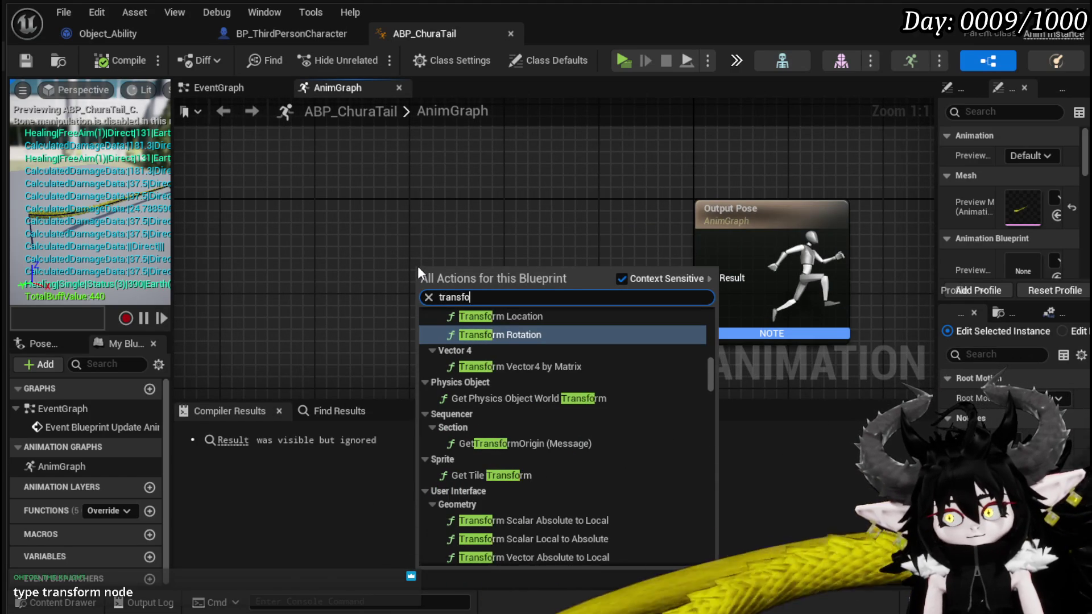
pyautogui.write('rm no')
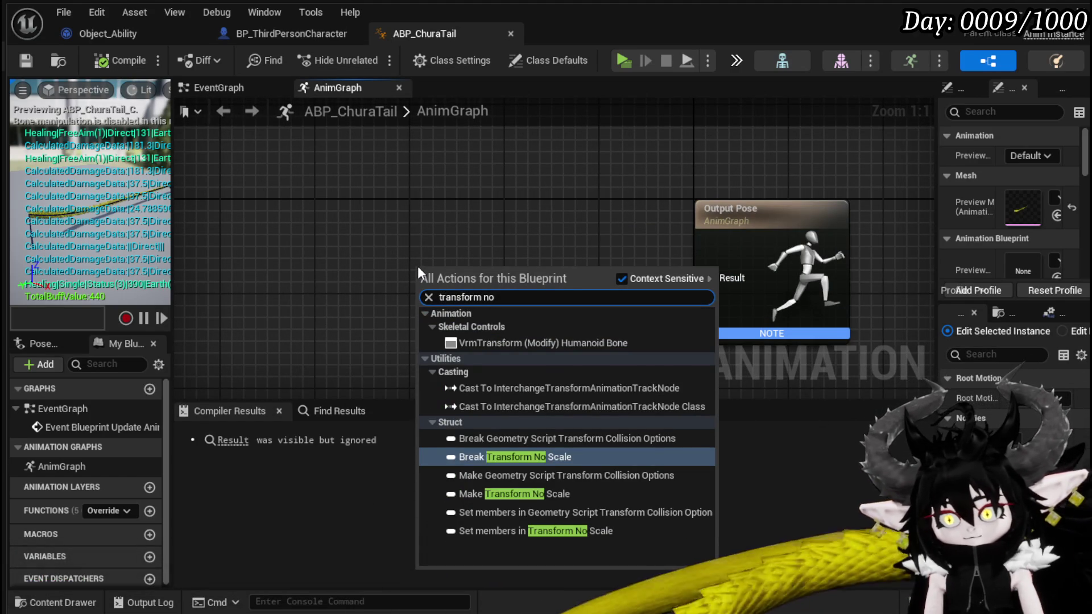
pyautogui.write('d')
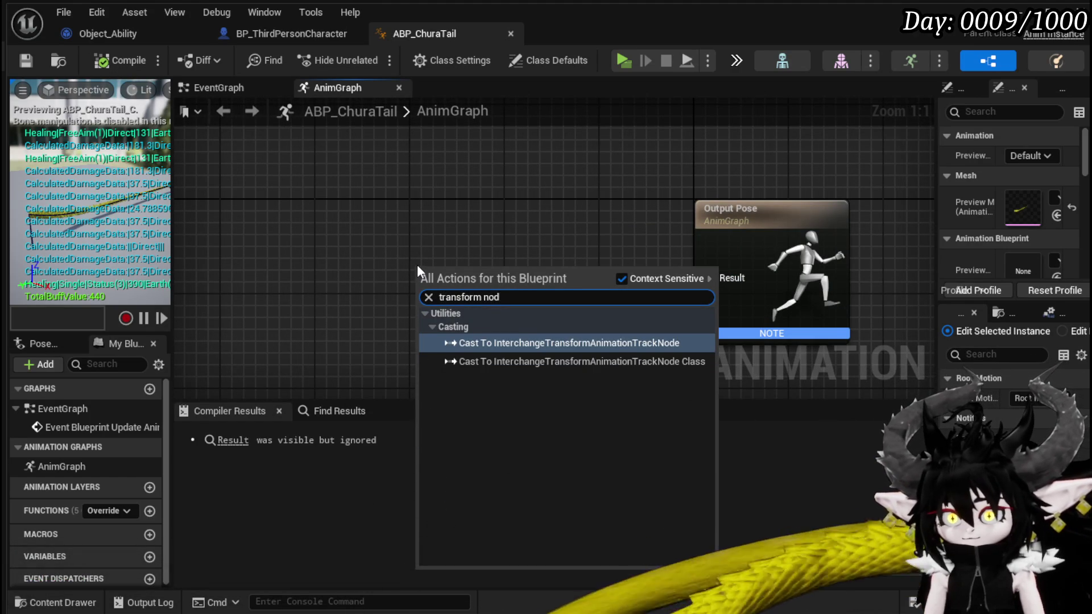
pyautogui.press('BackSpace')
pyautogui.press('BackSpace')
pyautogui.press('BackSpace')
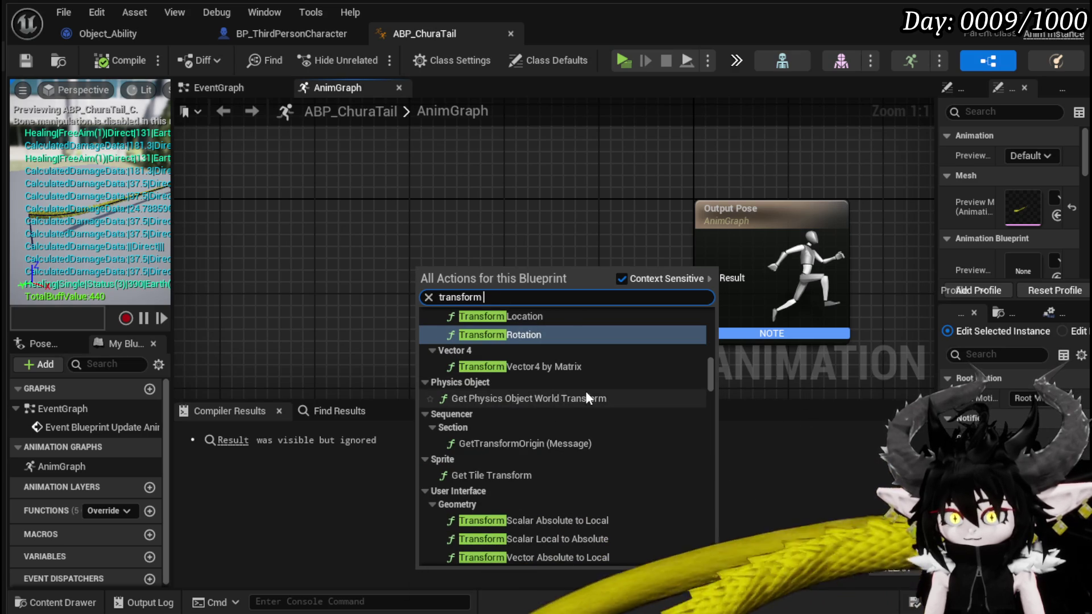
pyautogui.click(432, 182)
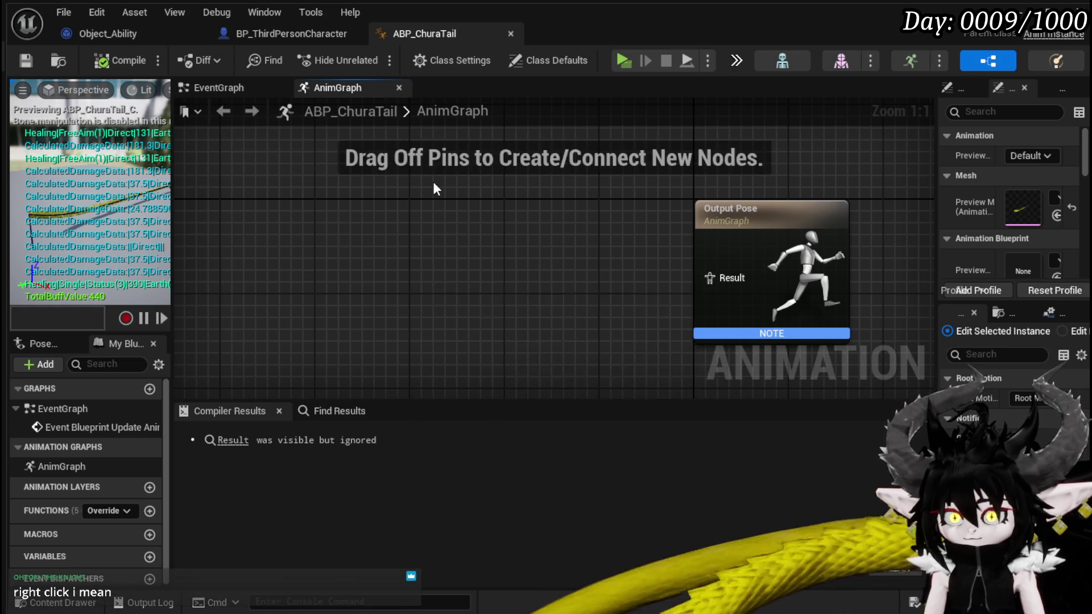
# - Run a fresh action search refined to 'transform bone' until Transform (Modify) Bone appears
pyautogui.rightClick(432, 182)
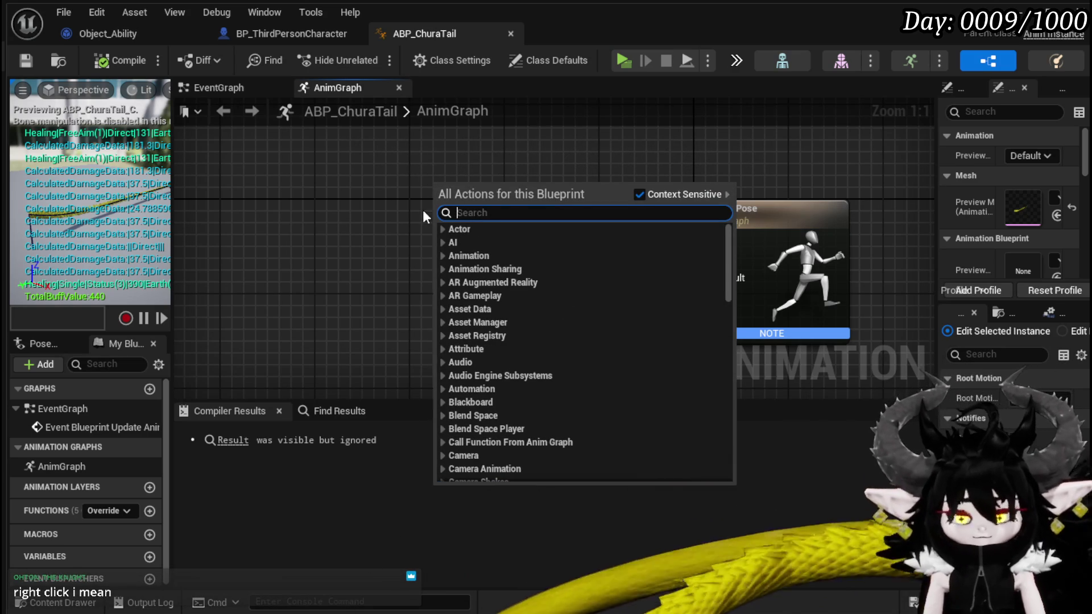
pyautogui.write('transform')
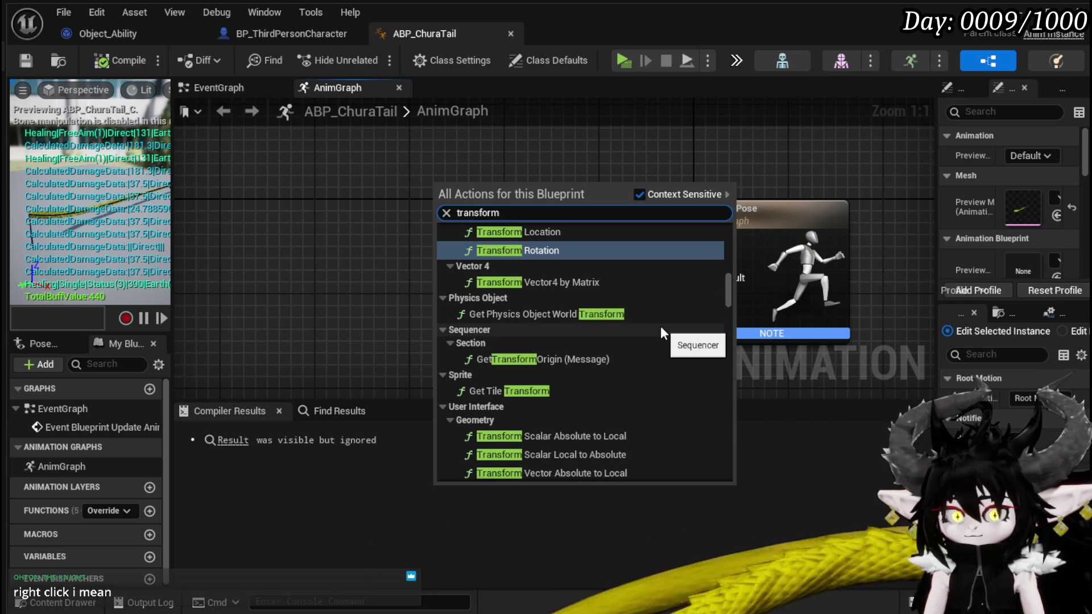
pyautogui.scroll(5, 660, 326)
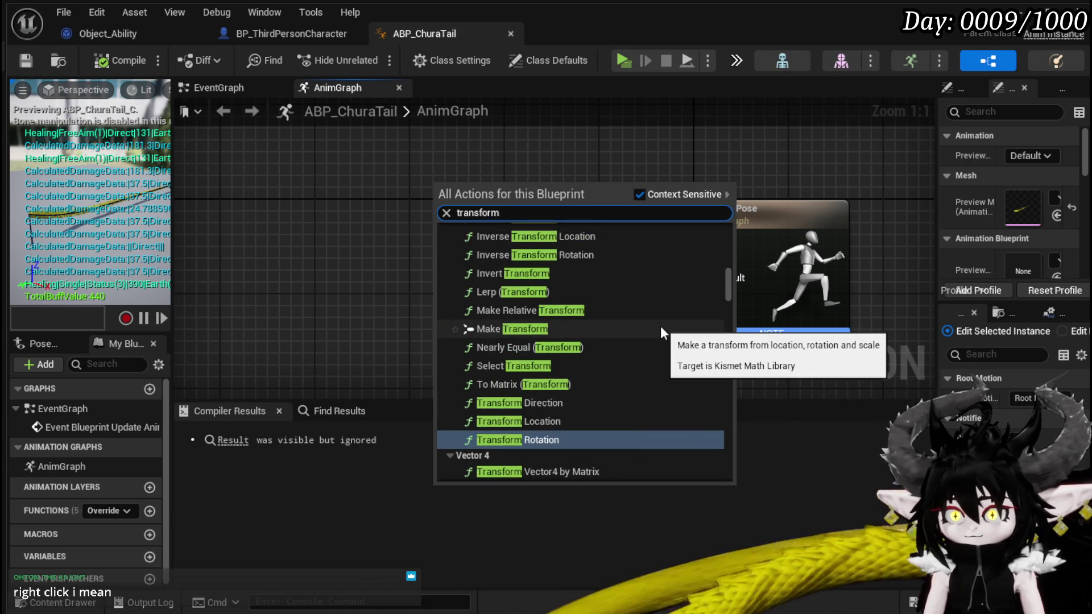
pyautogui.scroll(6, 660, 326)
pyautogui.scroll(8, 660, 328)
pyautogui.scroll(5, 660, 326)
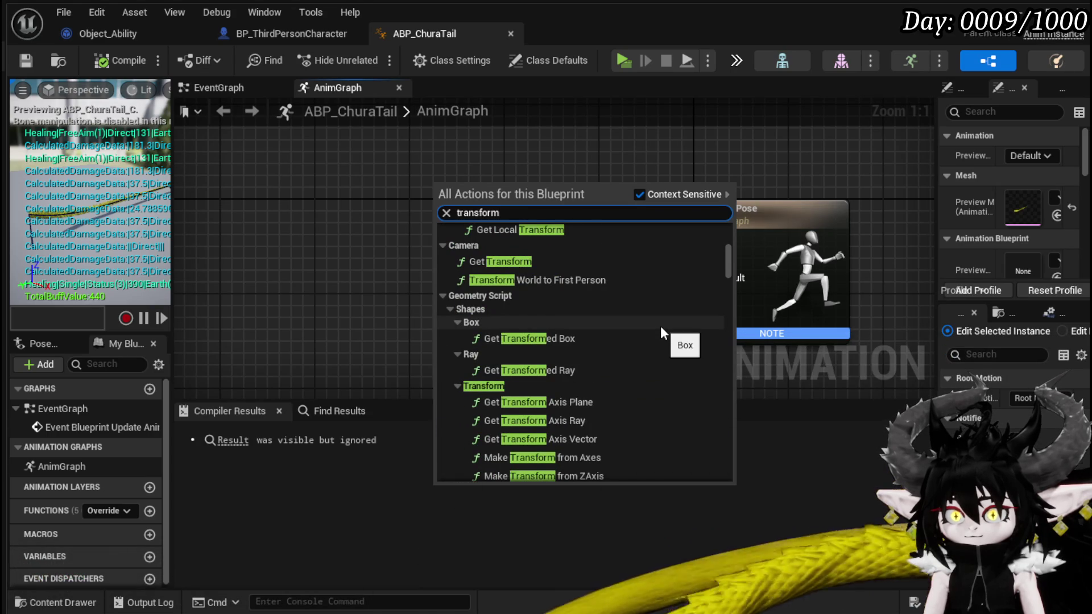
pyautogui.write('n')
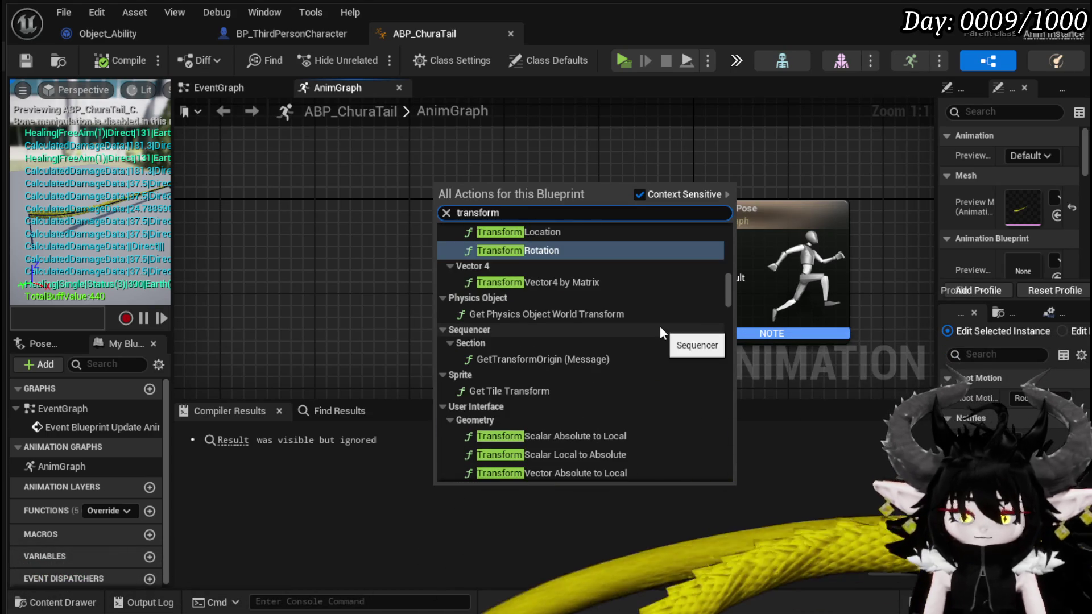
pyautogui.write('o')
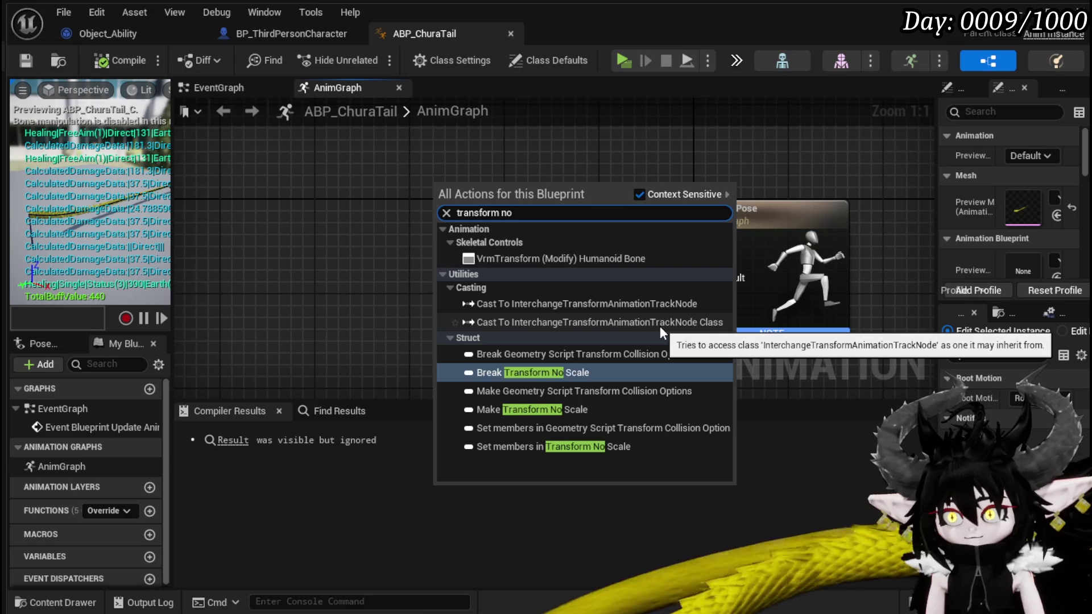
pyautogui.write('de')
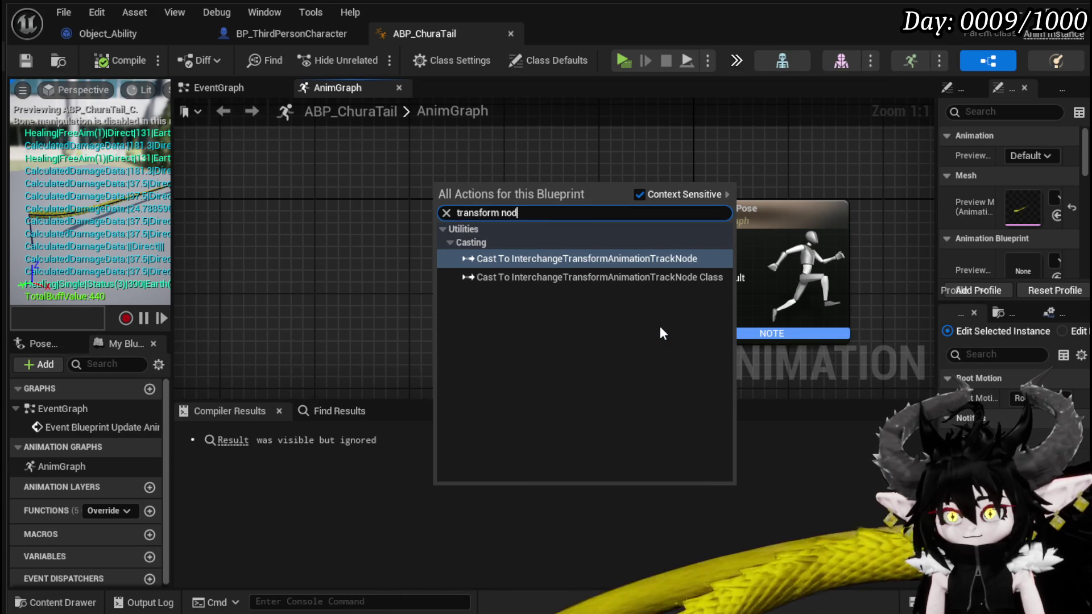
pyautogui.press('BackSpace')
pyautogui.press('BackSpace')
pyautogui.press('BackSpace')
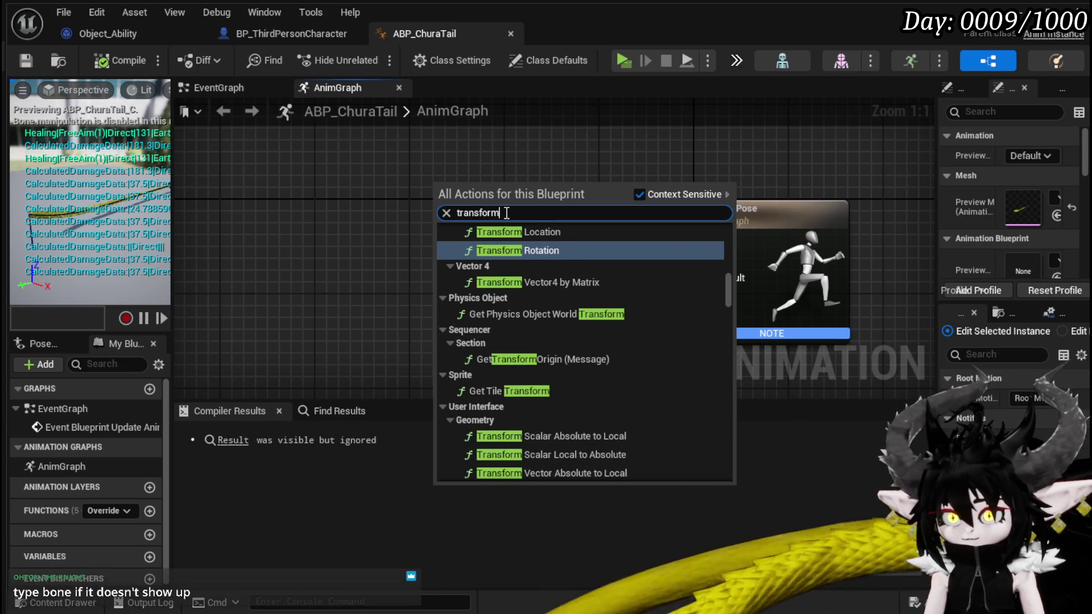
pyautogui.write(' bon')
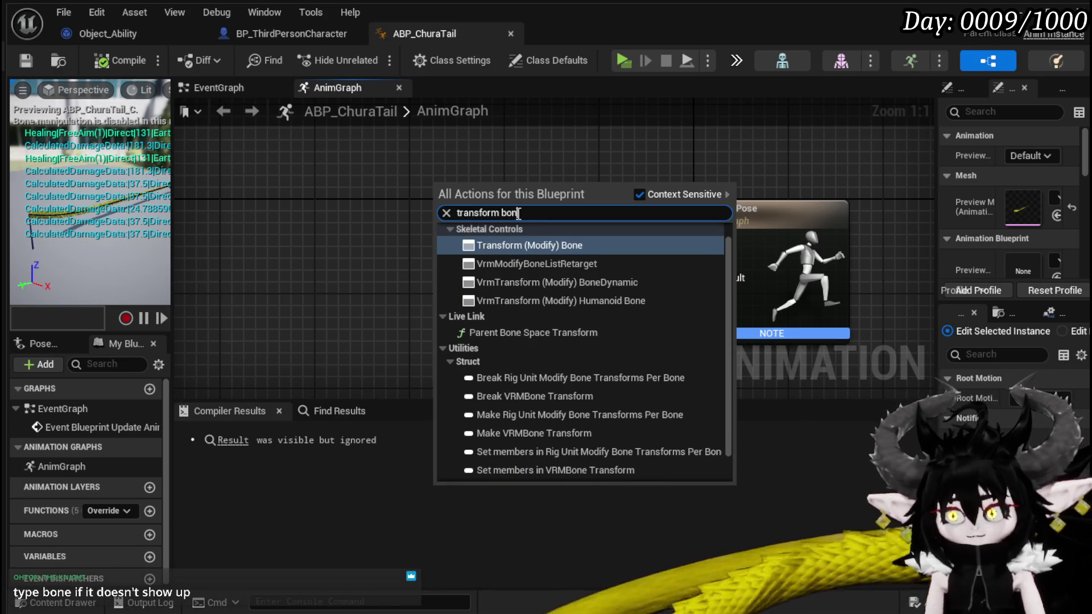
pyautogui.write('e')
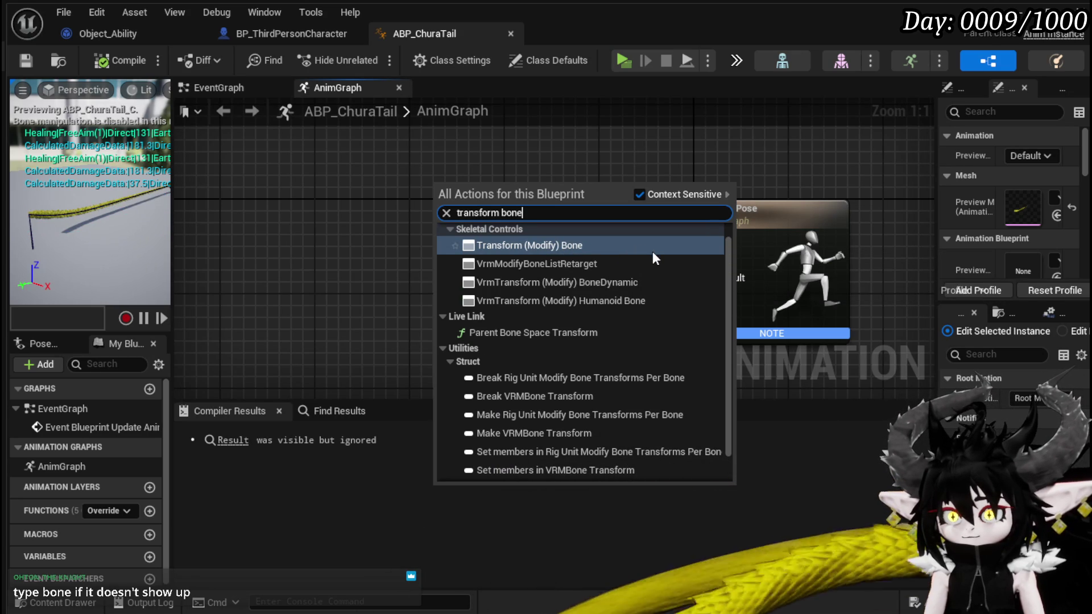
pyautogui.scroll(-2, 653, 253)
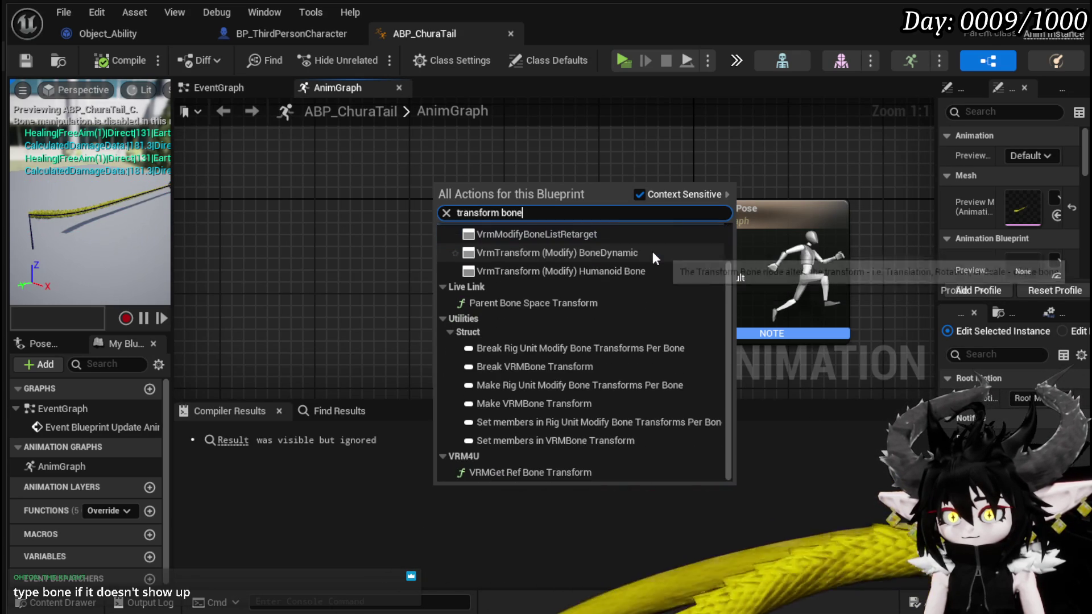
pyautogui.scroll(1, 653, 254)
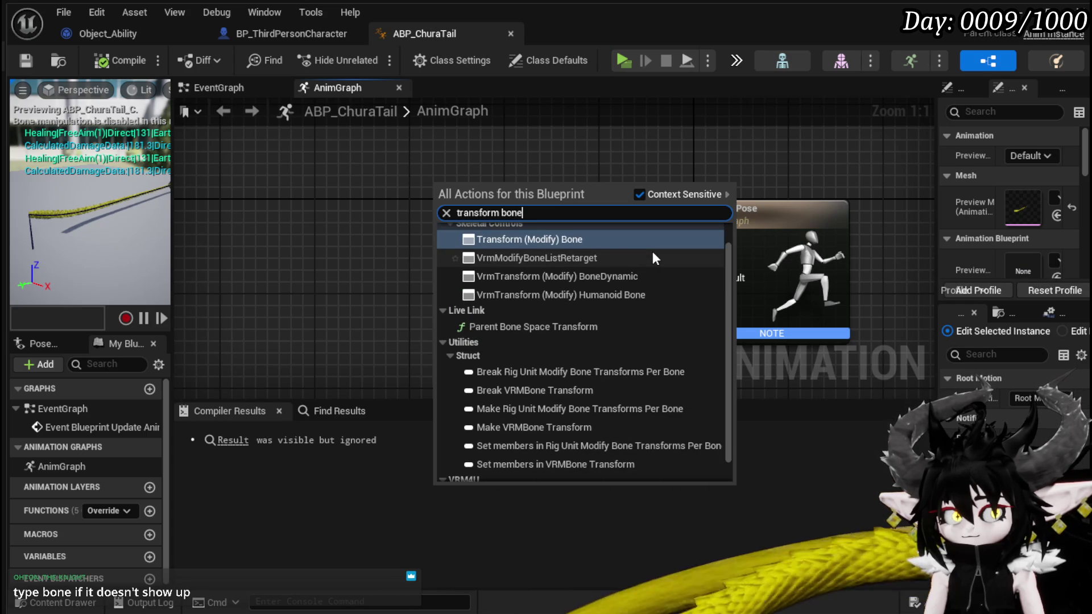
# - Add a Transform (Modify) Bone node and place it left of Output Pose
pyautogui.click(524, 237)
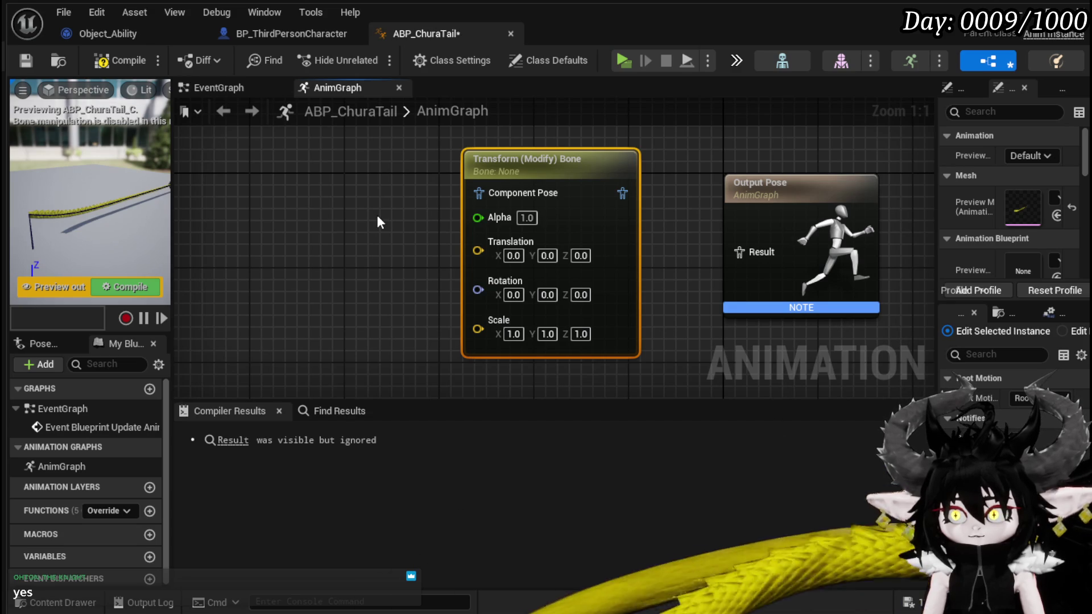
pyautogui.moveTo(551, 162); pyautogui.dragTo(480, 174)
pyautogui.moveTo(660, 243); pyautogui.dragTo(631, 221)
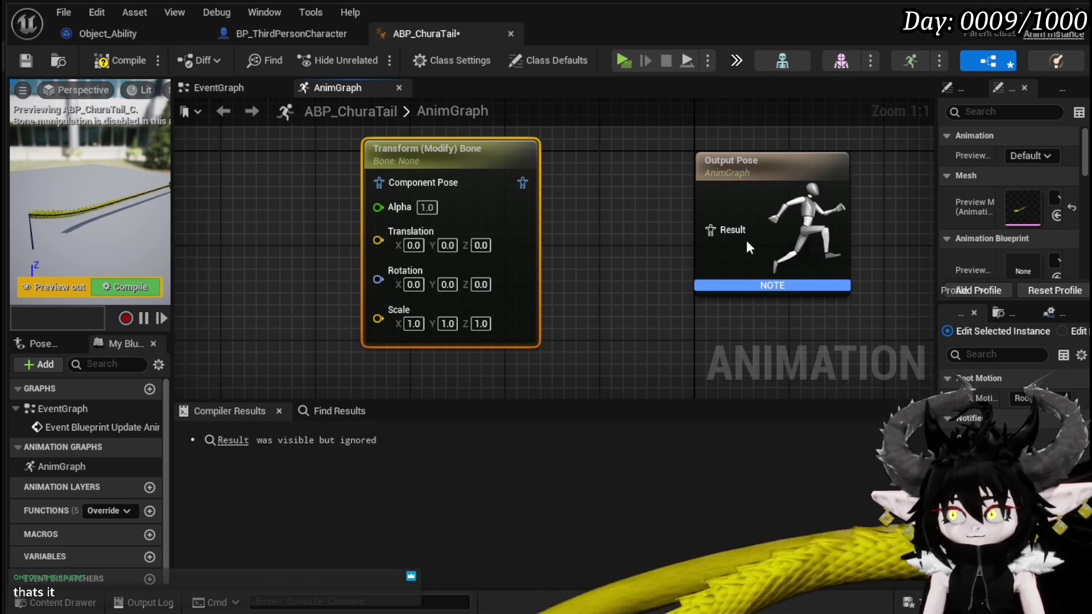
# - Widen the right panel, browse Preview Scene Settings, then show the node's Details
pyautogui.moveTo(935, 247)
pyautogui.mouseDown()
pyautogui.moveTo(640, 243)
pyautogui.moveTo(686, 241)
pyautogui.mouseUp()
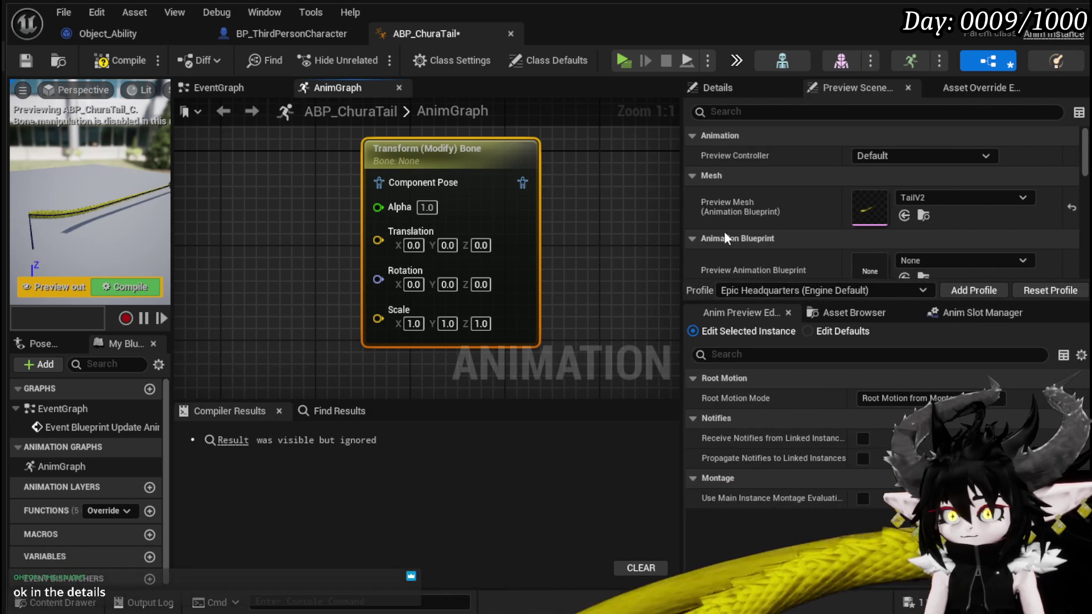
pyautogui.scroll(-5, 837, 215)
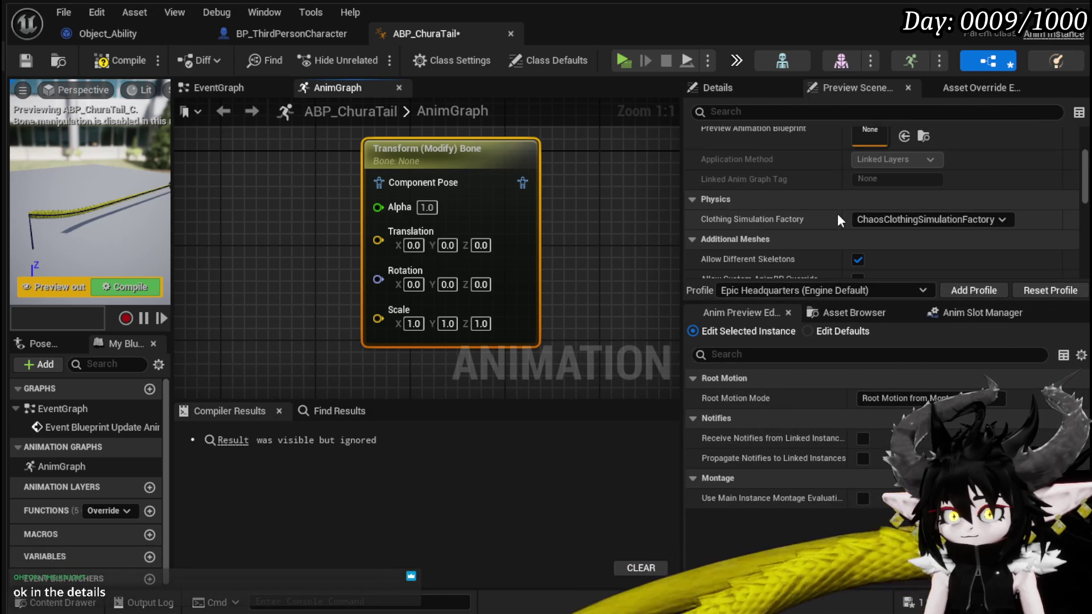
pyautogui.scroll(-5, 836, 213)
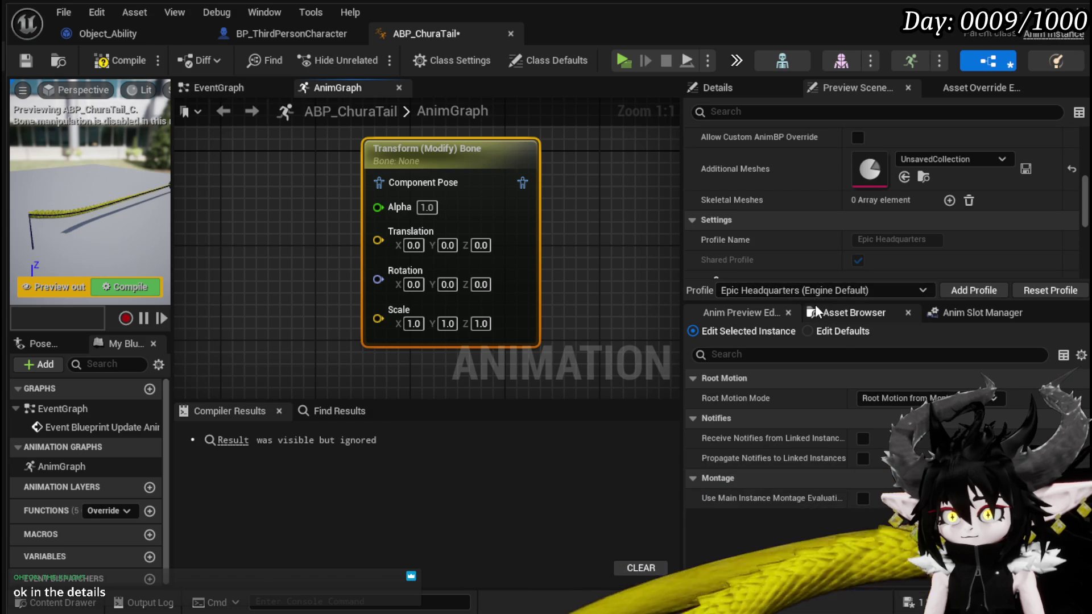
pyautogui.moveTo(814, 303); pyautogui.dragTo(814, 465)
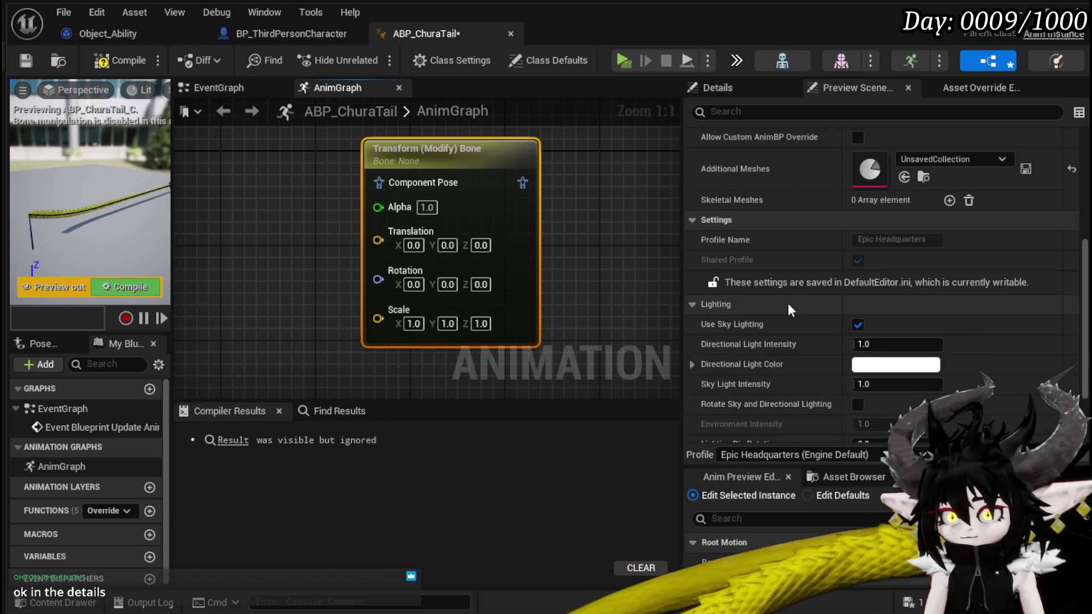
pyautogui.scroll(10, 786, 295)
pyautogui.scroll(-2, 756, 295)
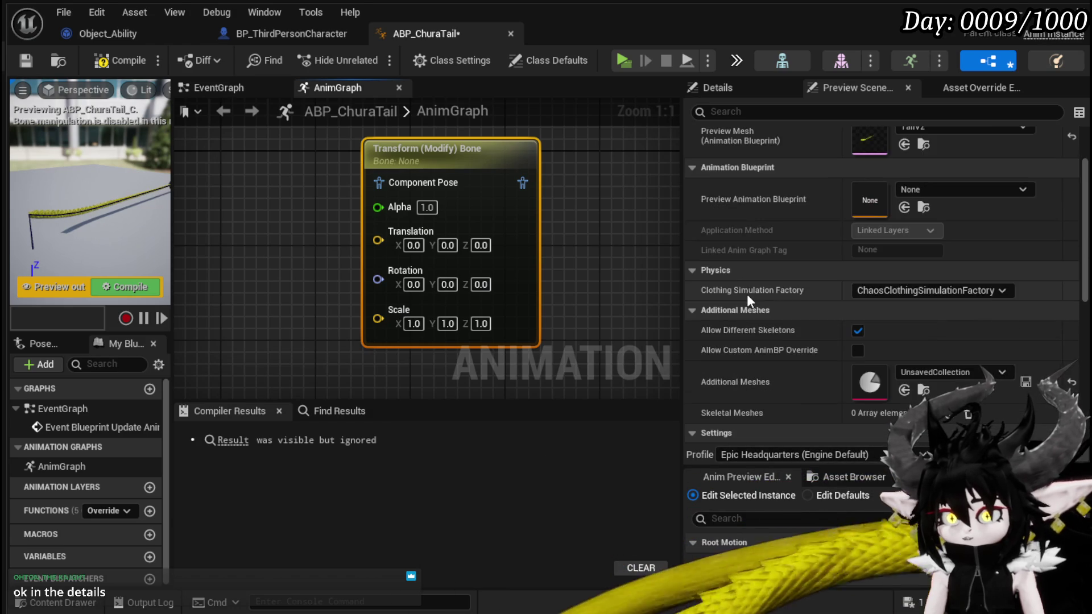
pyautogui.scroll(-8, 828, 312)
pyautogui.scroll(-3, 829, 313)
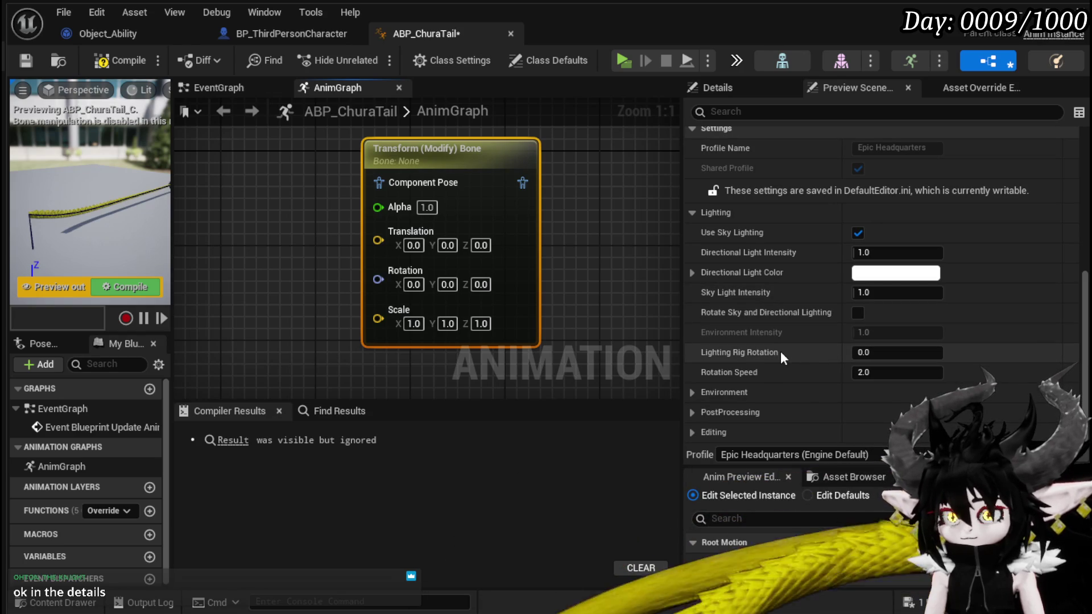
pyautogui.scroll(7, 780, 350)
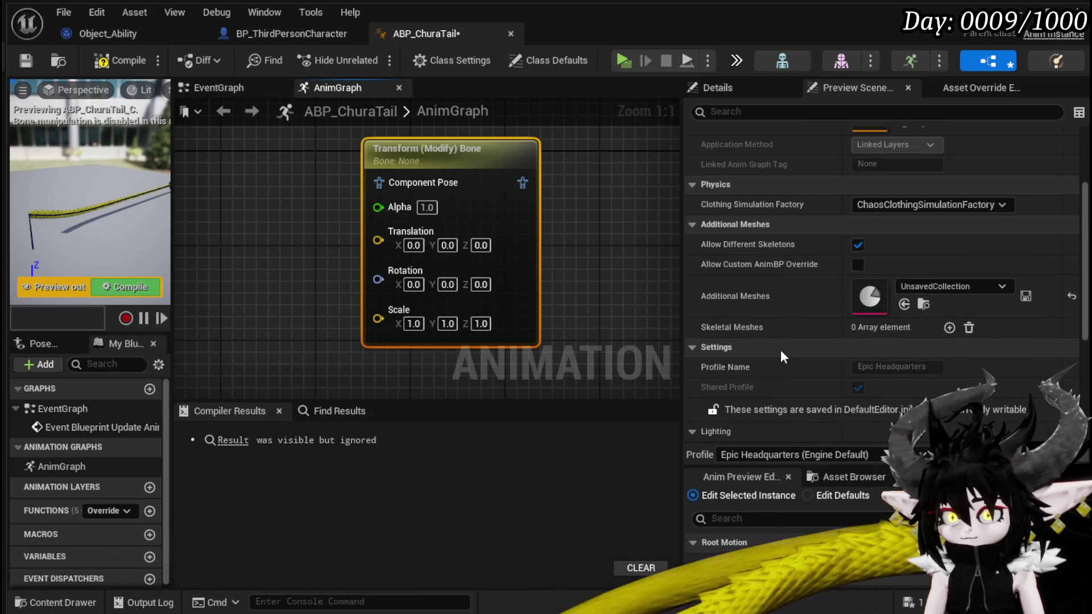
pyautogui.scroll(3, 780, 351)
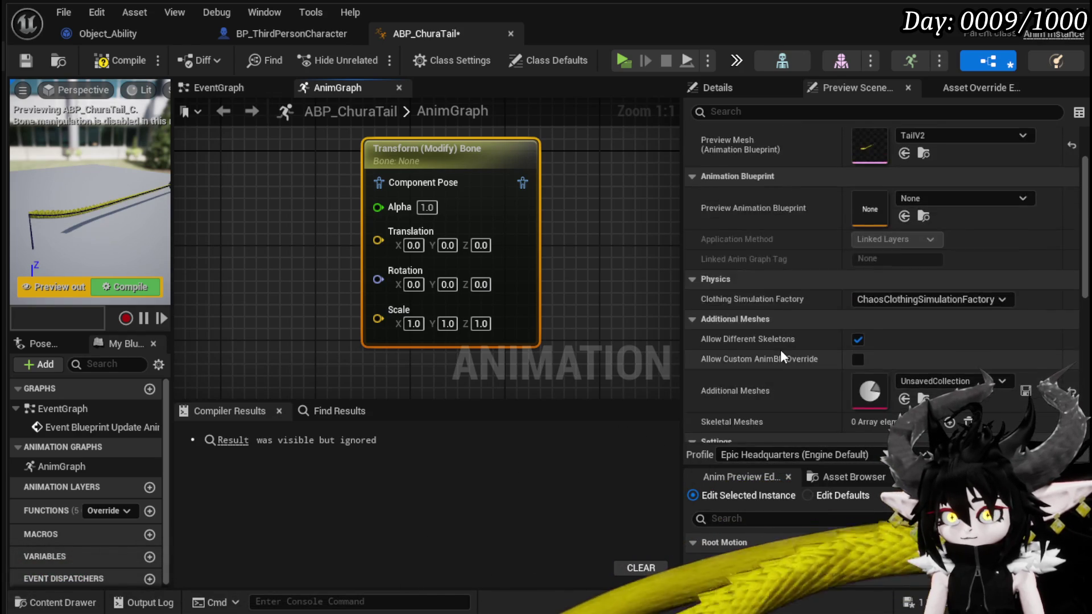
pyautogui.scroll(2, 780, 350)
pyautogui.click(718, 87)
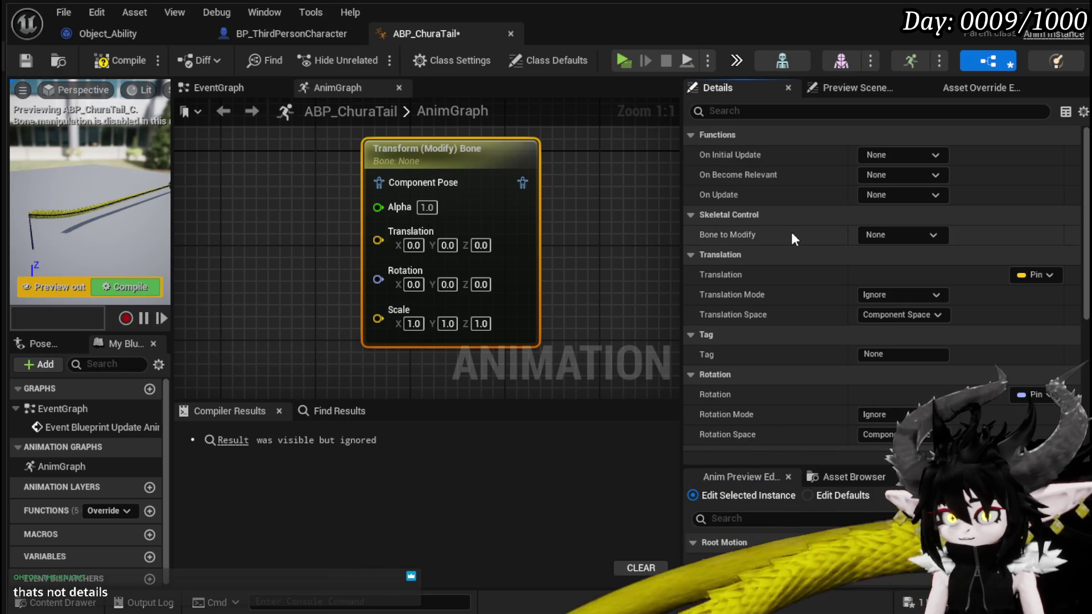
pyautogui.click(869, 235)
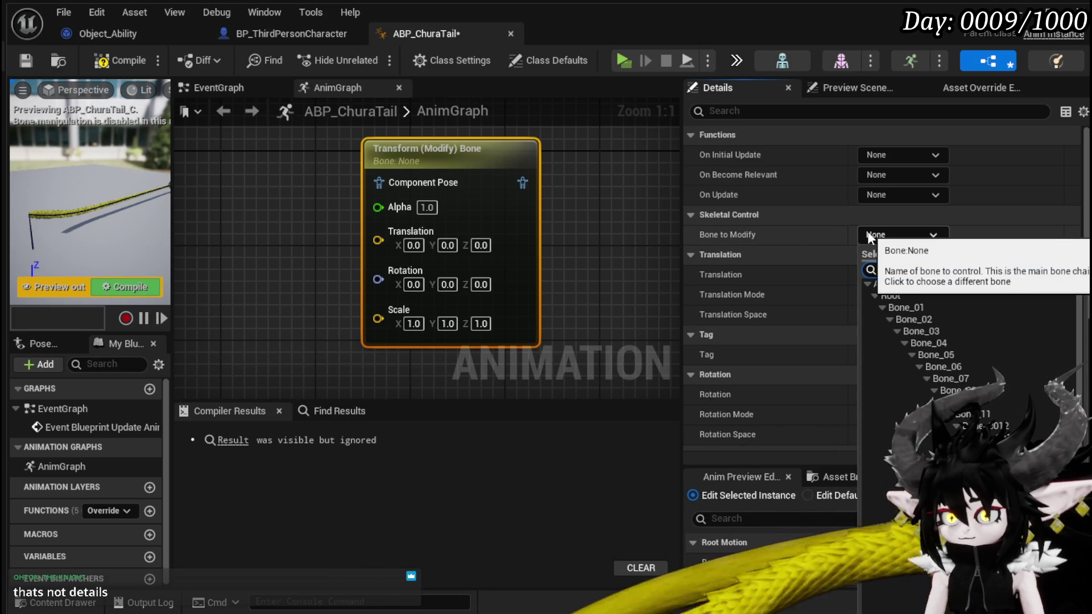
pyautogui.click(793, 220)
pyautogui.click(878, 234)
pyautogui.click(878, 235)
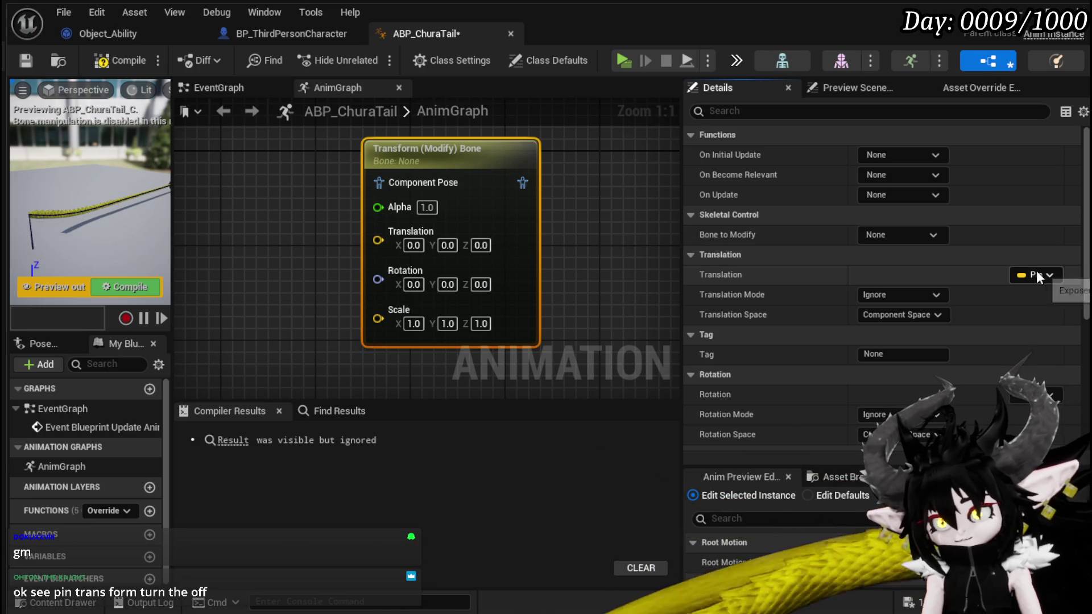
pyautogui.click(1036, 273)
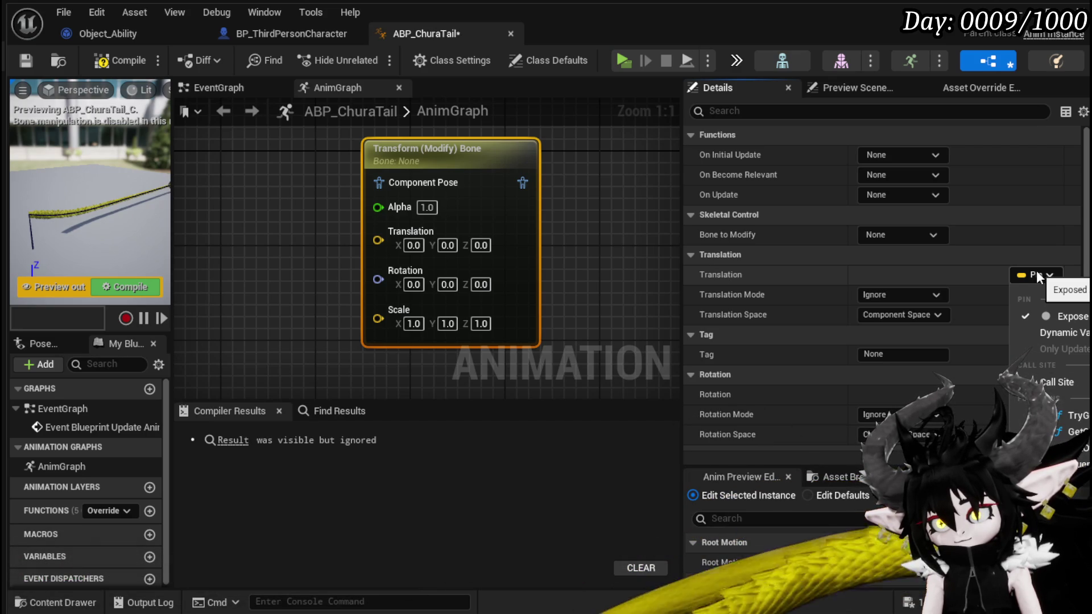
pyautogui.click(1049, 316)
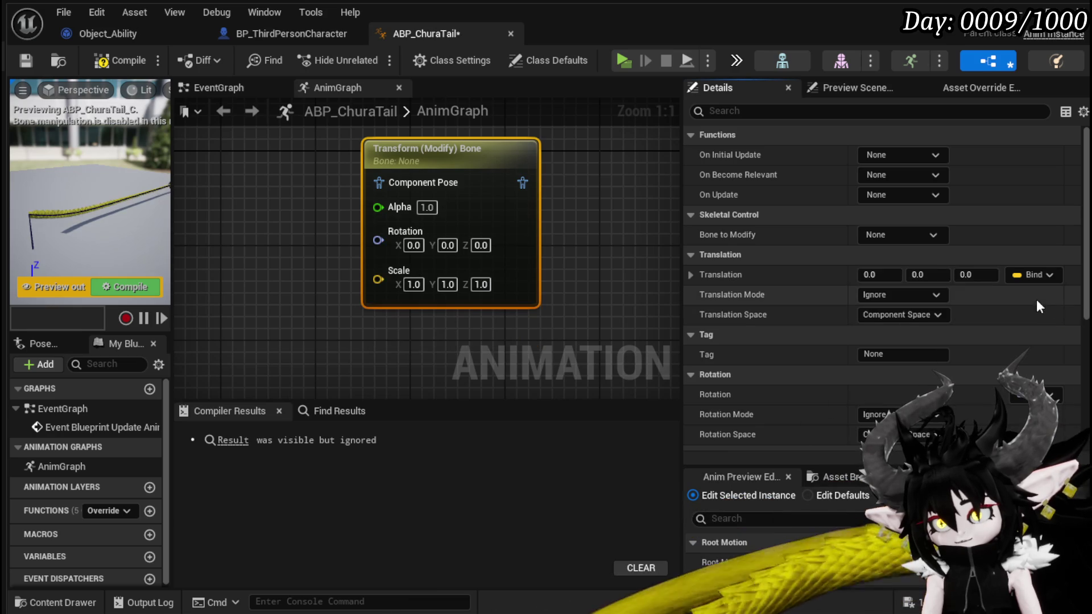
pyautogui.click(1033, 278)
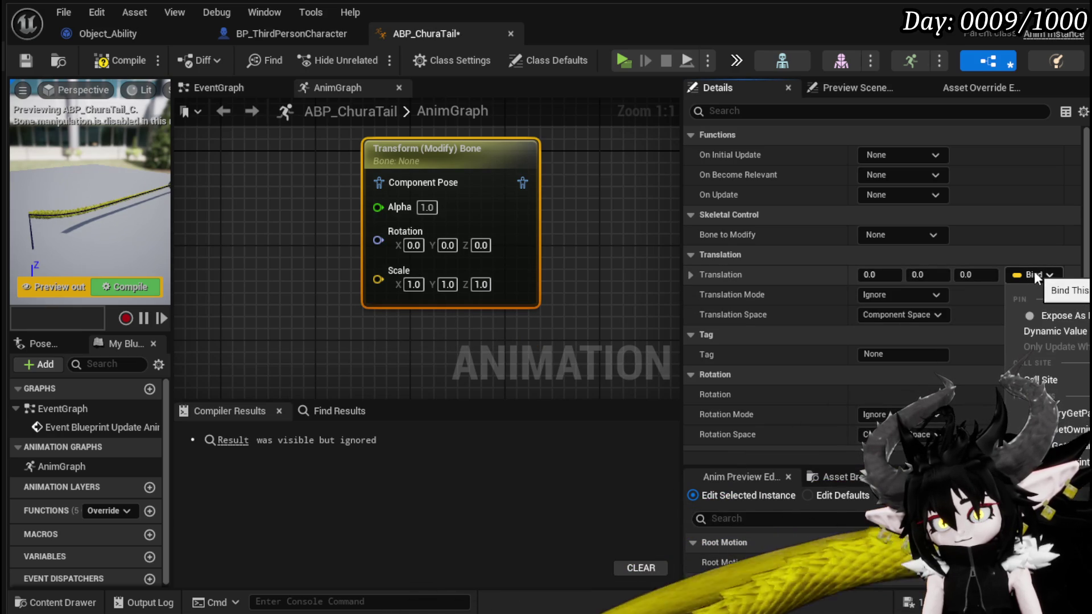
pyautogui.click(1034, 273)
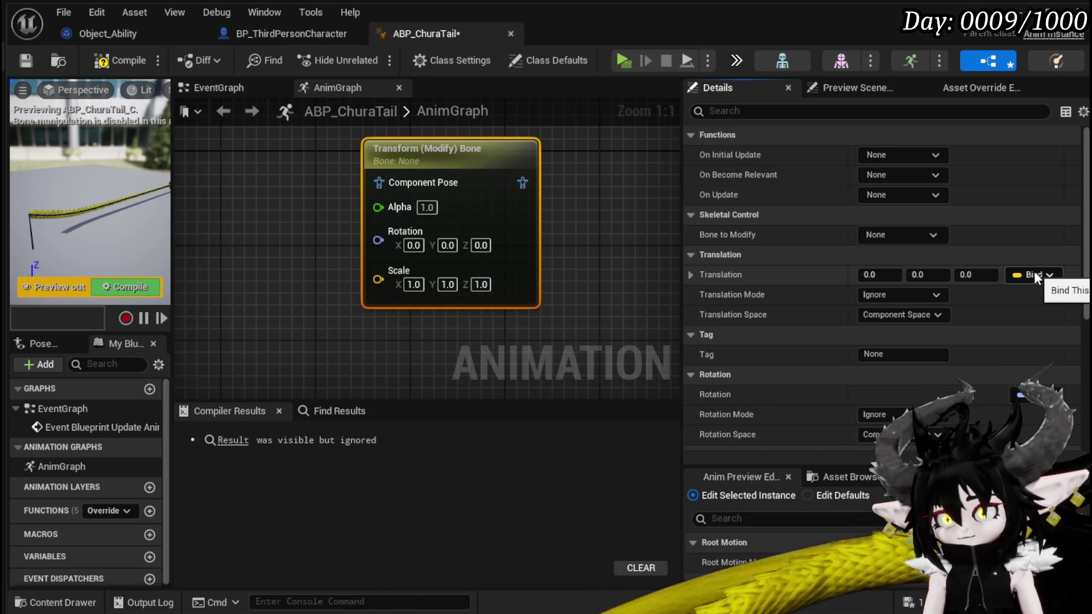
pyautogui.click(1035, 275)
pyautogui.click(1043, 312)
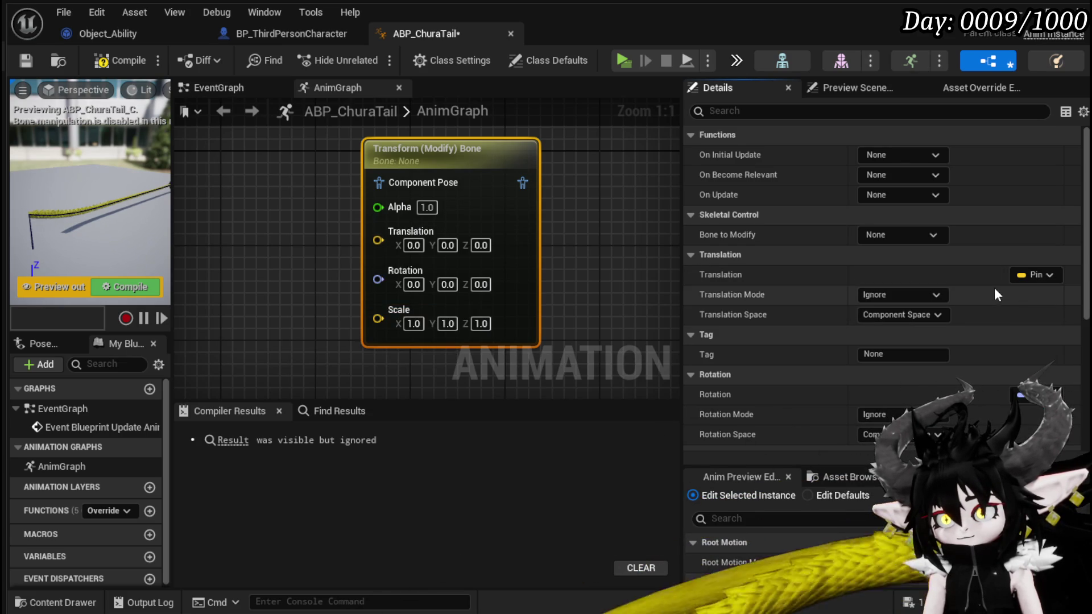
pyautogui.scroll(-2, 1017, 284)
pyautogui.scroll(-3, 1000, 275)
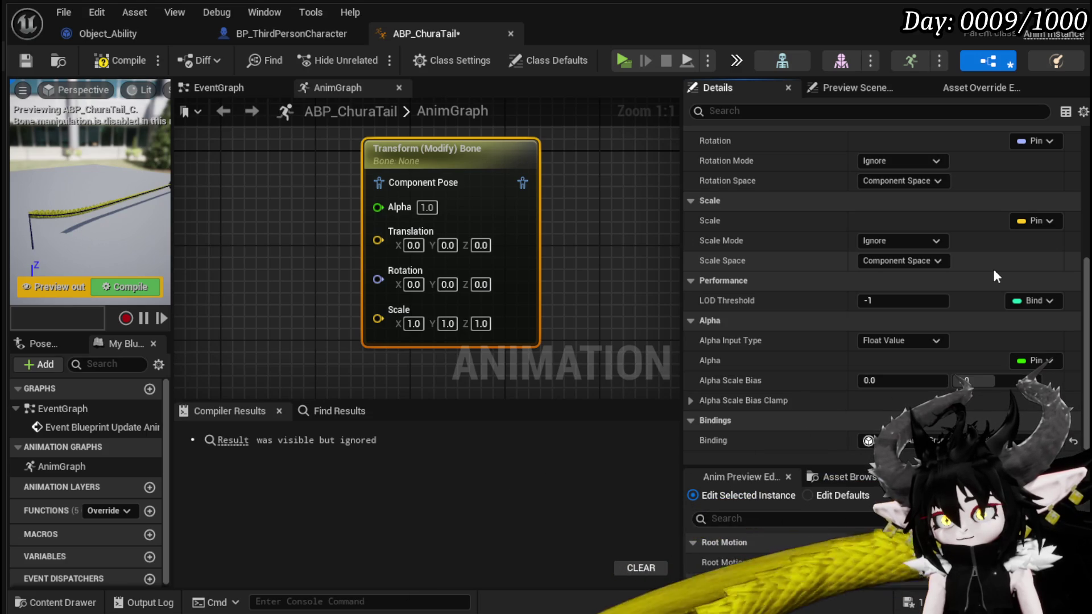
pyautogui.scroll(1, 992, 267)
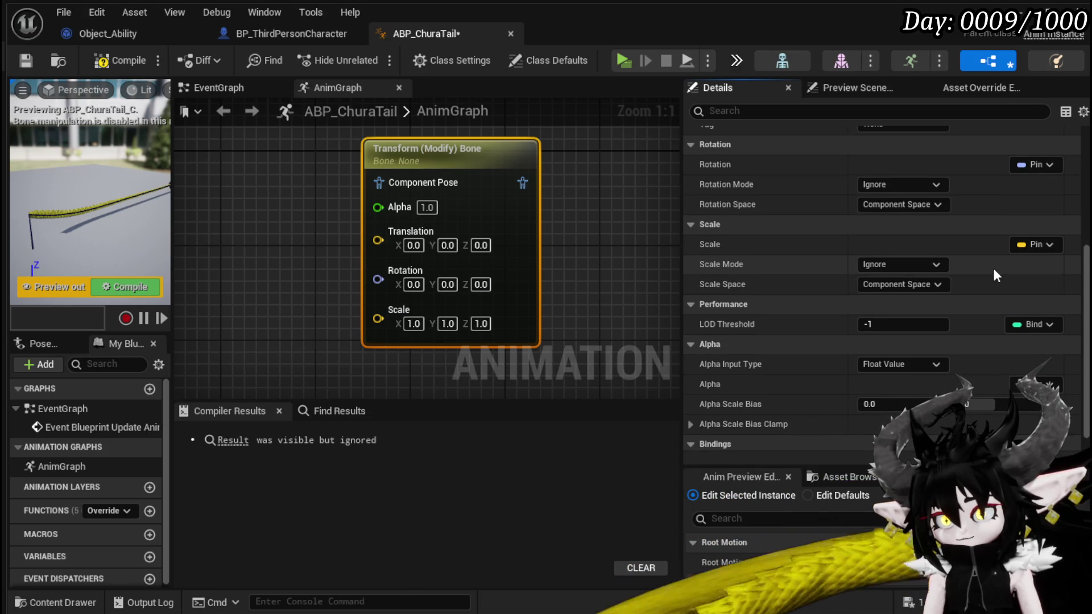
pyautogui.scroll(1, 994, 271)
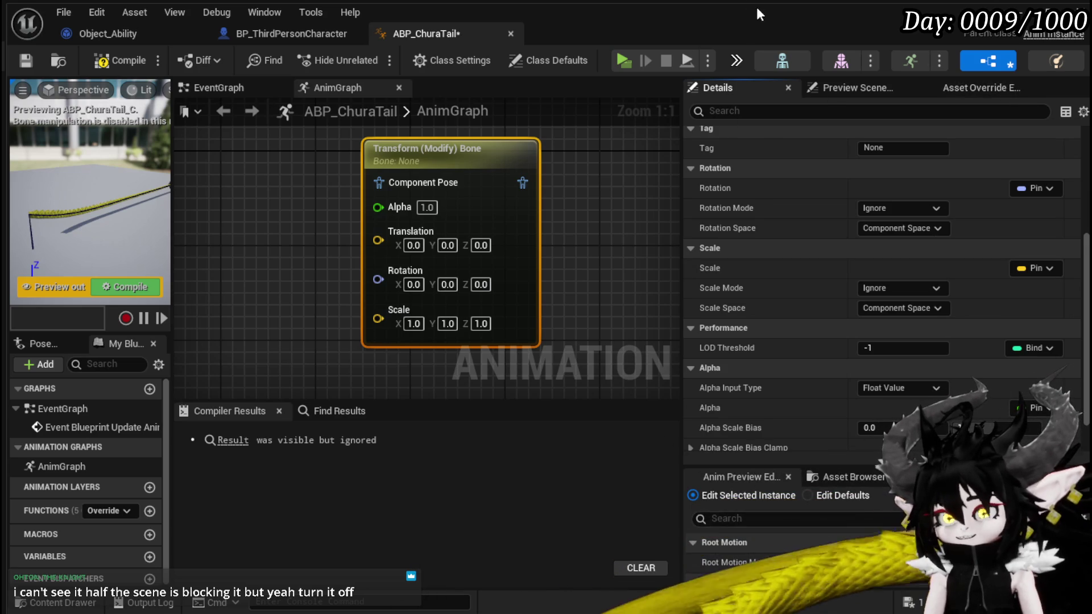
pyautogui.moveTo(683, 19)
pyautogui.mouseDown()
pyautogui.moveTo(360, 11)
pyautogui.moveTo(445, 22)
pyautogui.moveTo(412, 18)
pyautogui.mouseUp()
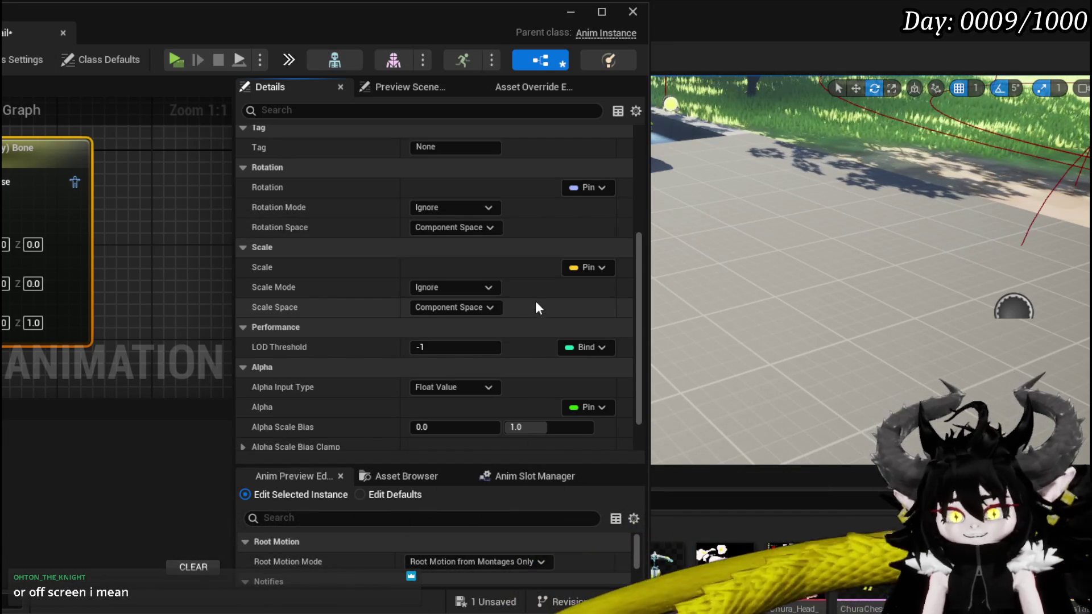
# - Switch Translation and Rotation from pins to bound values on the Transform (Modify) Bone node
pyautogui.scroll(3, 534, 297)
pyautogui.scroll(3, 534, 301)
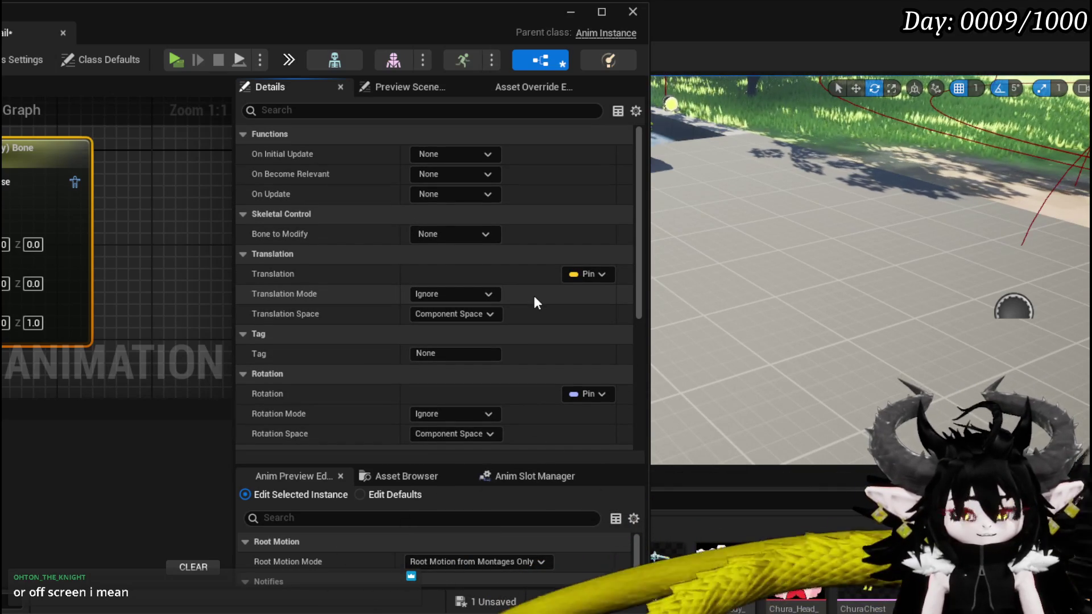
pyautogui.click(582, 276)
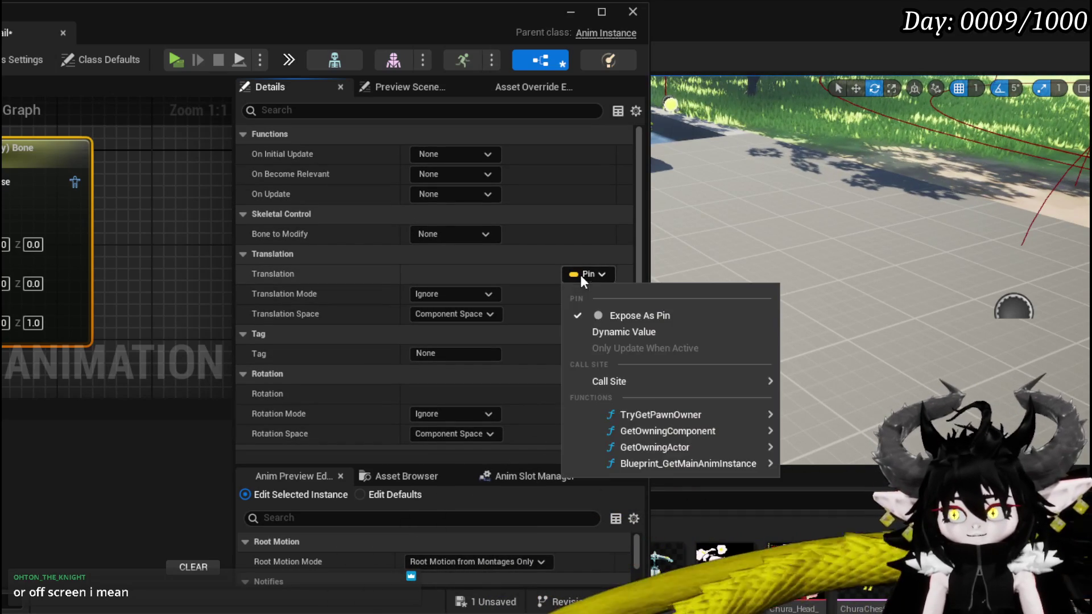
pyautogui.click(576, 315)
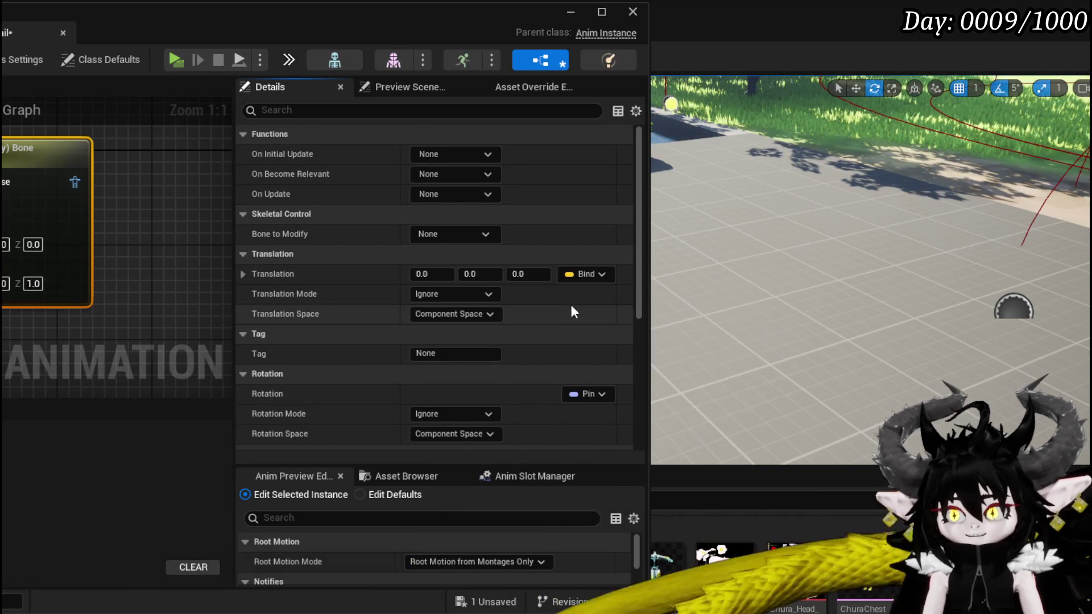
pyautogui.scroll(-2, 558, 318)
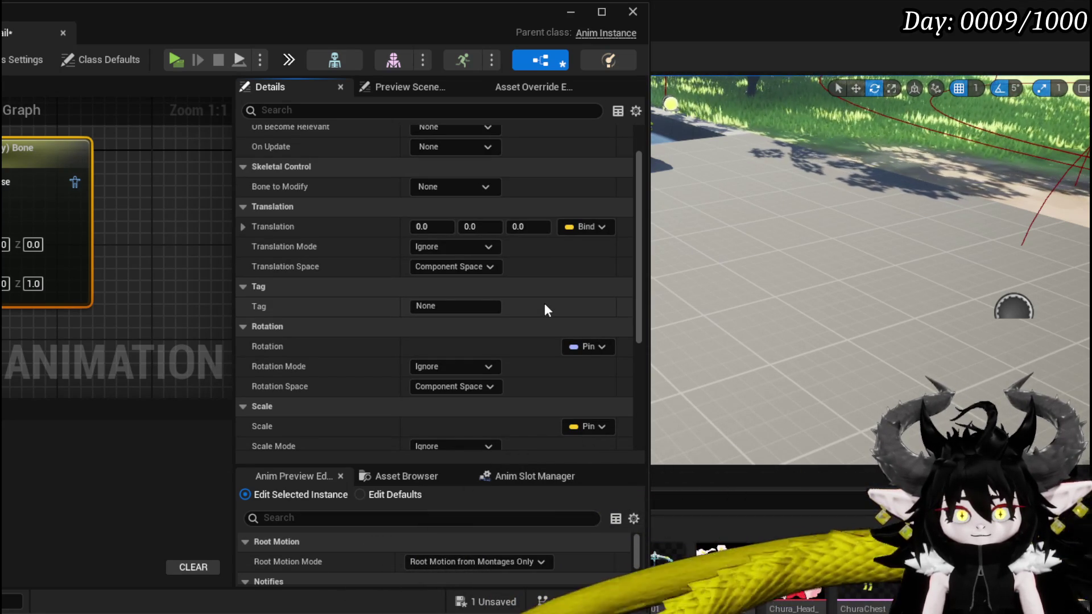
pyautogui.scroll(-5, 544, 302)
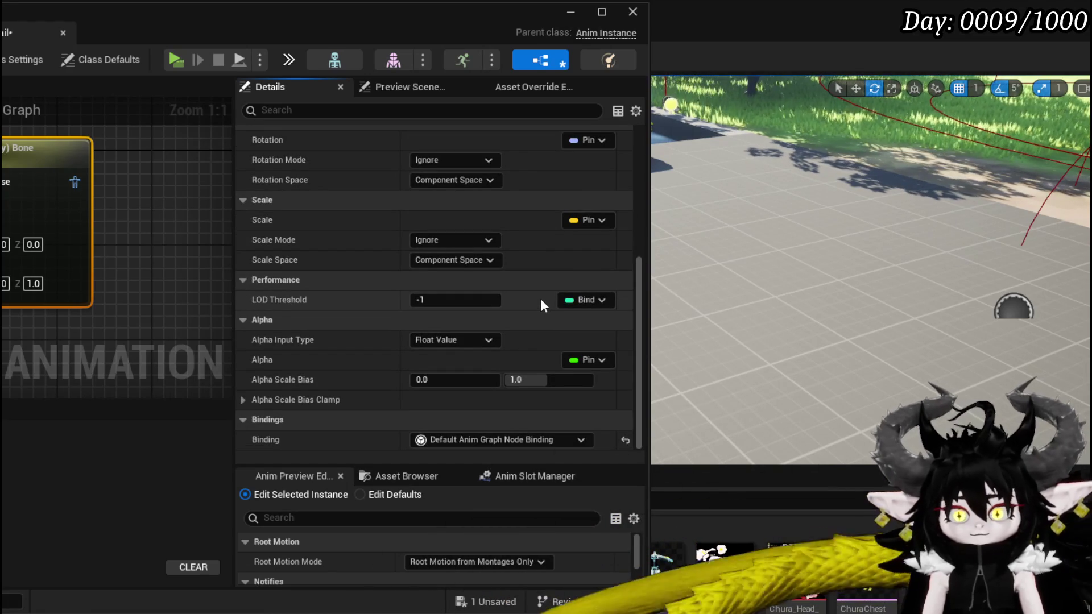
pyautogui.scroll(3, 540, 299)
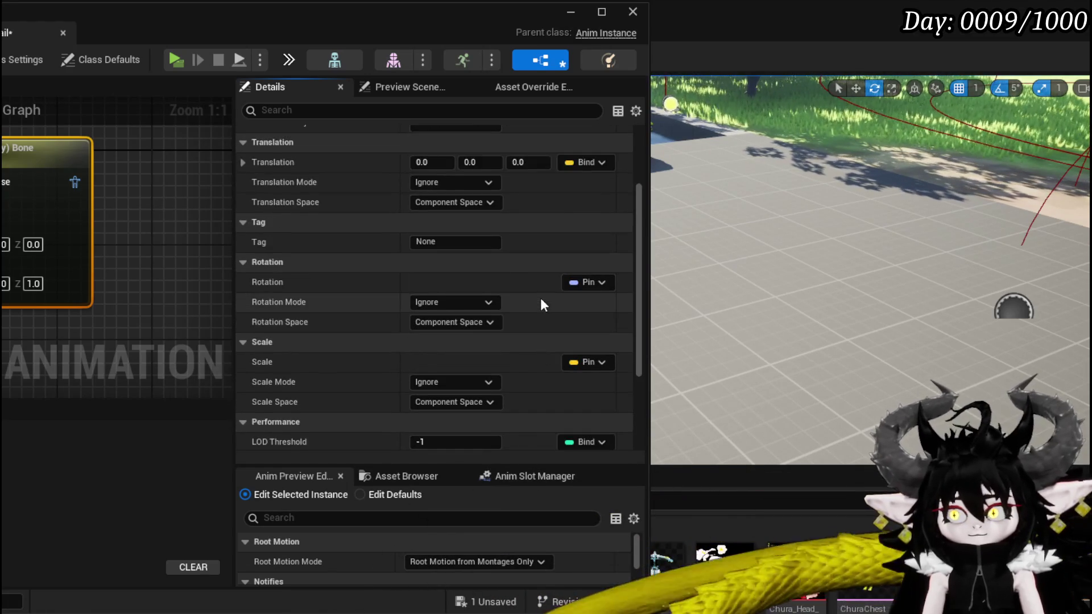
pyautogui.scroll(2, 541, 303)
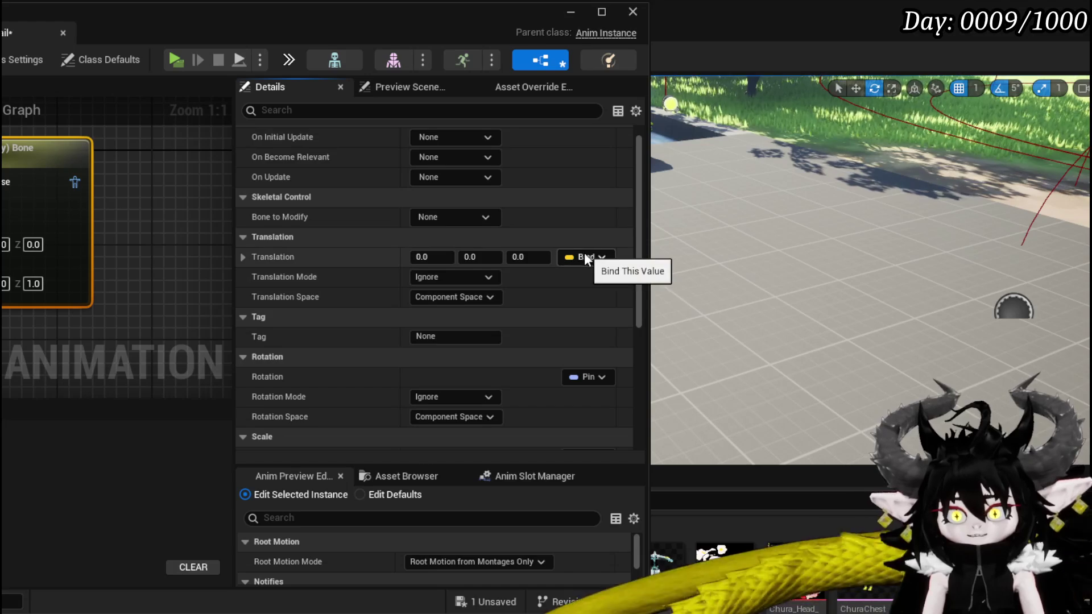
pyautogui.scroll(-1, 579, 265)
pyautogui.scroll(-1, 576, 269)
pyautogui.click(588, 282)
pyautogui.click(609, 322)
# - Unpin Scale and Alpha, then set both back to Expose As Pin
pyautogui.scroll(-1, 580, 313)
pyautogui.click(588, 314)
pyautogui.click(627, 349)
pyautogui.scroll(-1, 602, 341)
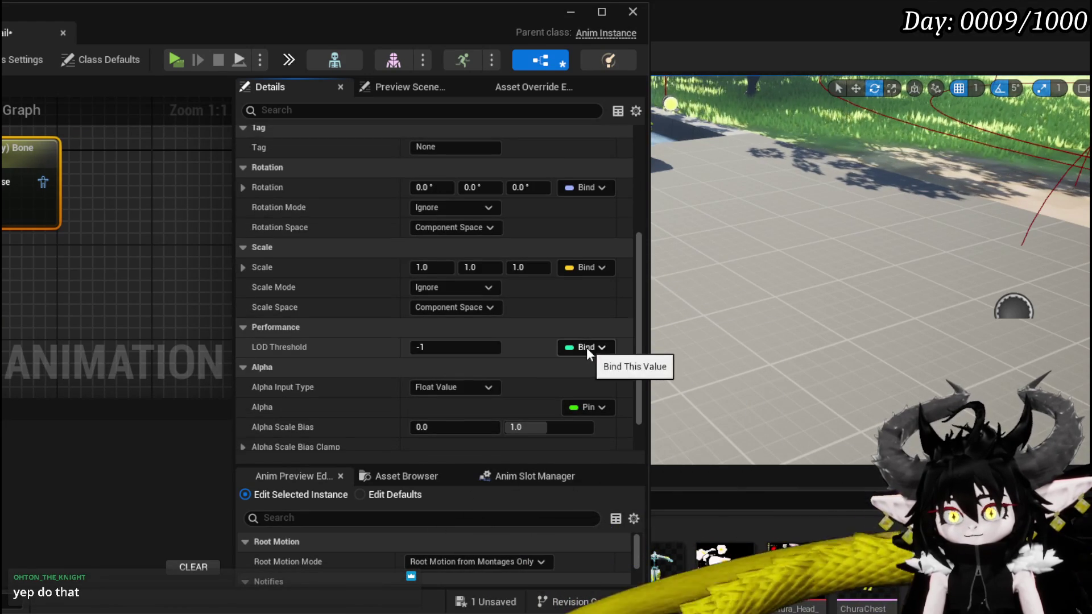
pyautogui.scroll(-1, 585, 344)
pyautogui.click(589, 359)
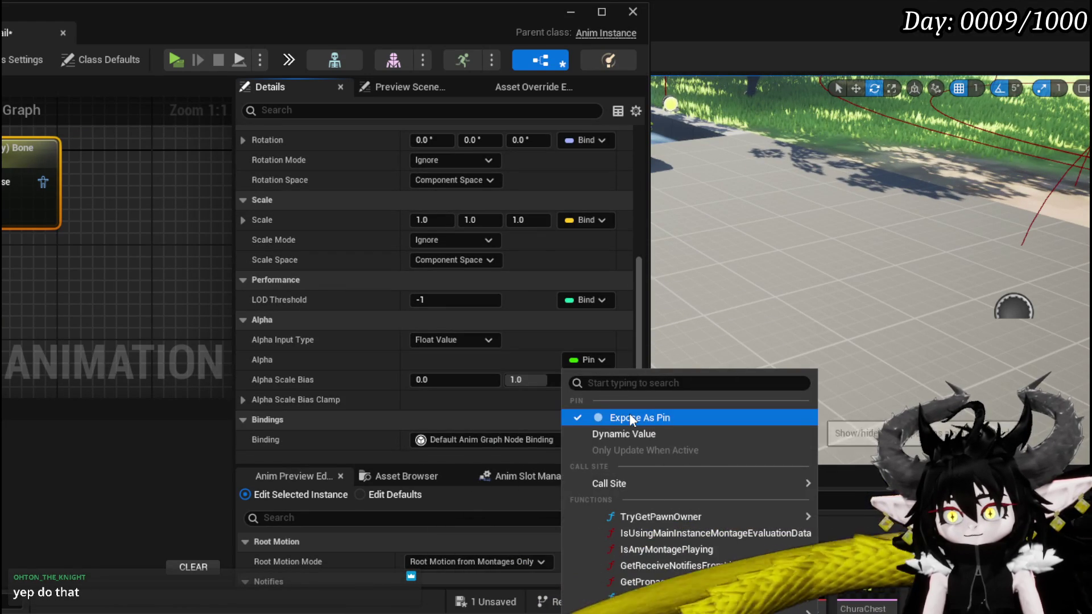
pyautogui.click(629, 414)
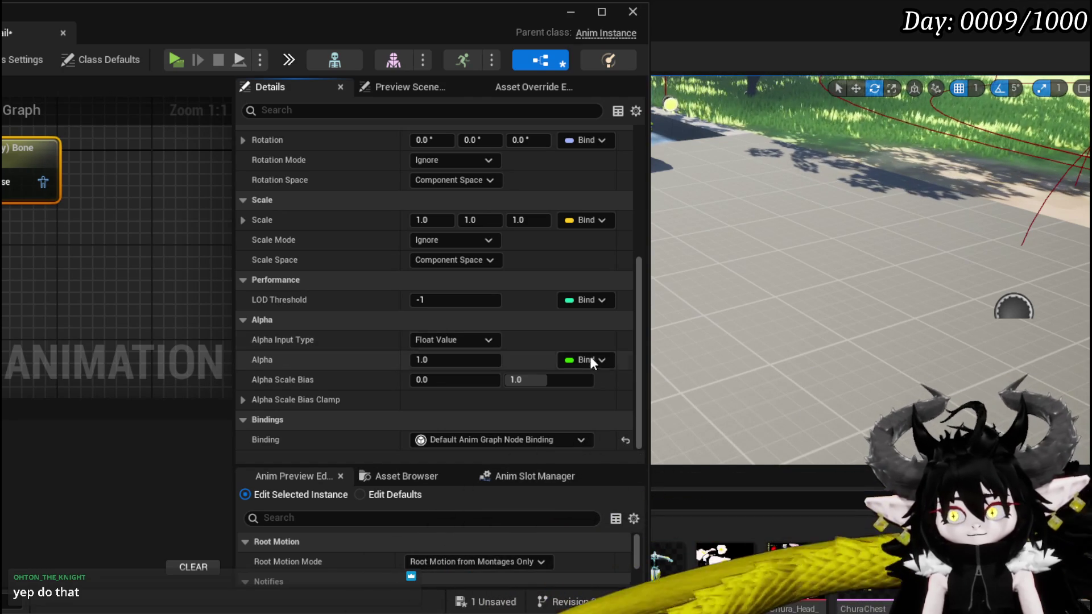
pyautogui.click(586, 355)
pyautogui.click(632, 417)
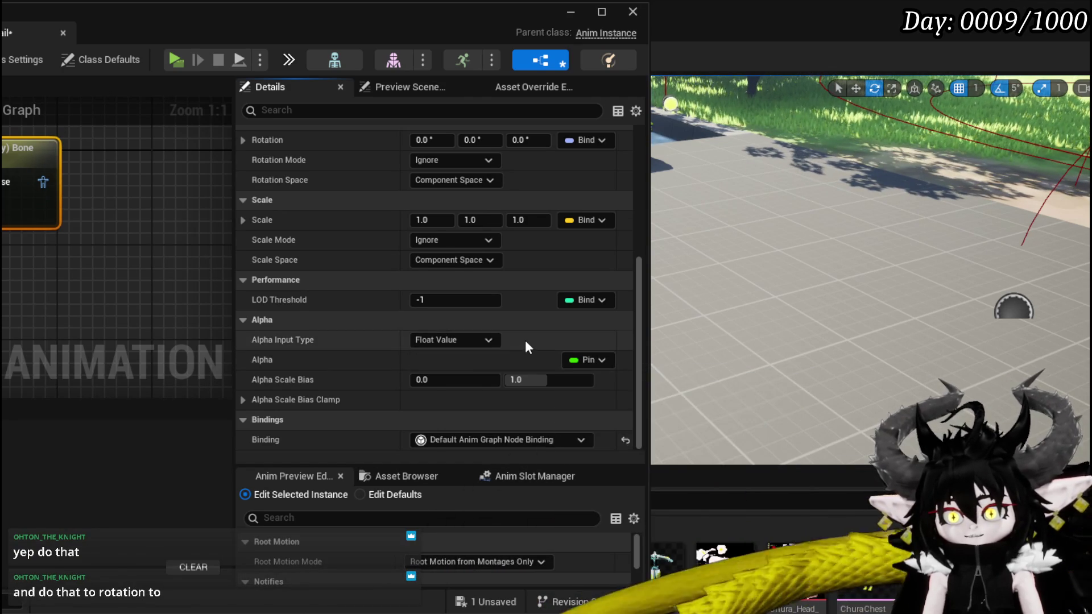
pyautogui.scroll(3, 524, 340)
pyautogui.click(586, 314)
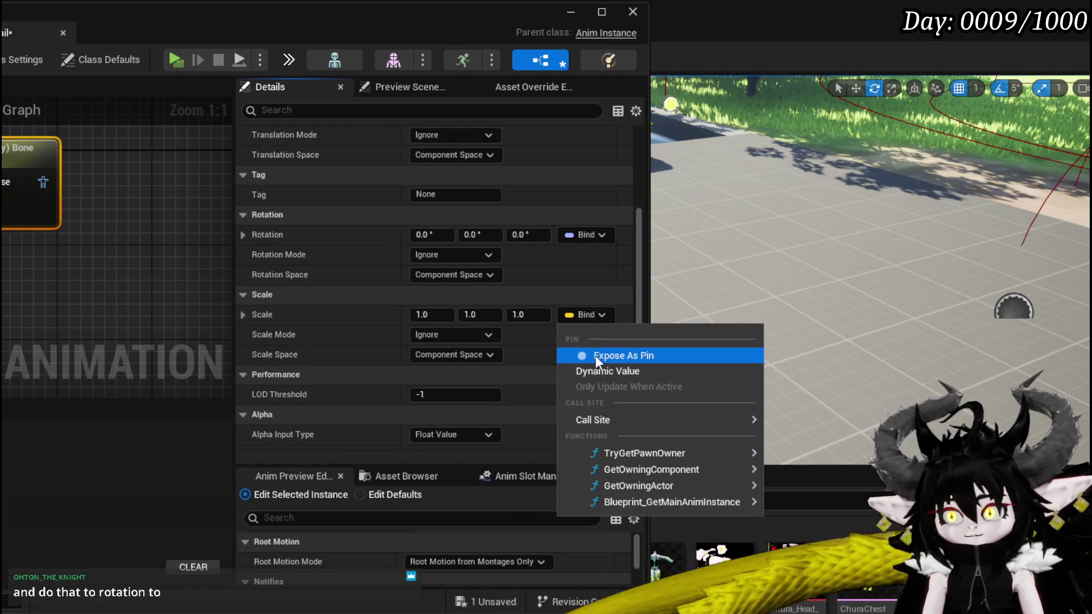
pyautogui.click(595, 355)
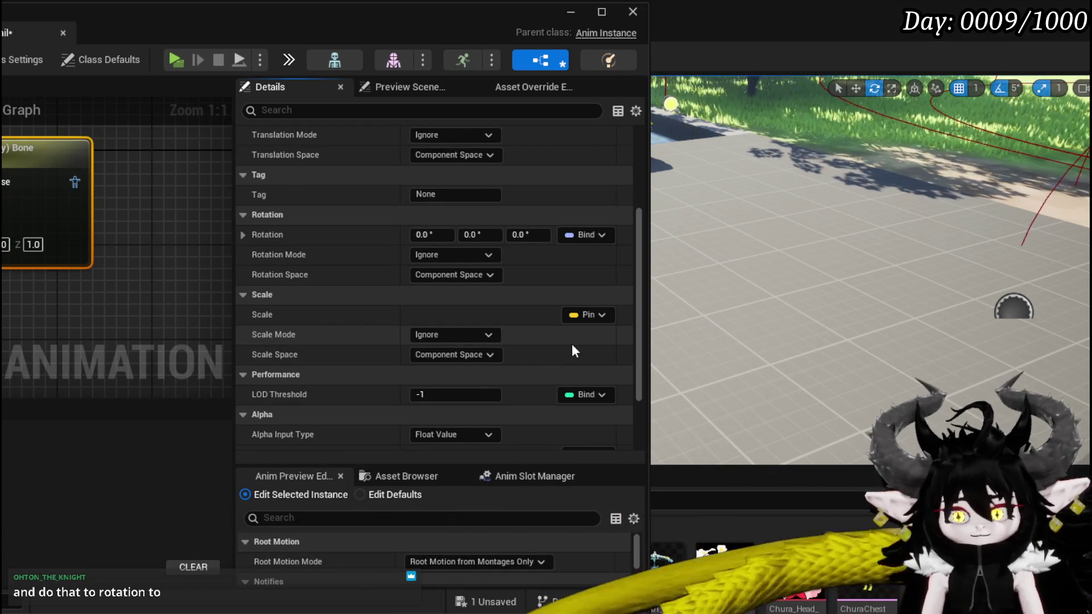
pyautogui.scroll(3, 573, 351)
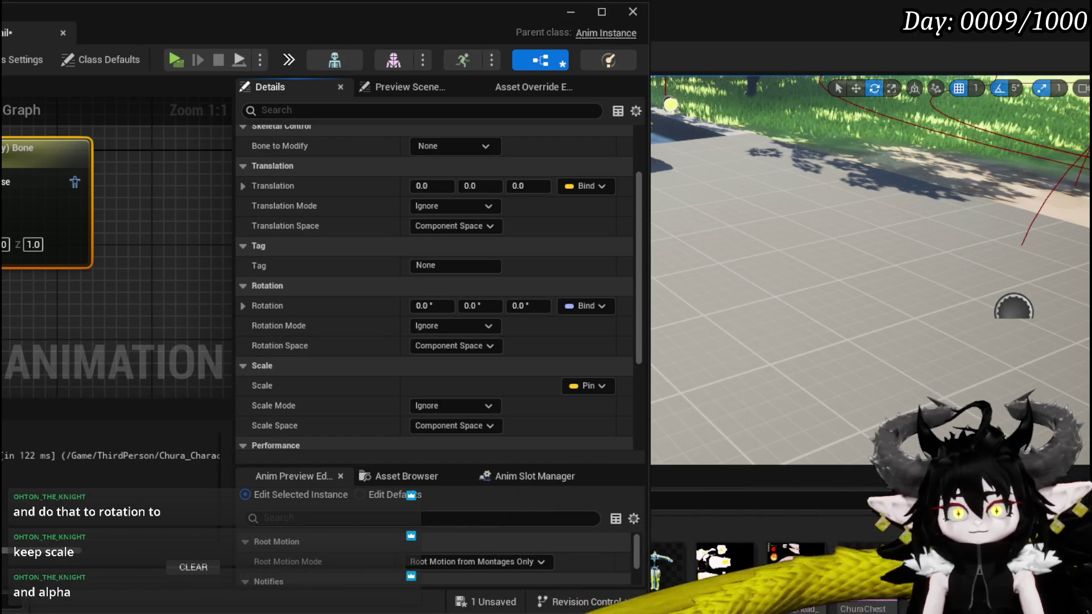
# - Save ABP_ChuraTail with Ctrl+S and maximize its editor window
pyautogui.hotkey('ctrl', 's')
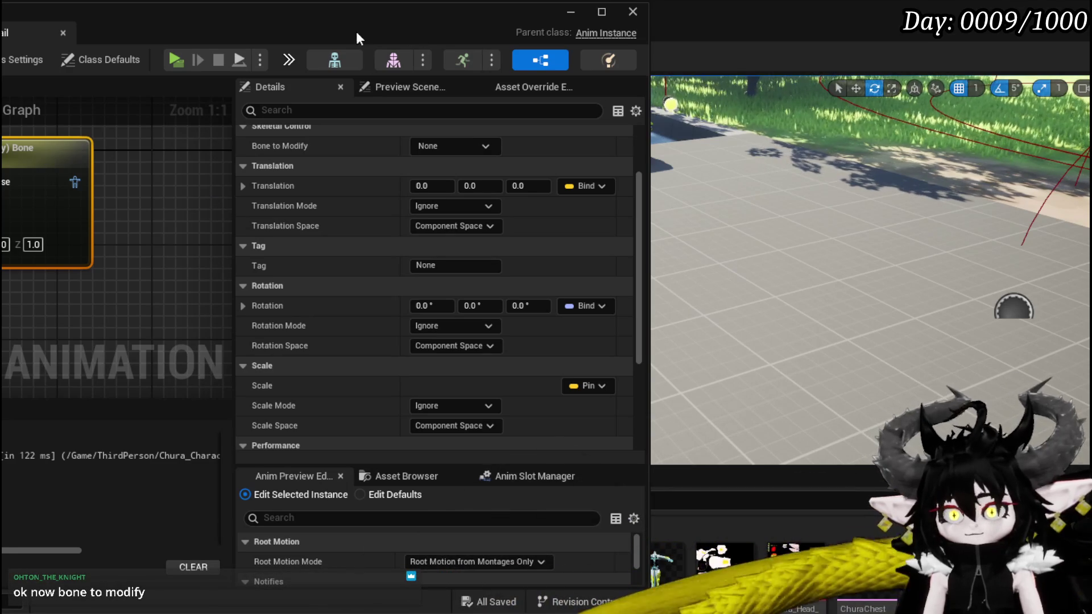
pyautogui.click(602, 11)
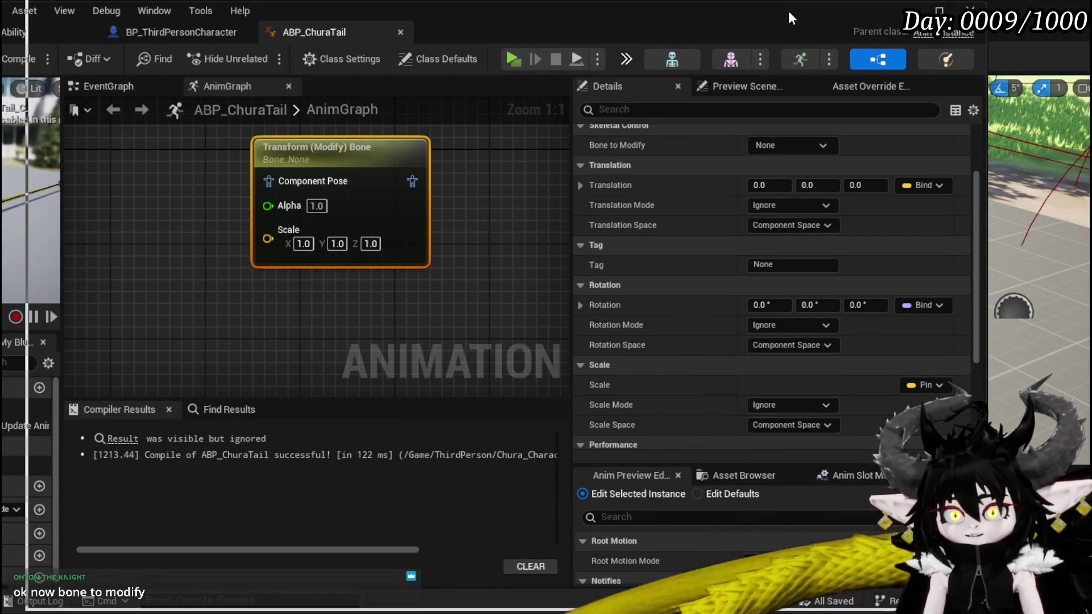
pyautogui.doubleClick(762, 19)
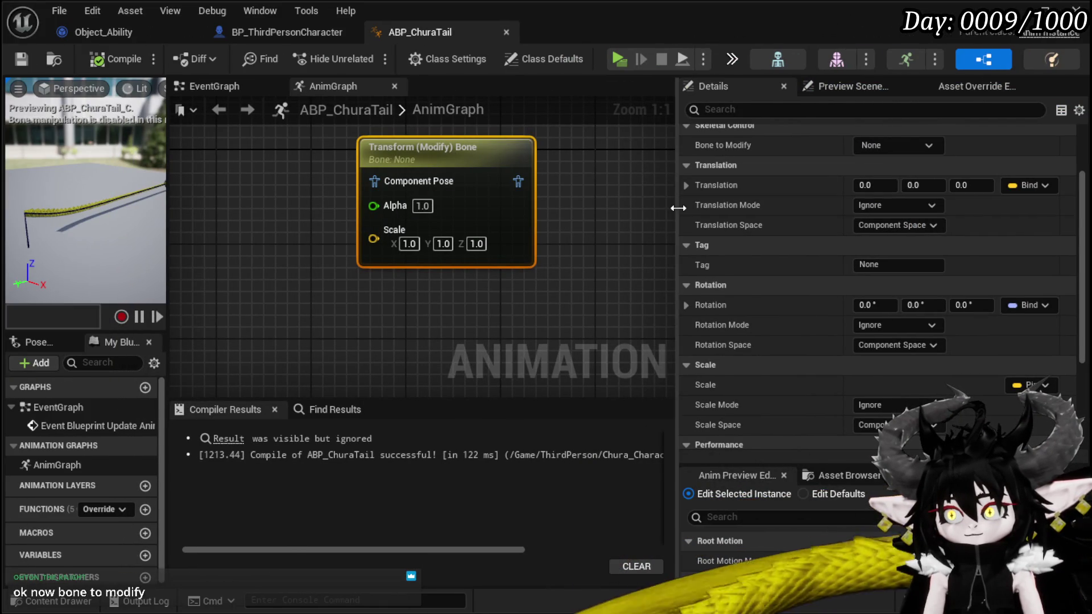
# - Position the Transform (Modify) Bone node beside Output Pose in the AnimGraph
pyautogui.moveTo(680, 207); pyautogui.dragTo(935, 207)
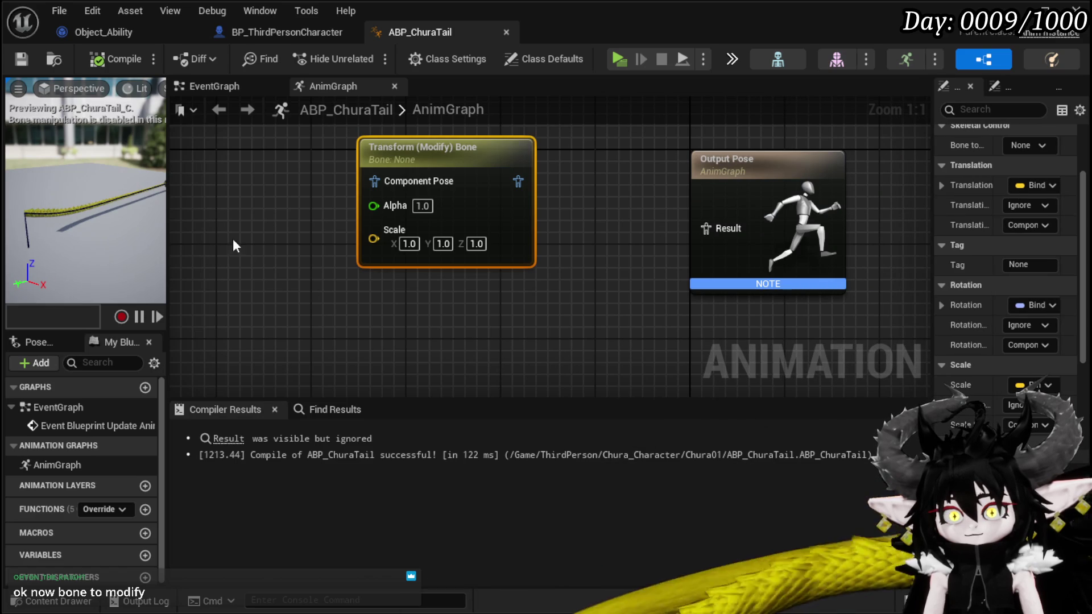
pyautogui.moveTo(409, 157); pyautogui.dragTo(400, 215)
pyautogui.moveTo(284, 220); pyautogui.dragTo(327, 192)
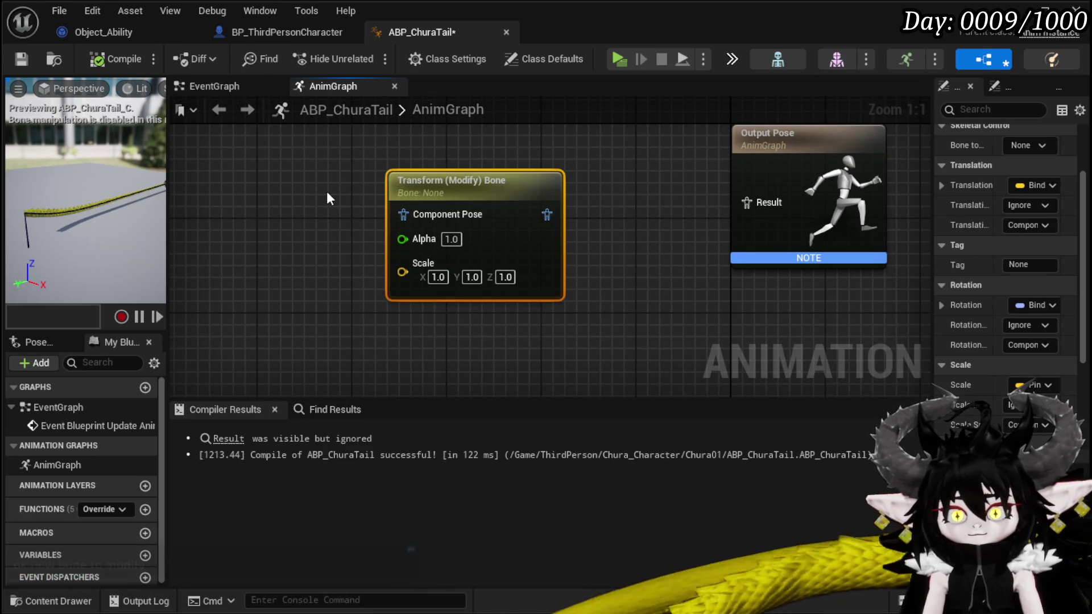
pyautogui.moveTo(481, 189)
pyautogui.mouseDown()
pyautogui.moveTo(569, 177)
pyautogui.moveTo(555, 187)
pyautogui.mouseUp()
pyautogui.moveTo(370, 193); pyautogui.dragTo(428, 215)
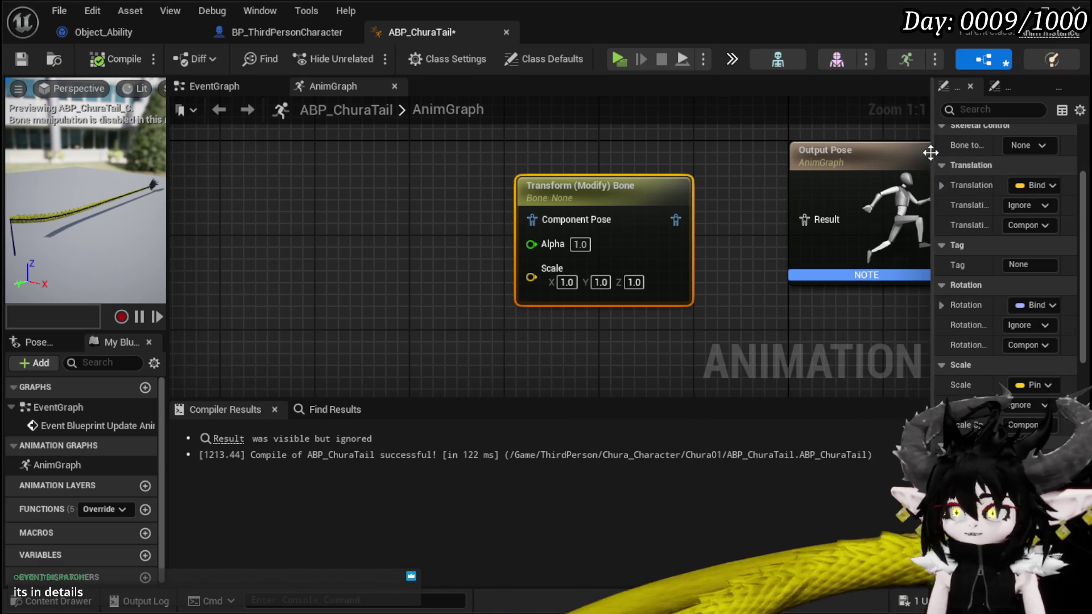
# - Set the node's Bone to Modify to Bone_01 and compile ABP_ChuraTail
pyautogui.moveTo(932, 150); pyautogui.dragTo(483, 156)
pyautogui.scroll(-2, 739, 205)
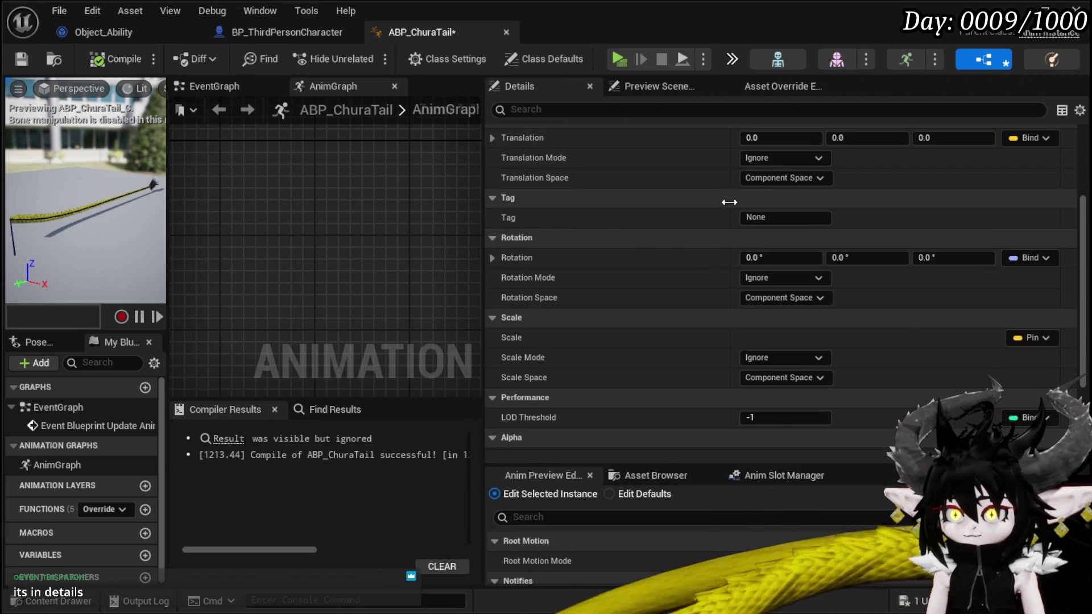
pyautogui.scroll(2, 739, 202)
pyautogui.scroll(3, 625, 250)
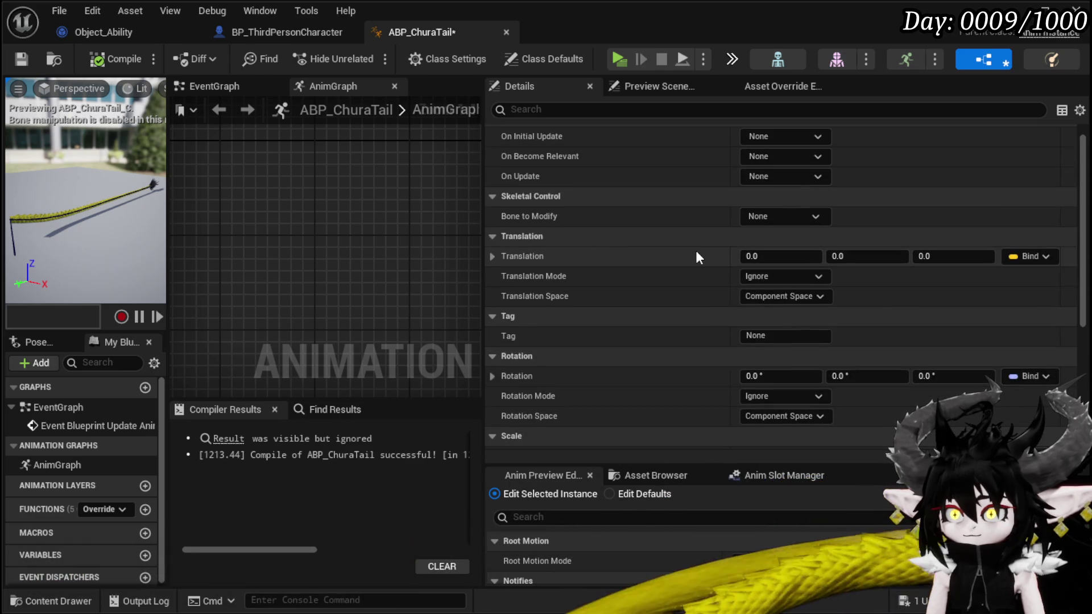
pyautogui.click(764, 237)
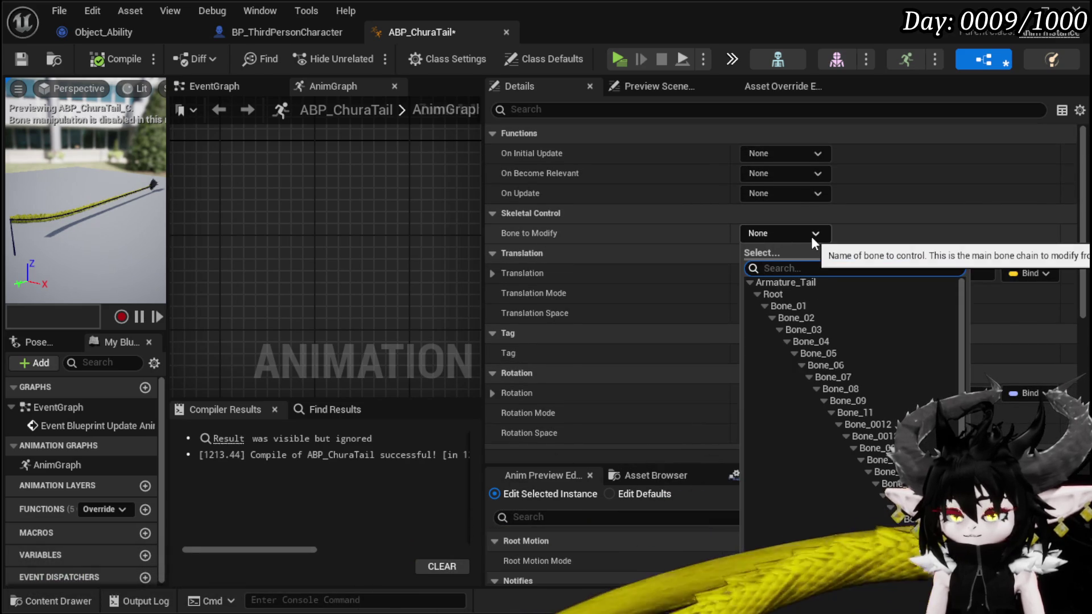
pyautogui.click(813, 310)
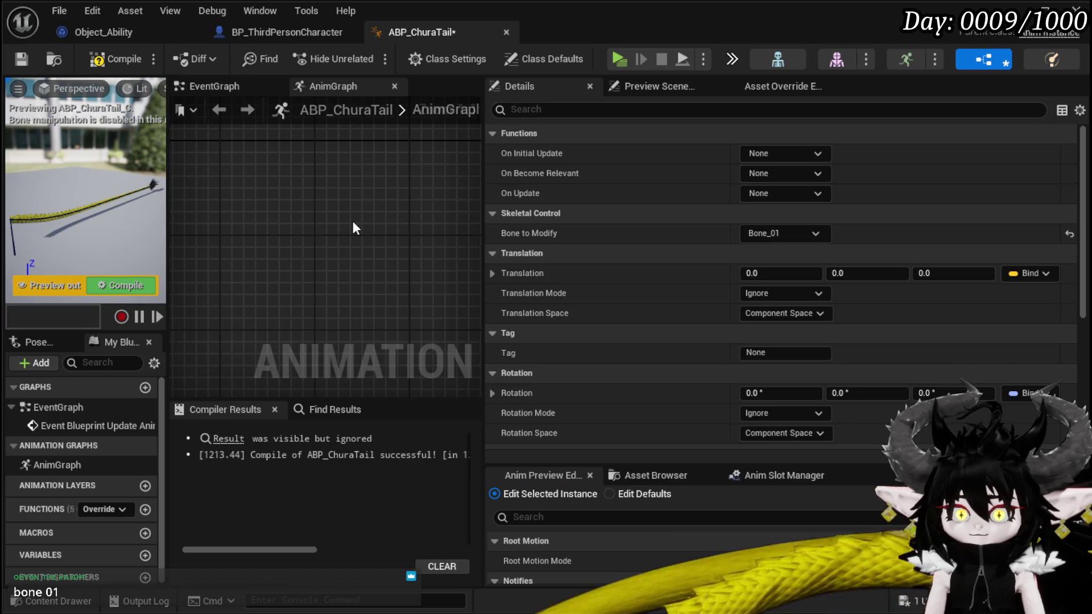
pyautogui.click(128, 285)
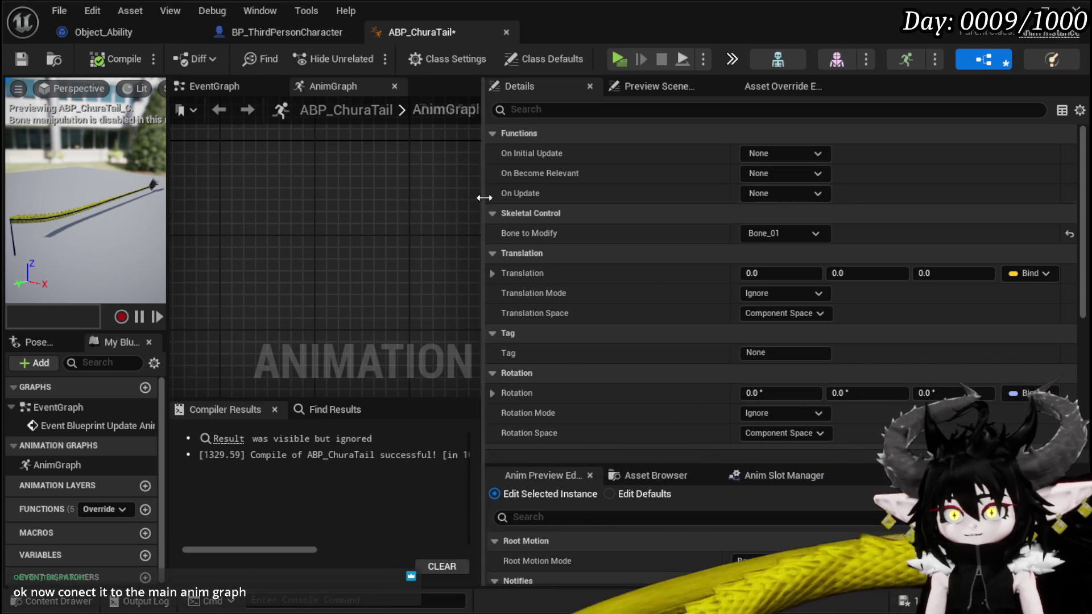
pyautogui.moveTo(484, 198); pyautogui.dragTo(824, 199)
# - Wire Component Pose into Output Pose through a Component To Local node, tidy the nodes, and compile
pyautogui.moveTo(539, 228); pyautogui.dragTo(665, 228)
pyautogui.moveTo(446, 188)
pyautogui.mouseDown()
pyautogui.moveTo(351, 180)
pyautogui.moveTo(435, 200)
pyautogui.mouseUp()
pyautogui.moveTo(614, 207); pyautogui.dragTo(661, 195)
pyautogui.click(475, 170)
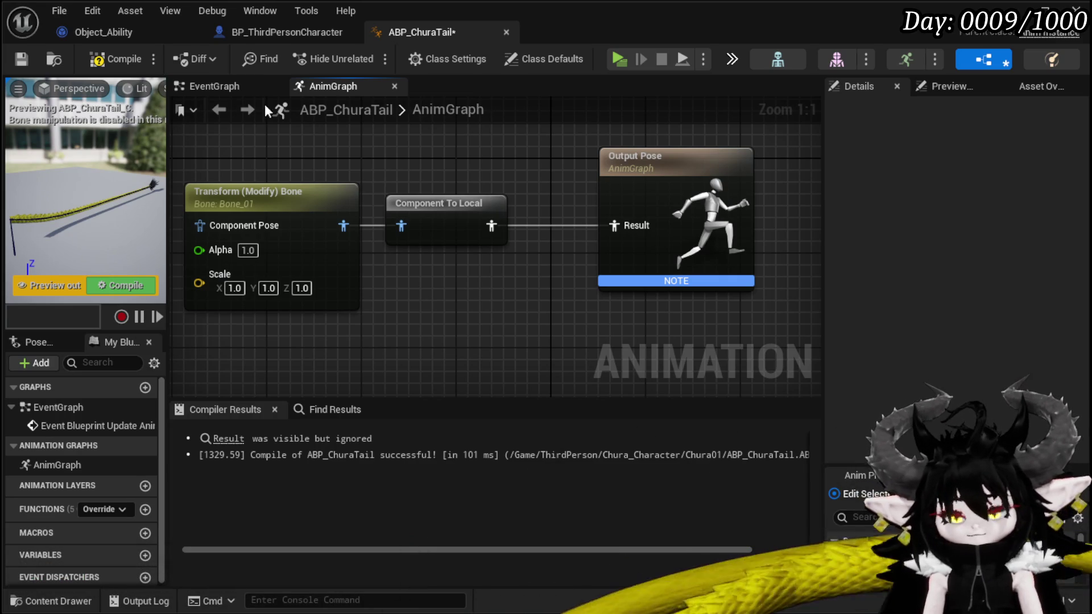
pyautogui.click(113, 59)
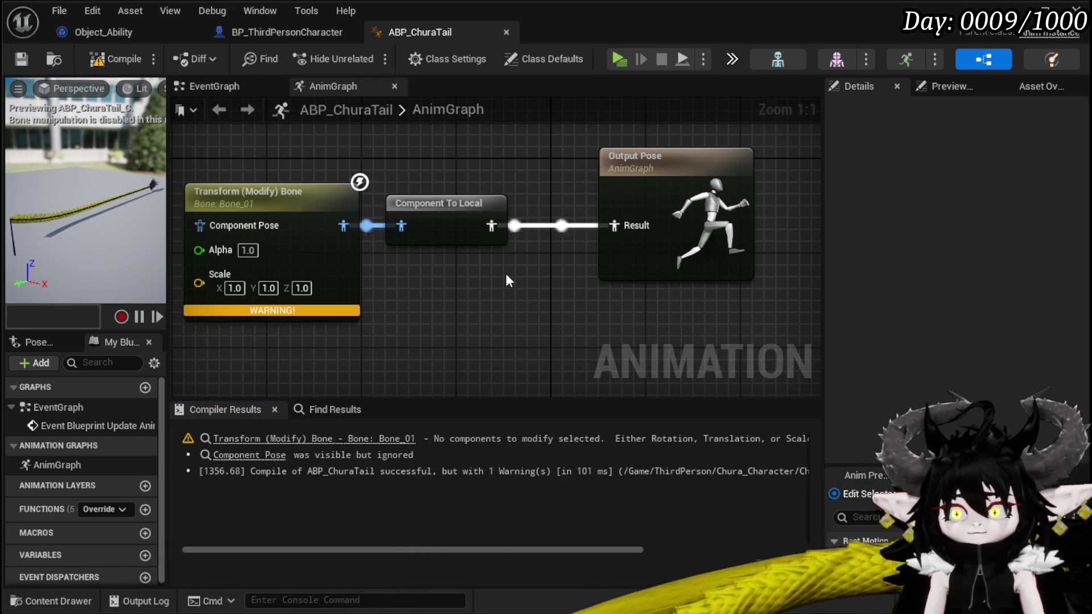
pyautogui.moveTo(477, 294); pyautogui.dragTo(560, 295)
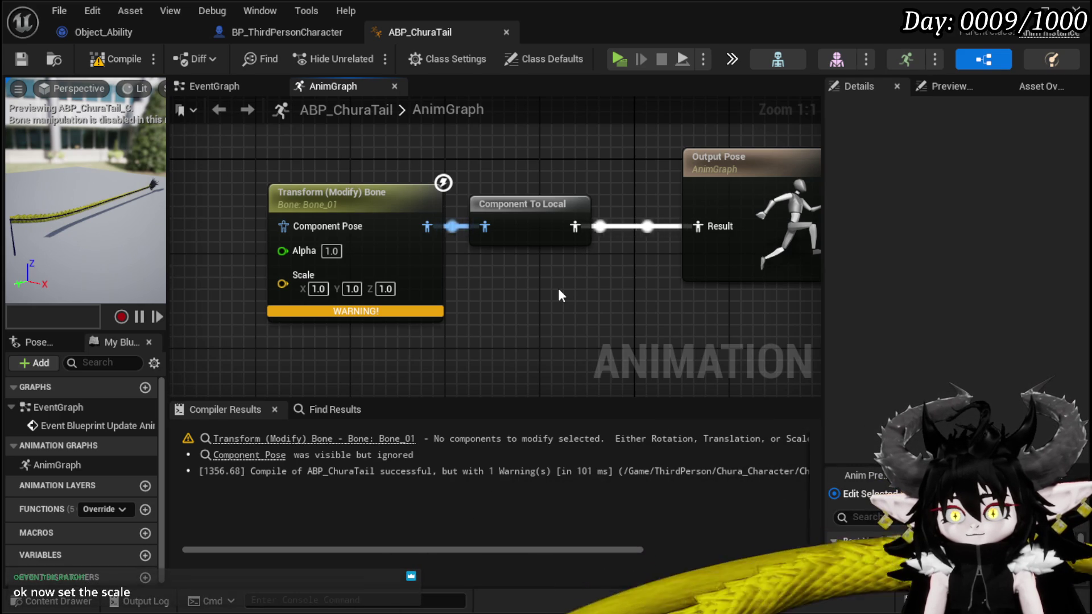
pyautogui.moveTo(558, 291); pyautogui.dragTo(565, 287)
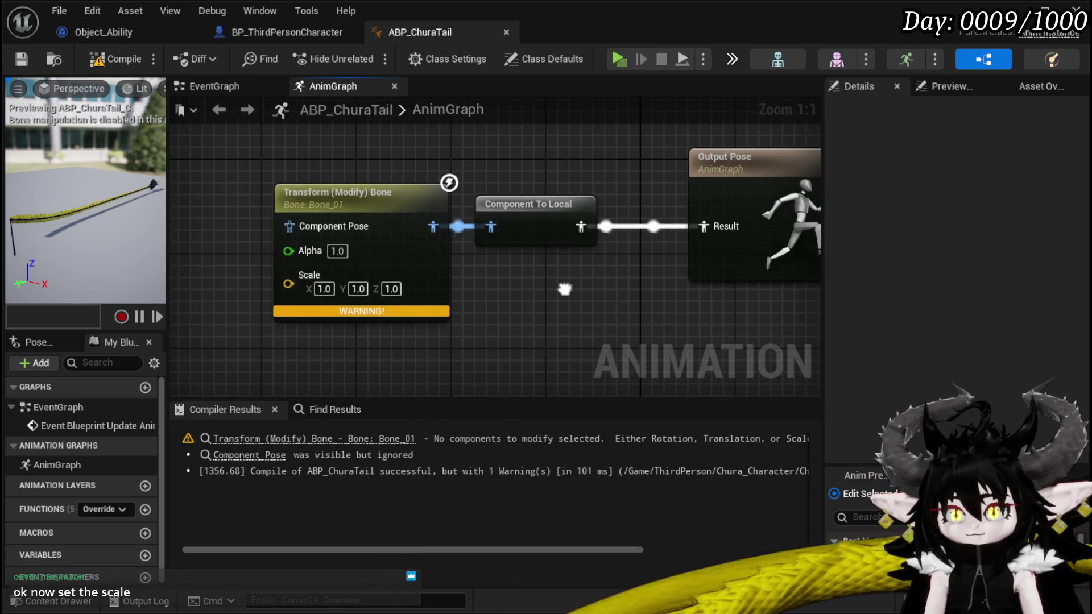
# - Try Scale X and then Scale Y at 10, resetting each back to 1
pyautogui.write('10')
pyautogui.press('Return')
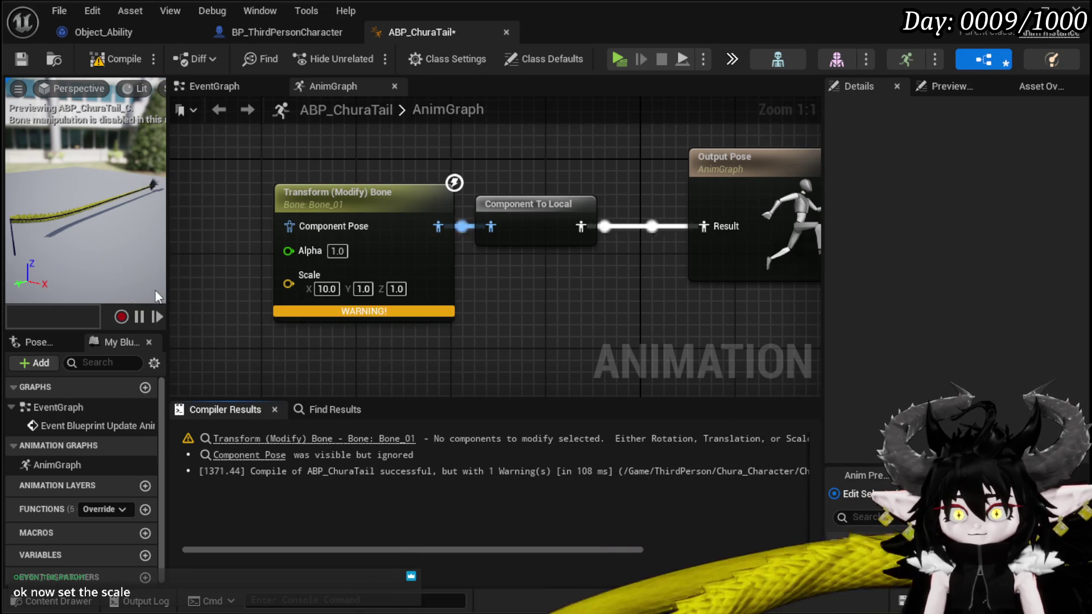
pyautogui.write('1')
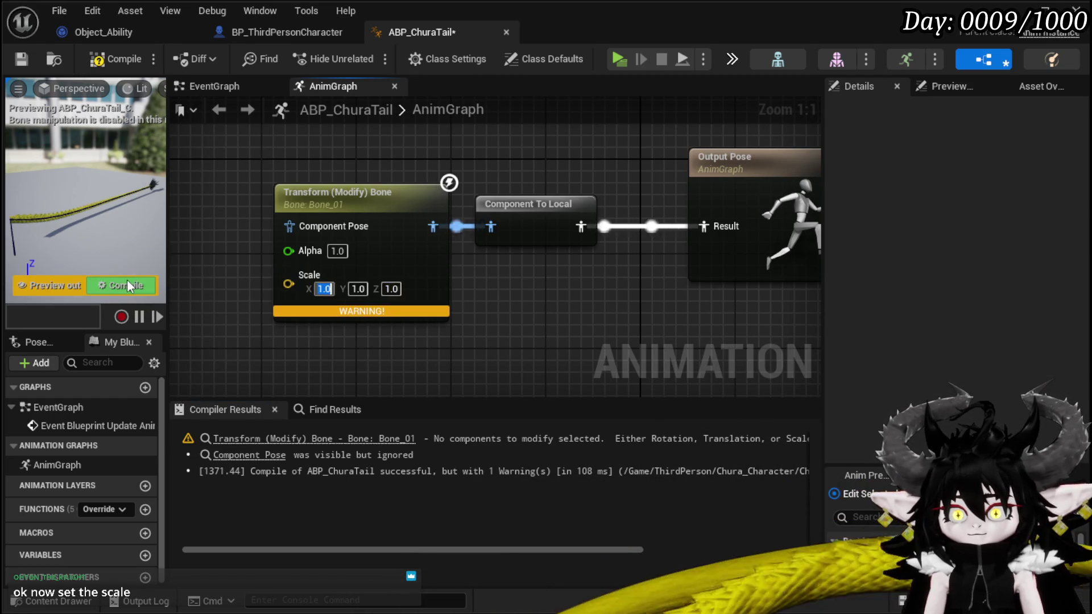
pyautogui.press('Return')
pyautogui.write('10')
pyautogui.press('Return')
pyautogui.click(359, 289)
pyautogui.write('1')
pyautogui.press('Return')
# - Try Scale Z at 10, then reset it to 1 and recompile
pyautogui.press('Return')
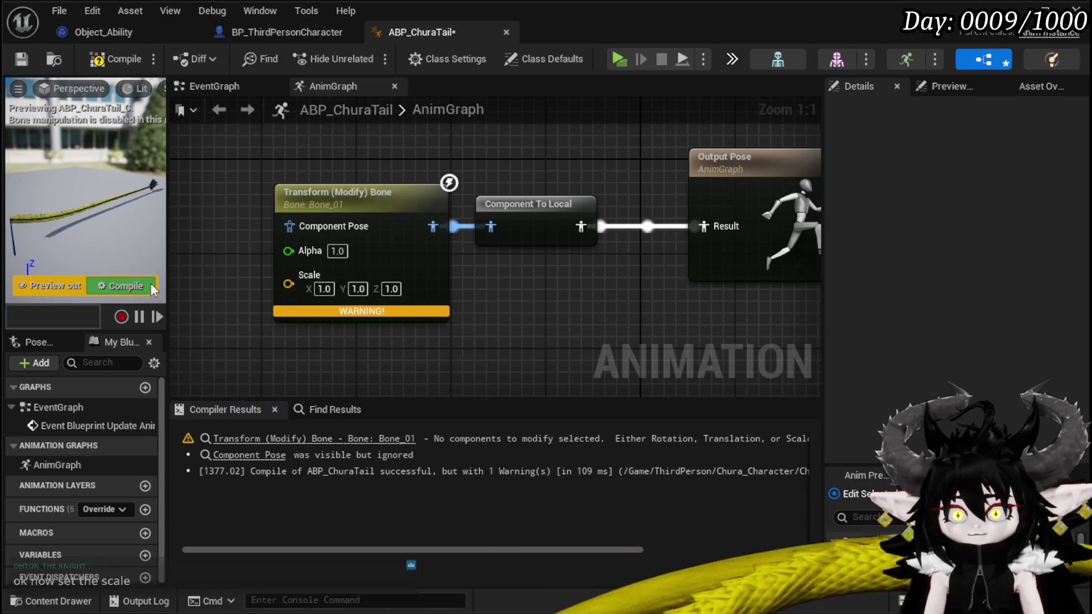
pyautogui.write('10')
pyautogui.press('Return')
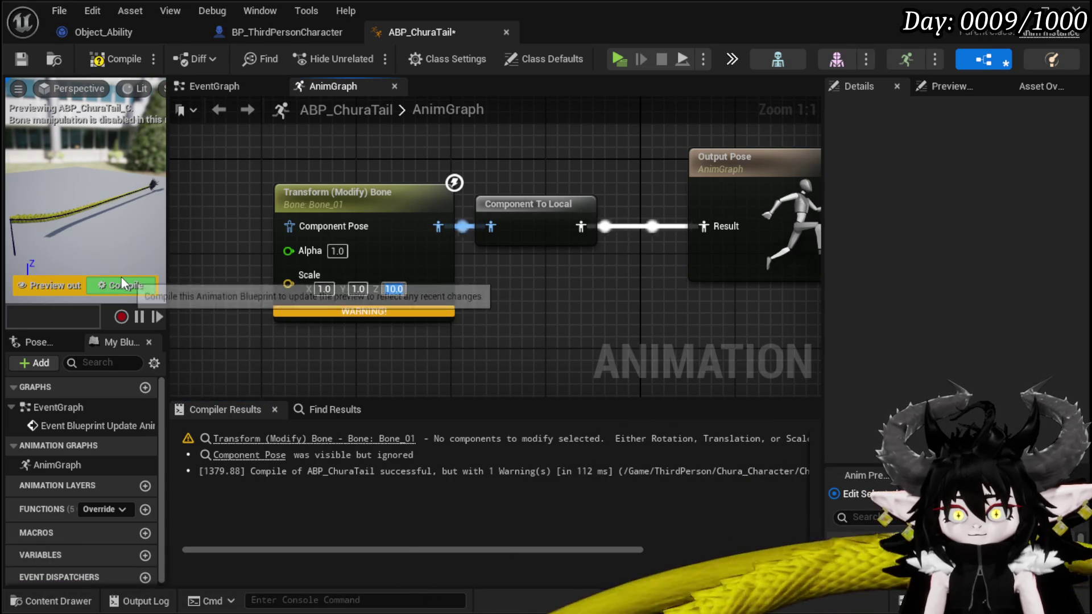
pyautogui.click(394, 289)
pyautogui.write('1')
pyautogui.press('Return')
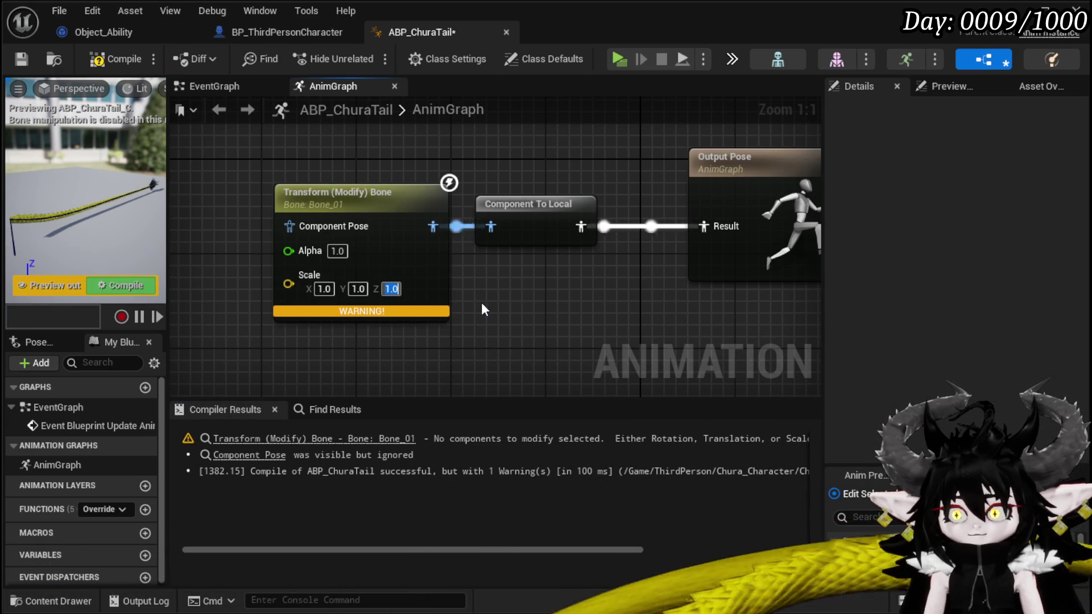
pyautogui.click(135, 286)
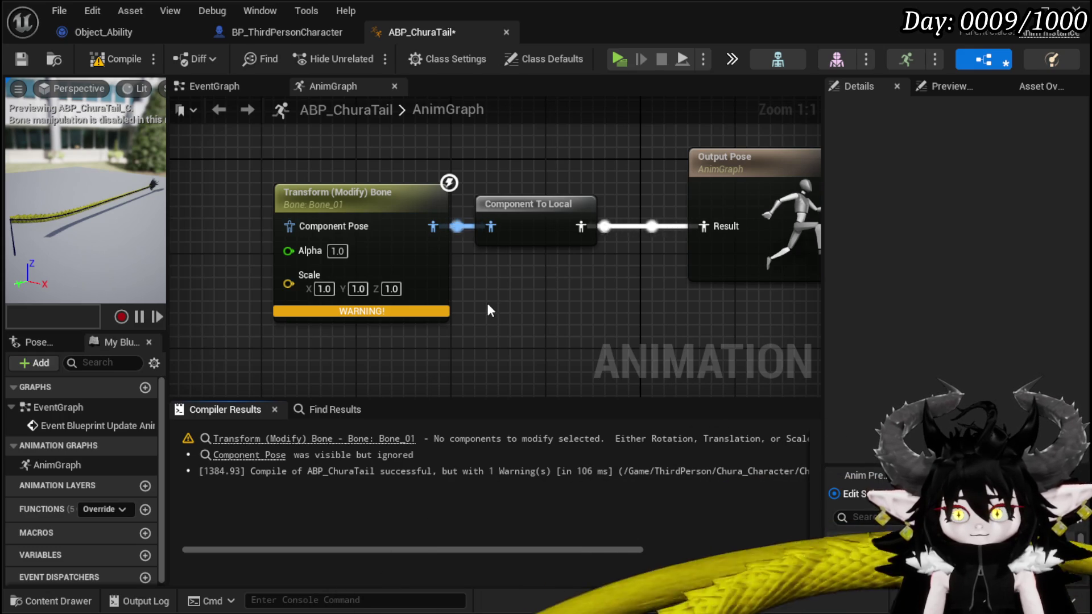
# - Set Scale Y to 10 and orbit the preview to inspect the stretched tail
pyautogui.click(358, 289)
pyautogui.write('10')
pyautogui.press('Return')
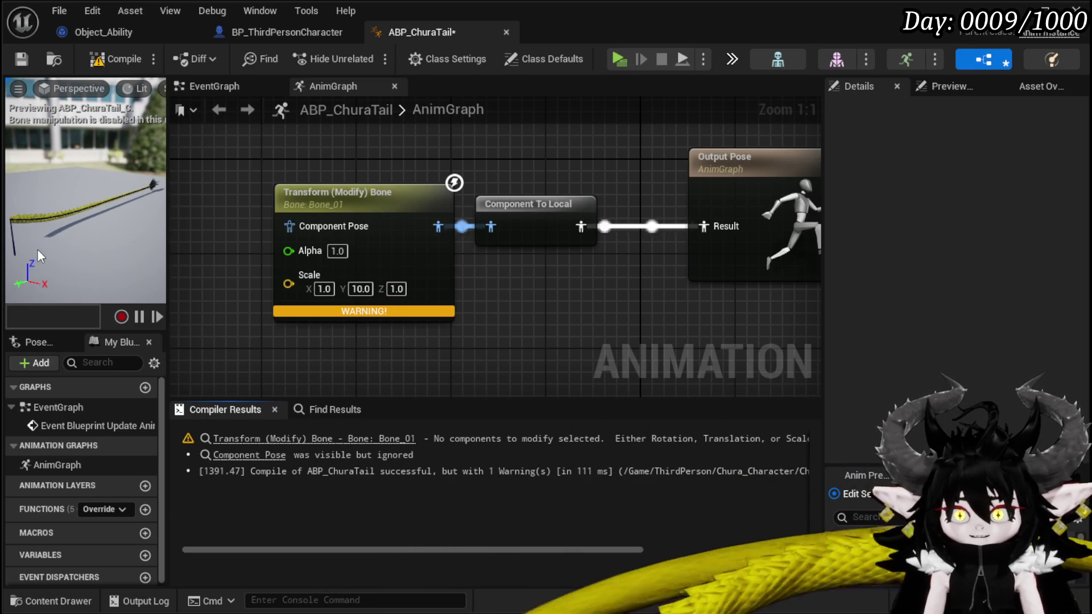
pyautogui.moveTo(62, 240); pyautogui.dragTo(81, 213)
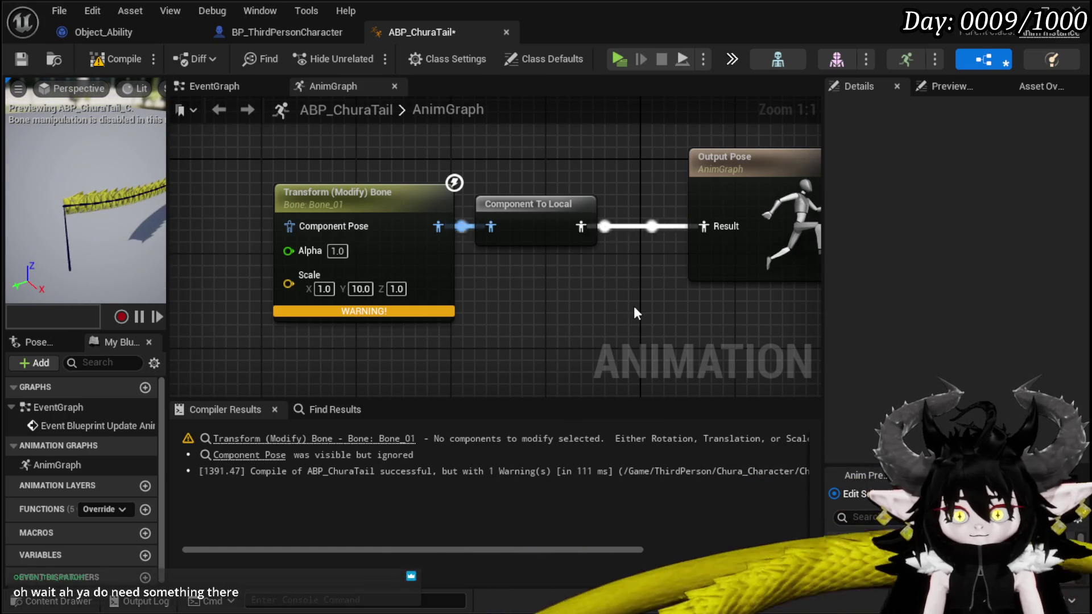
pyautogui.scroll(-1, 631, 301)
pyautogui.moveTo(631, 299)
pyautogui.mouseDown()
pyautogui.moveTo(653, 266)
pyautogui.moveTo(601, 302)
pyautogui.moveTo(625, 284)
pyautogui.mouseUp()
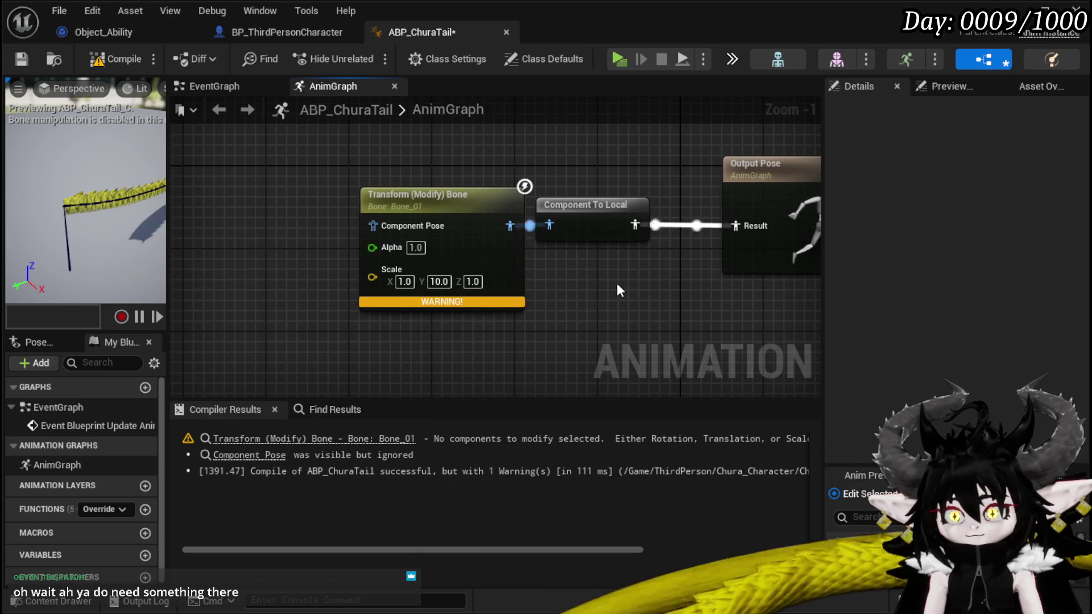
# - Add a Slot 'DefaultSlot' node to the AnimGraph near the bone node
pyautogui.click(260, 457)
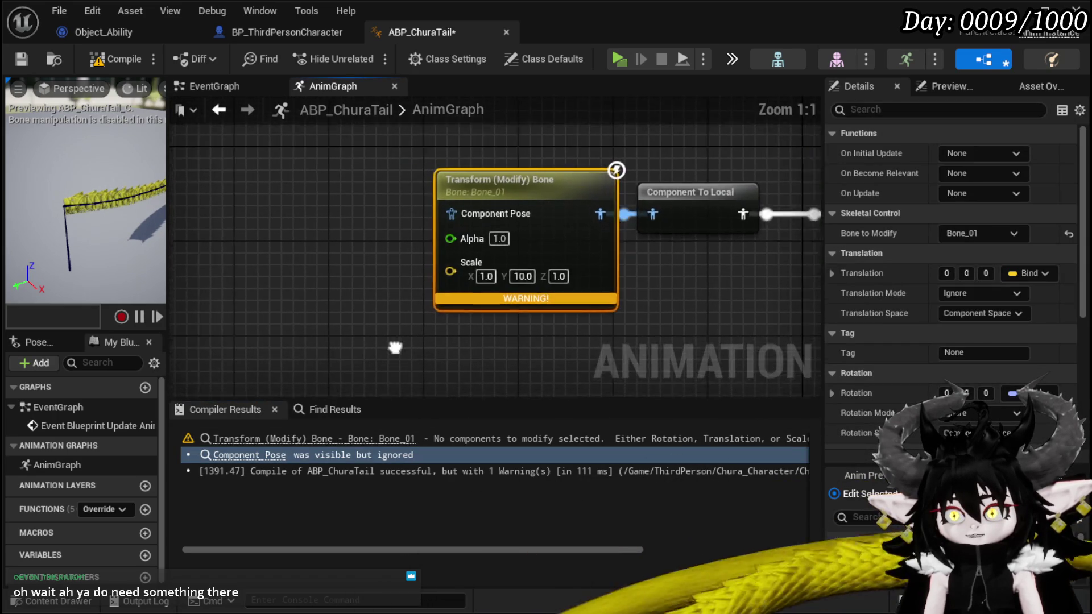
pyautogui.moveTo(351, 306)
pyautogui.mouseDown()
pyautogui.moveTo(336, 290)
pyautogui.moveTo(351, 292)
pyautogui.mouseUp()
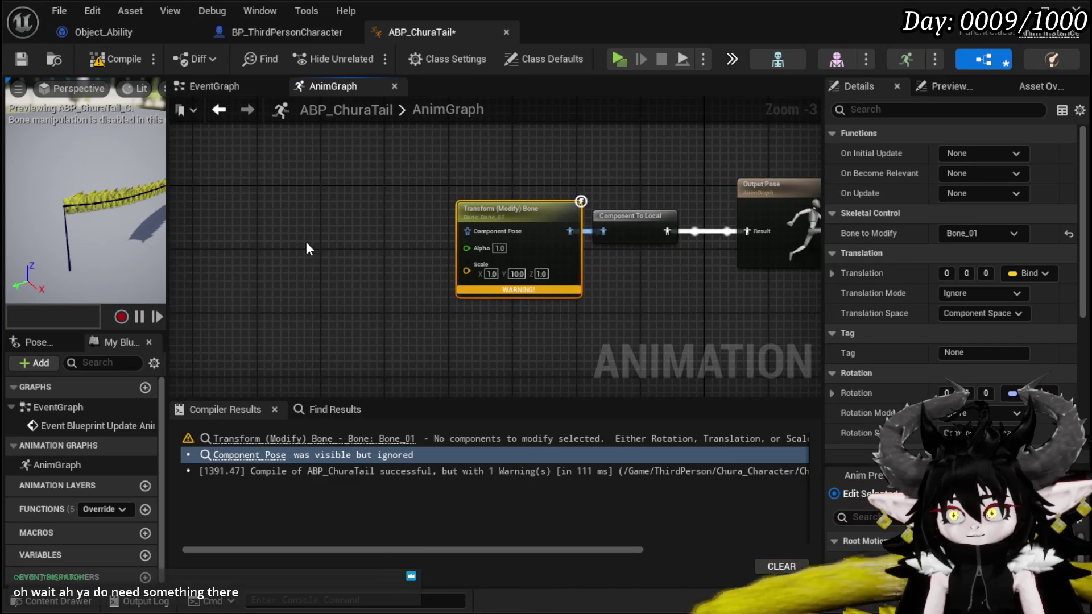
pyautogui.rightClick(243, 168)
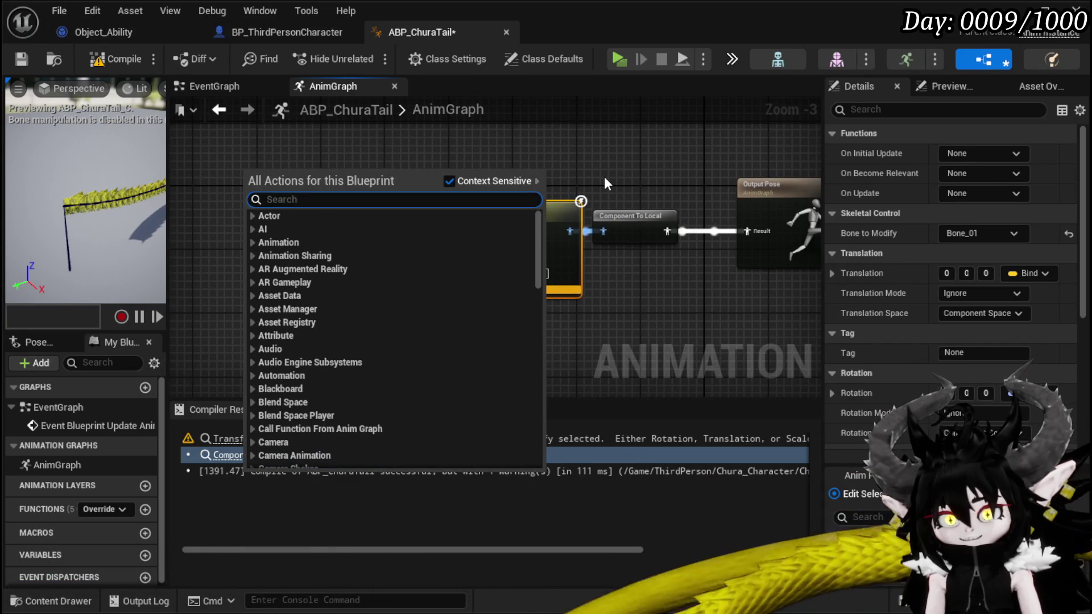
pyautogui.write('l')
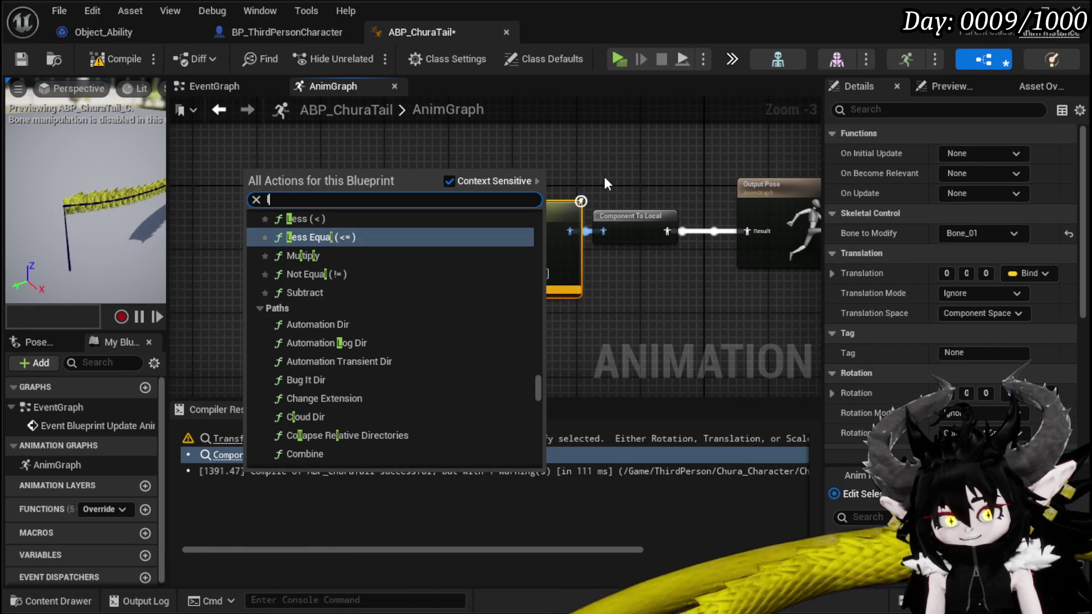
pyautogui.write('oco')
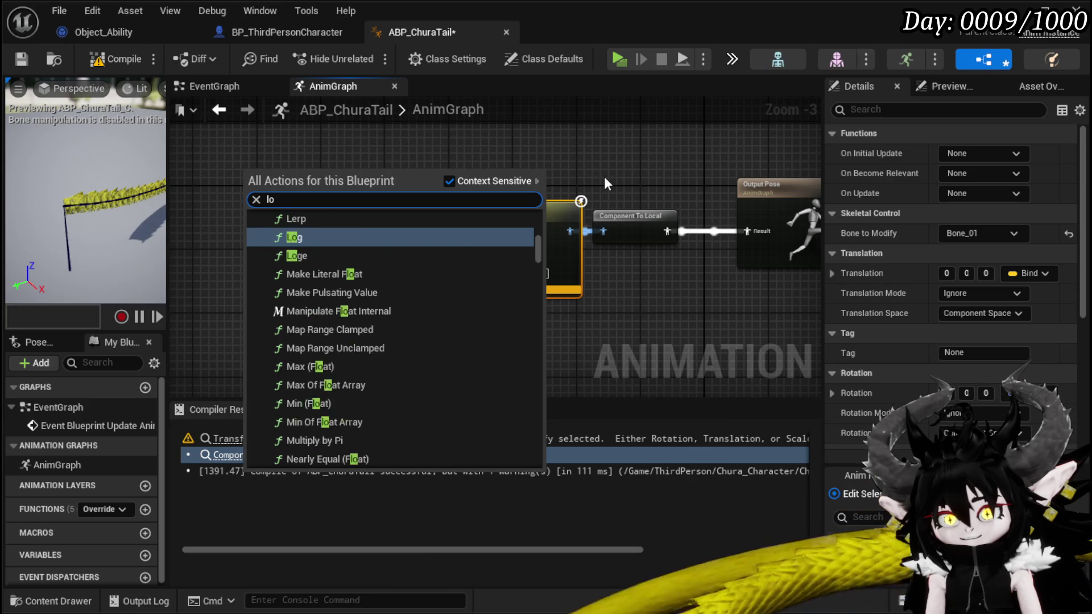
pyautogui.press('BackSpace')
pyautogui.press('BackSpace')
pyautogui.press('BackSpace')
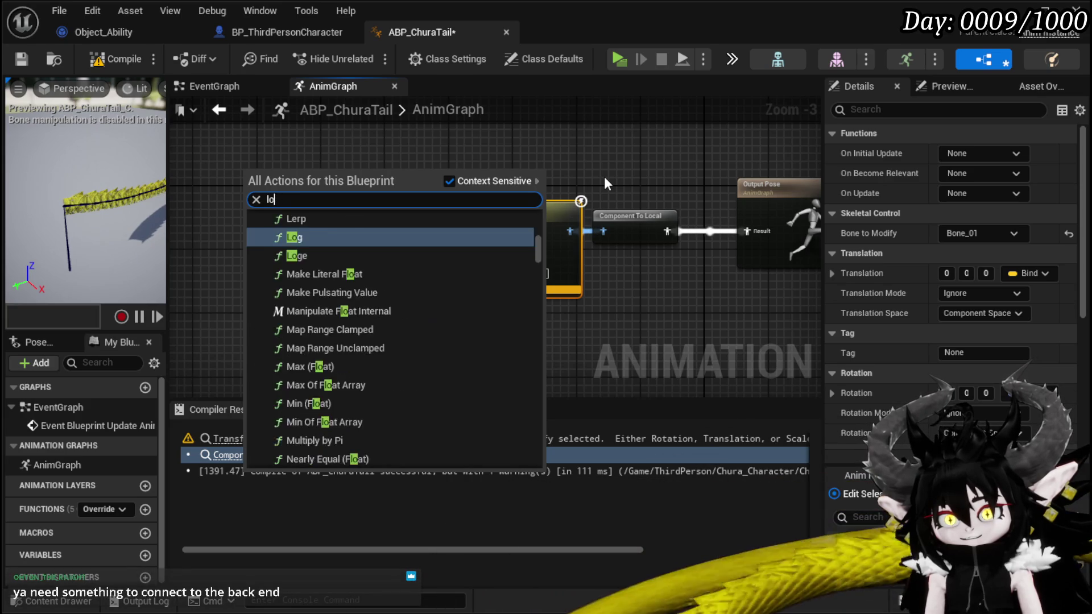
pyautogui.write('slot')
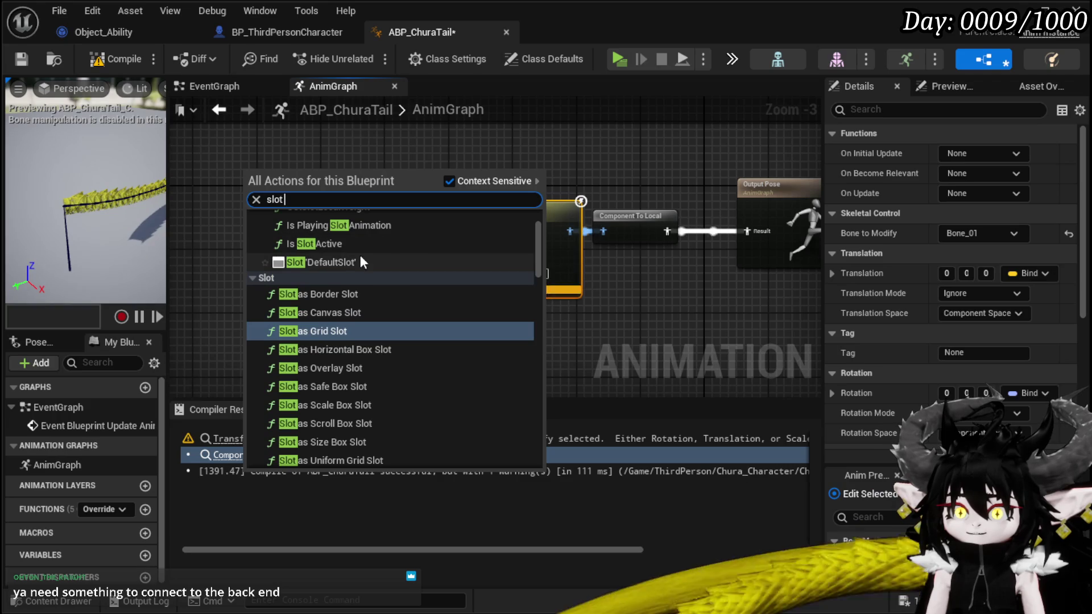
pyautogui.click(377, 257)
# - Wire the slot into Component Pose through Local To Component, compile, and straighten the nodes
pyautogui.moveTo(311, 191); pyautogui.dragTo(466, 231)
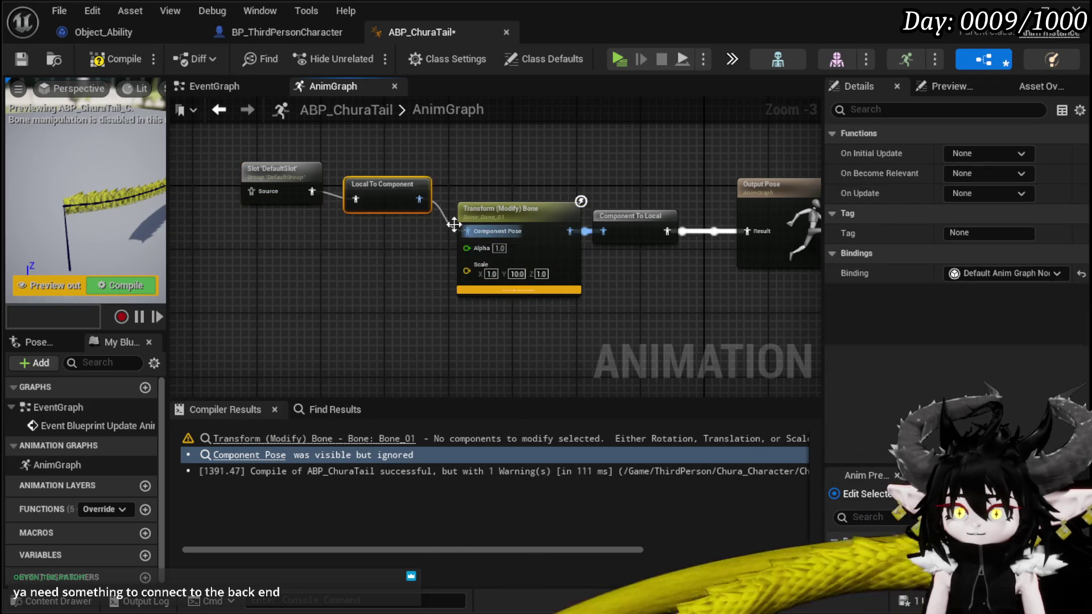
pyautogui.click(108, 60)
pyautogui.moveTo(334, 163)
pyautogui.mouseDown()
pyautogui.moveTo(476, 159)
pyautogui.moveTo(468, 174)
pyautogui.moveTo(507, 216)
pyautogui.mouseUp()
pyautogui.press('q')
pyautogui.click(401, 216)
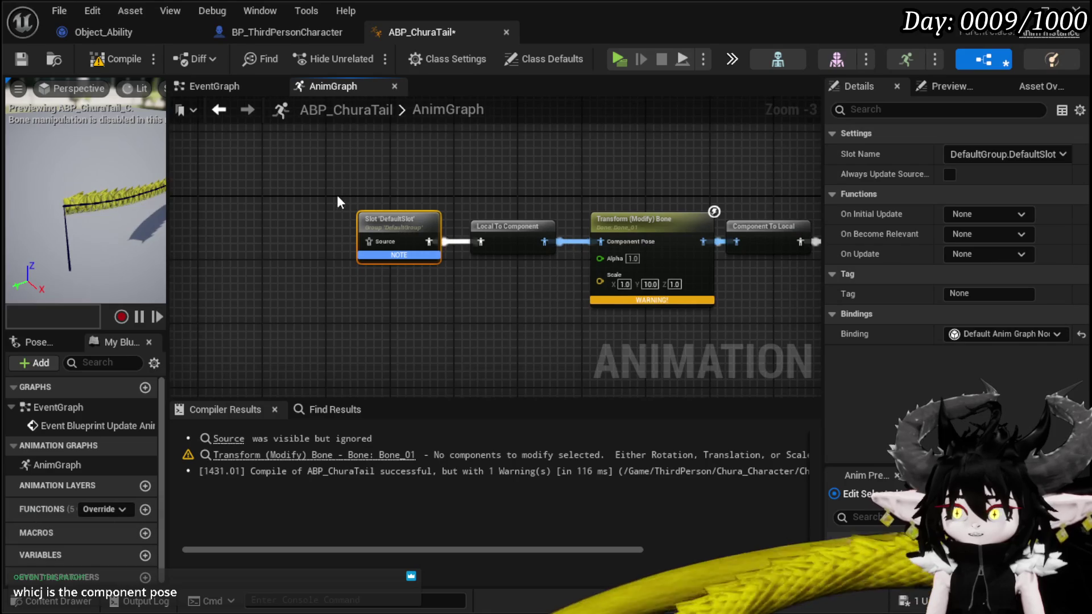
pyautogui.moveTo(336, 193); pyautogui.dragTo(385, 192)
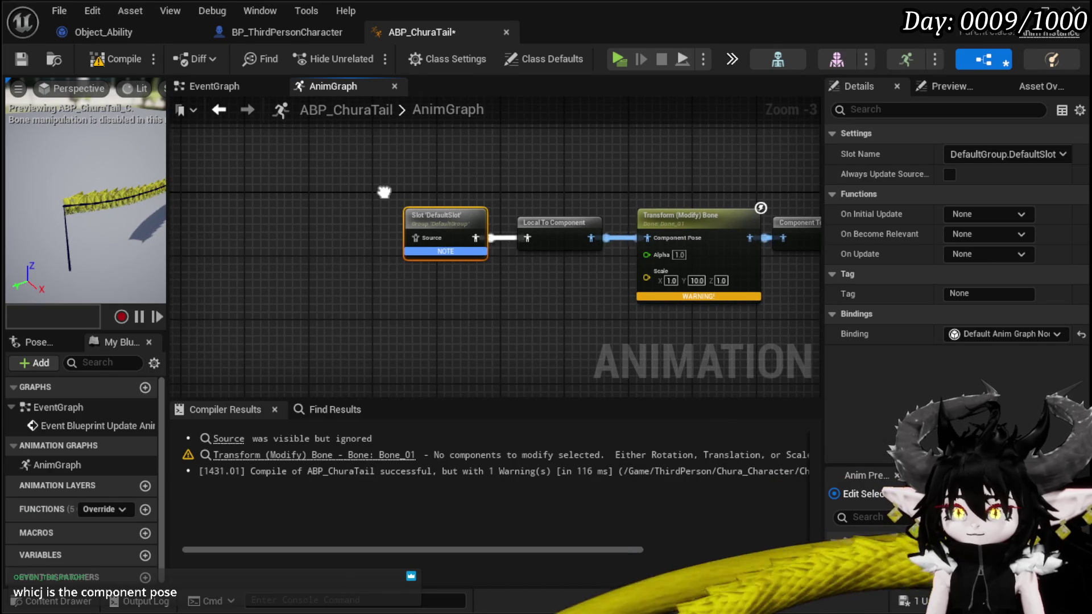
pyautogui.moveTo(384, 191)
pyautogui.mouseDown()
pyautogui.moveTo(305, 210)
pyautogui.moveTo(326, 219)
pyautogui.mouseUp()
pyautogui.rightClick(328, 223)
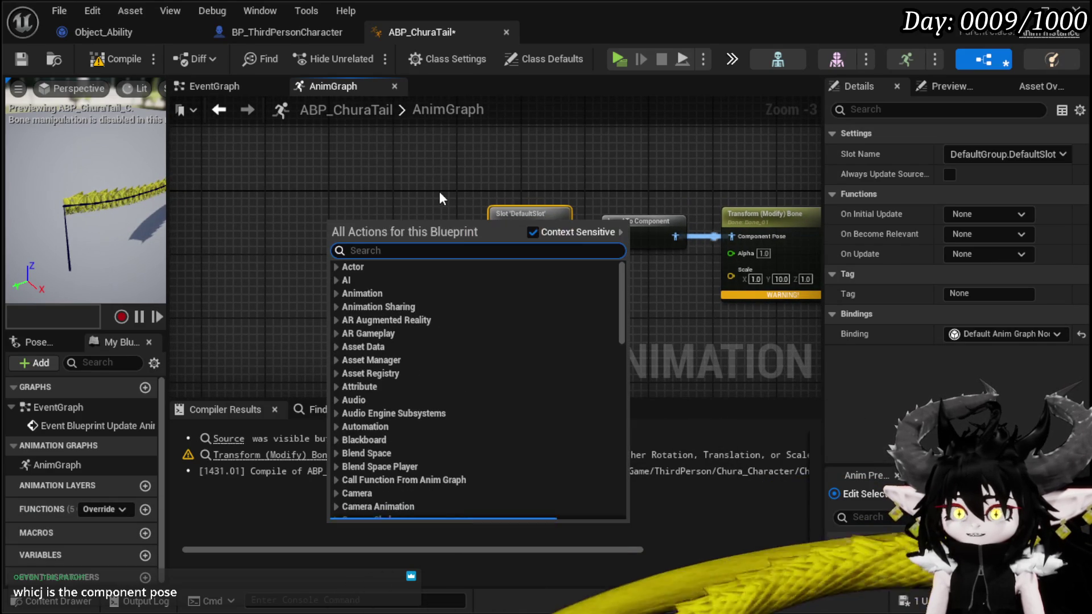
# - Add a New State Machine feeding Slot 'DefaultSlot', compile, and open its inner graph
pyautogui.write('state')
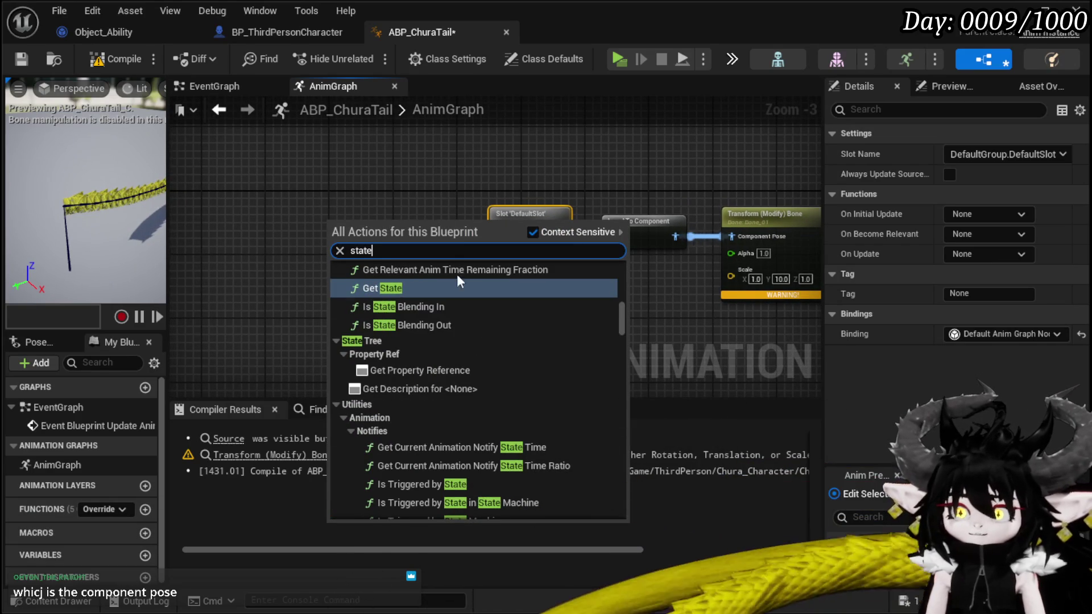
pyautogui.scroll(10, 463, 353)
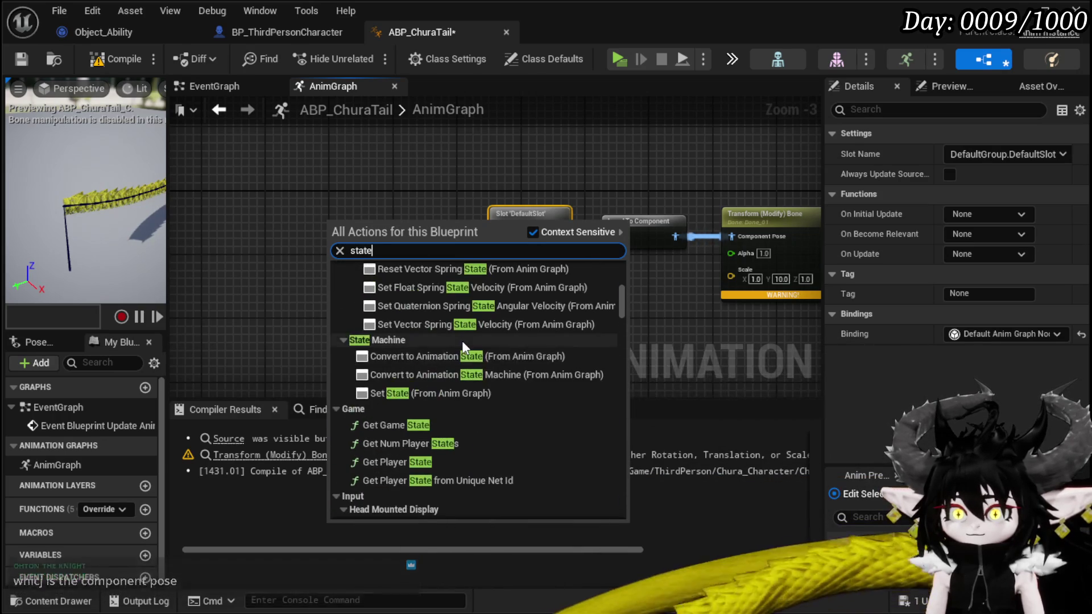
pyautogui.scroll(6, 461, 340)
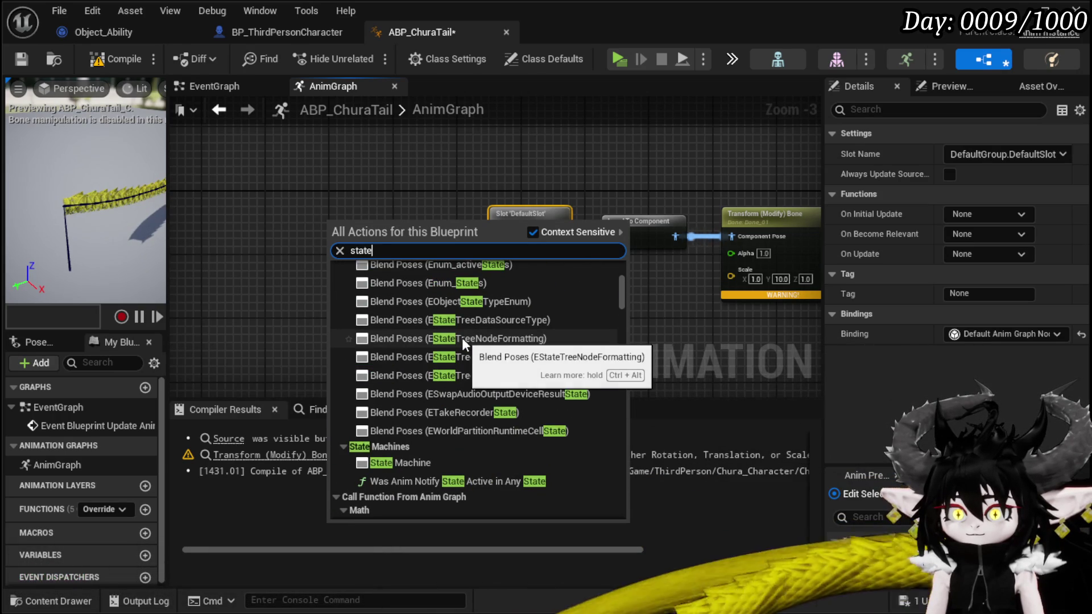
pyautogui.click(386, 461)
pyautogui.click(406, 256)
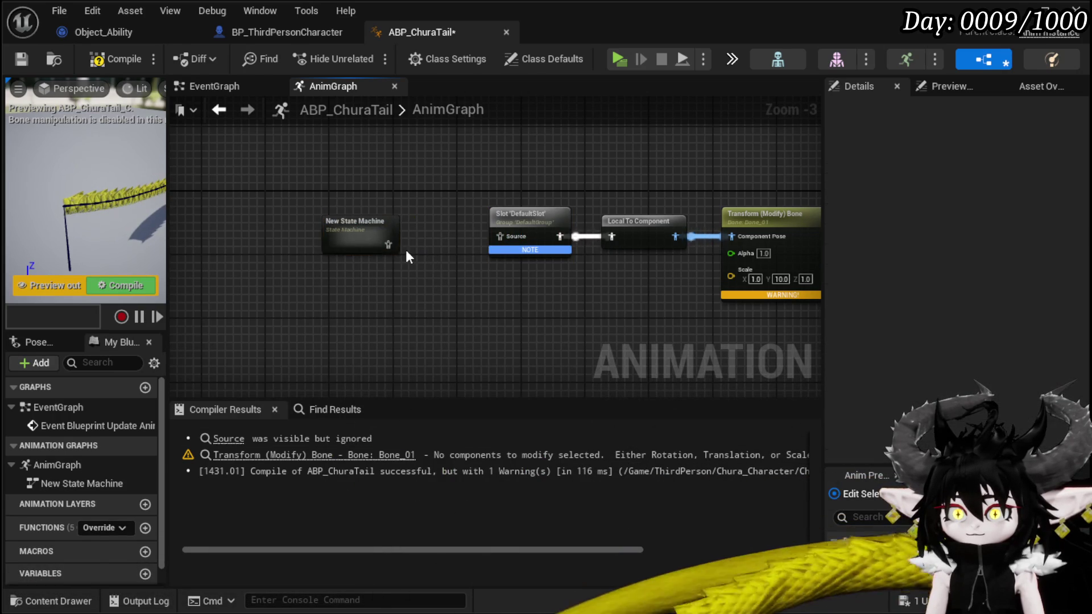
pyautogui.click(108, 59)
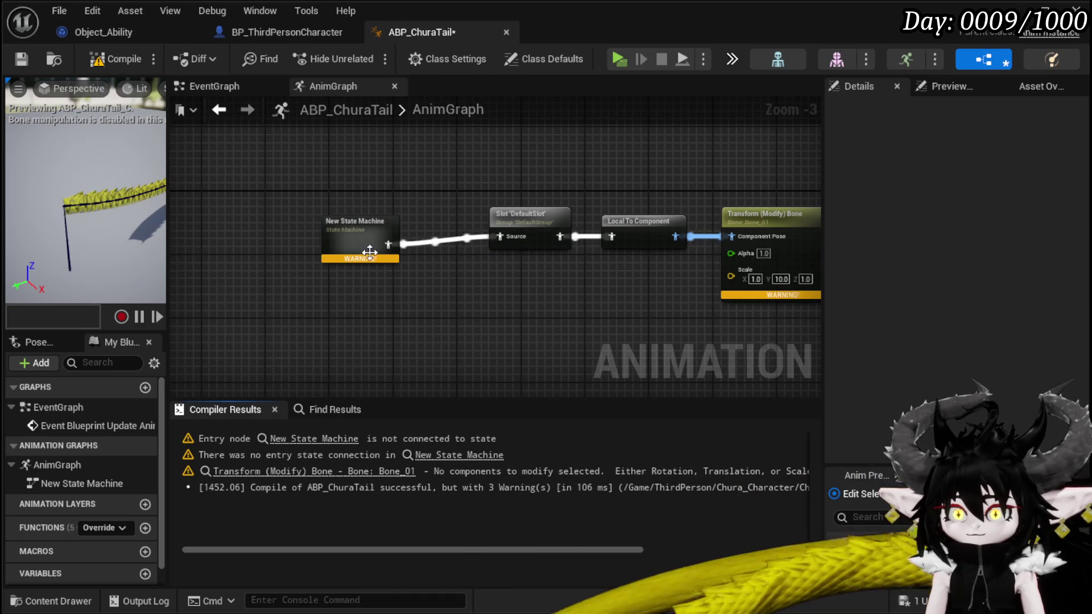
pyautogui.doubleClick(369, 252)
pyautogui.moveTo(580, 252); pyautogui.dragTo(580, 253)
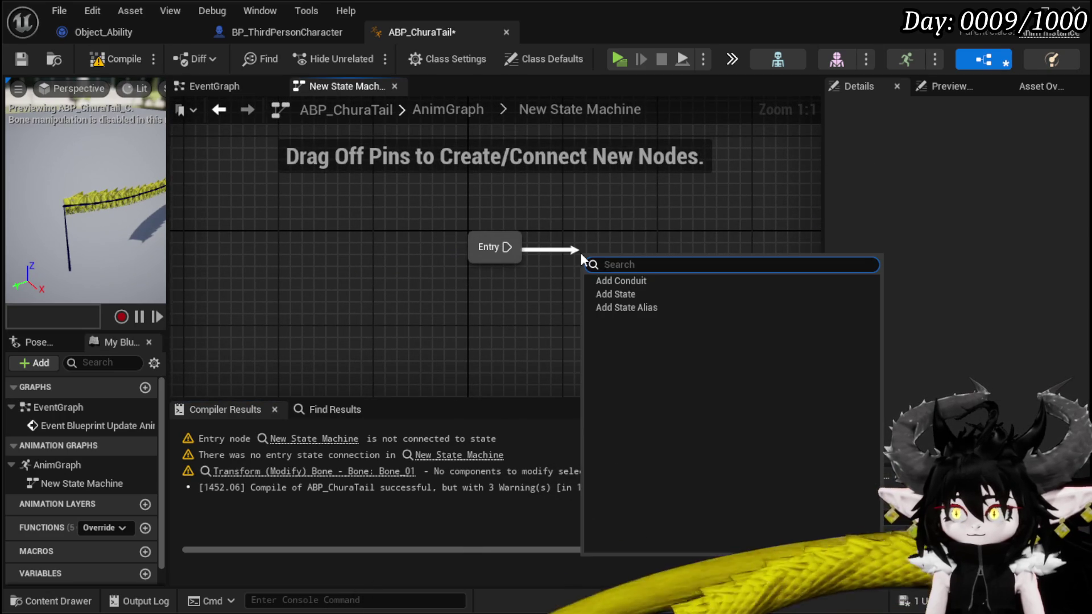
# - Add an Idle state linked from Entry, compile and save, then return to the AnimGraph
pyautogui.click(622, 292)
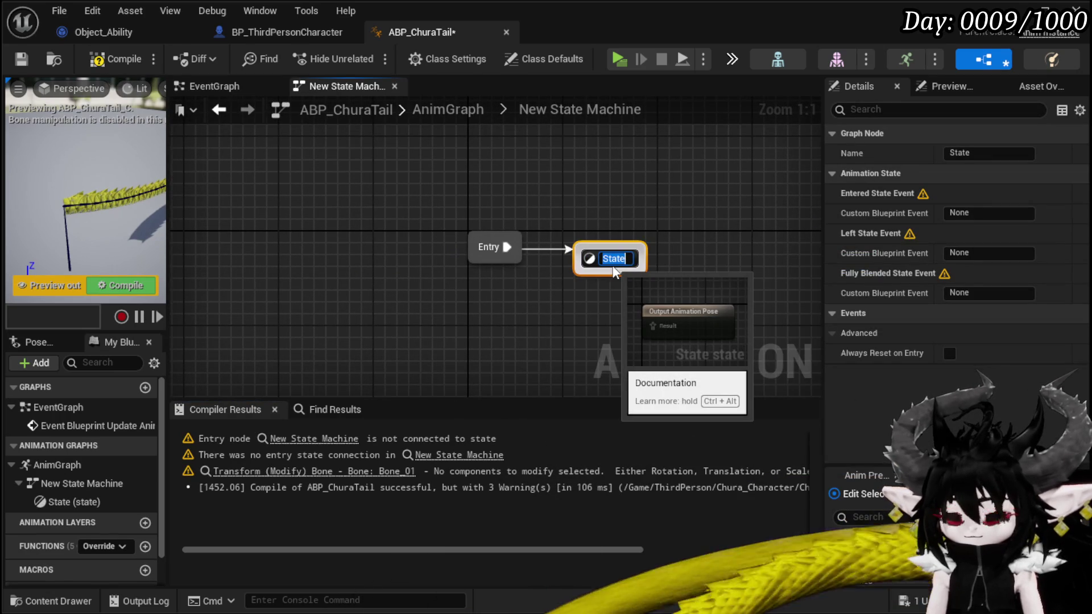
pyautogui.write('Idle')
pyautogui.press('Return')
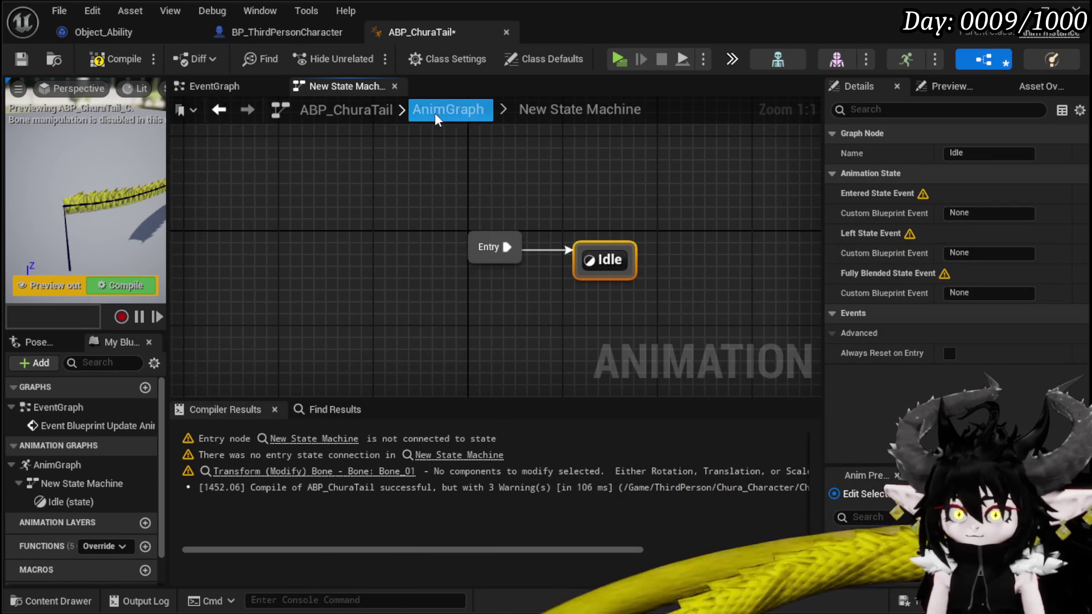
pyautogui.click(117, 59)
pyautogui.click(22, 59)
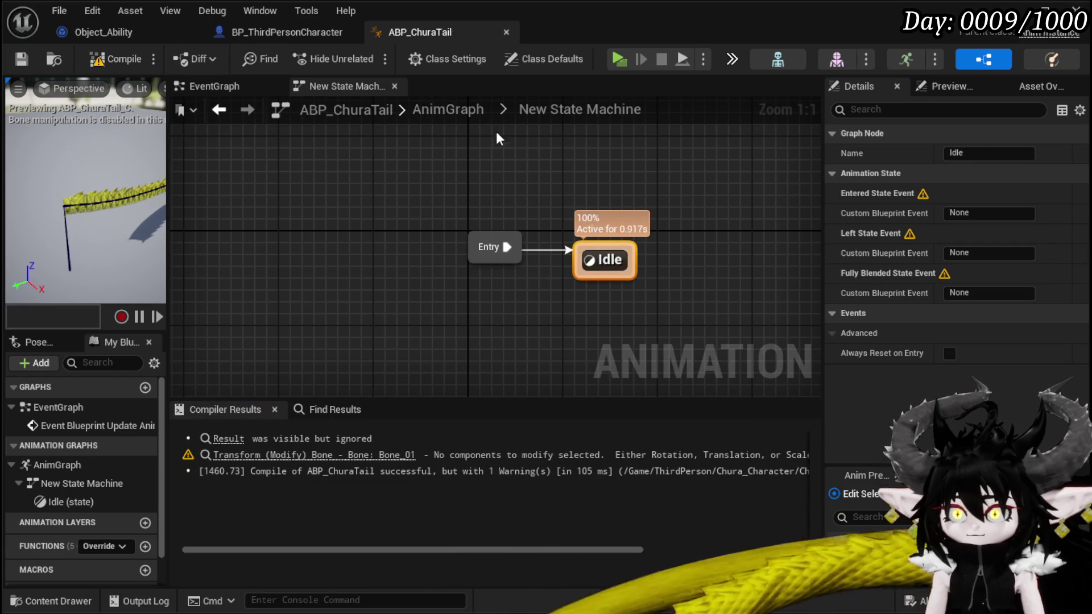
pyautogui.click(219, 109)
pyautogui.click(255, 455)
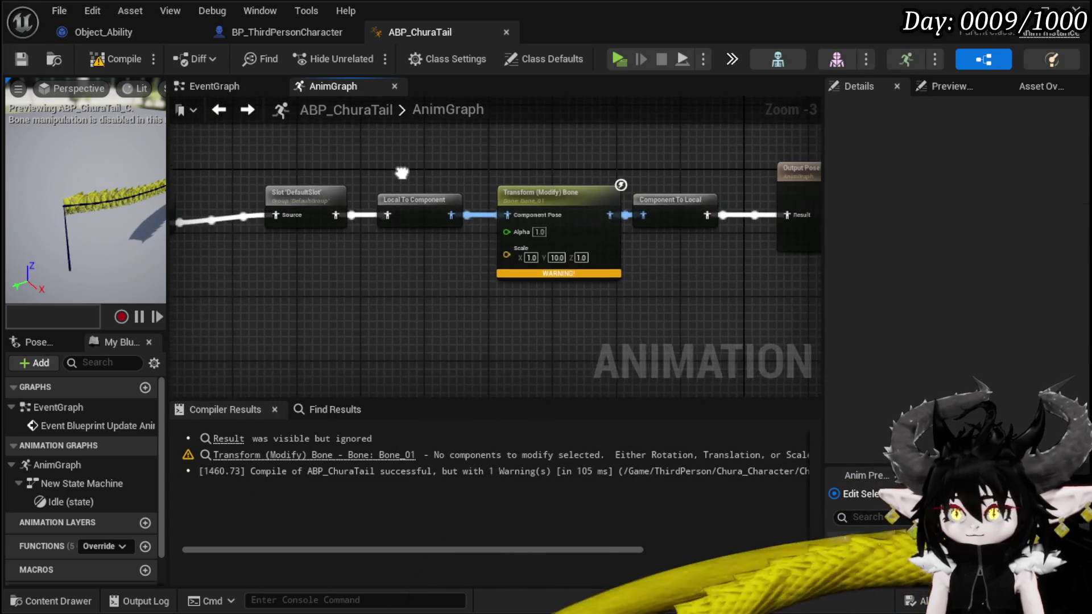
pyautogui.moveTo(514, 194)
pyautogui.mouseDown()
pyautogui.moveTo(512, 210)
pyautogui.moveTo(381, 226)
pyautogui.moveTo(513, 184)
pyautogui.mouseUp()
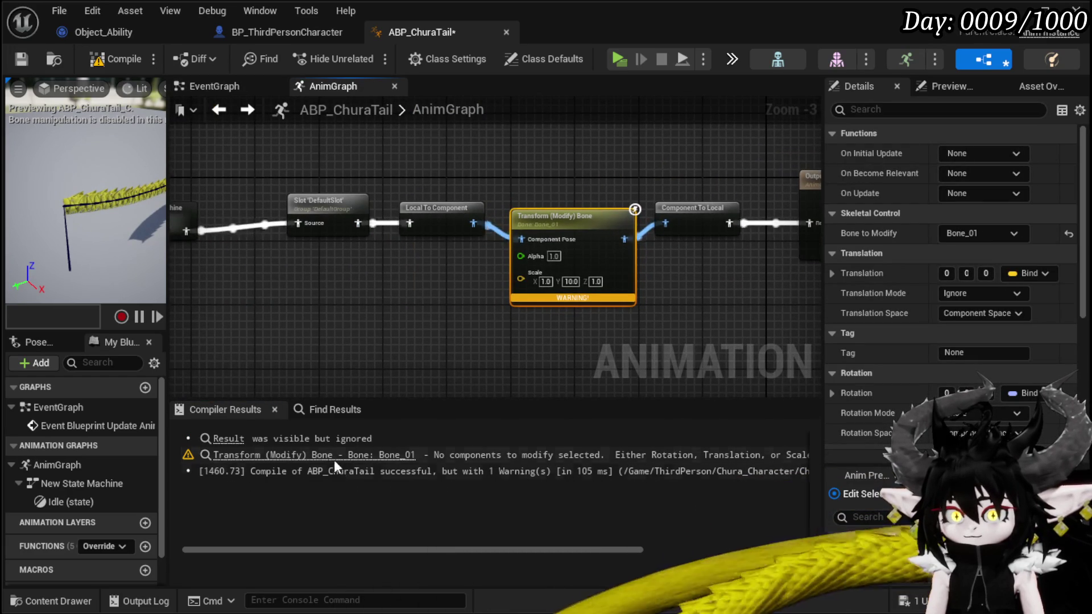
pyautogui.click(336, 458)
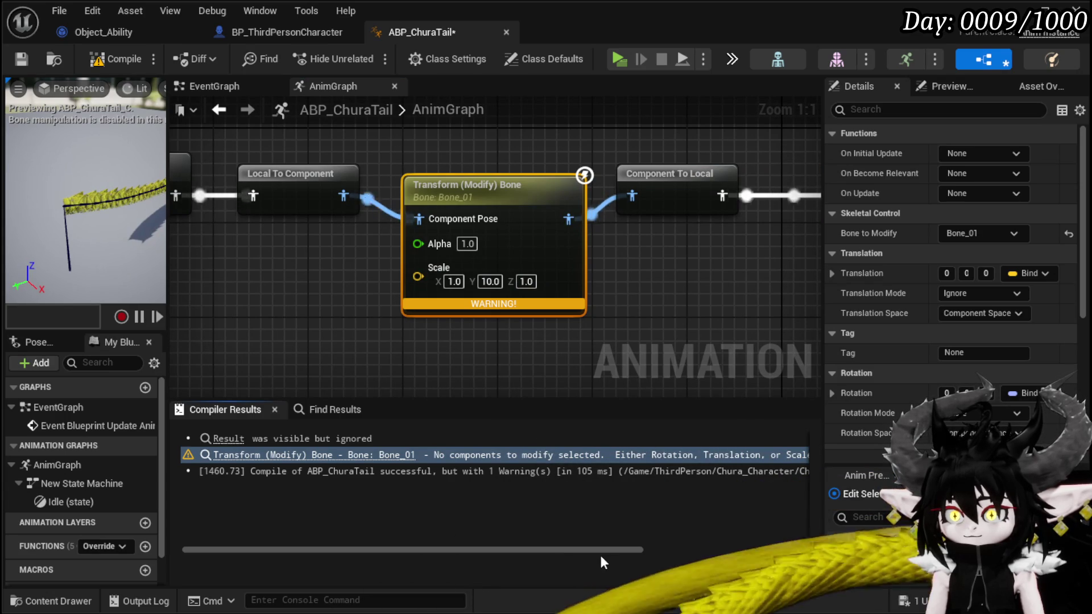
pyautogui.moveTo(585, 551); pyautogui.dragTo(748, 550)
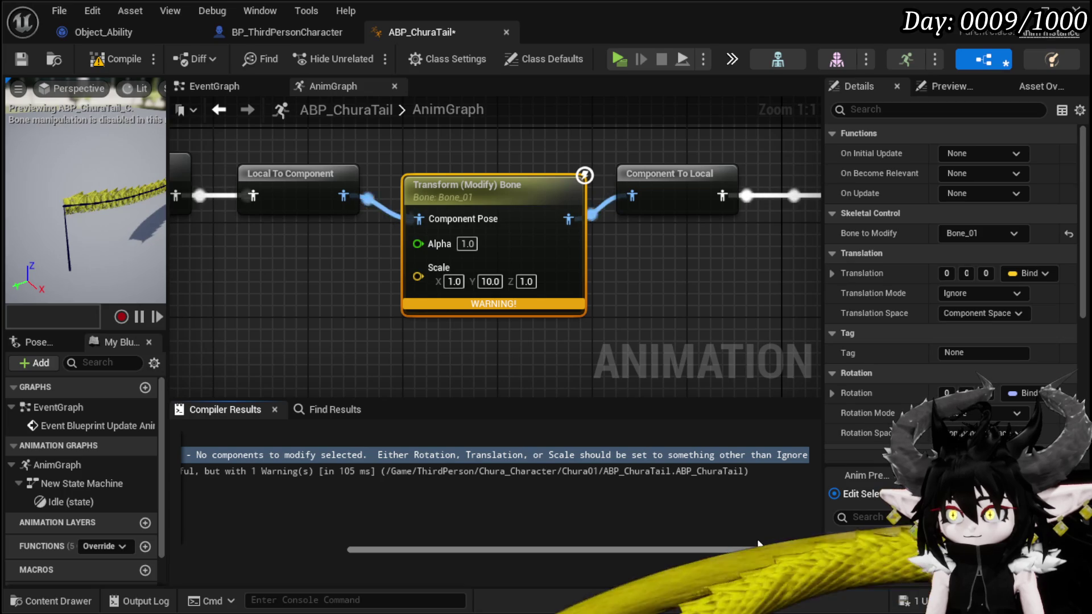
pyautogui.moveTo(763, 547)
pyautogui.mouseDown()
pyautogui.moveTo(599, 535)
pyautogui.moveTo(750, 539)
pyautogui.mouseUp()
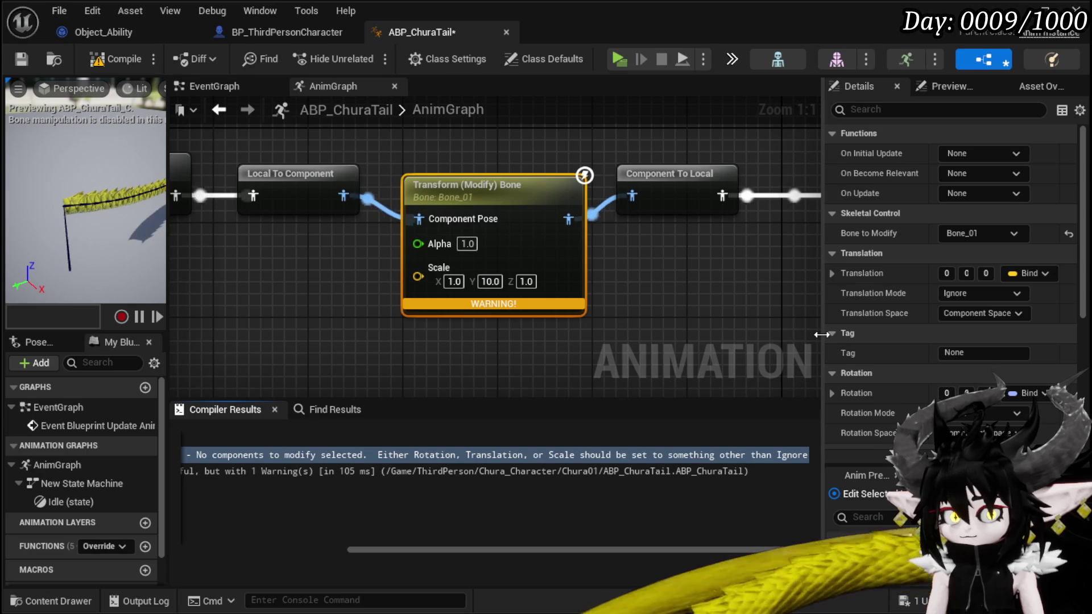
pyautogui.moveTo(261, 312)
pyautogui.mouseDown()
pyautogui.moveTo(637, 338)
pyautogui.moveTo(602, 329)
pyautogui.mouseUp()
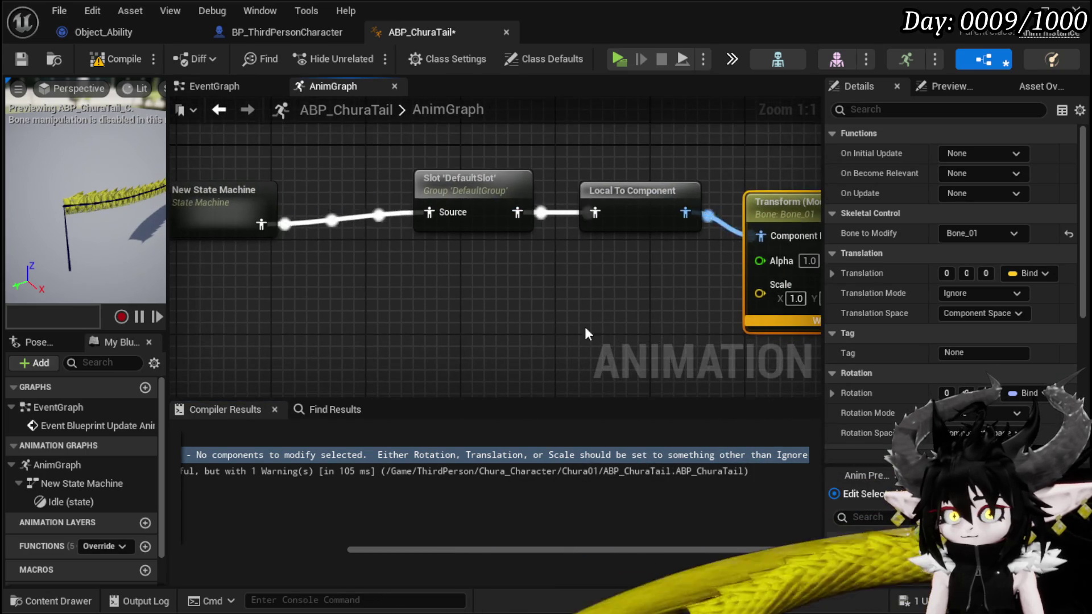
pyautogui.moveTo(407, 301)
pyautogui.mouseDown()
pyautogui.moveTo(435, 311)
pyautogui.moveTo(447, 301)
pyautogui.mouseUp()
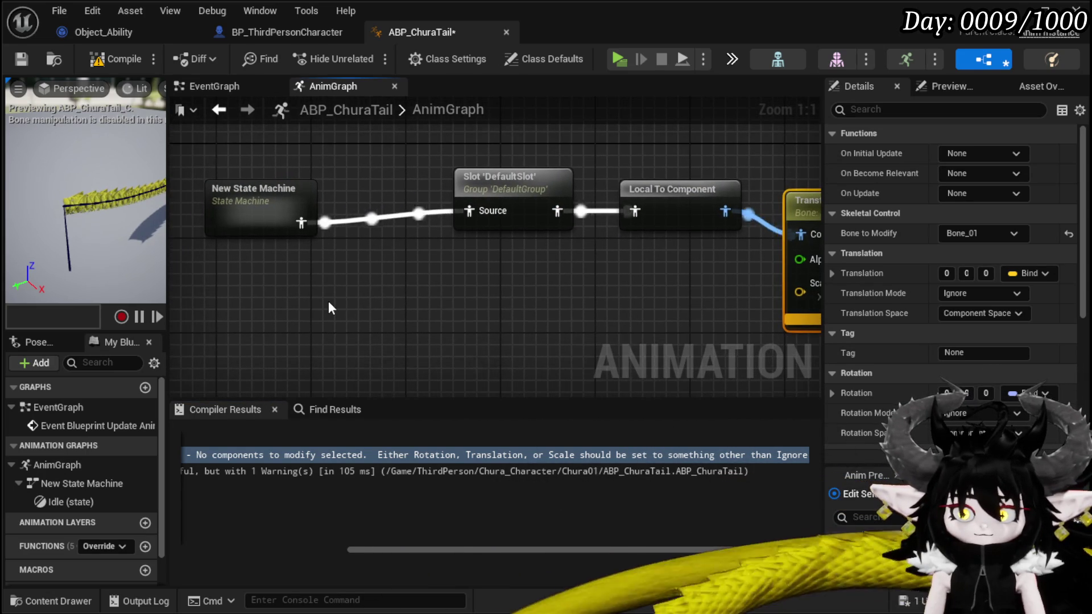
pyautogui.rightClick(331, 299)
pyautogui.write('component')
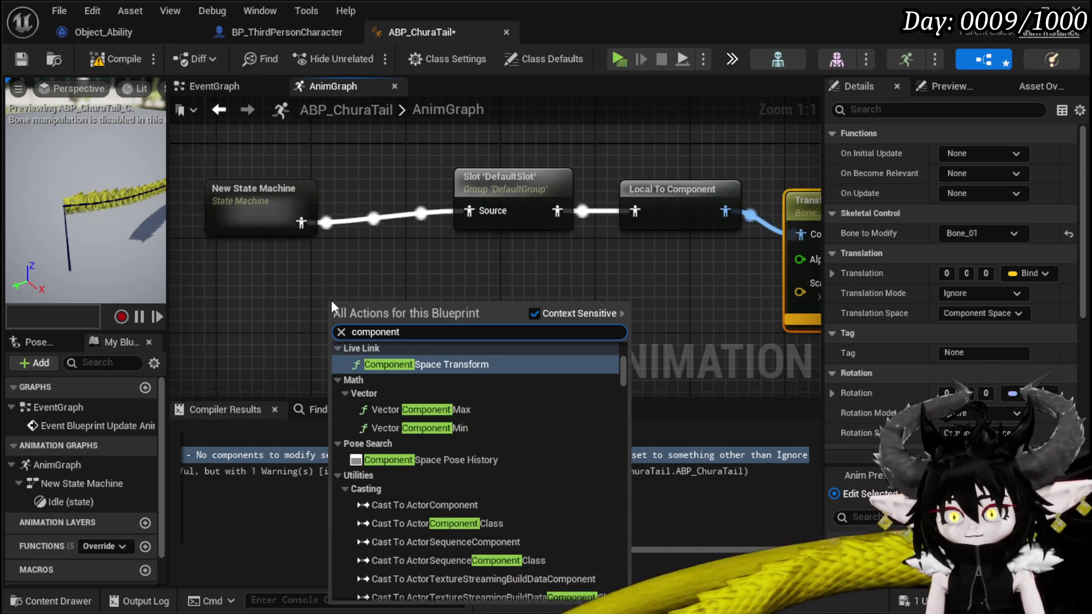
pyautogui.write(' pose')
pyautogui.scroll(6, 507, 414)
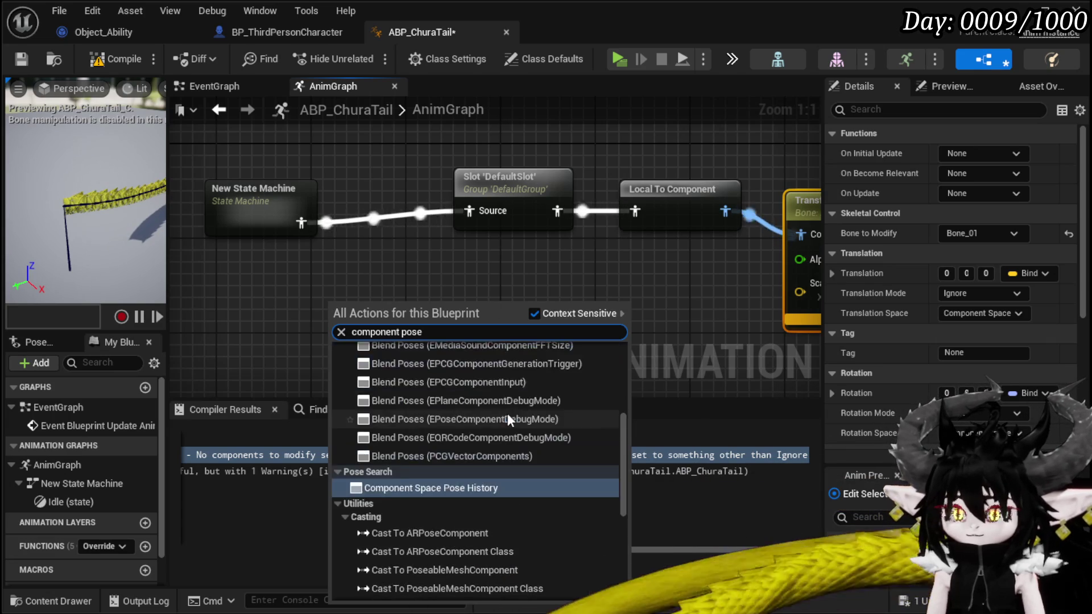
pyautogui.scroll(-5, 534, 414)
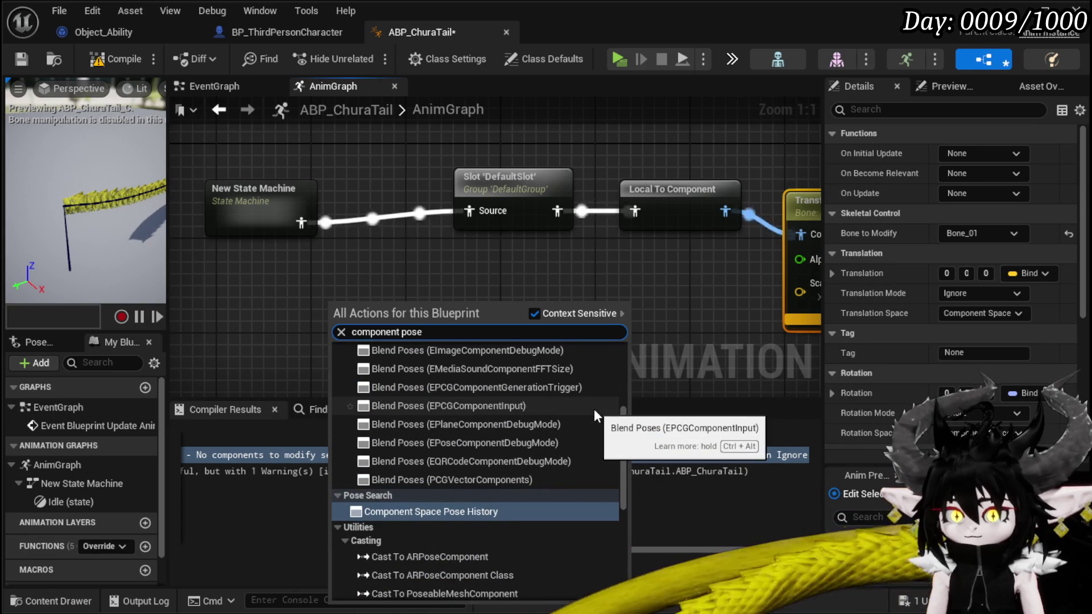
pyautogui.scroll(-6, 594, 410)
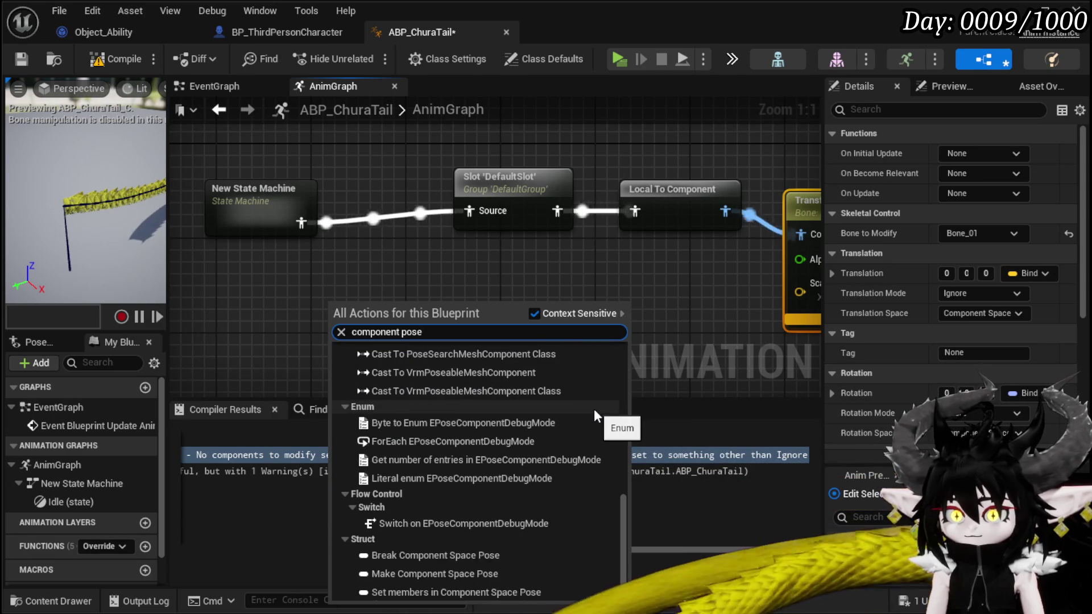
pyautogui.scroll(3, 594, 415)
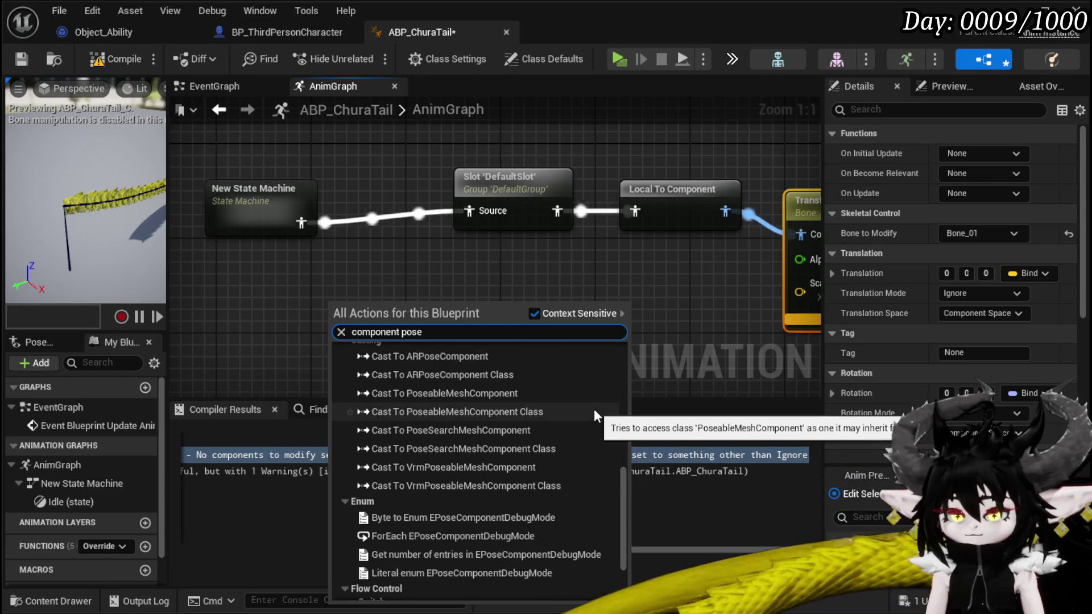
pyautogui.scroll(3, 594, 415)
pyautogui.scroll(5, 594, 411)
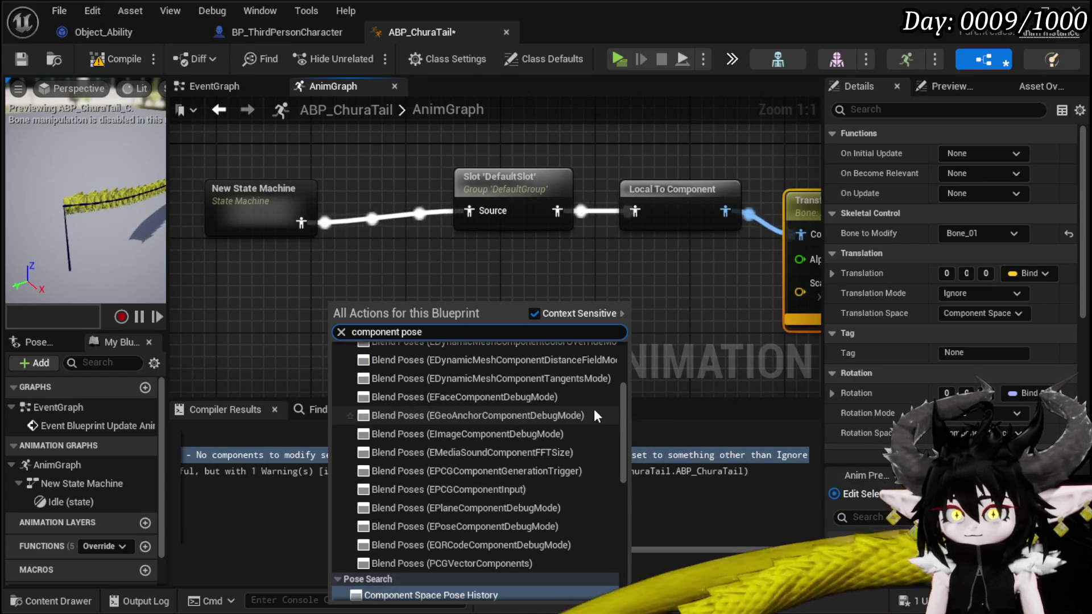
pyautogui.scroll(3, 595, 412)
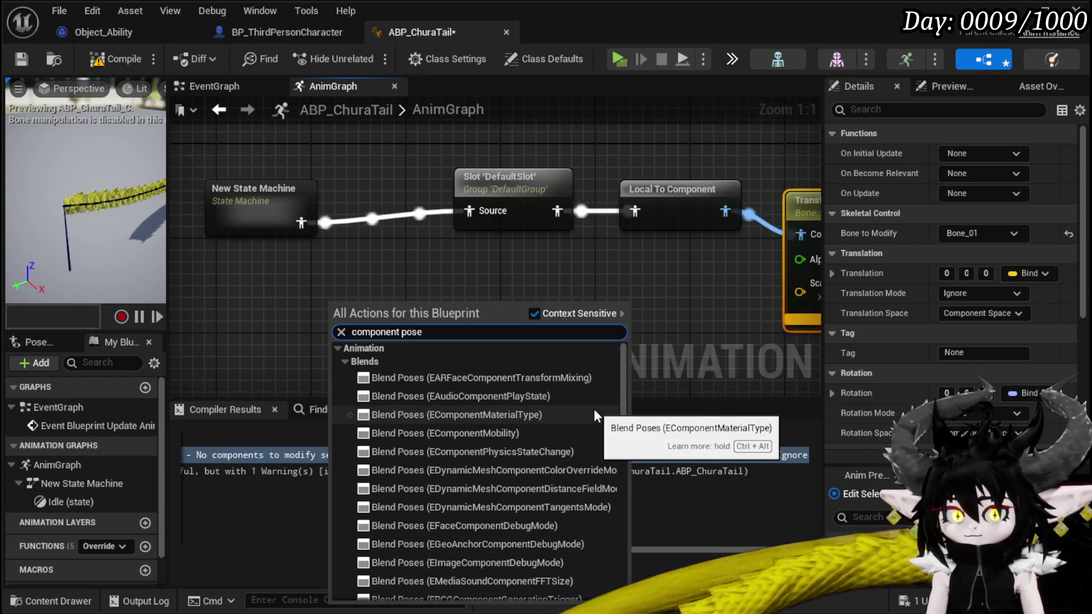
pyautogui.moveTo(561, 268); pyautogui.dragTo(361, 253)
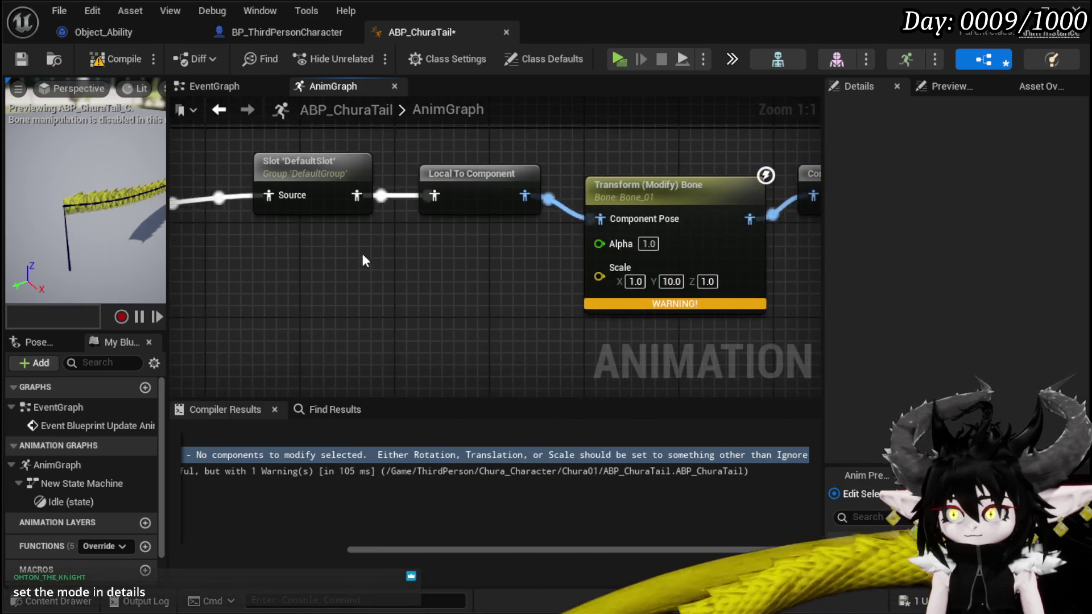
# - Keep Component Space for the node's scale, rotation and translation, then move the editor window left
pyautogui.scroll(-3, 485, 213)
pyautogui.click(676, 216)
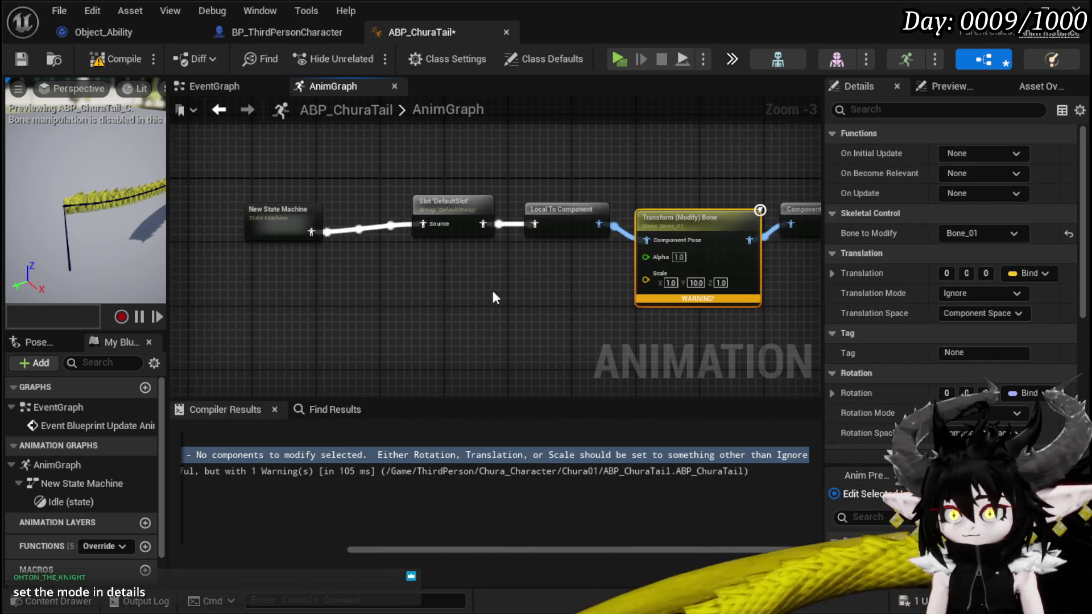
pyautogui.moveTo(823, 249); pyautogui.dragTo(393, 245)
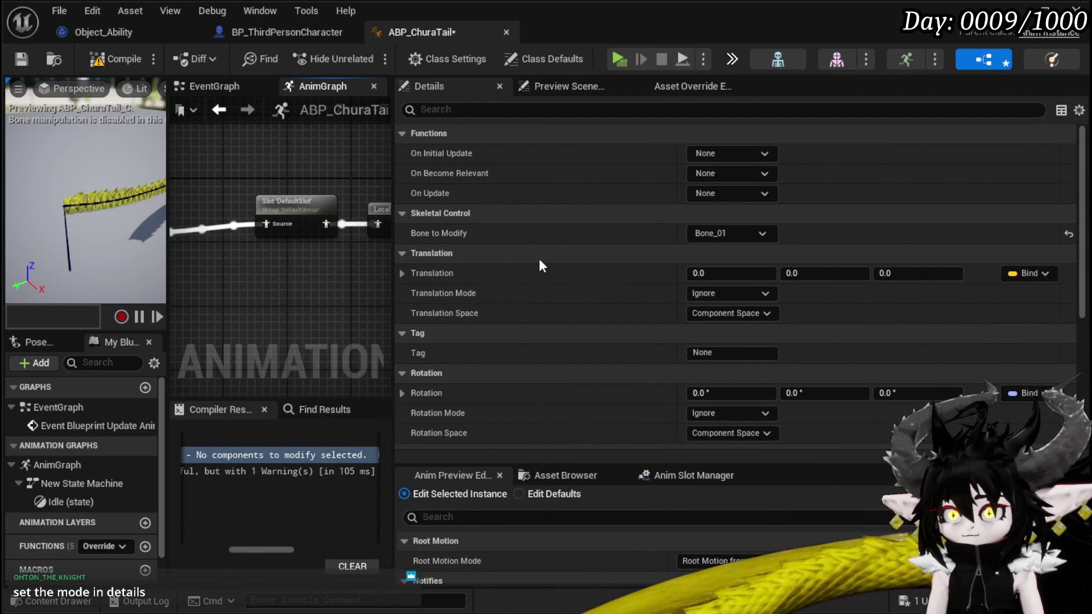
pyautogui.scroll(-3, 539, 262)
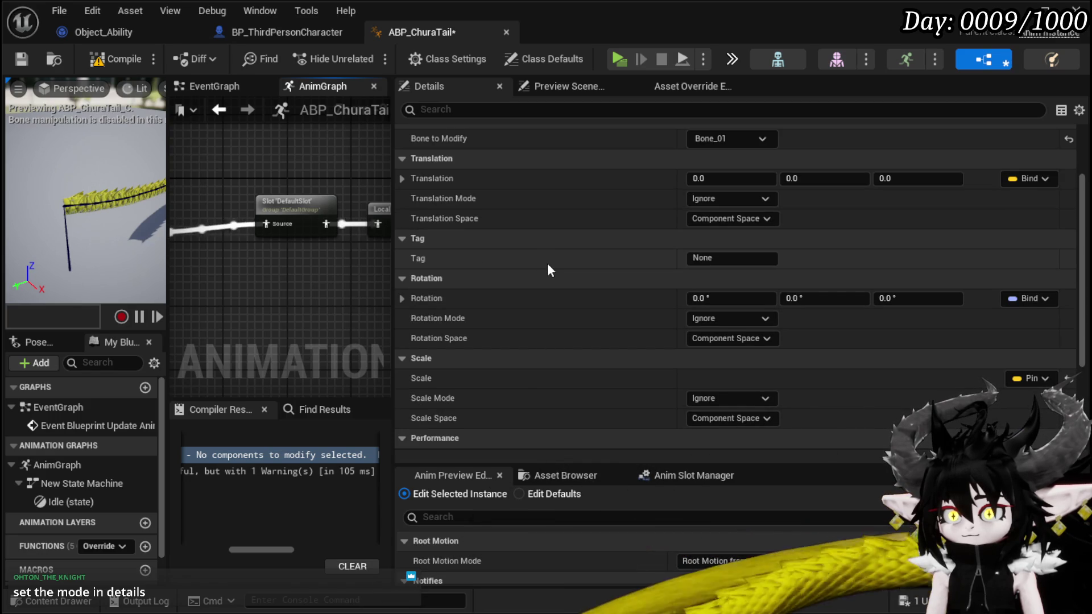
pyautogui.click(764, 418)
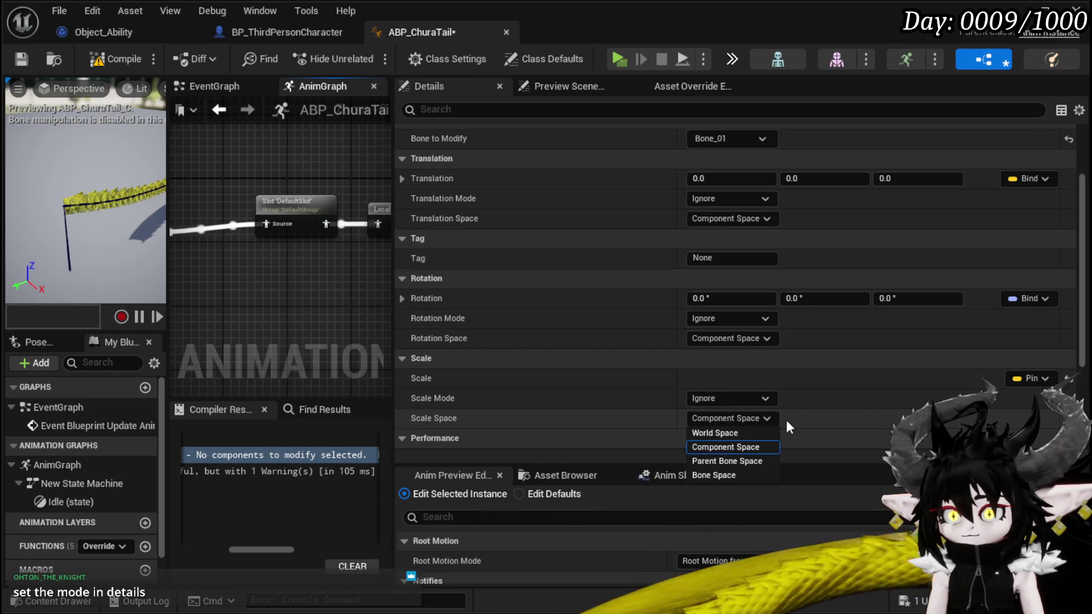
pyautogui.click(769, 417)
pyautogui.click(729, 338)
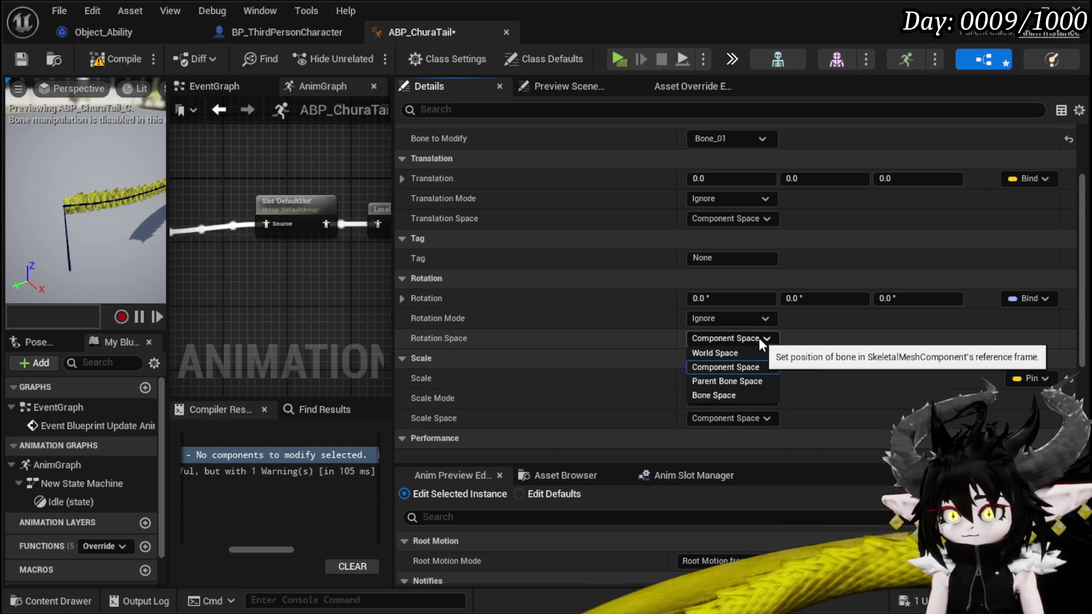
pyautogui.click(758, 338)
pyautogui.scroll(2, 640, 316)
pyautogui.click(724, 291)
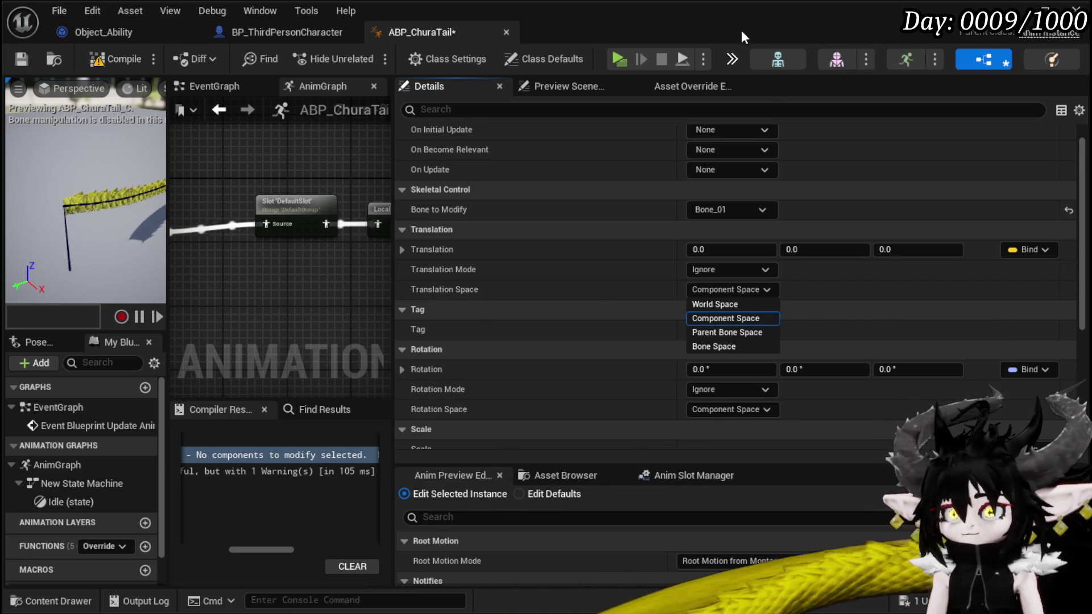
pyautogui.click(741, 32)
pyautogui.moveTo(739, 23); pyautogui.dragTo(428, 25)
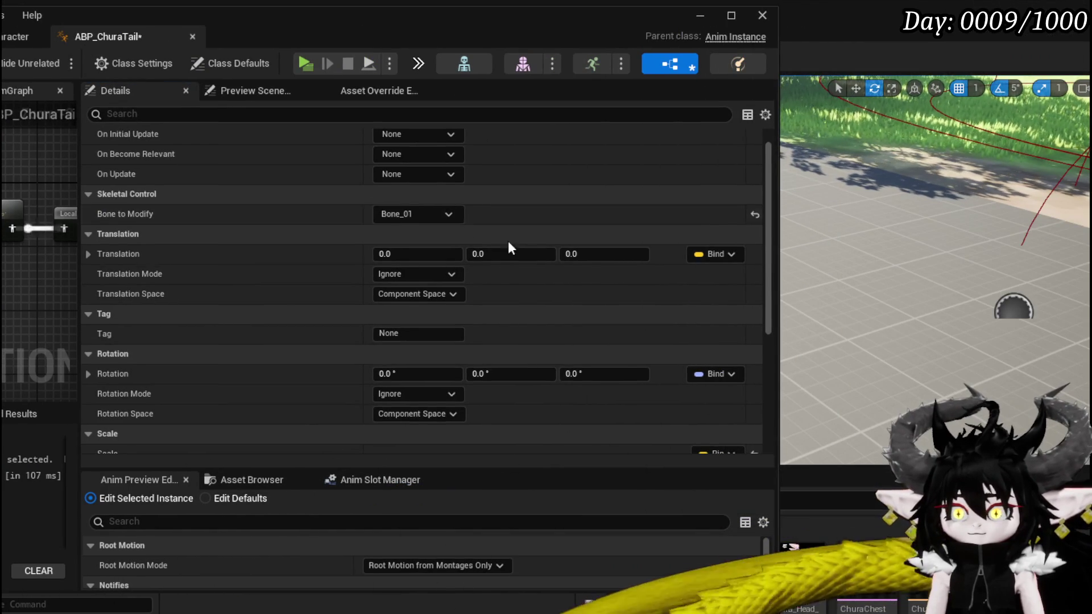
# - Set Translation, Rotation and Scale Mode to Add to Existing and save with Ctrl+S
pyautogui.scroll(1, 534, 287)
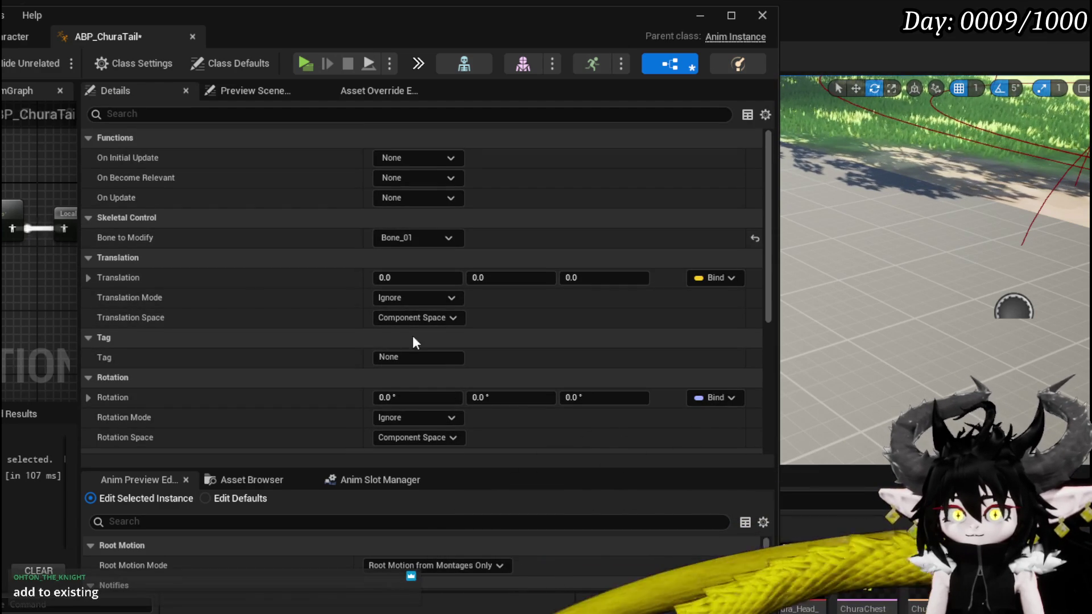
pyautogui.click(415, 318)
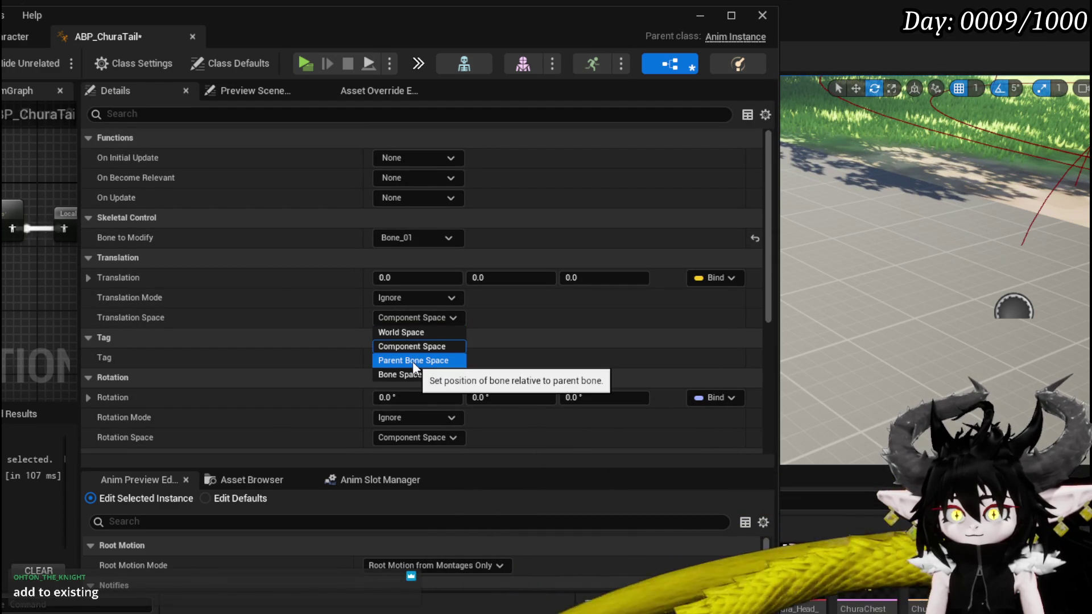
pyautogui.click(392, 297)
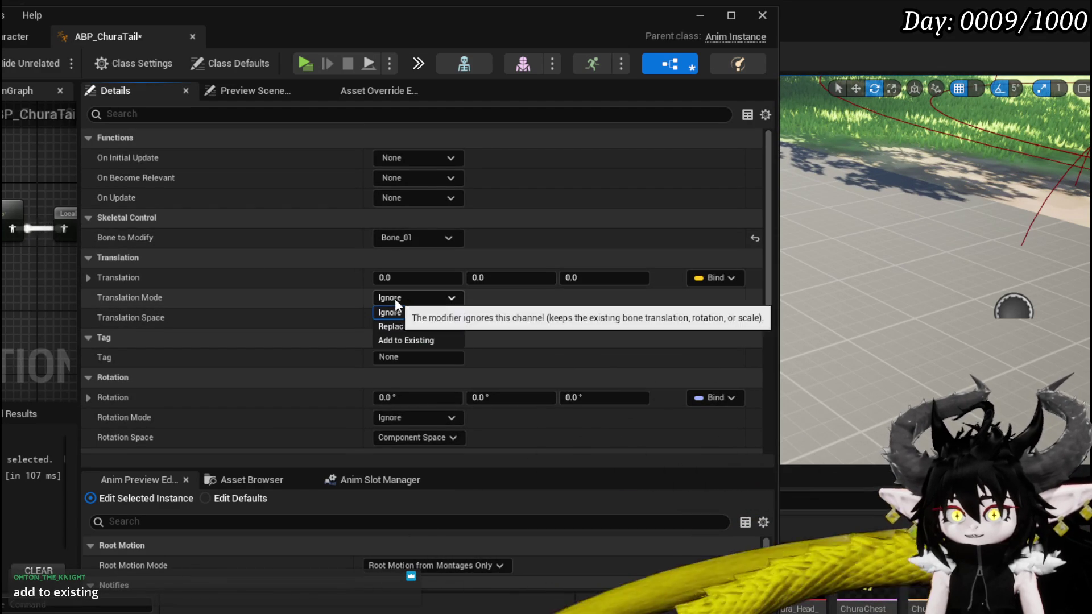
pyautogui.click(424, 339)
pyautogui.scroll(-1, 337, 325)
pyautogui.click(400, 394)
pyautogui.click(407, 436)
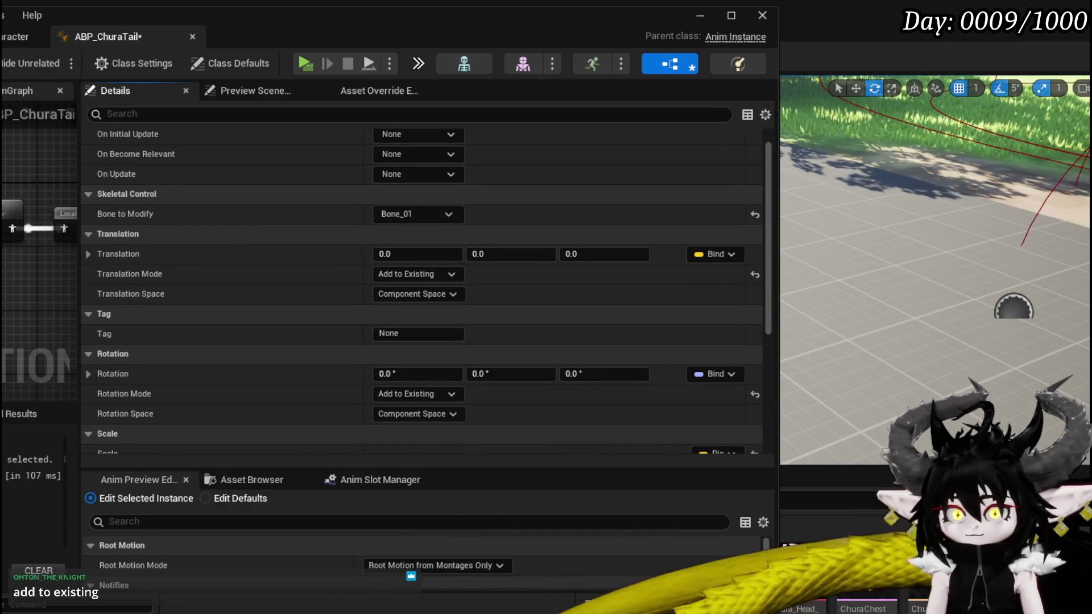
pyautogui.scroll(-2, 233, 220)
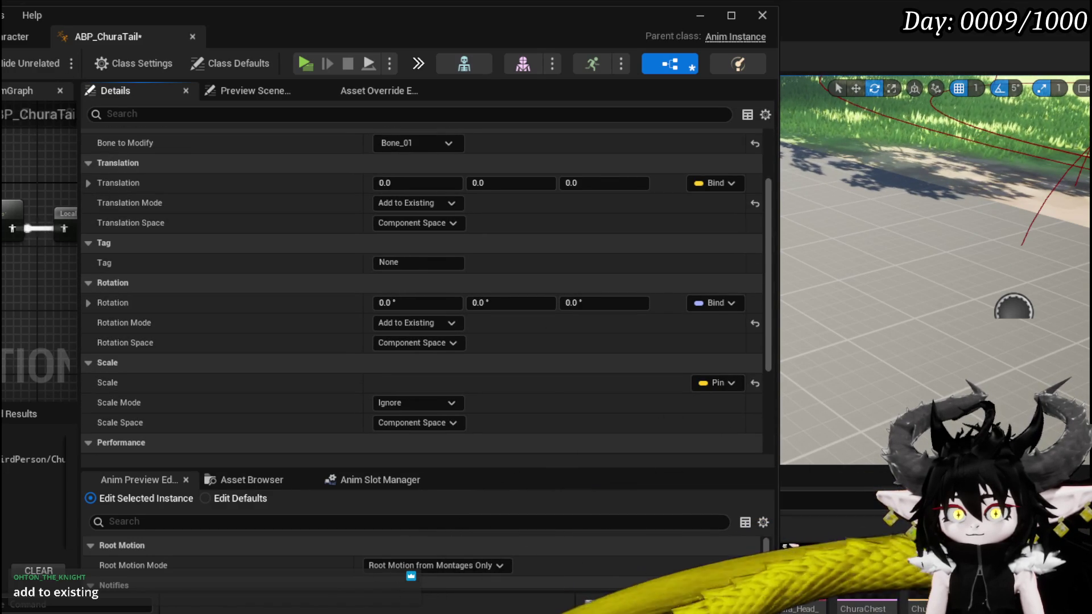
pyautogui.click(421, 402)
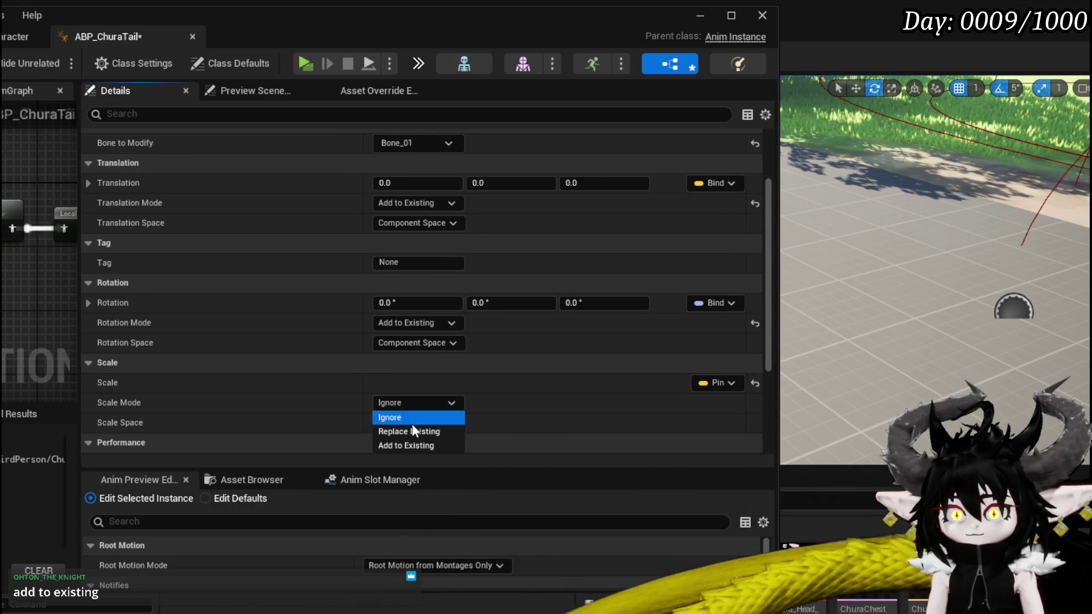
pyautogui.click(407, 441)
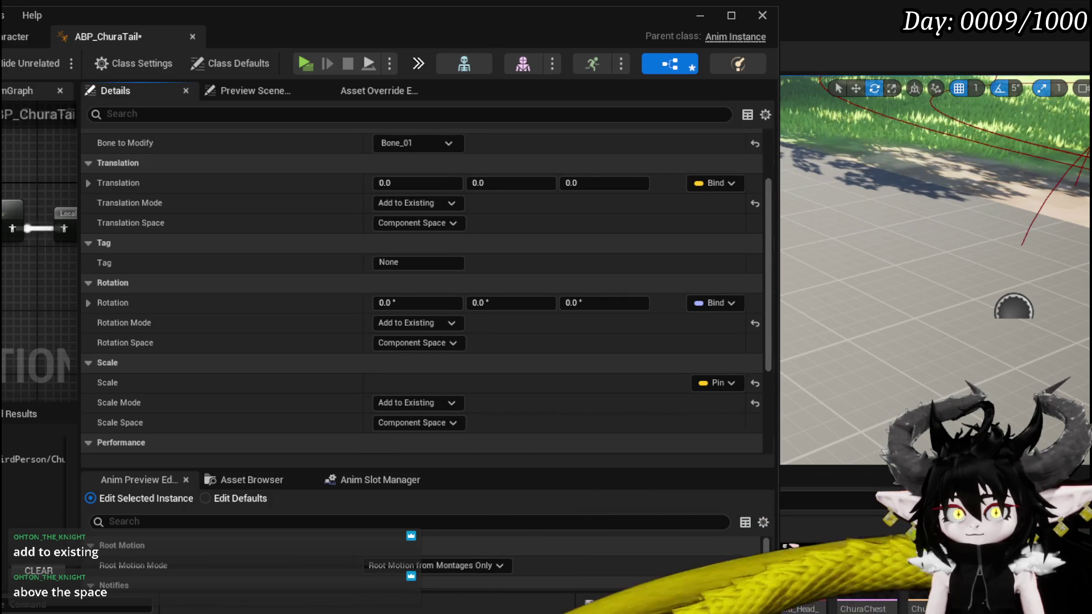
pyautogui.hotkey('ctrl', 's')
pyautogui.moveTo(77, 244)
pyautogui.mouseDown()
pyautogui.moveTo(469, 261)
pyautogui.moveTo(442, 284)
pyautogui.mouseUp()
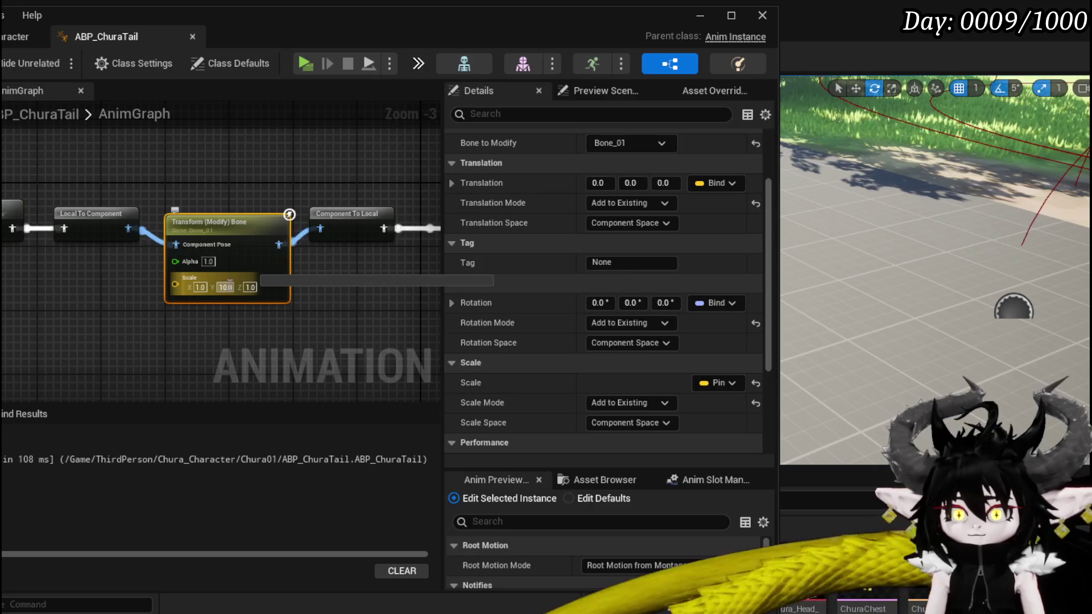
# - Enter 3 as the node's Scale Y, recompile with F7, and save with Ctrl+S
pyautogui.write('3')
pyautogui.press('Return')
pyautogui.press('F7')
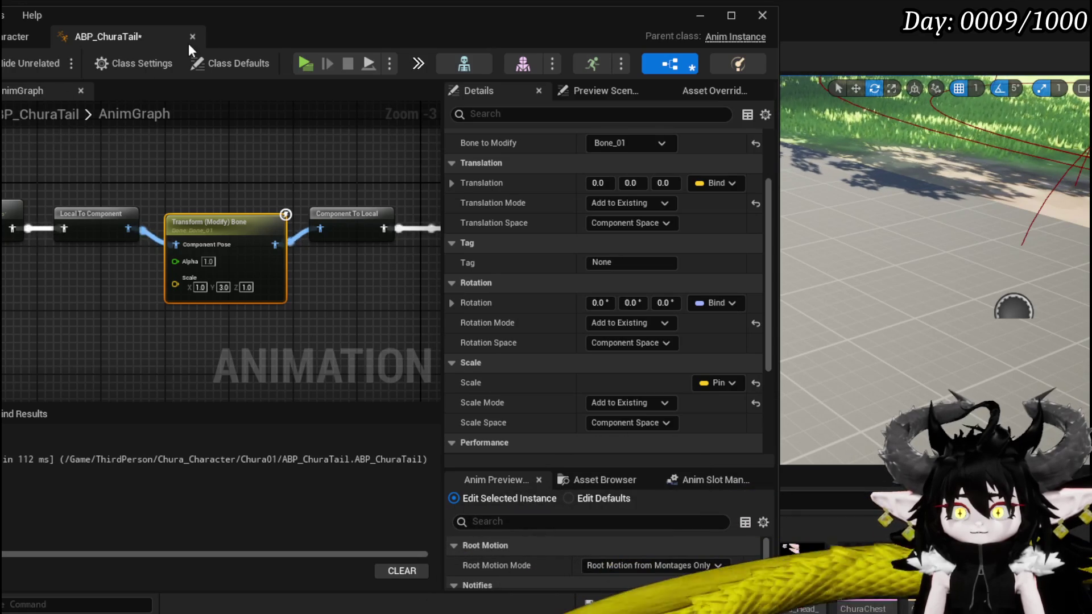
pyautogui.hotkey('ctrl', 's')
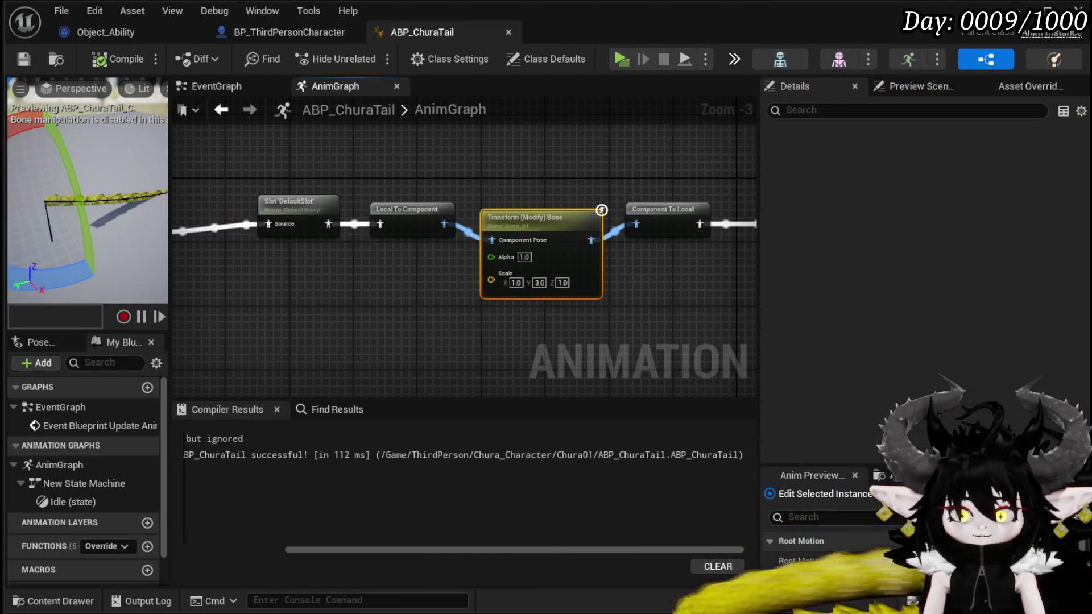
# - In BP_ThirdPersonCharacter, set the Tail component's Anim Class to ABP_ChuraTail
pyautogui.moveTo(377, 334); pyautogui.dragTo(340, 330)
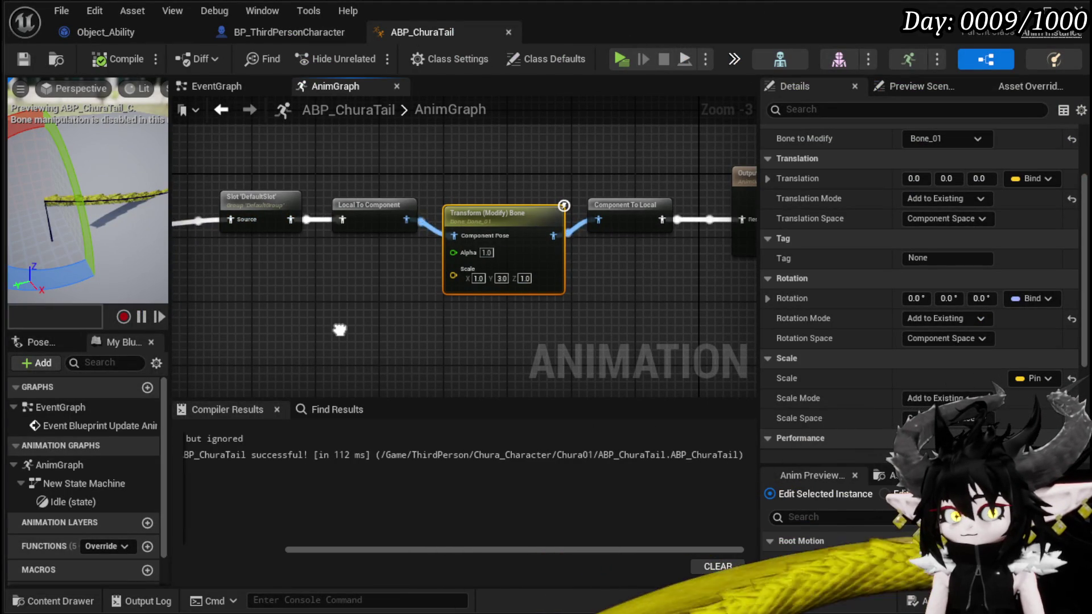
pyautogui.moveTo(170, 227); pyautogui.dragTo(386, 228)
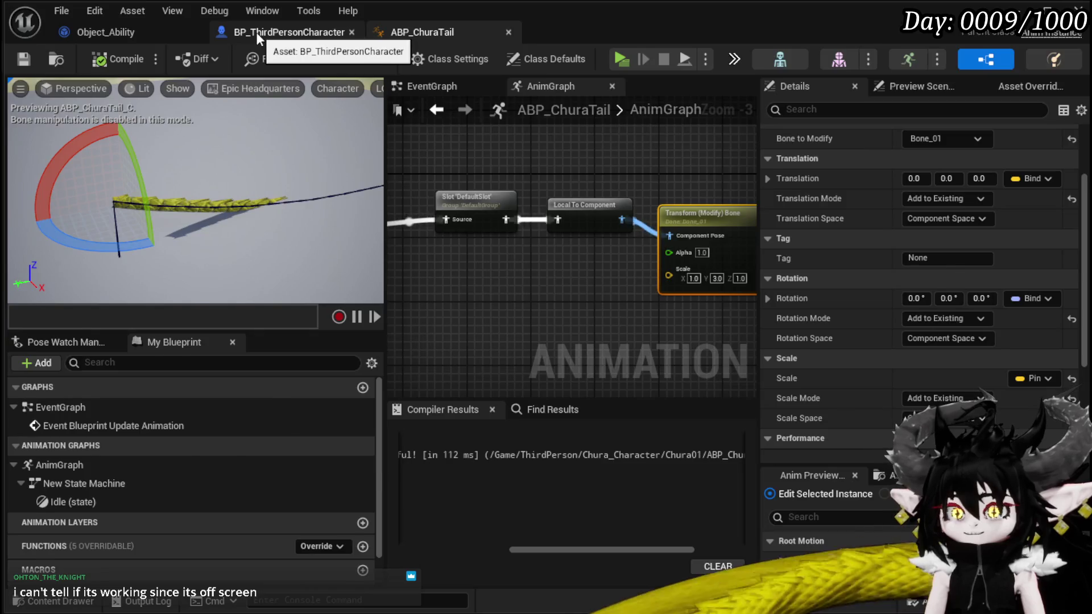
pyautogui.click(259, 34)
pyautogui.click(905, 394)
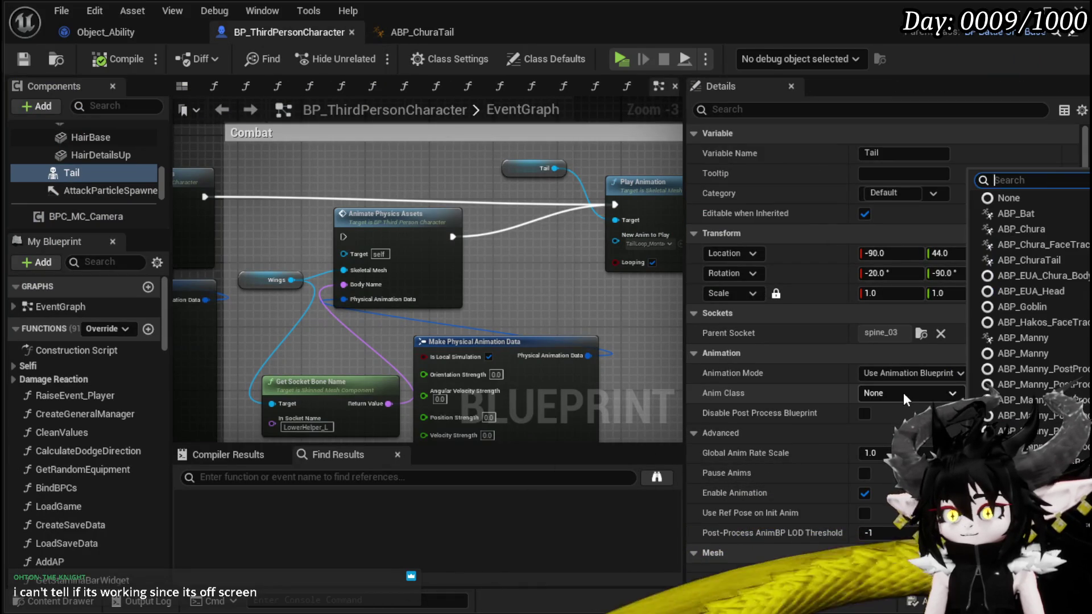
pyautogui.write('Tail')
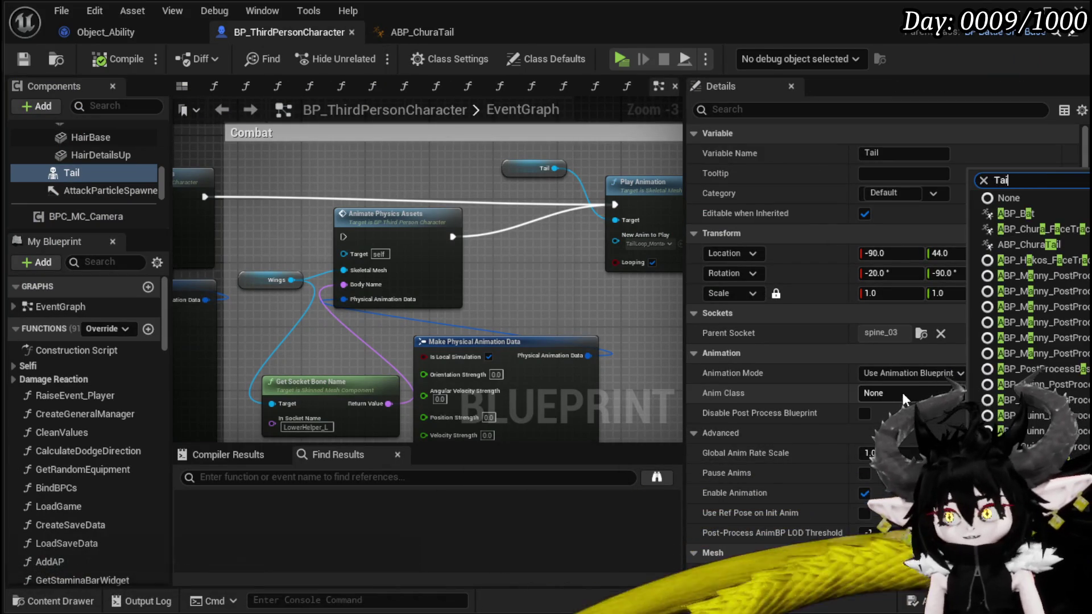
pyautogui.click(902, 392)
pyautogui.click(902, 393)
pyautogui.click(917, 452)
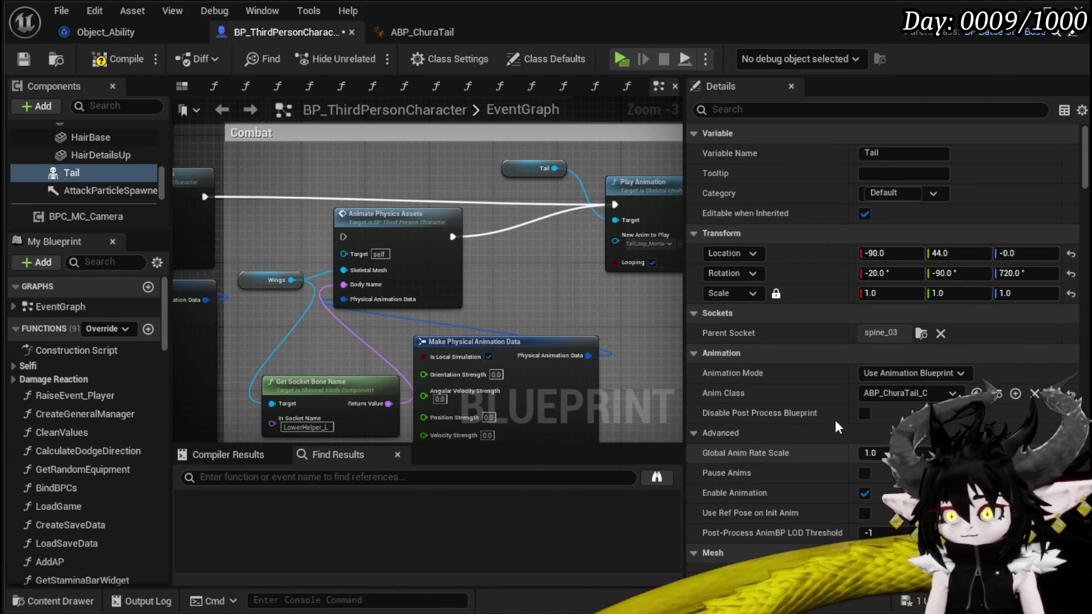
# - Compile and save BP_ThirdPersonCharacter, then start a play session of the level
pyautogui.click(118, 59)
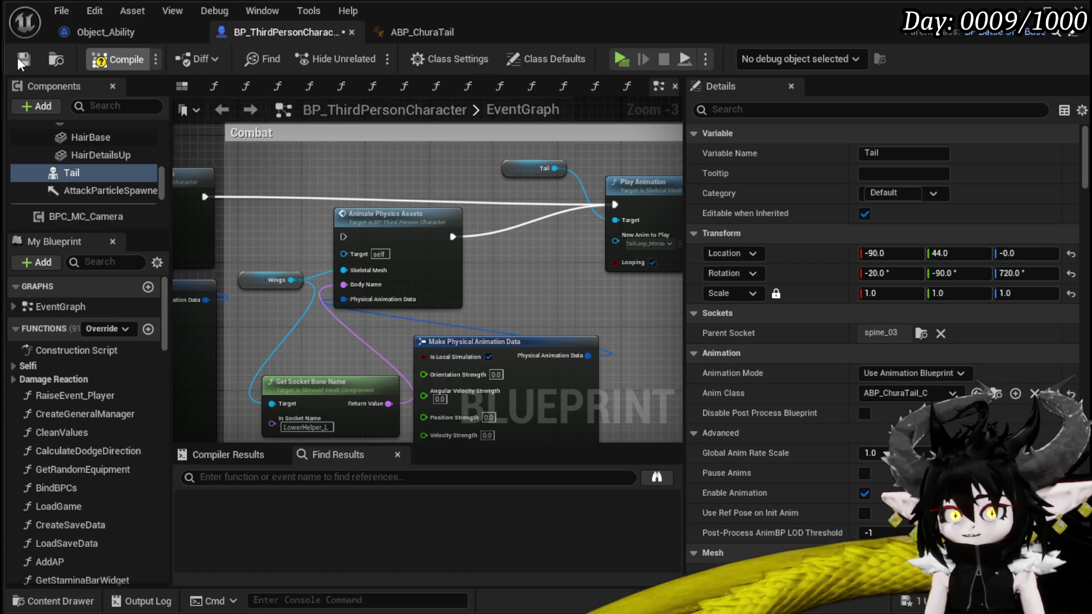
pyautogui.click(22, 60)
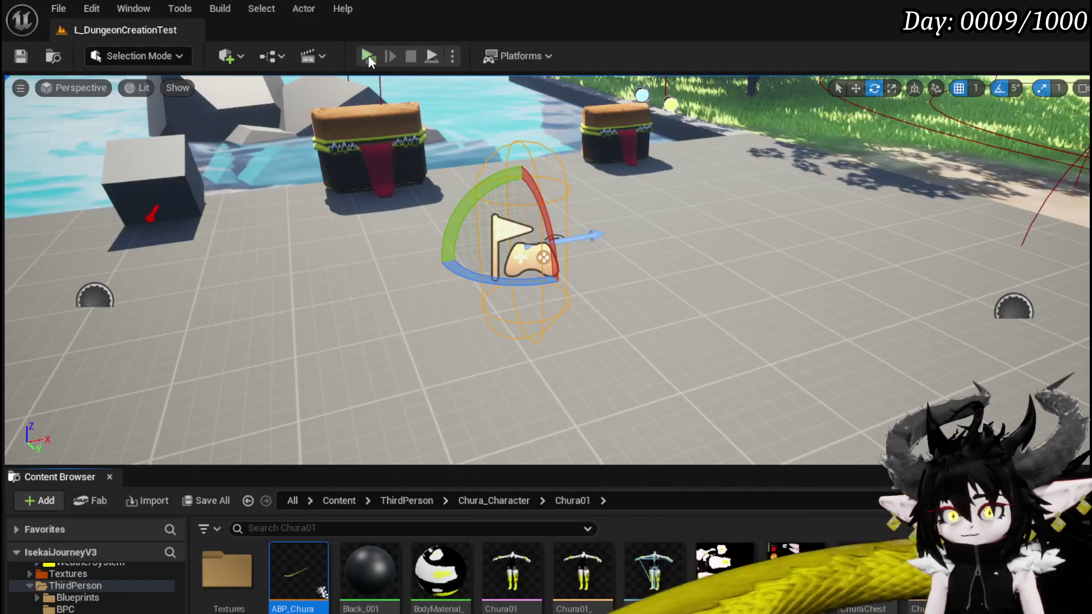
pyautogui.click(367, 56)
# - Run the character around with W to watch the stretched tail, block, then end play with Escape
pyautogui.press('w')
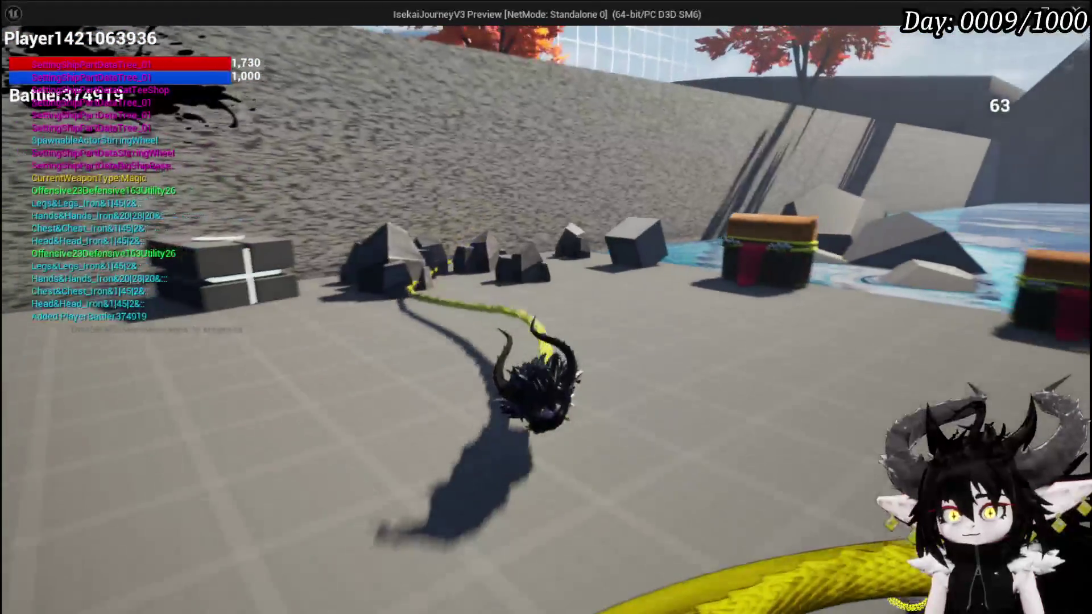
pyautogui.press('w')
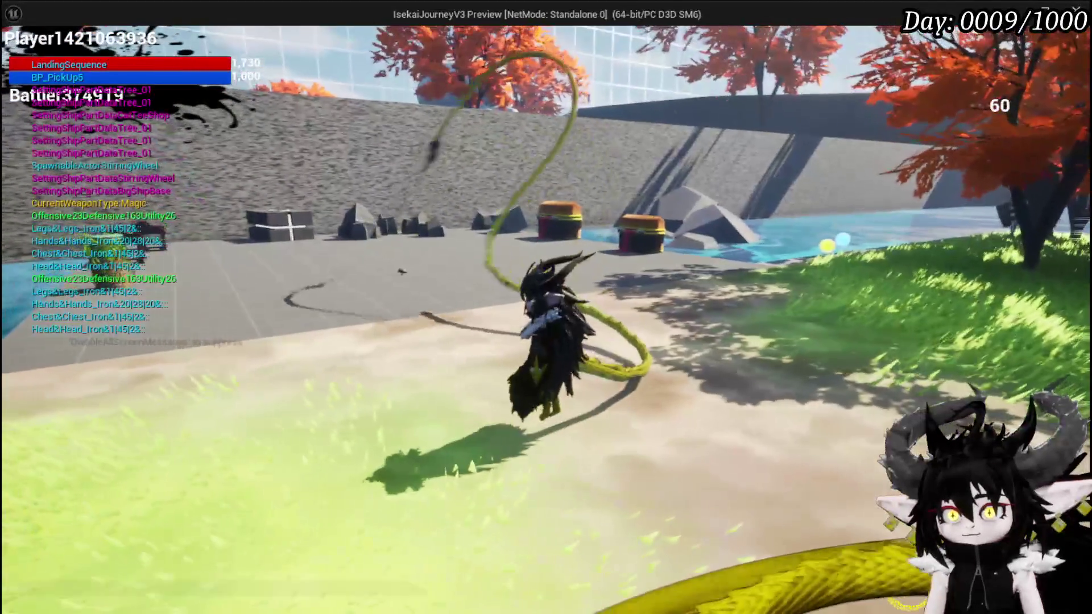
pyautogui.press('w')
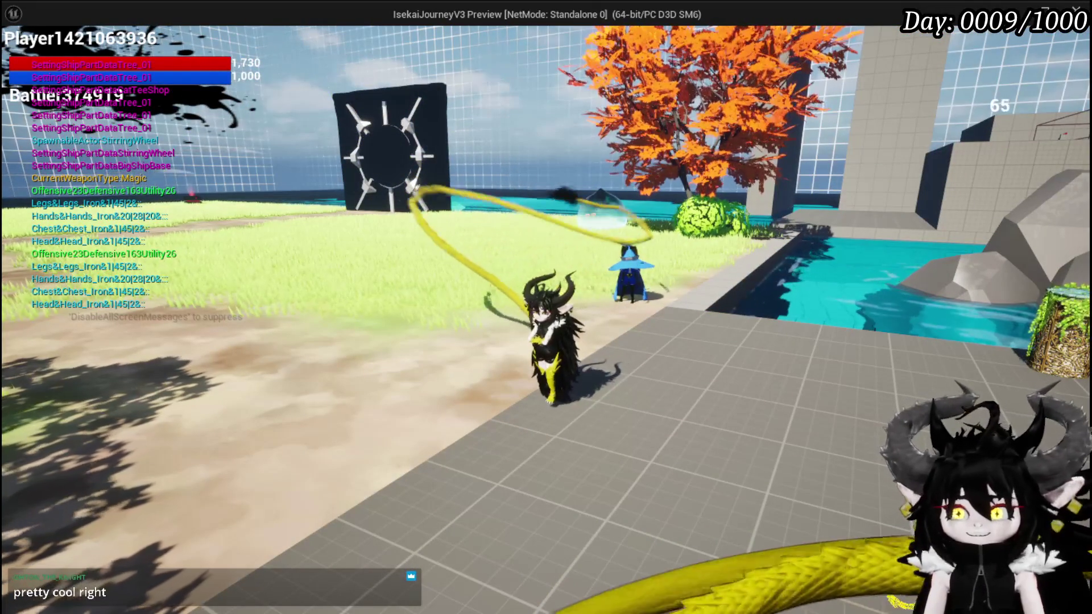
pyautogui.press('w')
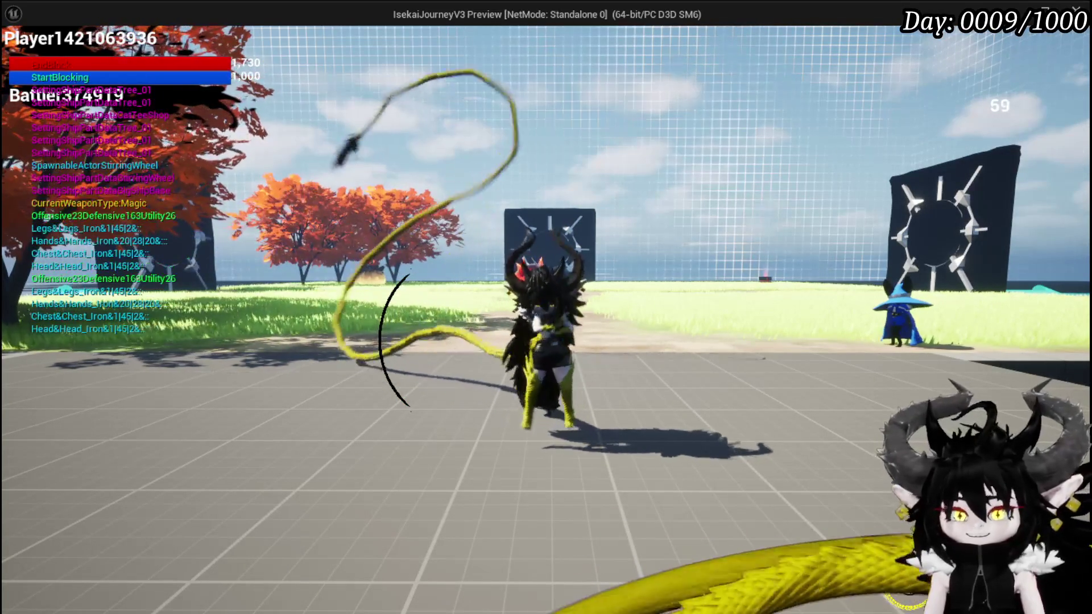
pyautogui.rightClick(545, 307)
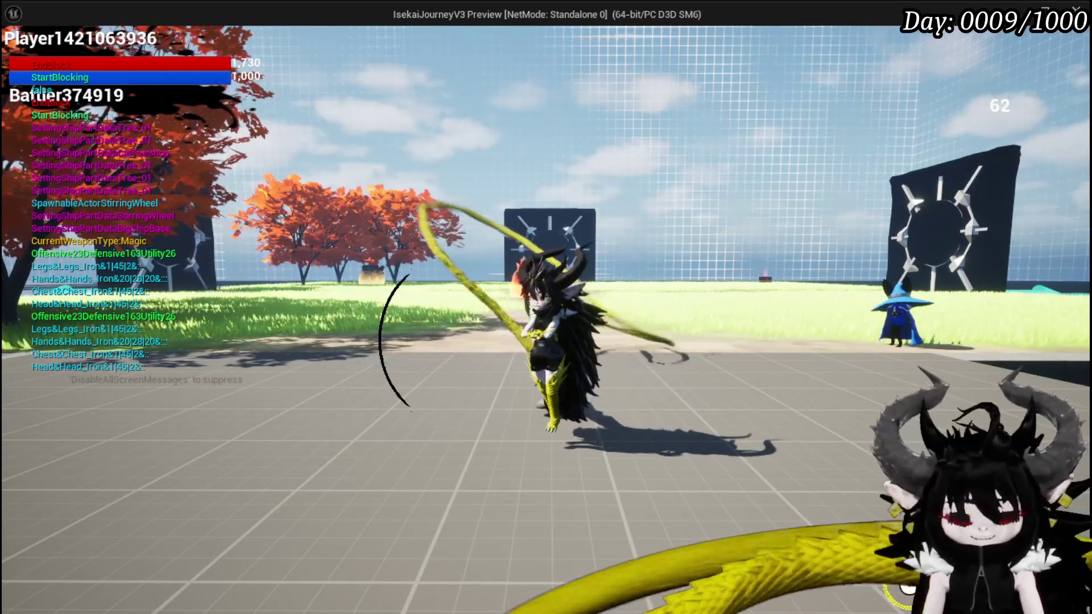
pyautogui.press('Escape')
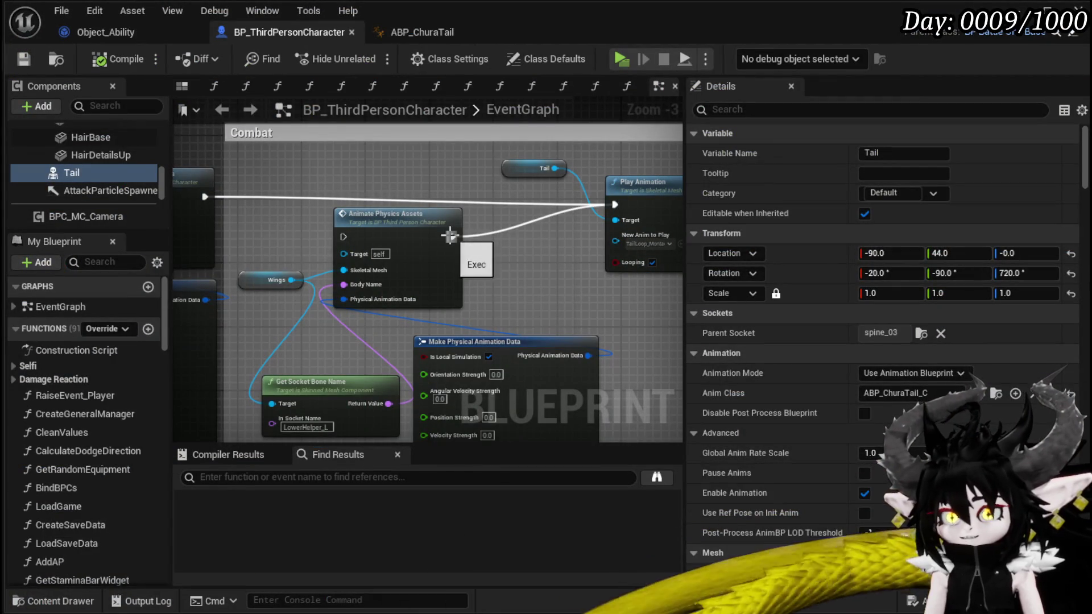
# - Reset the ABP_ChuraTail bone node's Y scale back to 1.0
pyautogui.click(443, 32)
pyautogui.scroll(4, 729, 309)
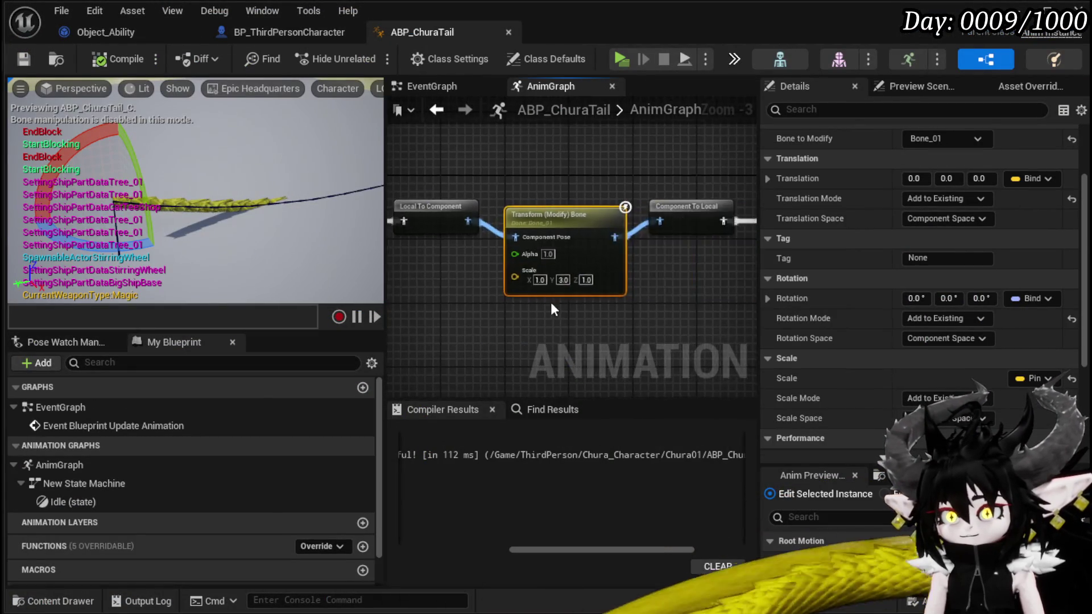
pyautogui.write('1')
pyautogui.click(584, 306)
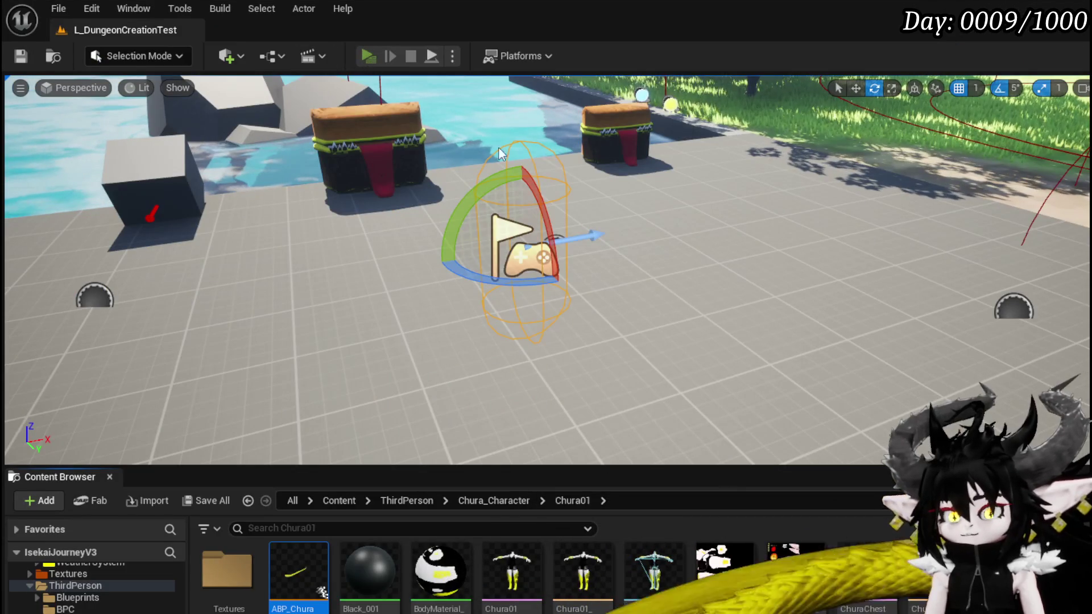
# - Play-test again with Alt+P, stop with Escape, and save the current level
pyautogui.hotkey('alt', 'p')
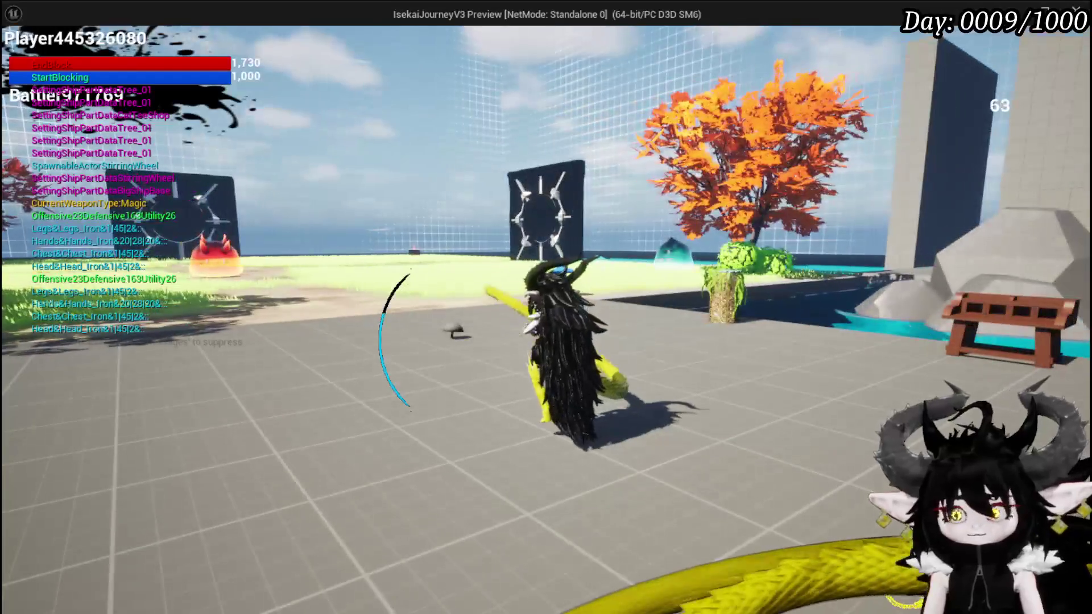
pyautogui.press('Escape')
pyautogui.click(21, 55)
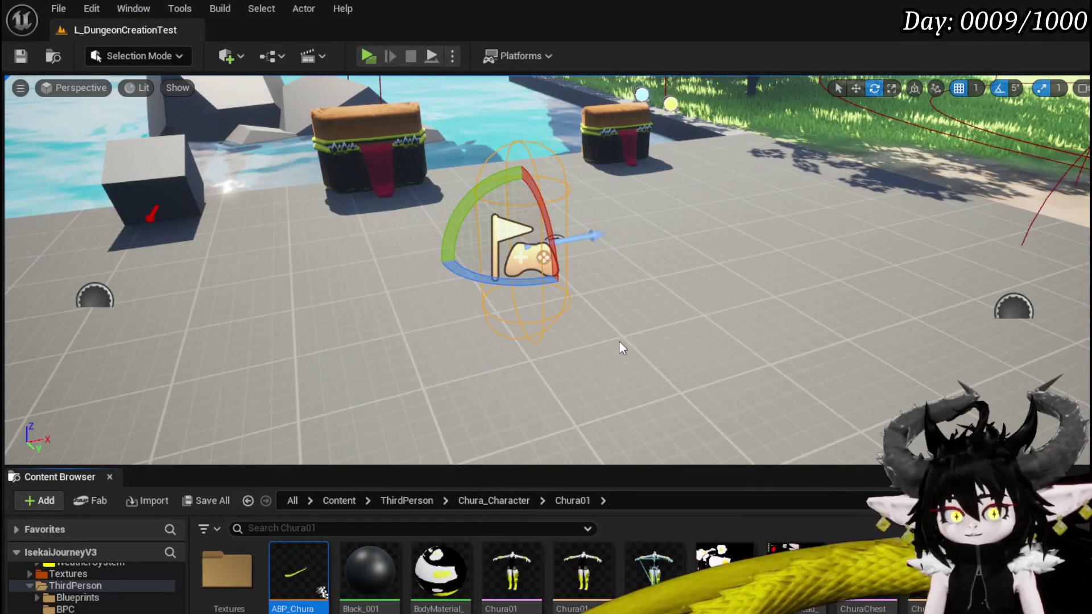
# - In ABP_ChuraTail's New State Machine Idle state, add the TailIdle animation node from the Asset Browser
pyautogui.hotkey('alt', 'Tab')
pyautogui.scroll(-2, 641, 309)
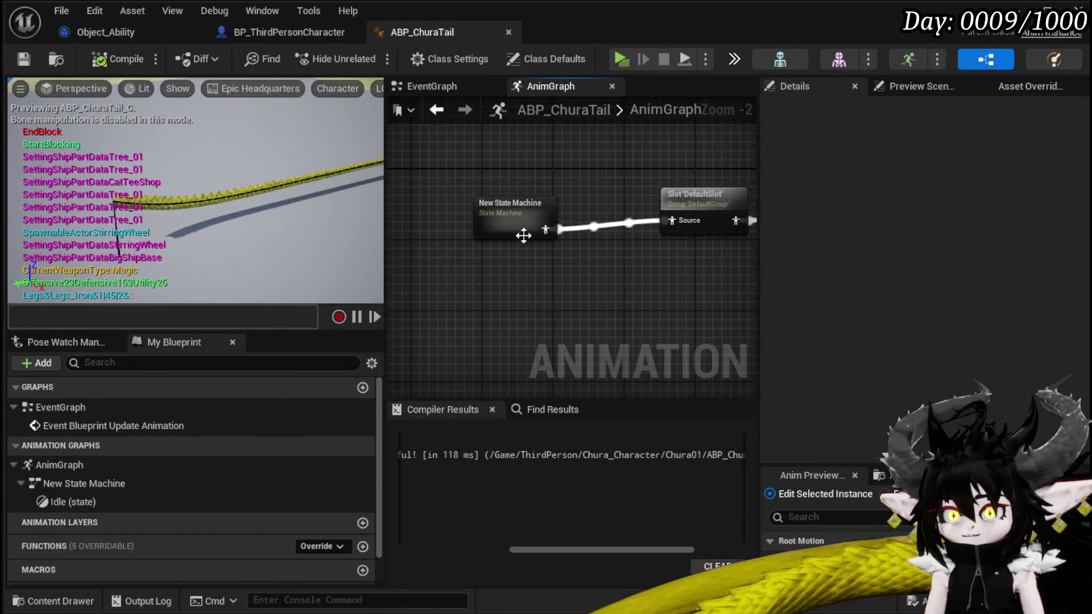
pyautogui.doubleClick(507, 220)
pyautogui.doubleClick(628, 251)
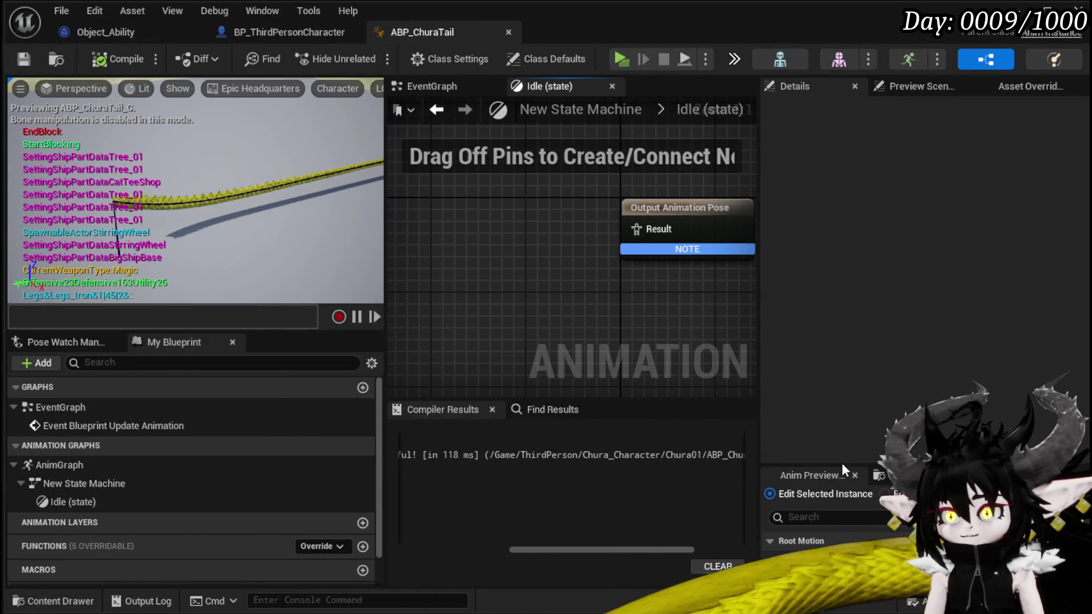
pyautogui.moveTo(841, 465); pyautogui.dragTo(837, 265)
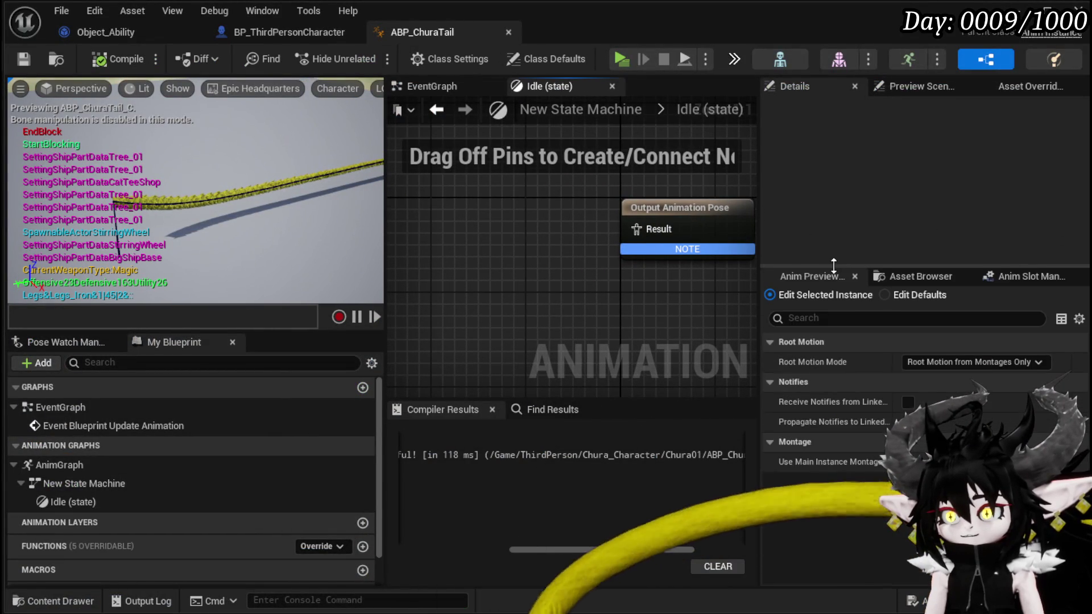
pyautogui.click(665, 229)
pyautogui.rightClick(455, 288)
pyautogui.click(951, 303)
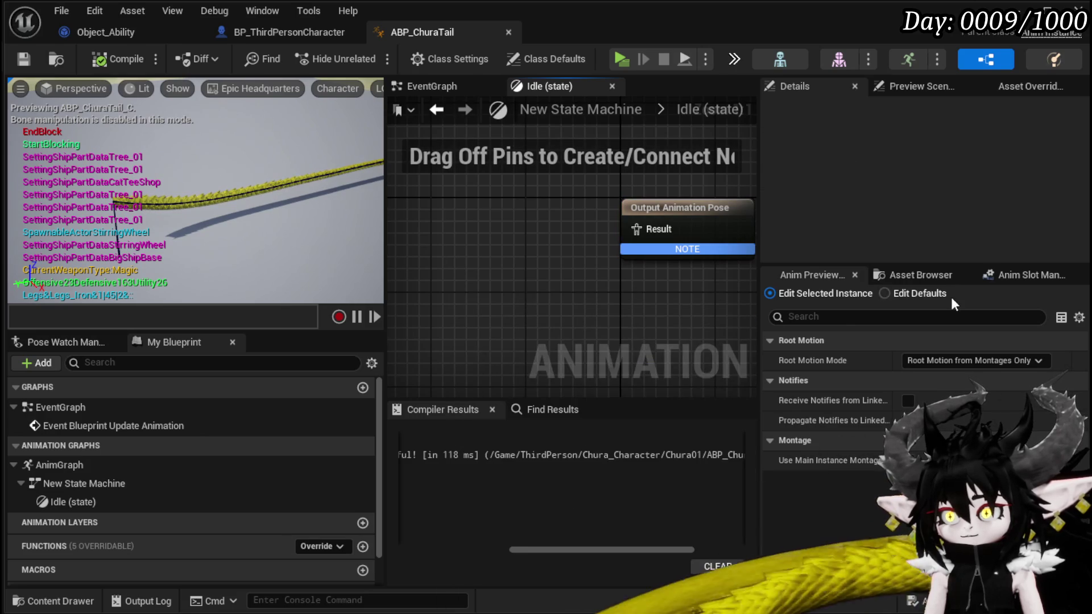
pyautogui.click(937, 275)
pyautogui.moveTo(863, 360)
pyautogui.mouseDown()
pyautogui.moveTo(389, 199)
pyautogui.moveTo(445, 208)
pyautogui.mouseUp()
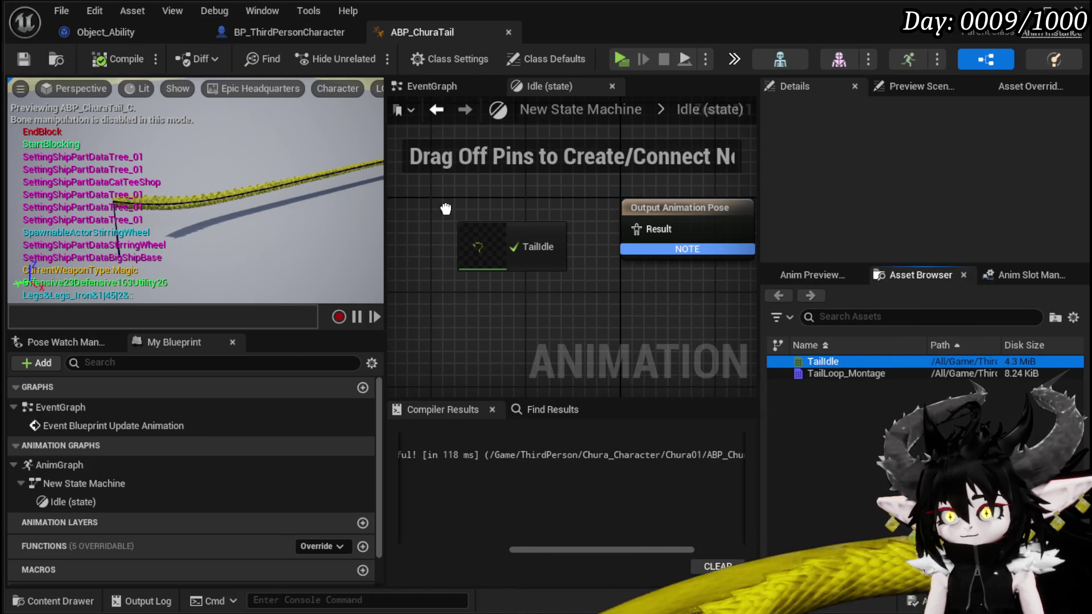
pyautogui.click(543, 195)
# - Connect TailIdle to the Idle state's Output Animation Pose and compile ABP_ChuraTail
pyautogui.click(260, 33)
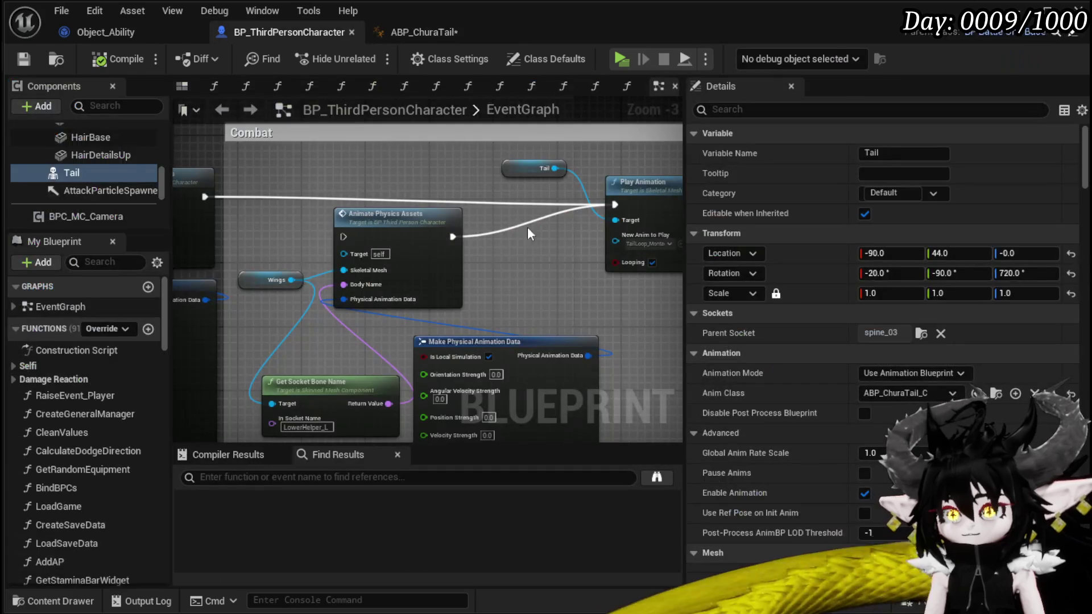
pyautogui.click(418, 35)
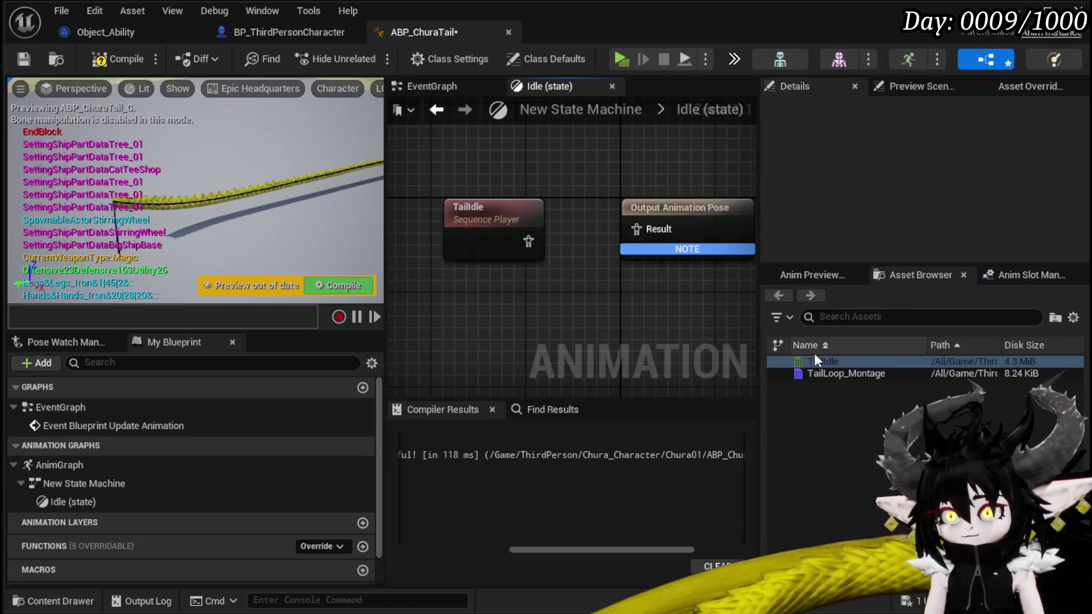
pyautogui.moveTo(829, 374); pyautogui.dragTo(579, 336)
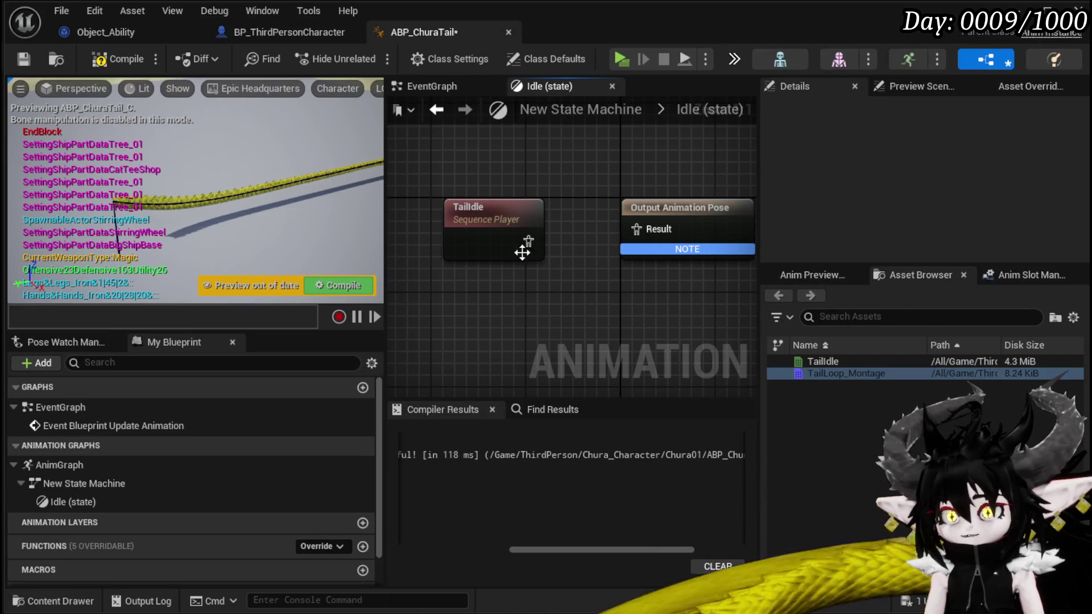
pyautogui.moveTo(540, 242); pyautogui.dragTo(636, 229)
pyautogui.click(339, 285)
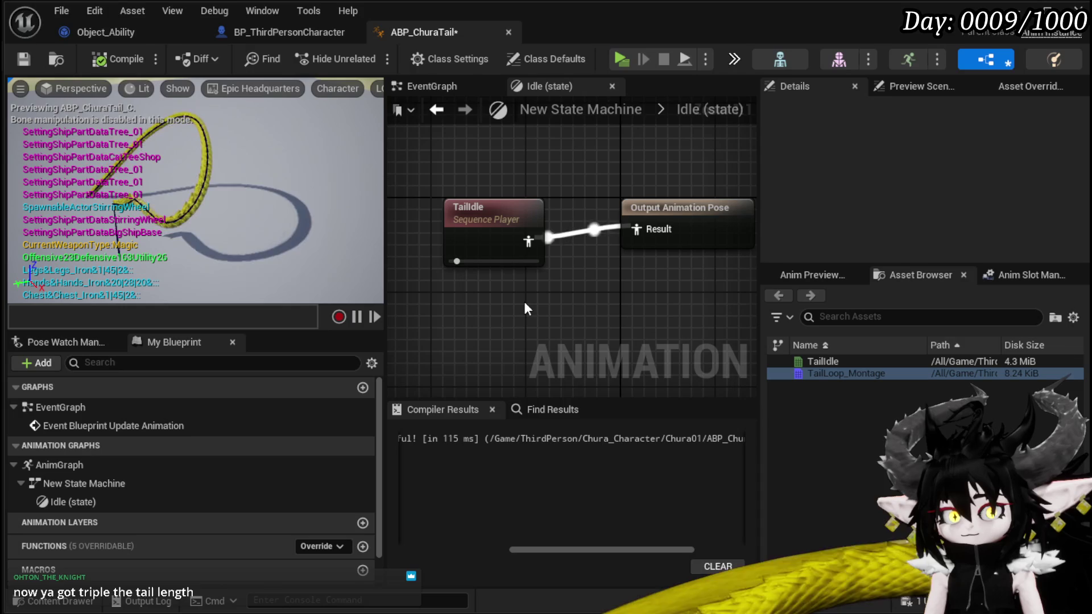
# - Unlink the Play Animation node in BP_ThirdPersonCharacter and save the blueprint
pyautogui.click(264, 36)
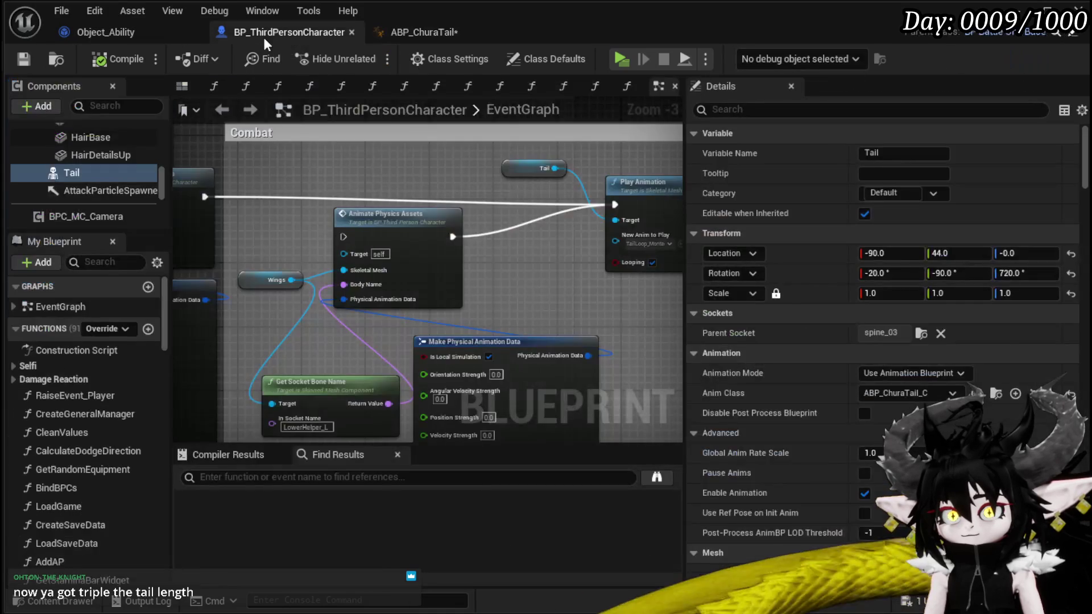
pyautogui.keyDown('alt'); pyautogui.click(614, 205); pyautogui.keyUp('alt')
pyautogui.moveTo(605, 202); pyautogui.dragTo(590, 203)
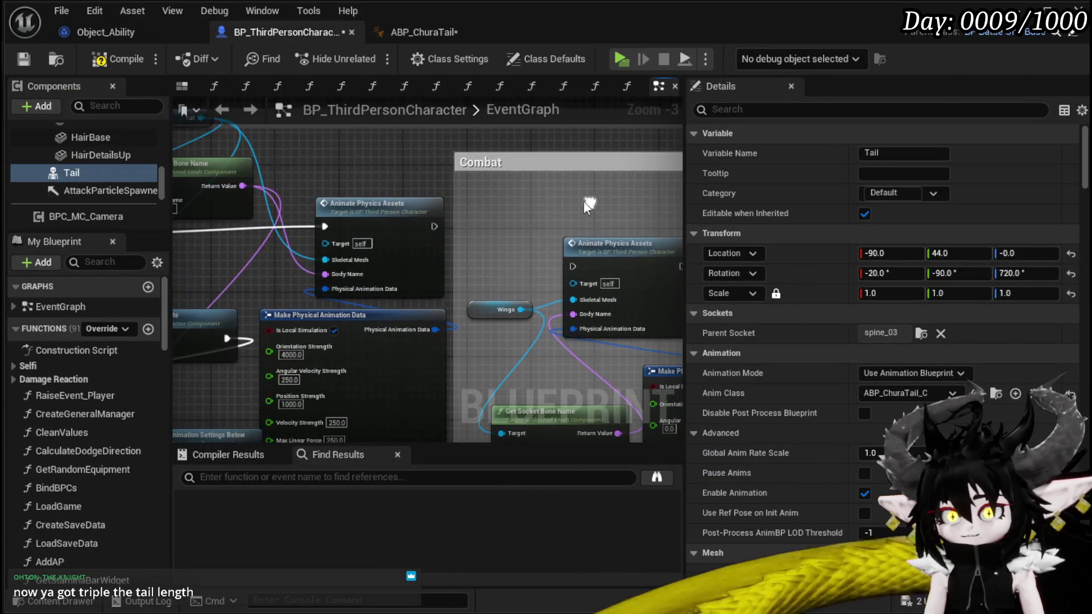
pyautogui.click(19, 60)
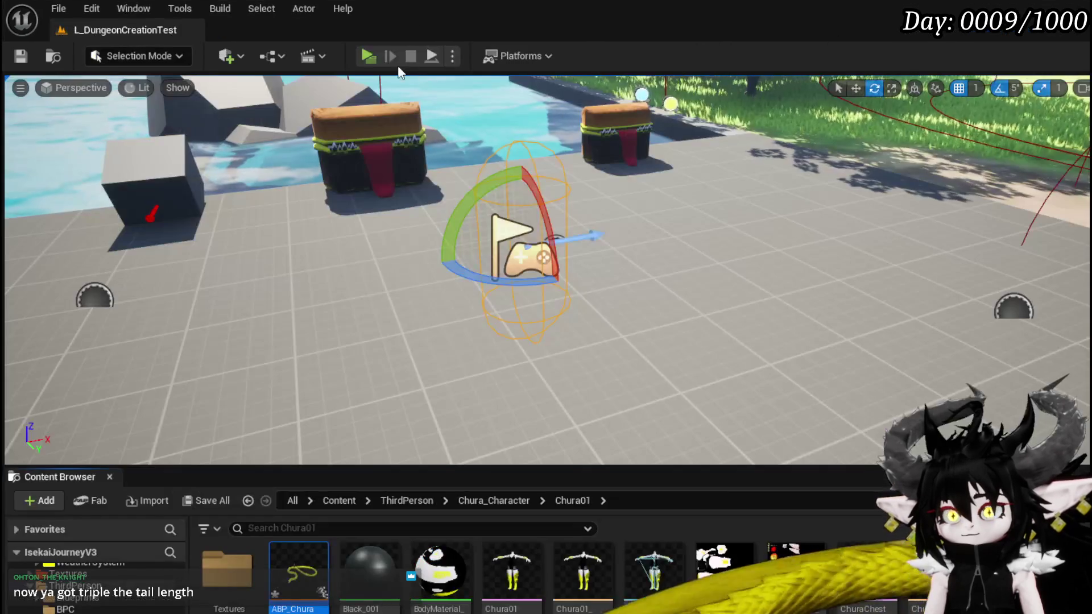
pyautogui.click(360, 58)
pyautogui.press('w')
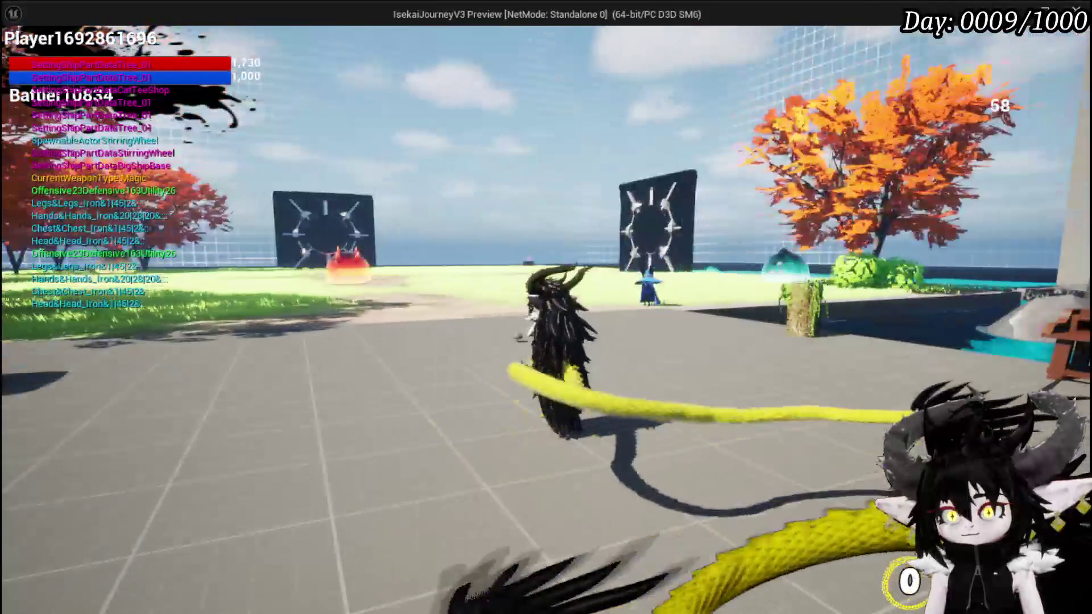
pyautogui.click(545, 307)
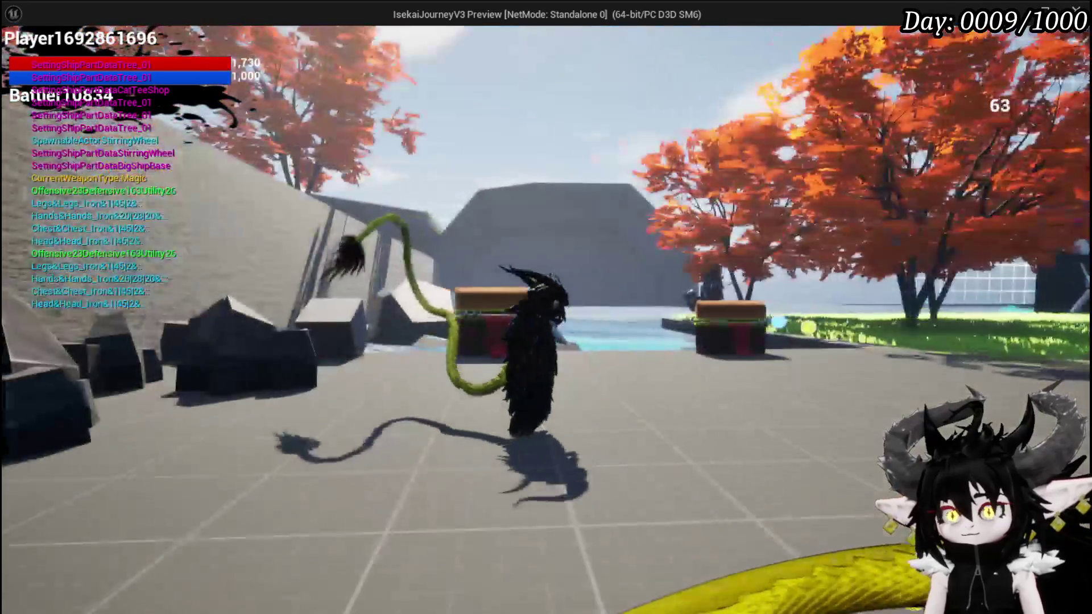
pyautogui.click(545, 307)
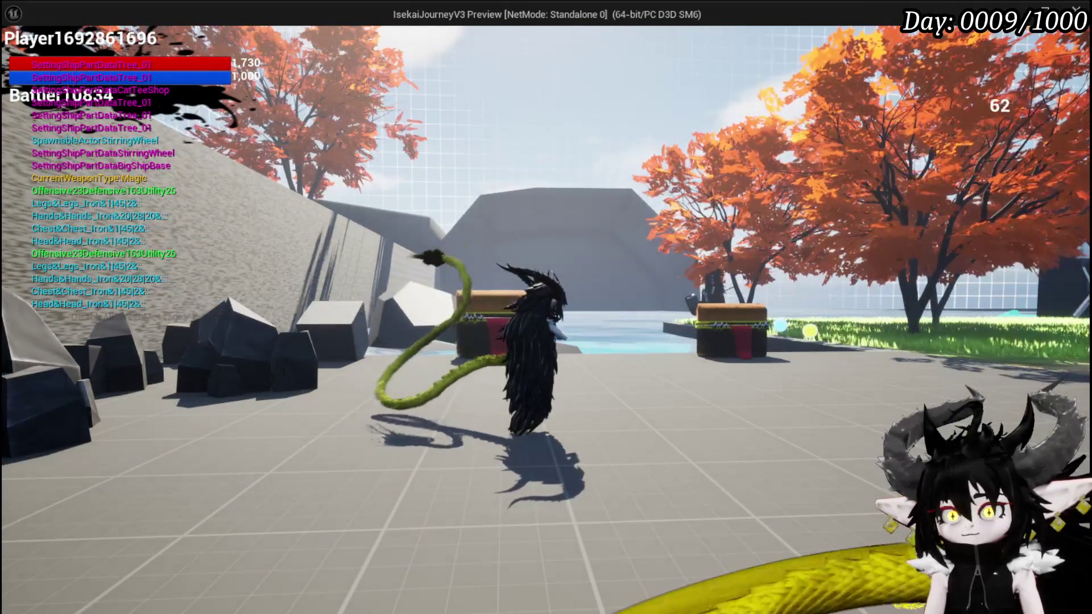
pyautogui.click(546, 307)
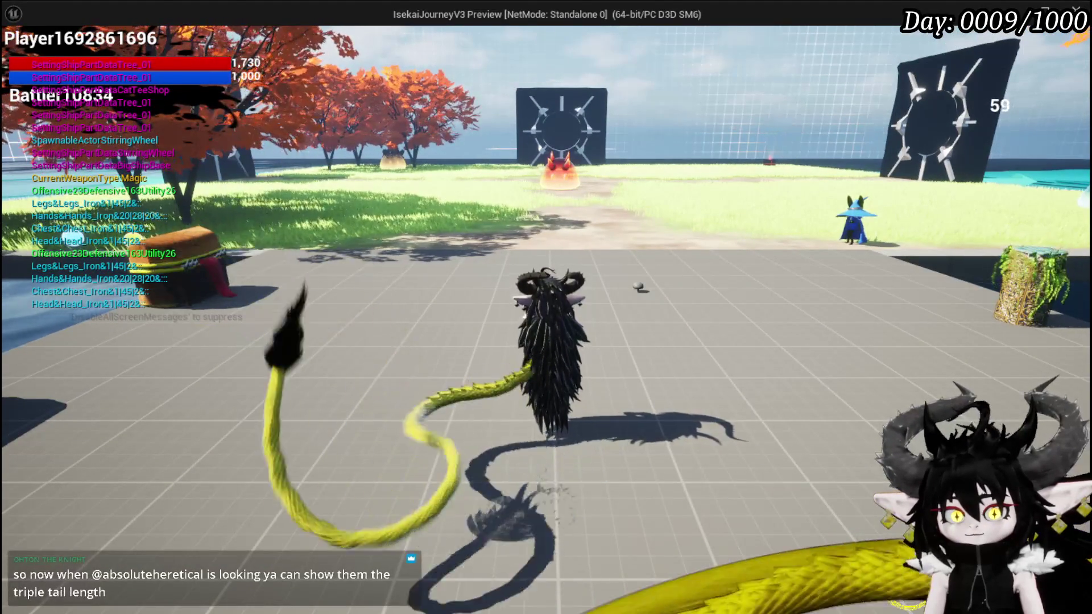
pyautogui.press('Escape')
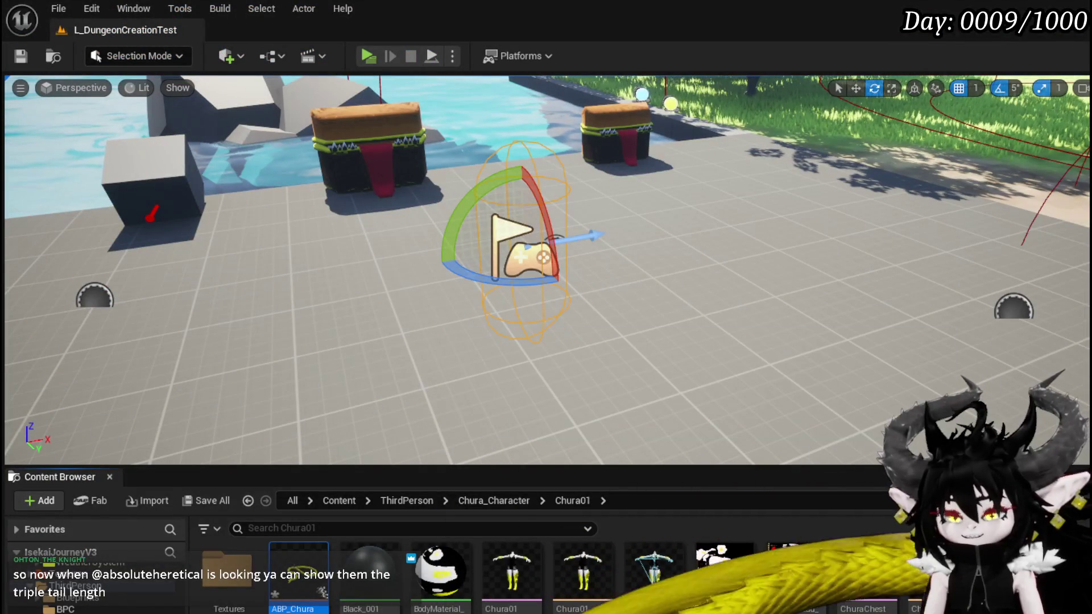
# - Confirm the TailIdle node has Loop Animation enabled in its Details, then close ABP_ChuraTail
pyautogui.hotkey('alt', 'Tab')
pyautogui.moveTo(440, 273); pyautogui.dragTo(397, 246)
pyautogui.click(417, 28)
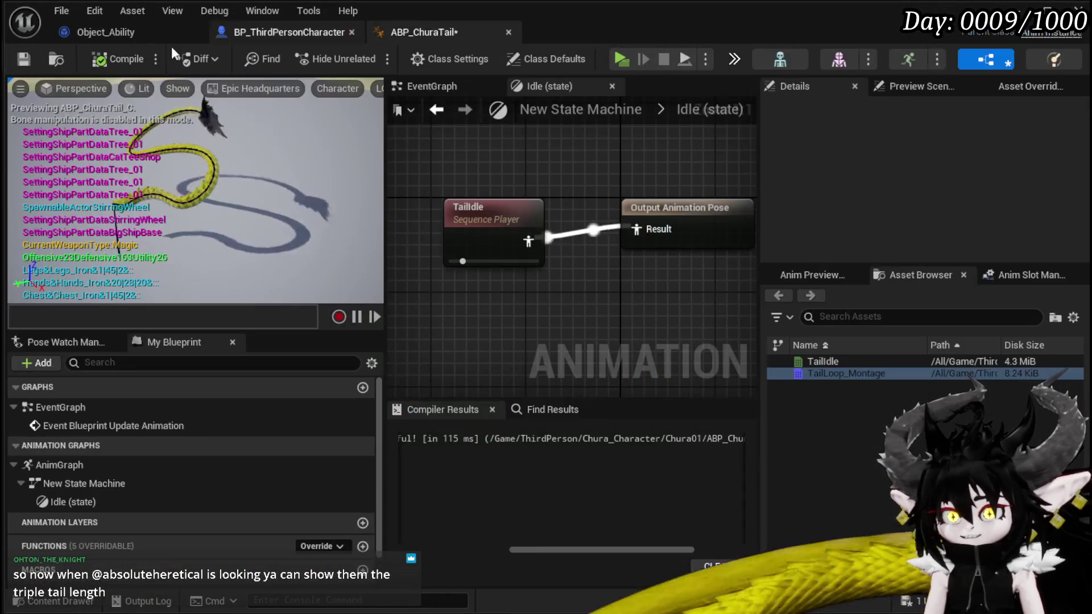
pyautogui.click(490, 216)
pyautogui.scroll(-5, 910, 182)
pyautogui.scroll(-5, 908, 211)
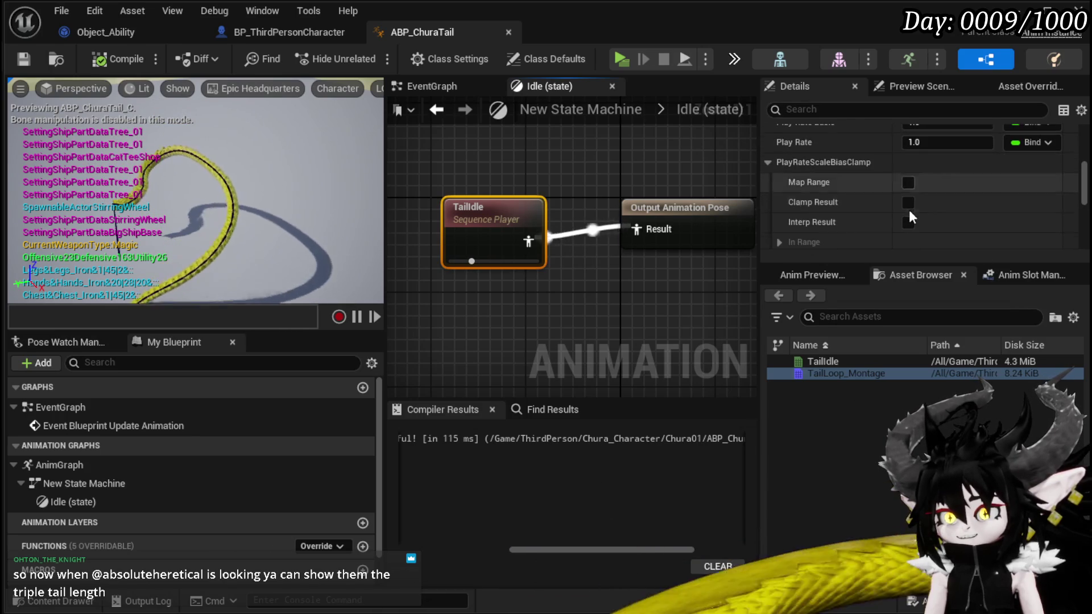
pyautogui.scroll(-10, 908, 216)
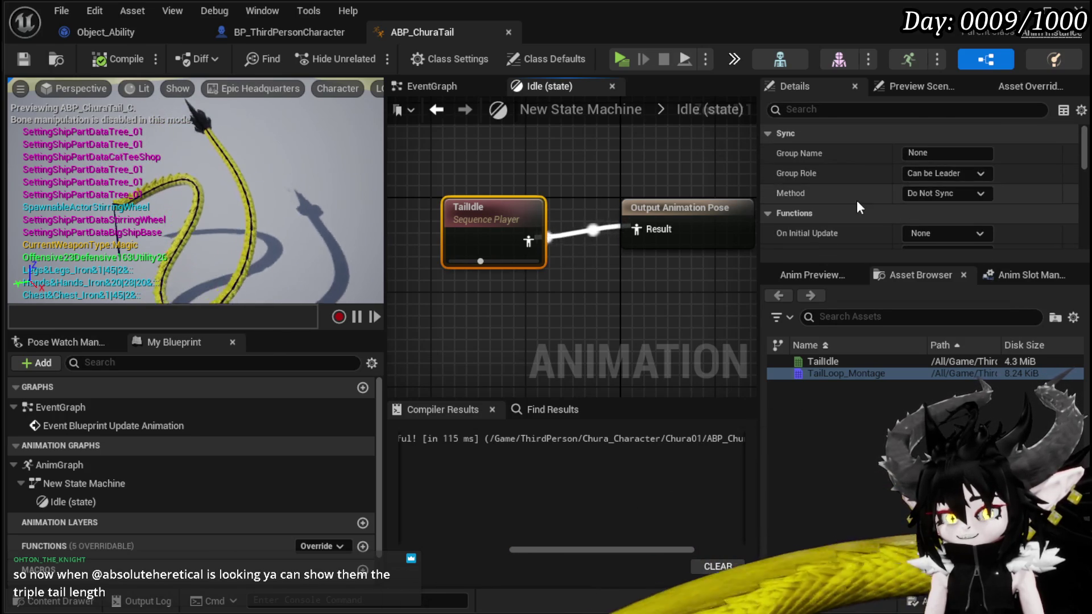
pyautogui.scroll(-10, 857, 204)
pyautogui.scroll(-8, 857, 200)
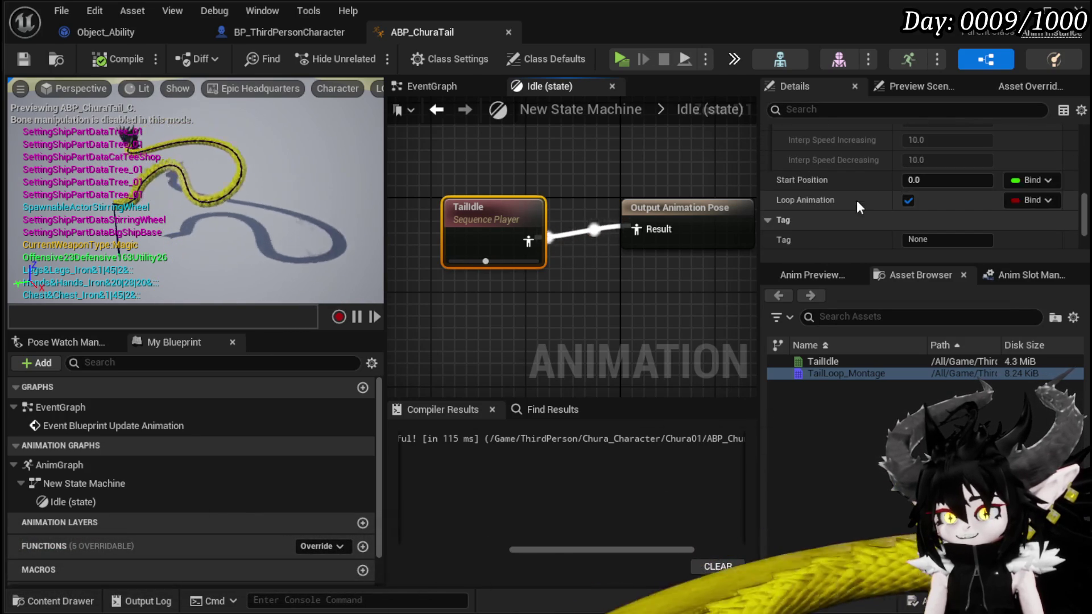
pyautogui.scroll(3, 856, 200)
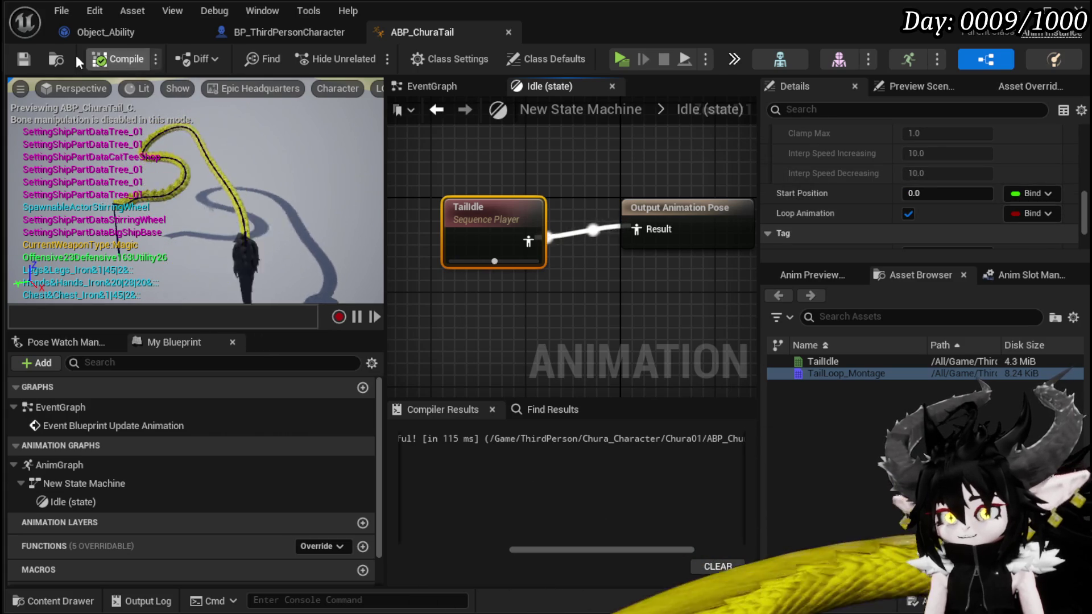
pyautogui.click(510, 32)
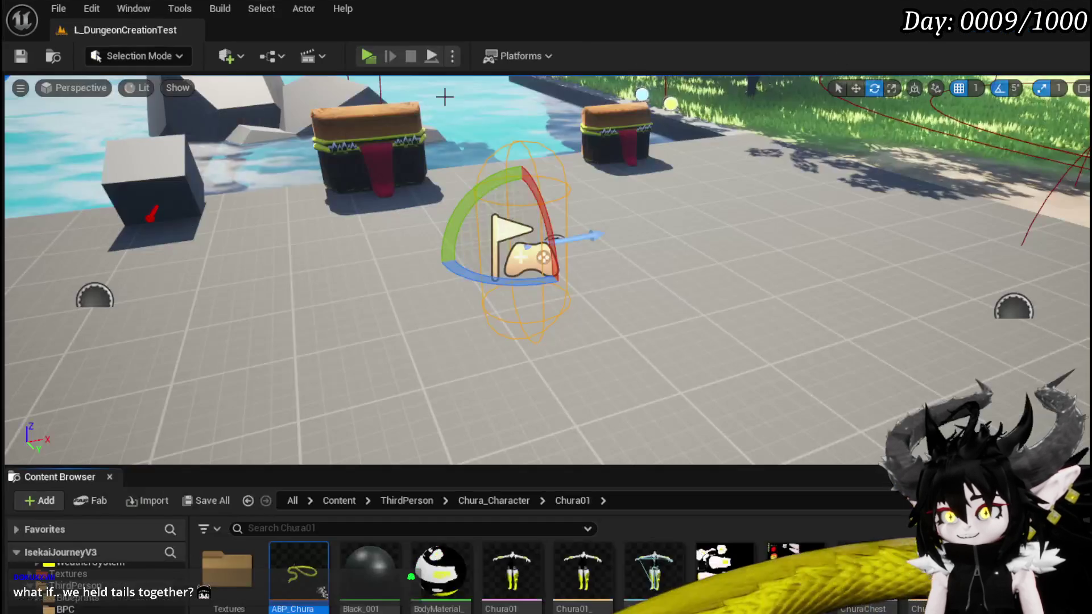
# - Launch a Play In Editor test of the game from the level editor toolbar
pyautogui.click(368, 55)
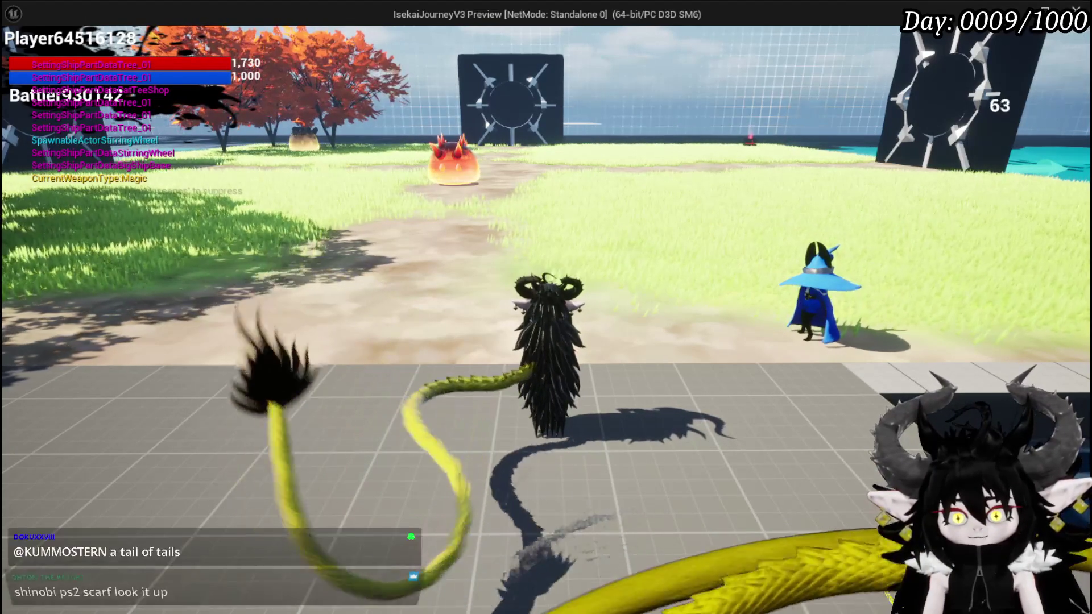
# - Run the character with WASD across sand and grass toward the gate, then jump onto the stone platform
pyautogui.press('w')
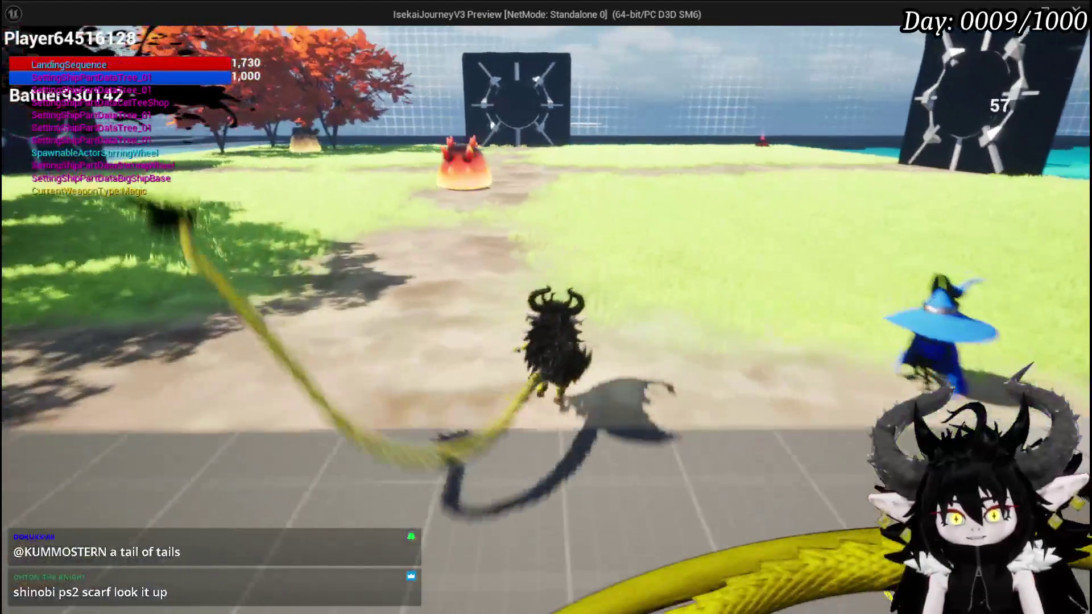
pyautogui.press('a')
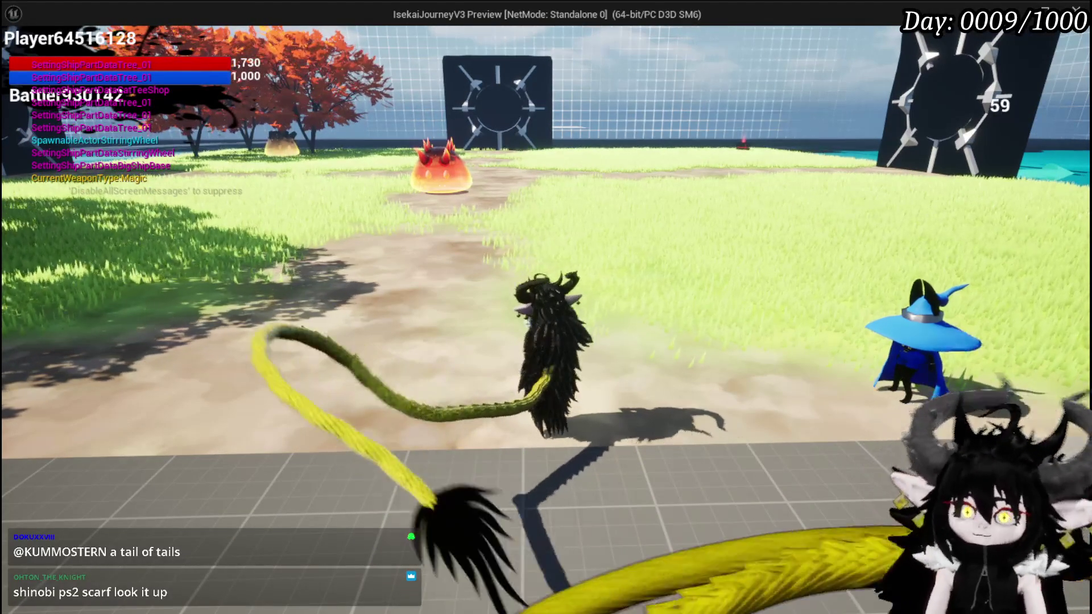
pyautogui.press('d')
pyautogui.press('w')
pyautogui.press('w')
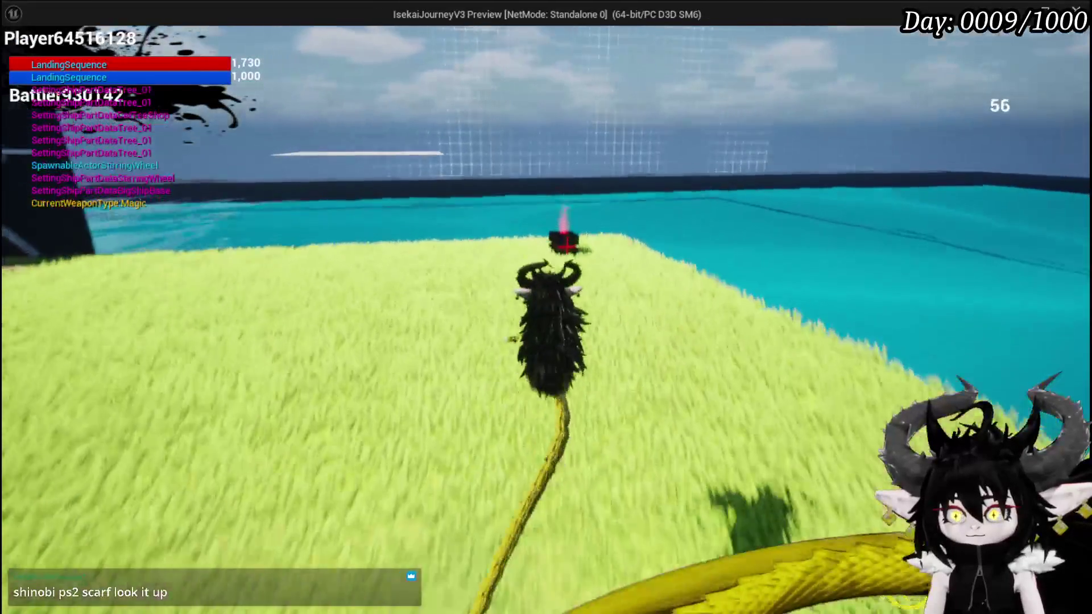
pyautogui.press('s')
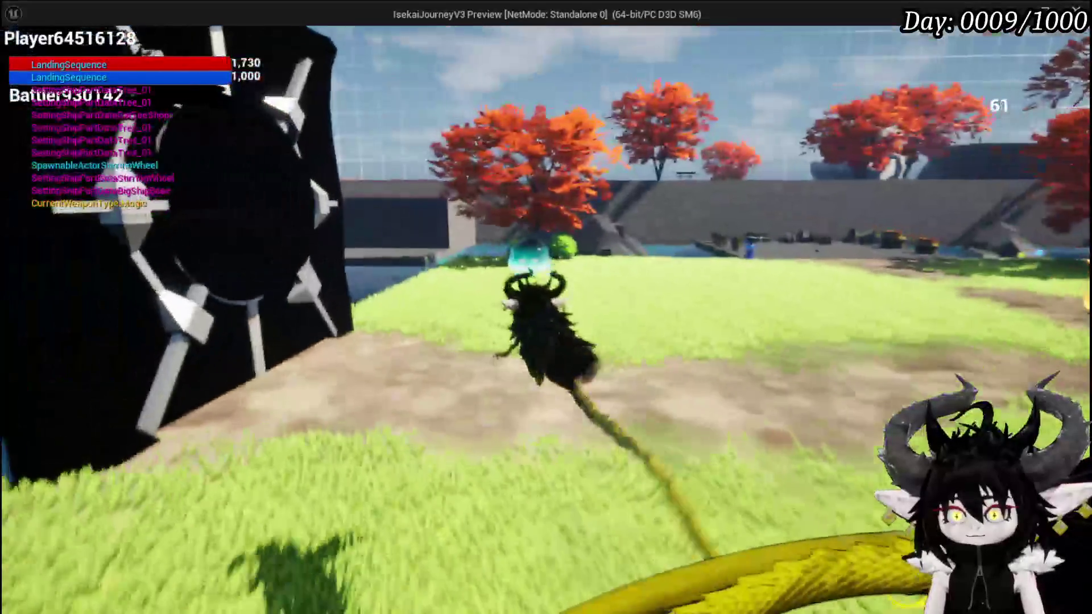
pyautogui.press('w')
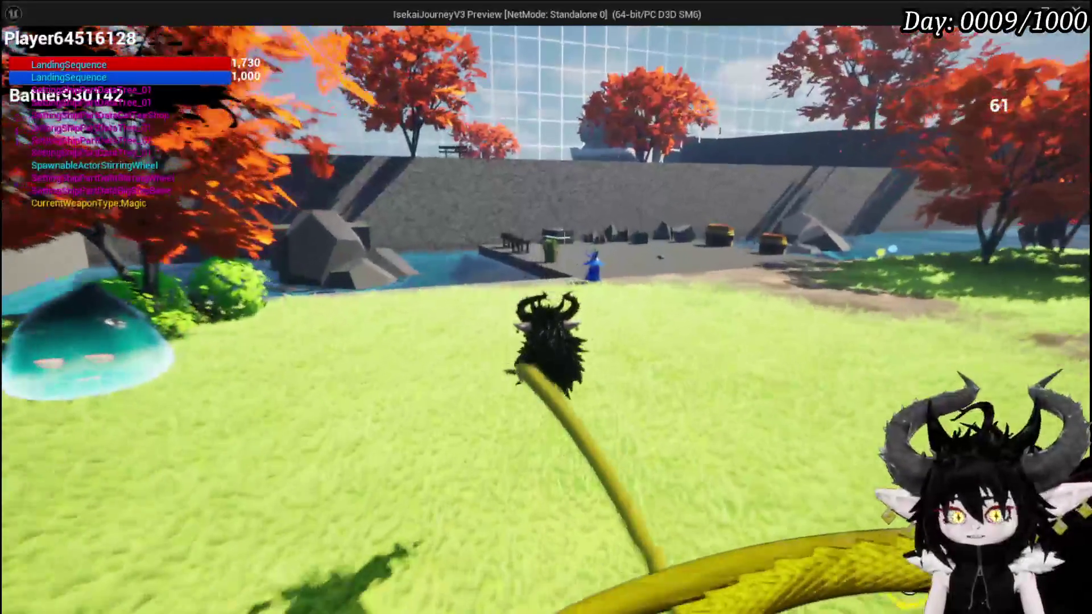
pyautogui.press('w')
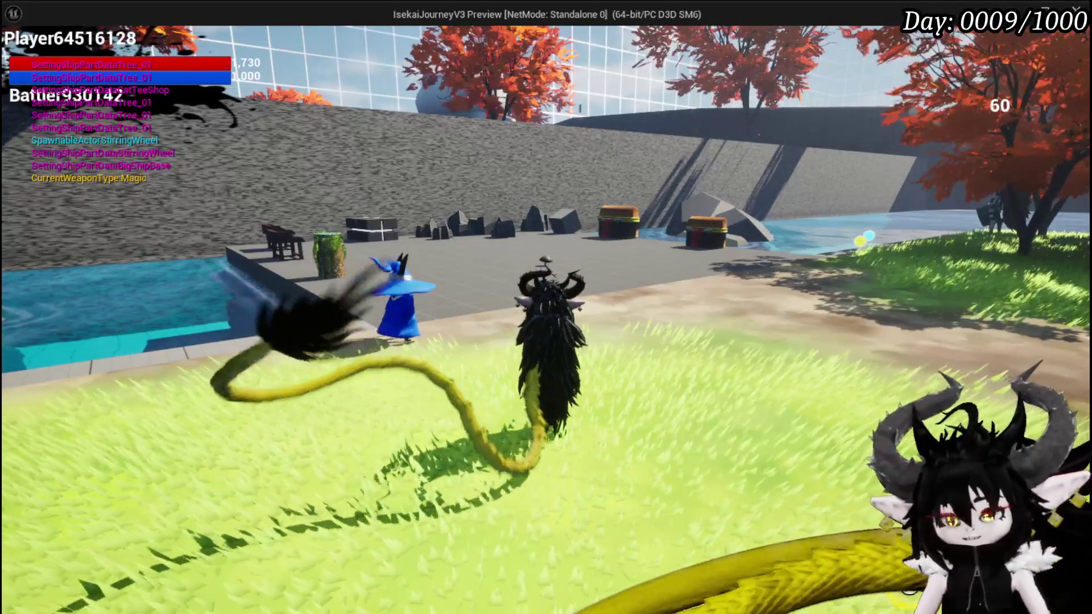
pyautogui.press('space')
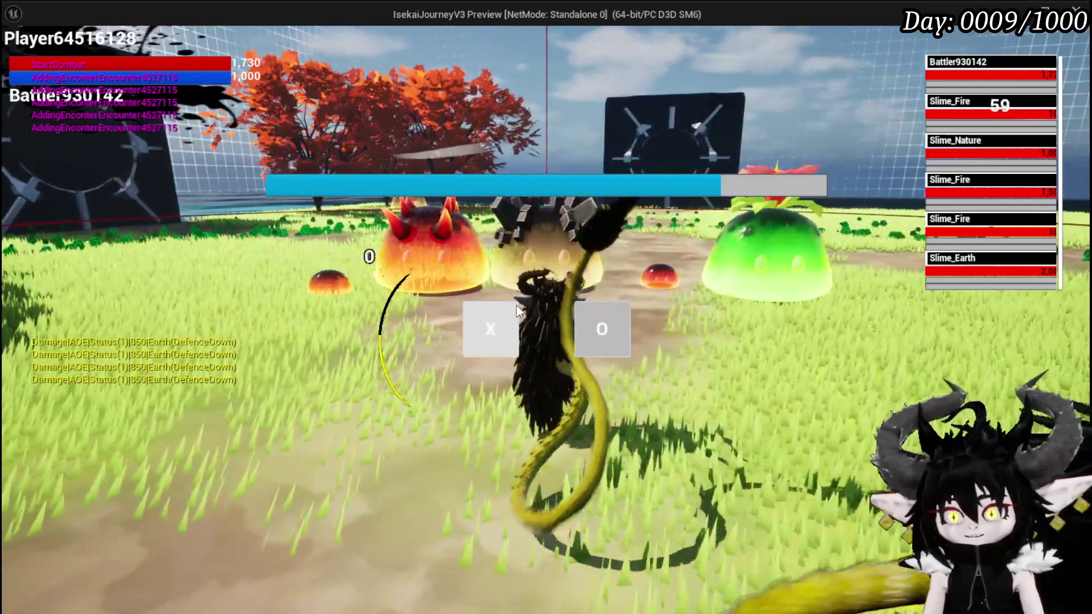
# - Start the slime combat, raise the card hand with E, cast MeleeHeal, then stop the preview with Escape
pyautogui.click(517, 311)
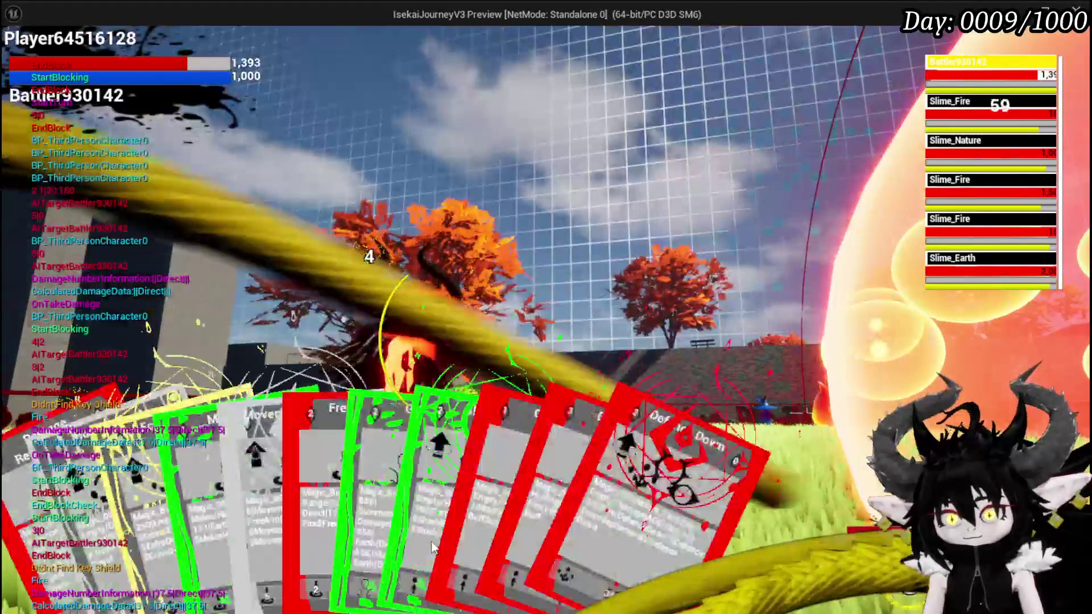
pyautogui.press('e')
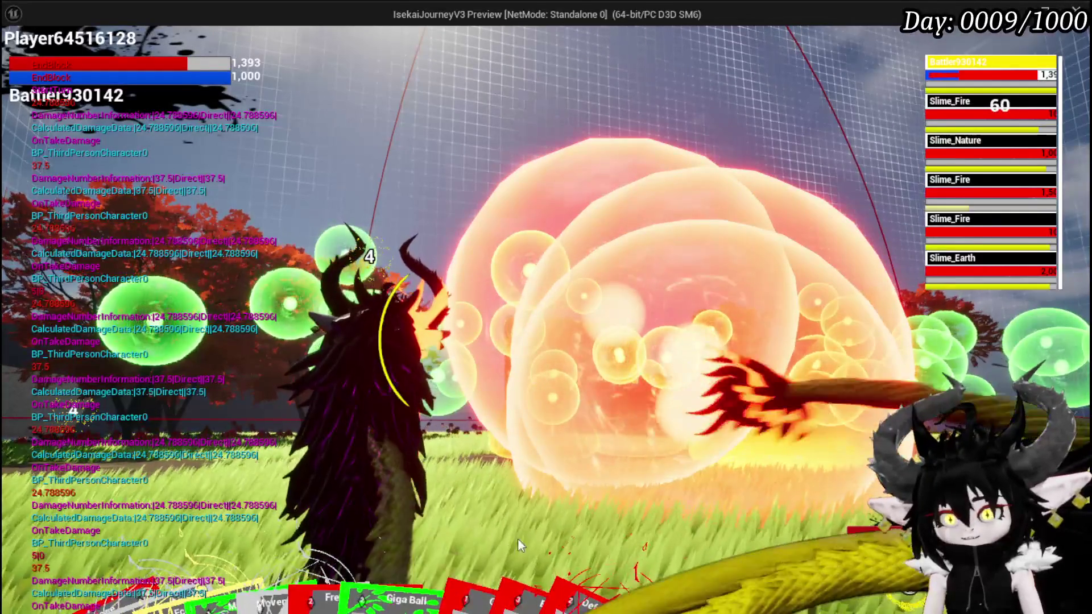
pyautogui.moveTo(230, 564)
pyautogui.moveTo(223, 517)
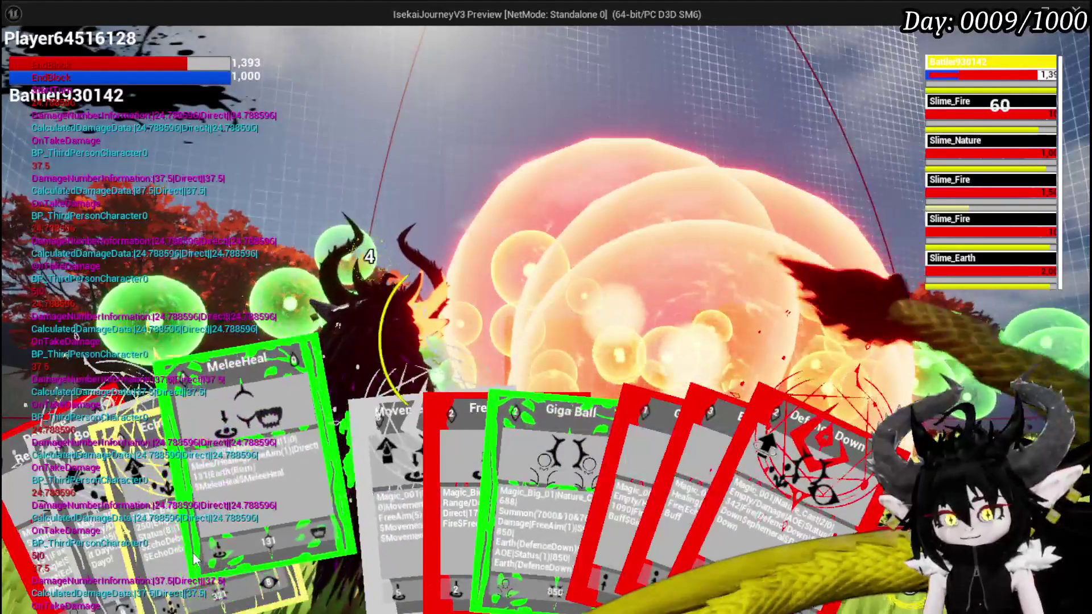
pyautogui.click(223, 517)
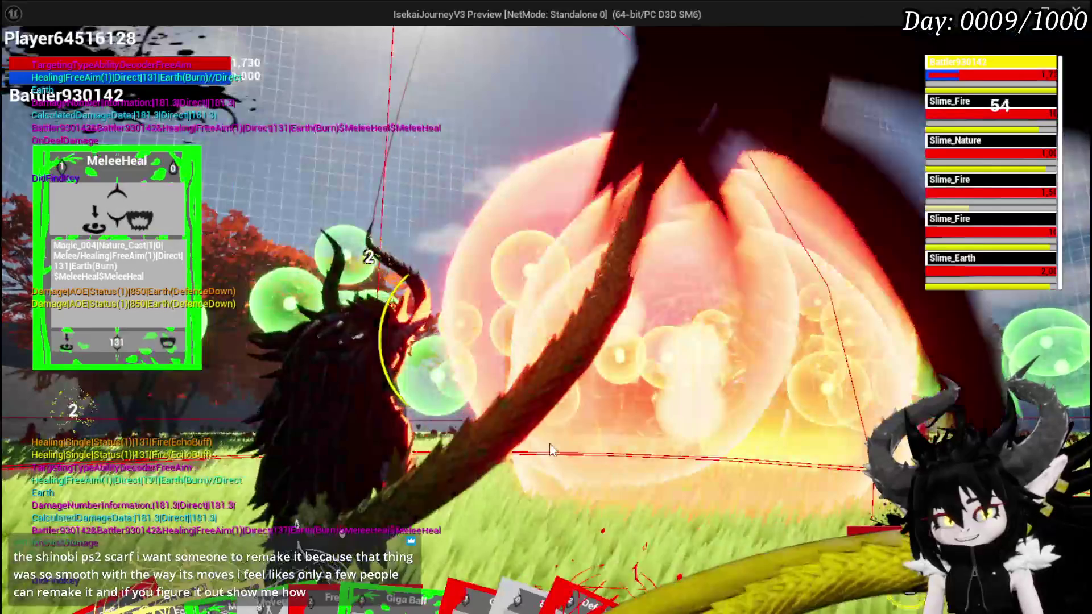
pyautogui.press('Escape')
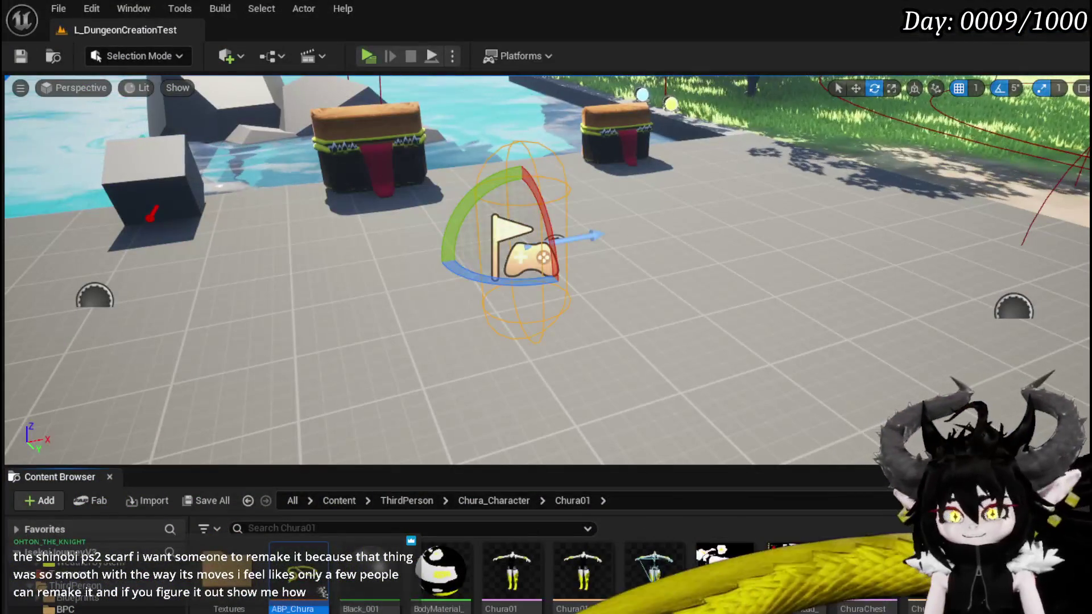
# - Save the level, then browse to Content > Systems > Settings > Widget and open W_Settings
pyautogui.click(28, 58)
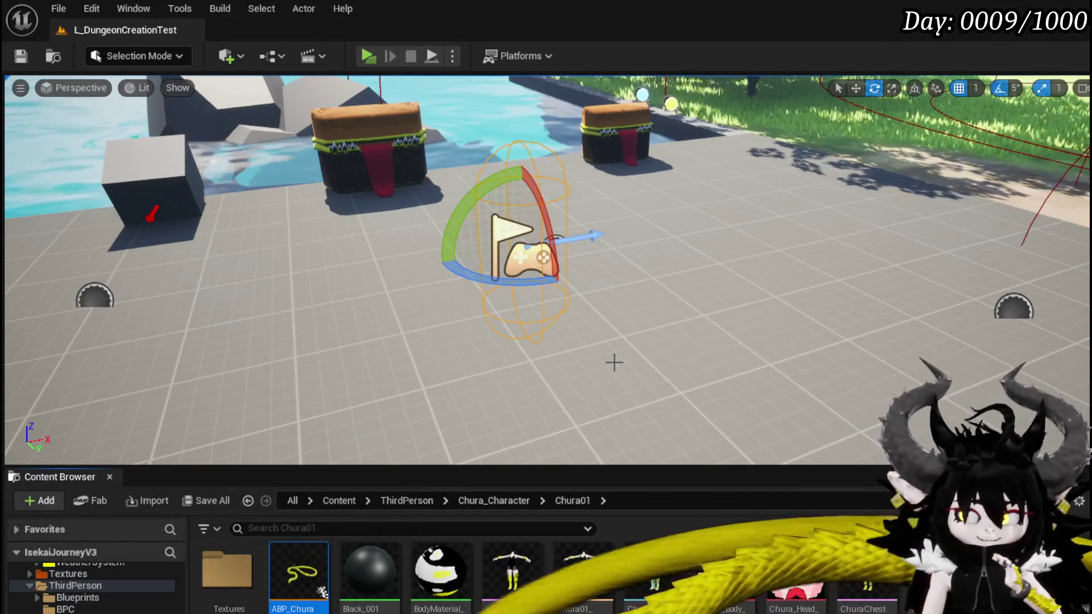
pyautogui.moveTo(586, 357); pyautogui.dragTo(586, 357)
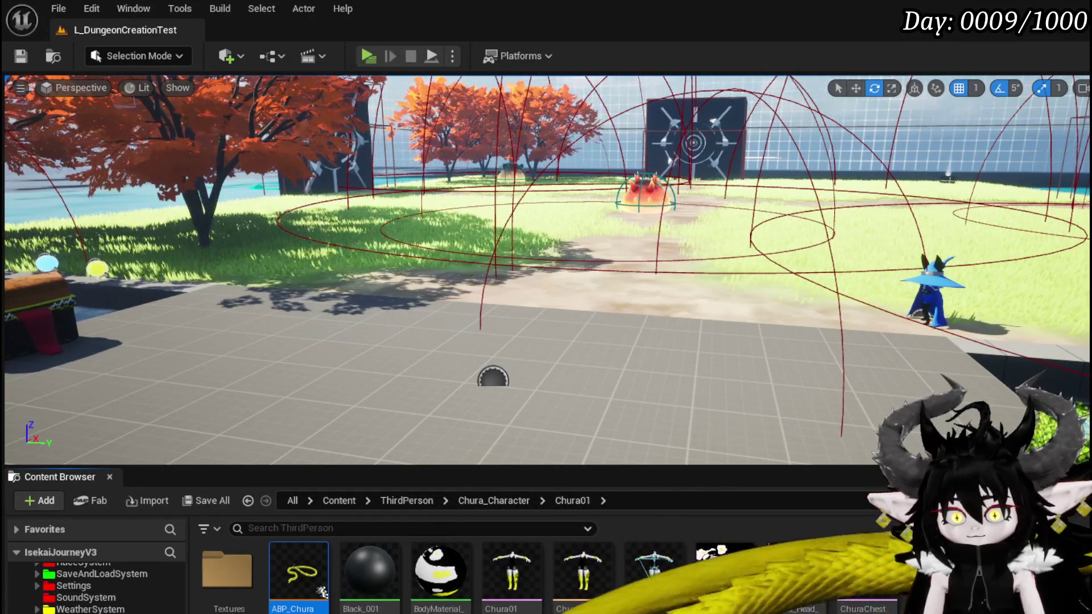
pyautogui.hotkey('alt', 'Left')
pyautogui.scroll(4, 101, 596)
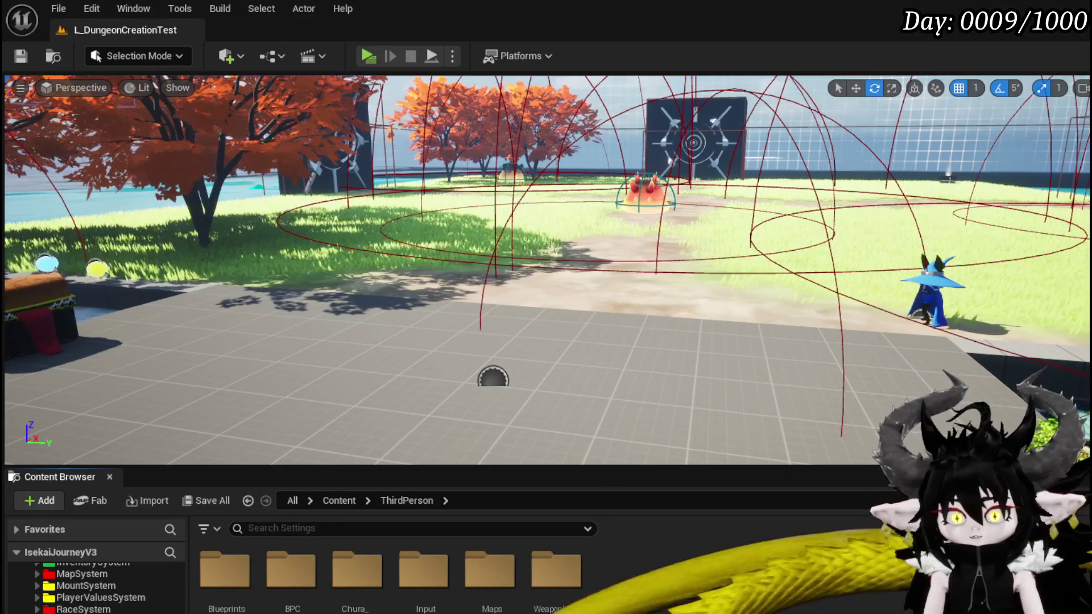
pyautogui.doubleClick(225, 569)
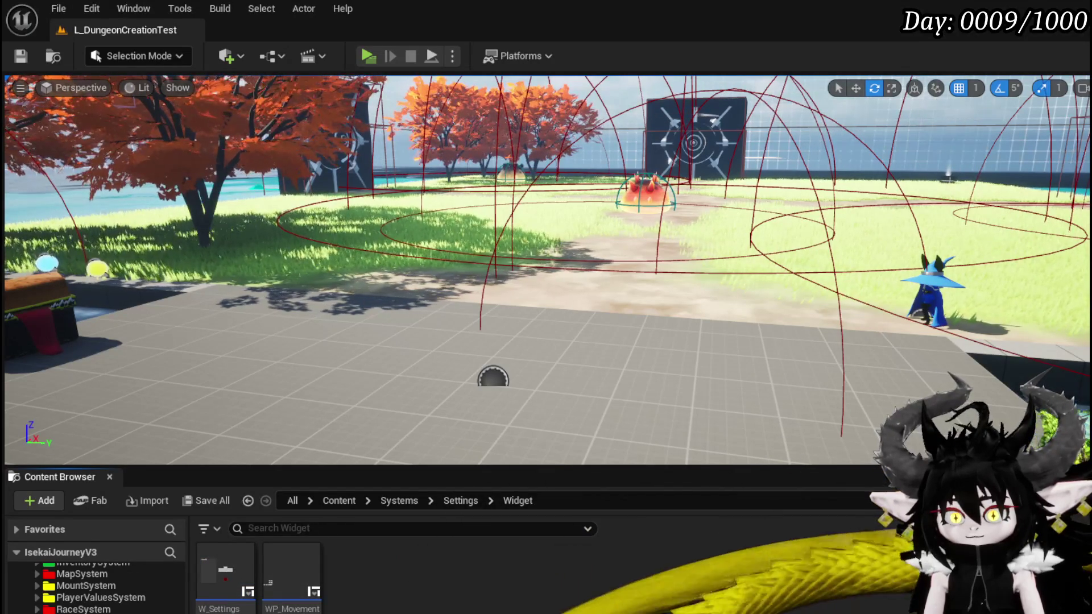
pyautogui.doubleClick(250, 583)
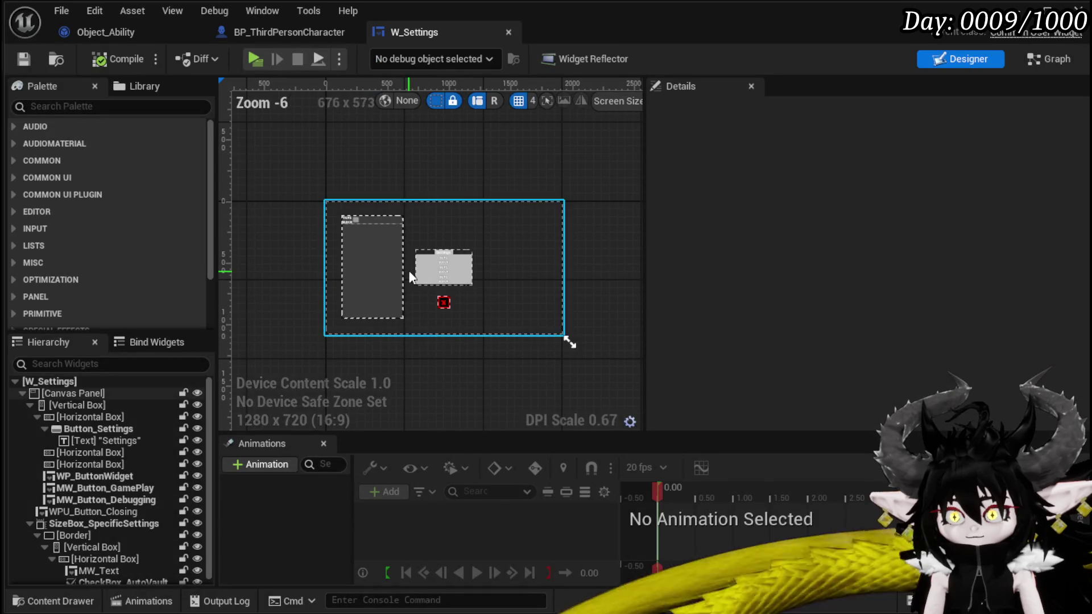
# - Inspect W_Settings' left Vertical Box, minimize its editor, and open the Widget folder's create-asset menu
pyautogui.click(350, 250)
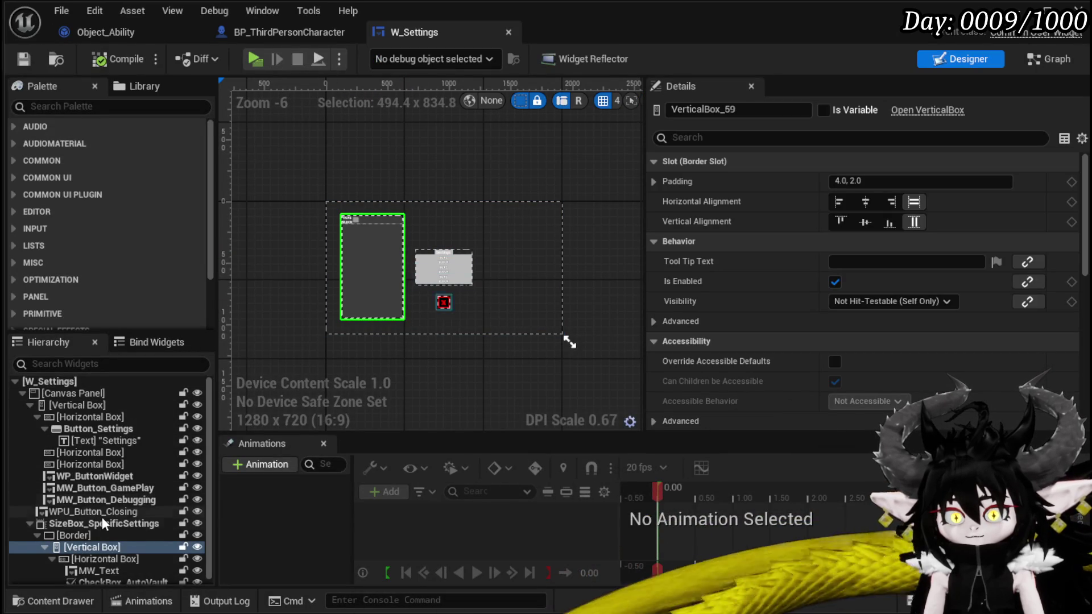
pyautogui.scroll(4, 364, 230)
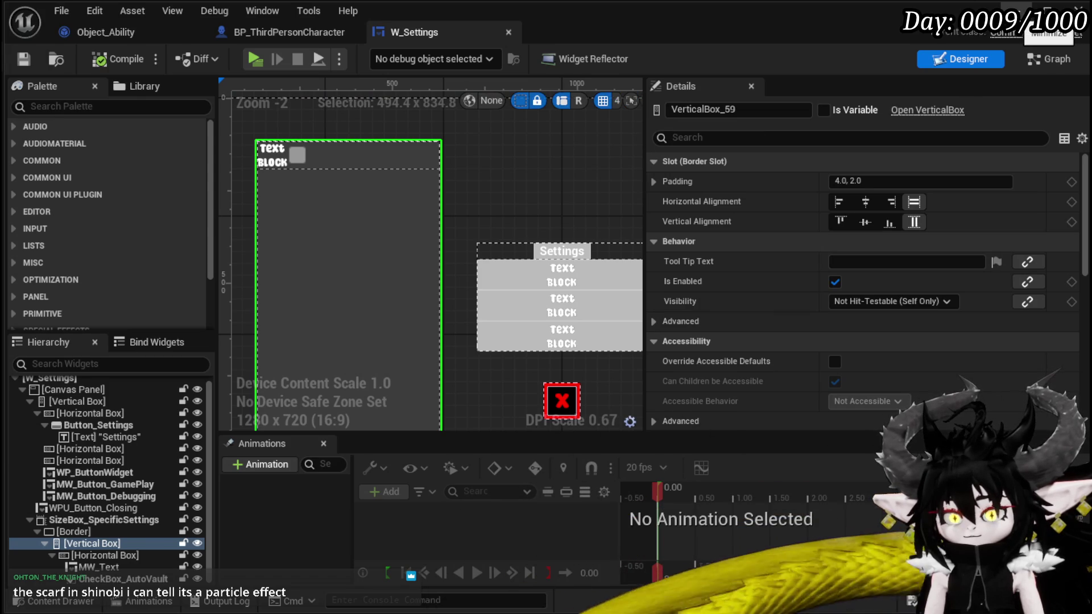
pyautogui.click(1048, 7)
pyautogui.rightClick(390, 558)
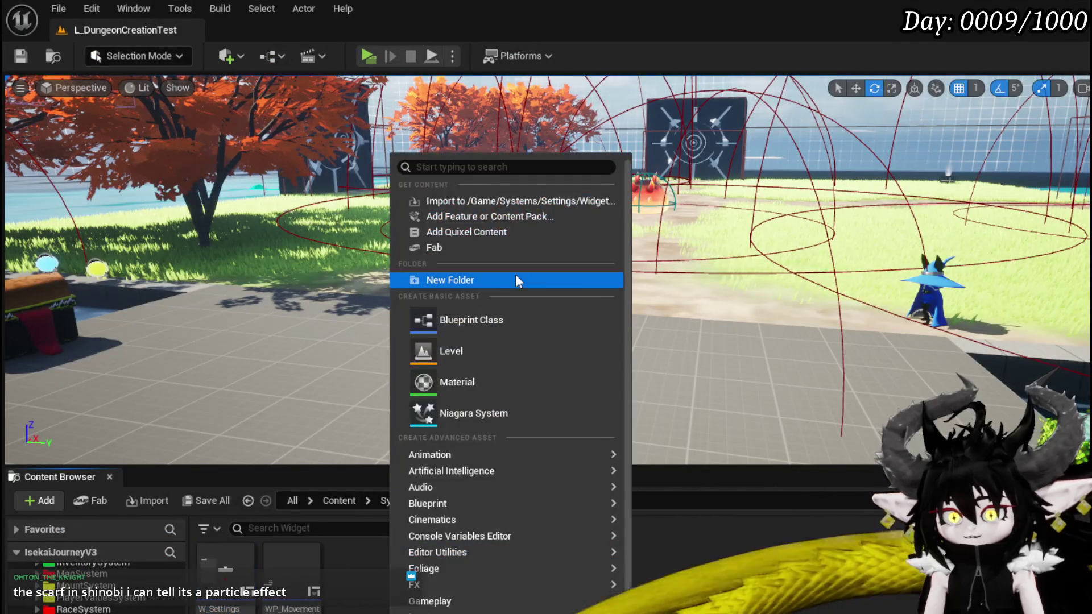
# - Look through the Add menu categories, then pick CommonUserWidget as the new widget's parent class
pyautogui.moveTo(463, 585)
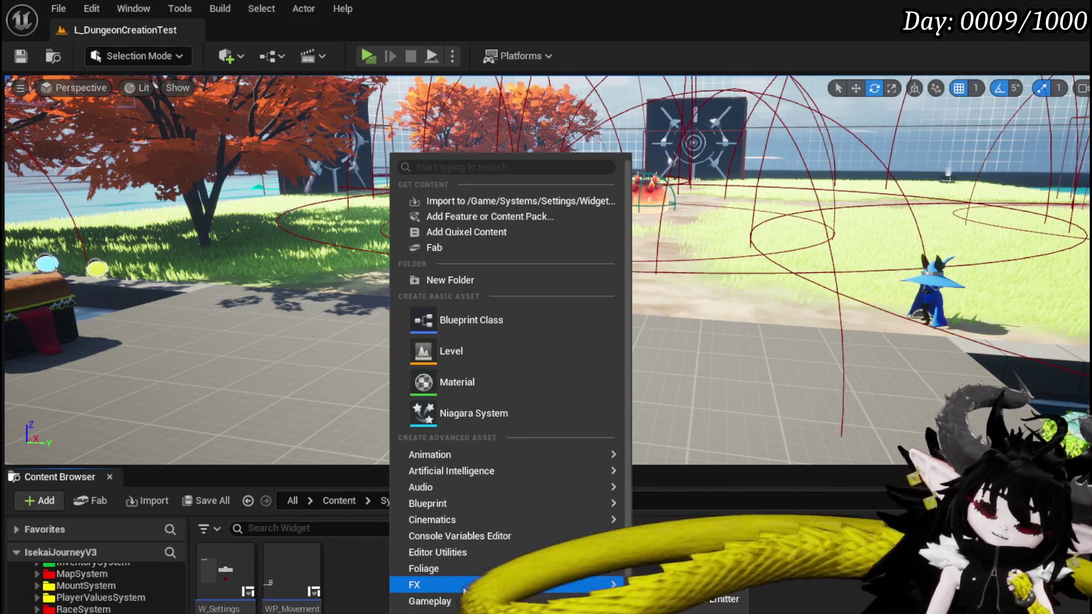
pyautogui.moveTo(494, 573)
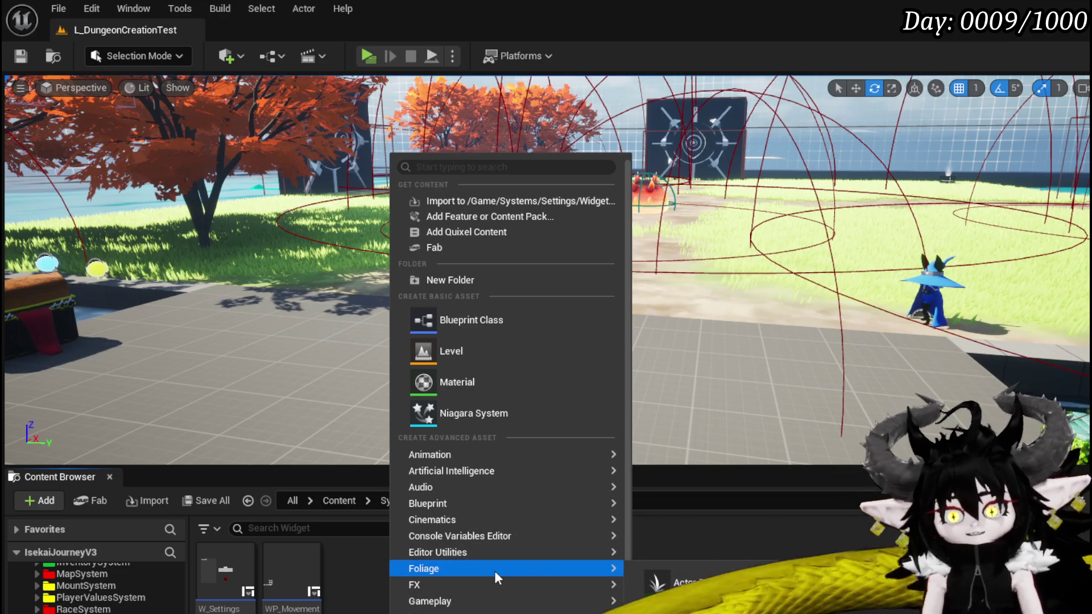
pyautogui.moveTo(489, 548)
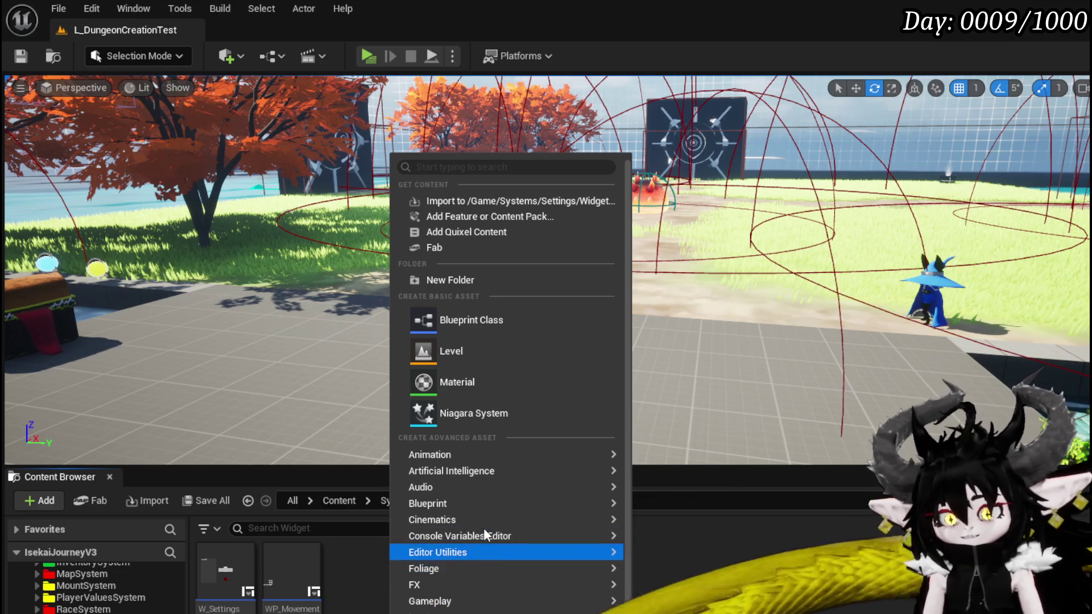
pyautogui.scroll(-2, 484, 512)
pyautogui.moveTo(485, 512)
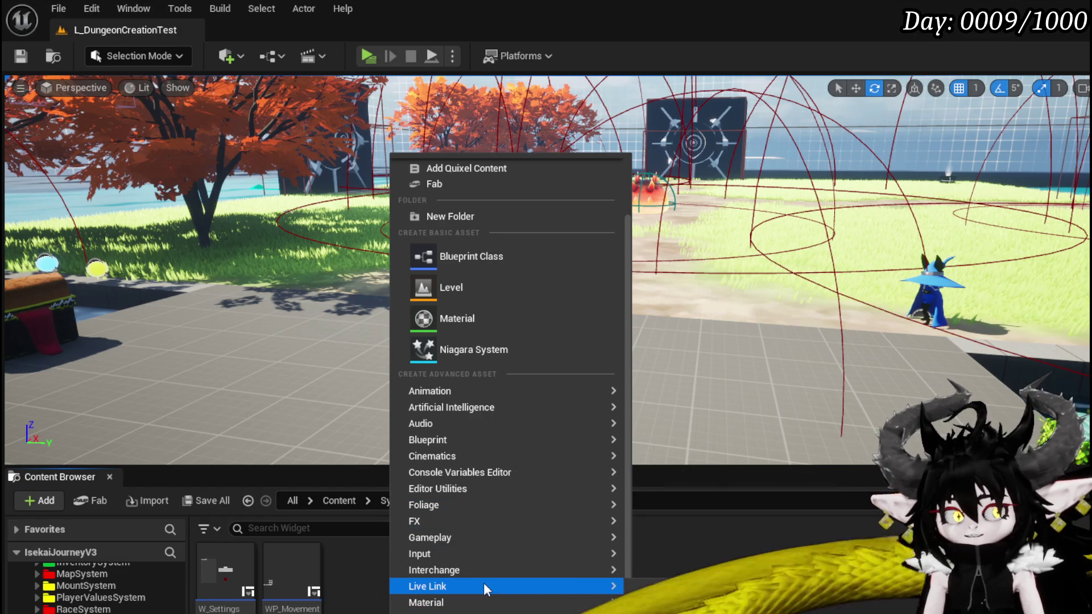
pyautogui.moveTo(469, 408)
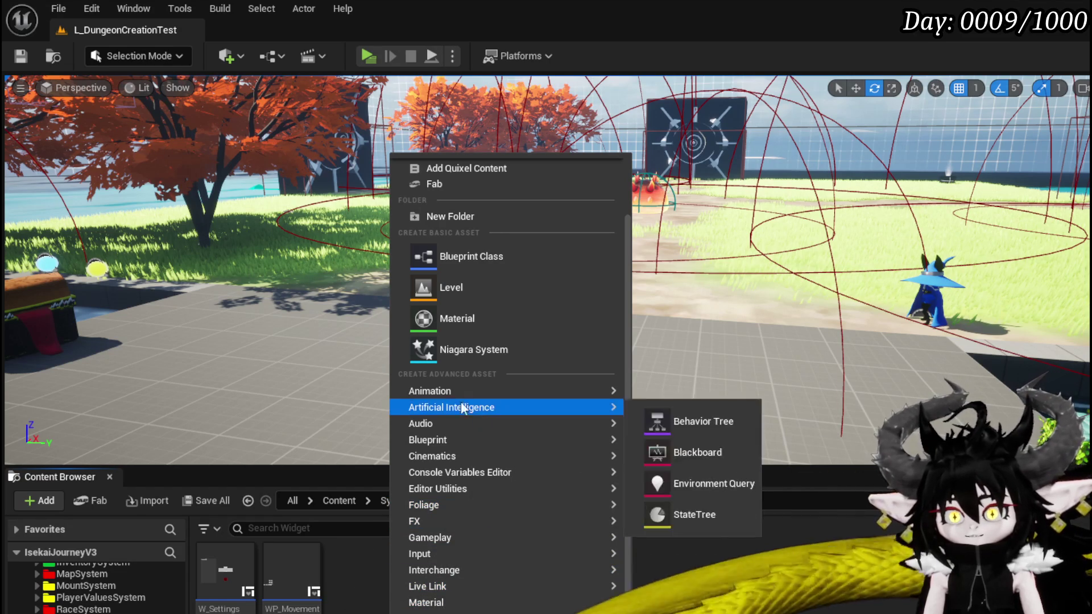
pyautogui.scroll(2, 449, 387)
pyautogui.scroll(-2, 449, 387)
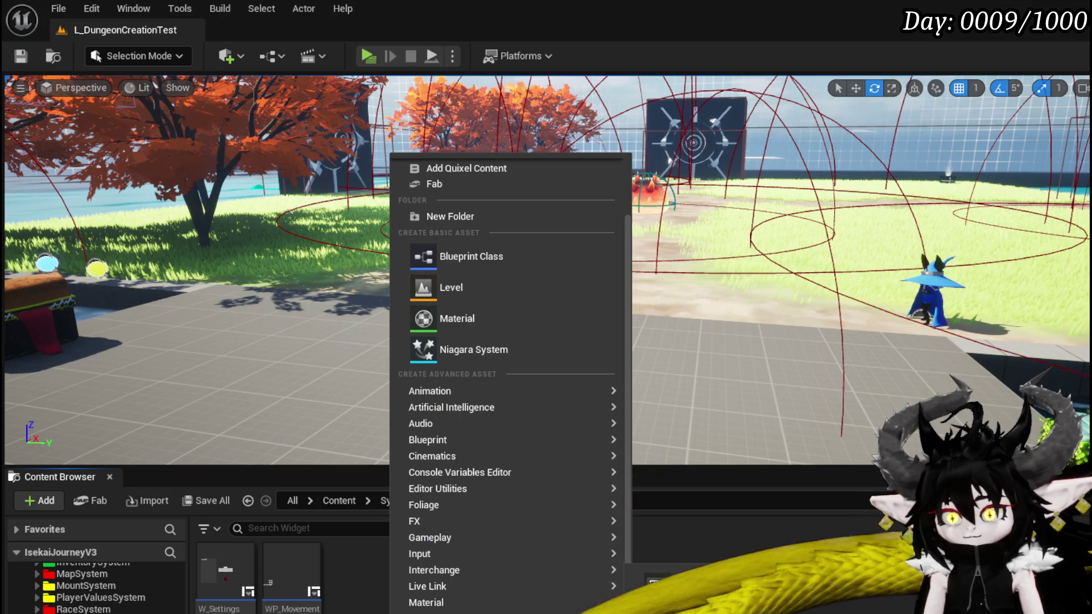
pyautogui.press('Escape')
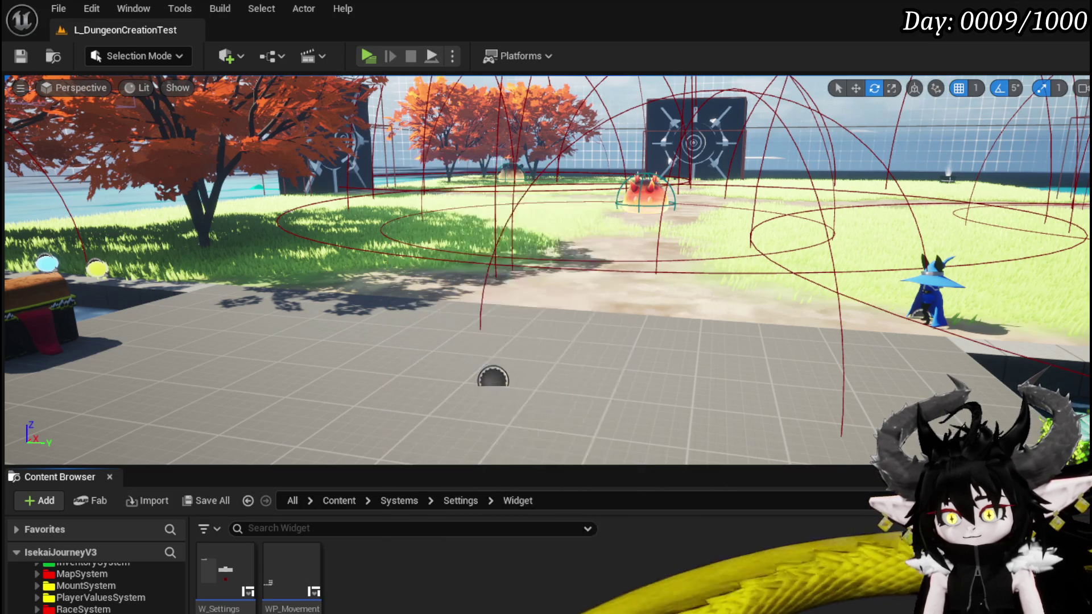
pyautogui.click(585, 481)
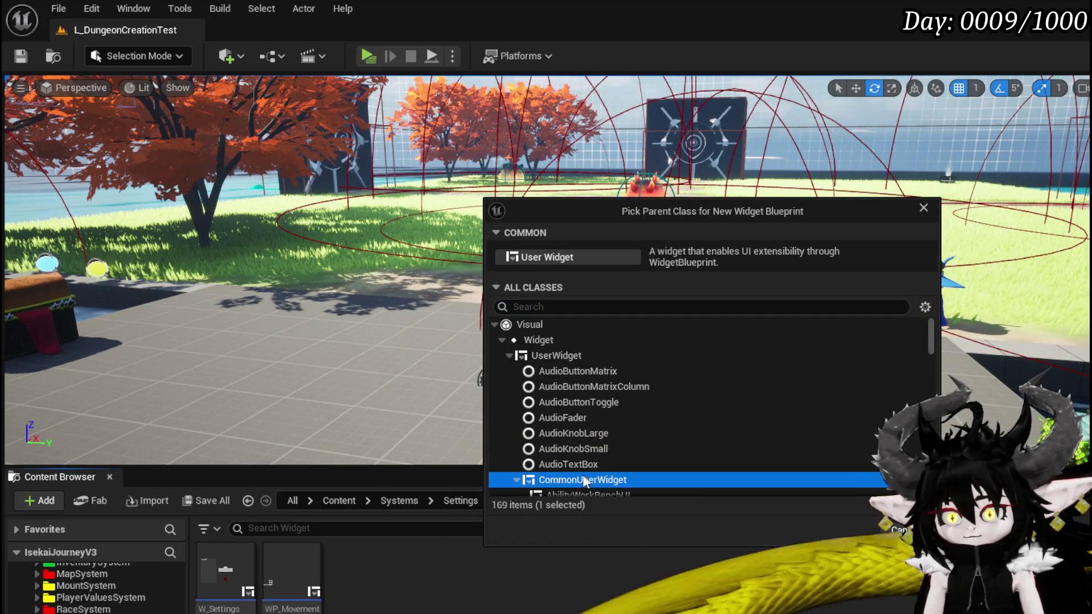
# - Create and save the widget blueprint named WM_ToggleOption, then reopen W_Settings in its designer
pyautogui.click(841, 529)
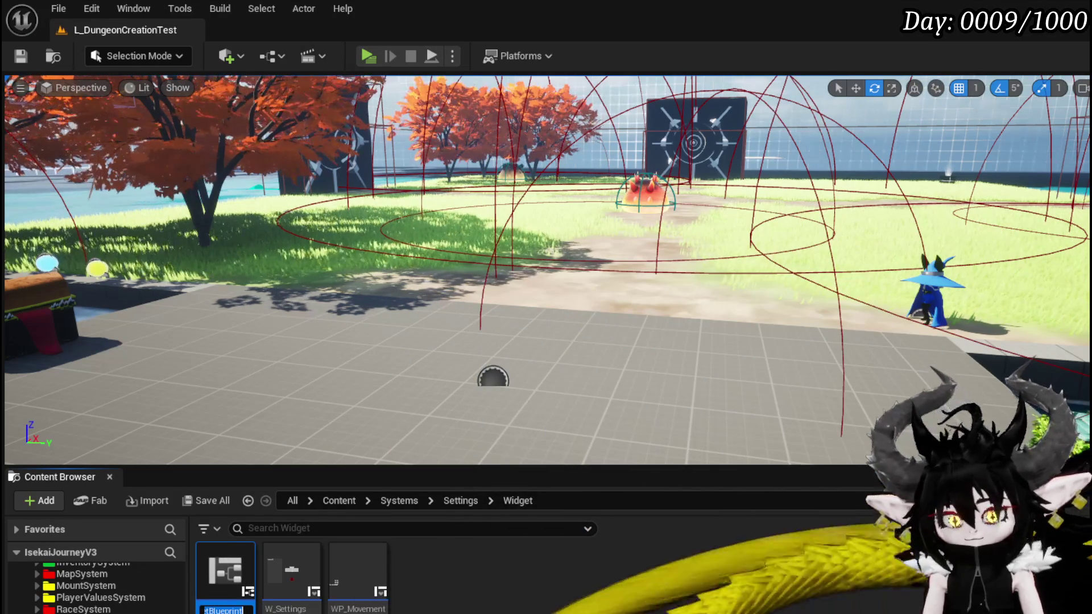
pyautogui.write('WM')
pyautogui.write('_Toggle')
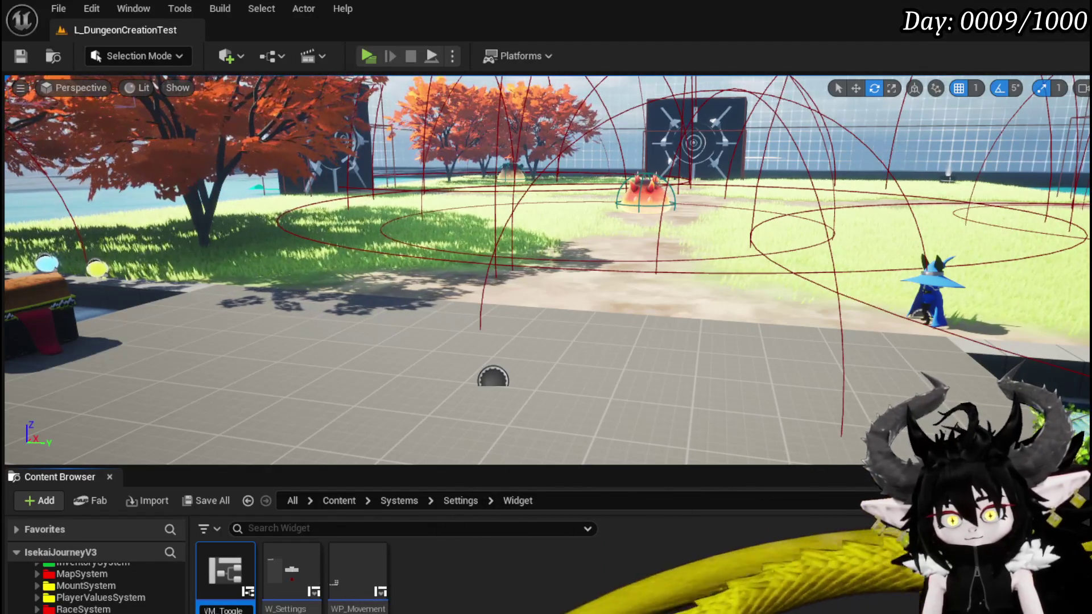
pyautogui.write('Option')
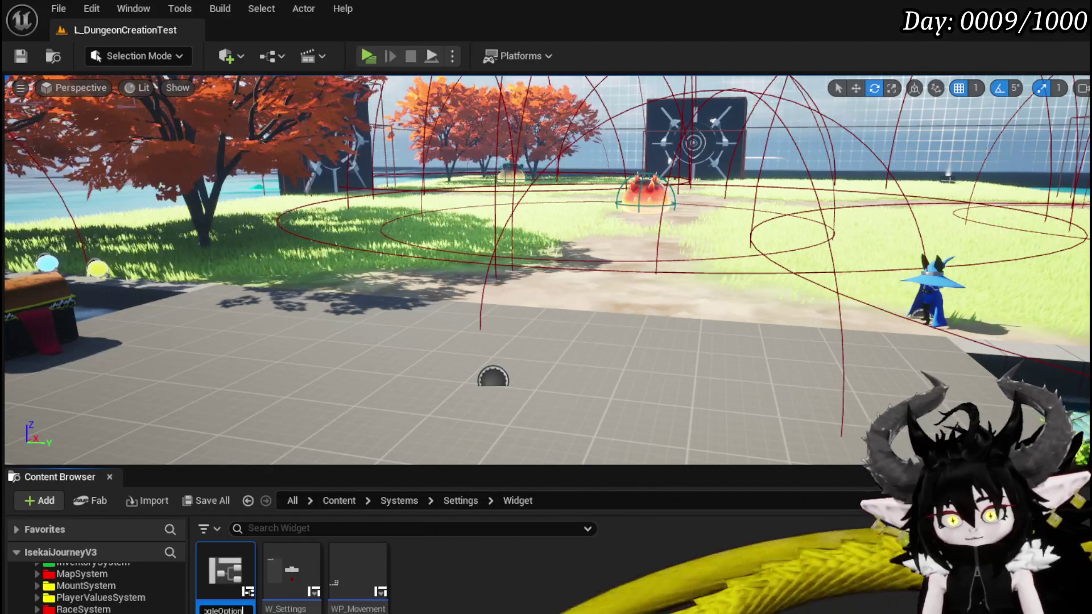
pyautogui.press('Return')
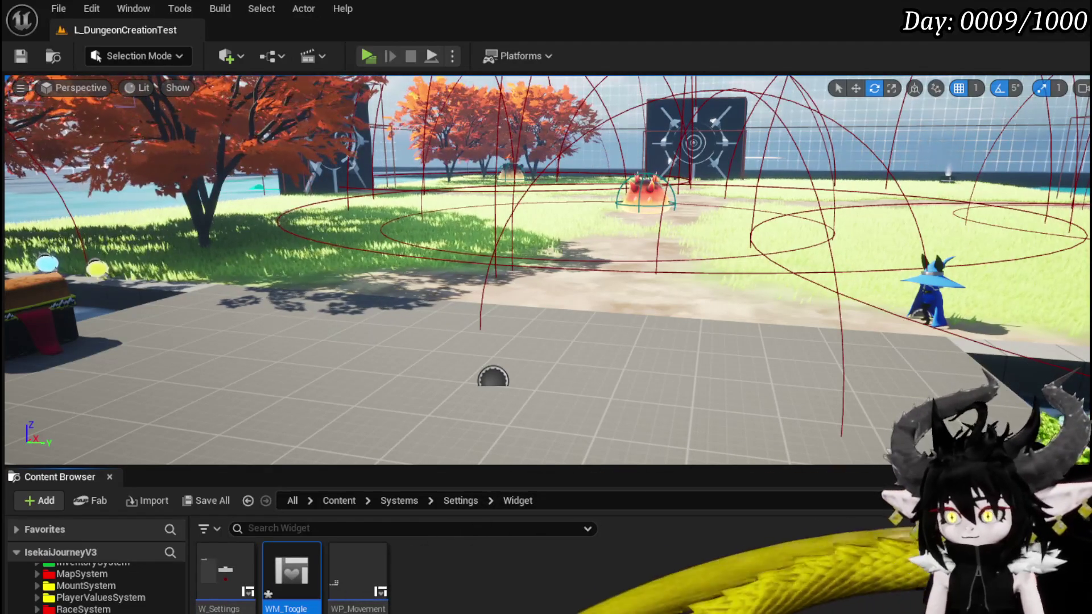
pyautogui.hotkey('ctrl', 'shift', 's')
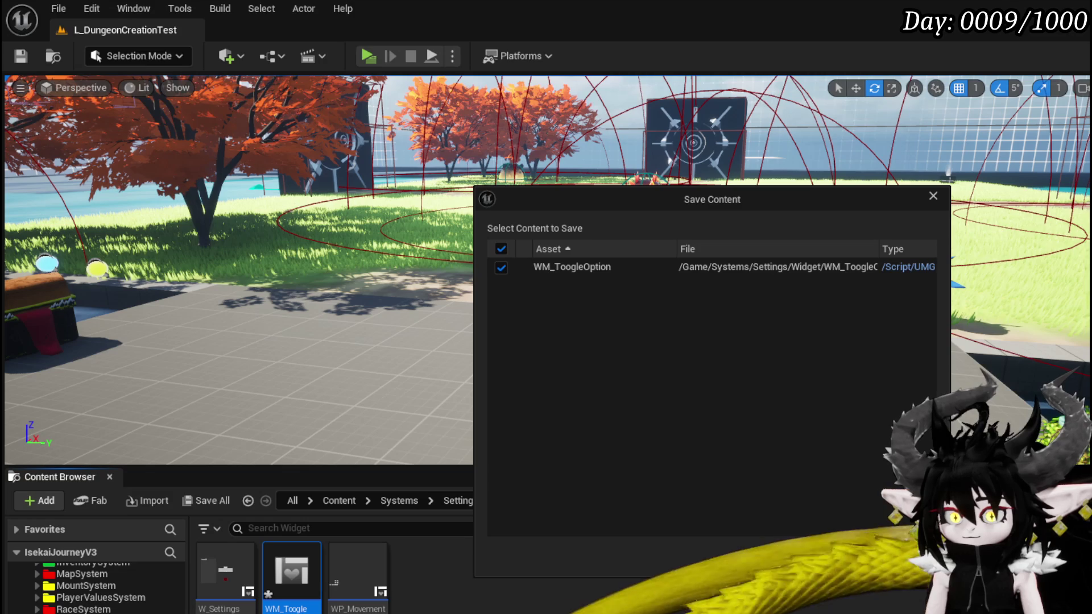
pyautogui.press('Return')
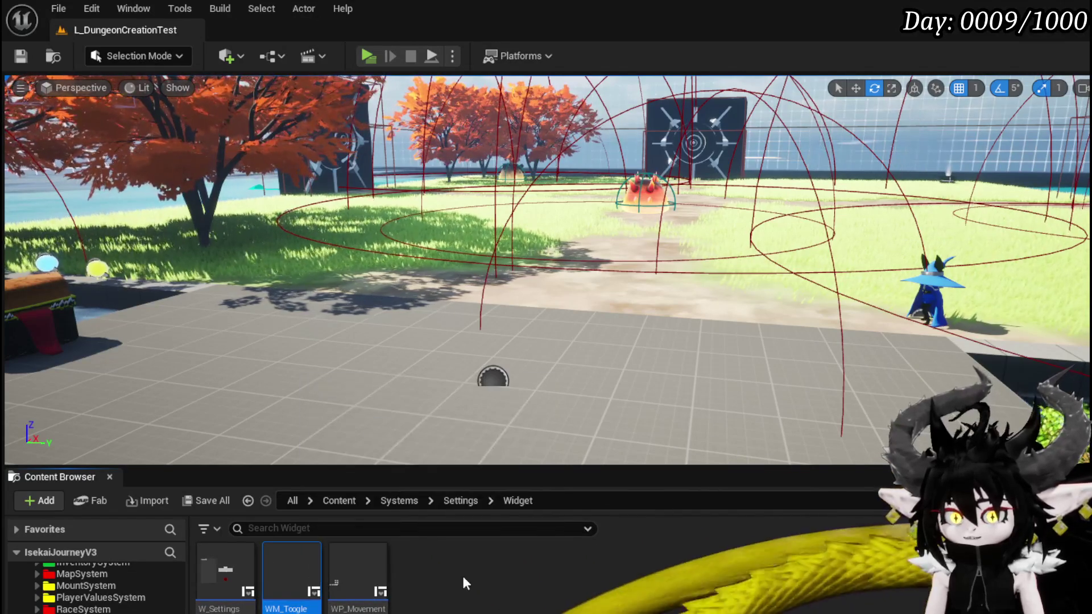
pyautogui.doubleClick(223, 563)
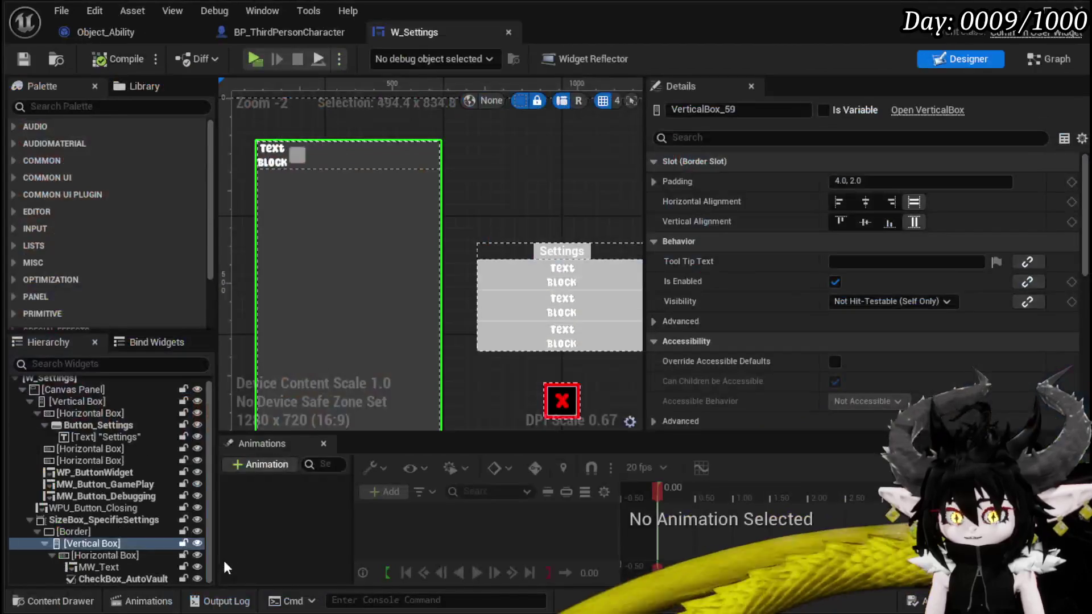
# - Select the label-and-checkbox Horizontal Box in W_Settings, then open WM_ToogleOption from the Content Browser
pyautogui.click(267, 159)
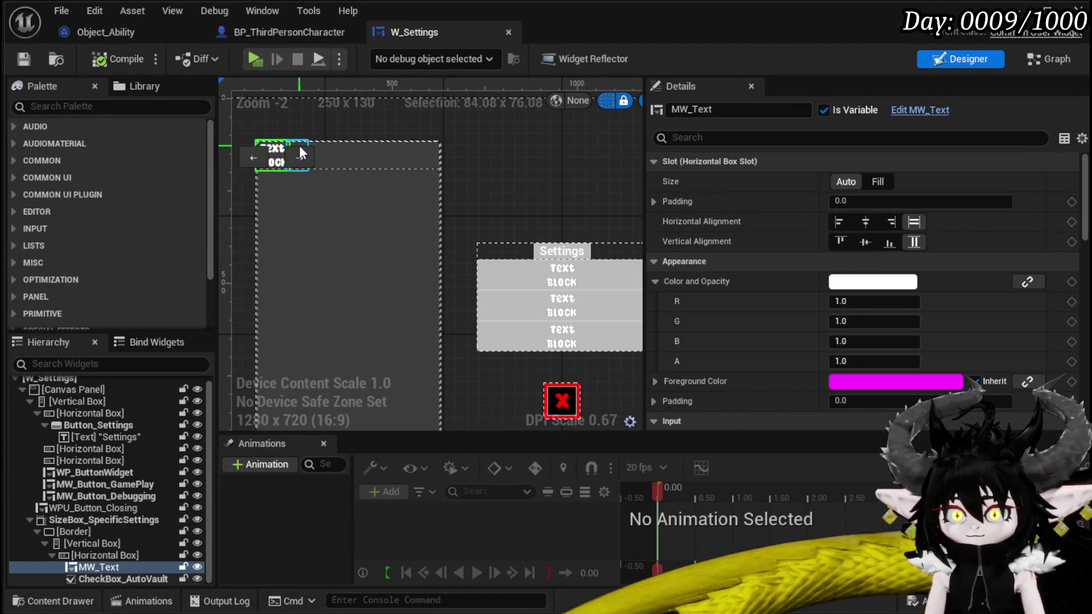
pyautogui.click(92, 553)
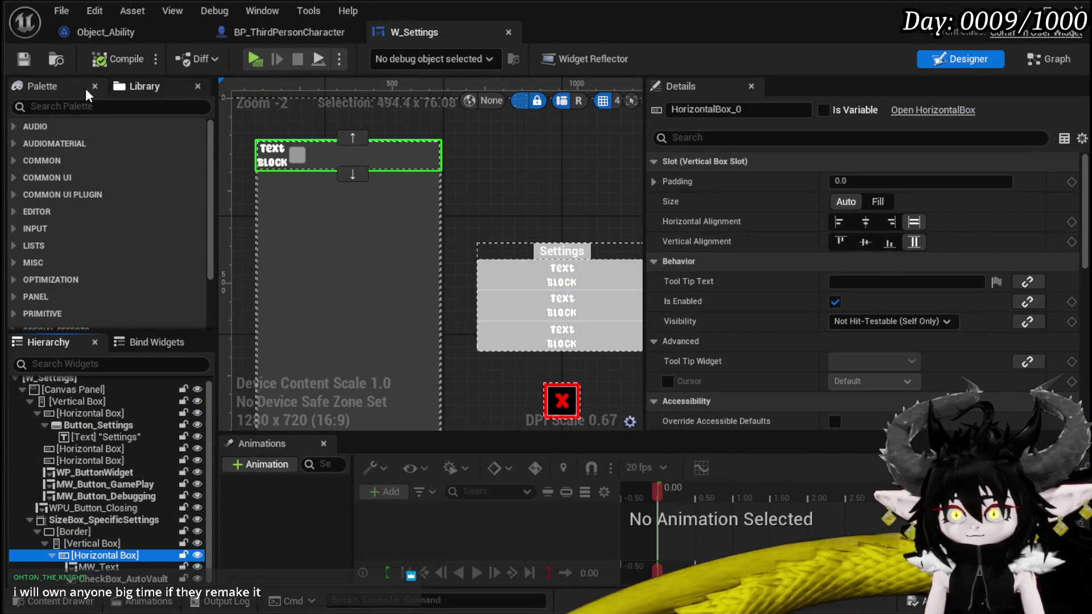
pyautogui.keyDown('ctrl'); pyautogui.click(113, 567); pyautogui.keyUp('ctrl')
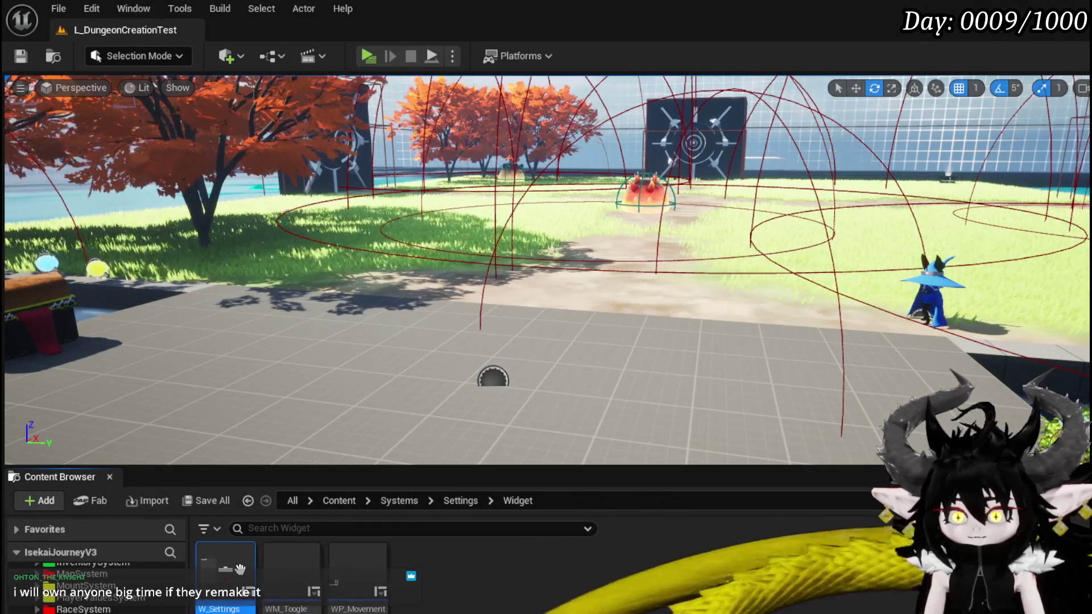
pyautogui.doubleClick(290, 572)
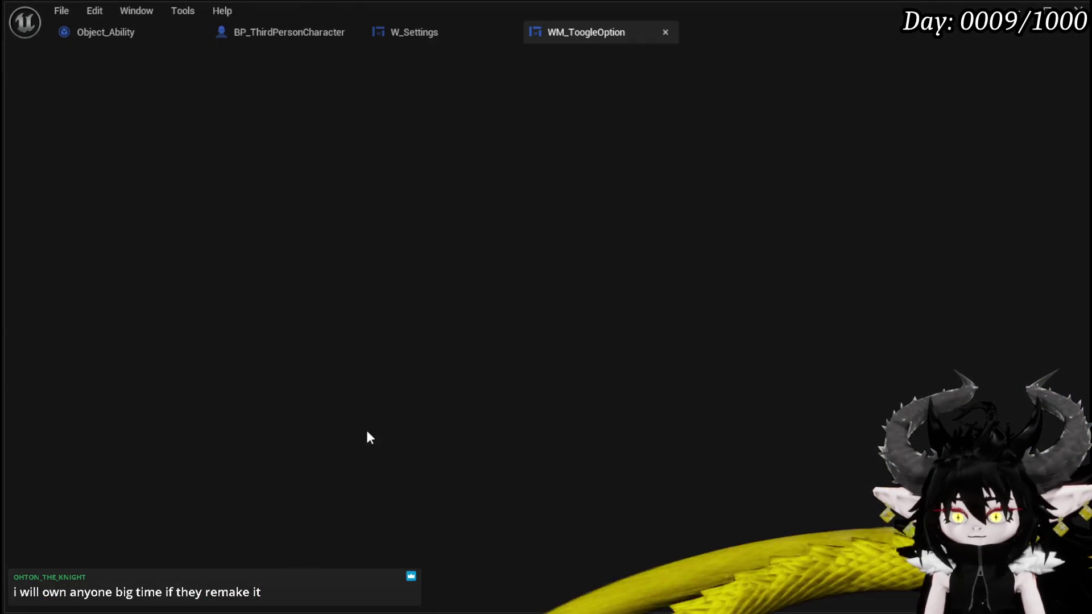
# - Preview WM_ToogleOption at its Desired size, then compile and save it
pyautogui.click(56, 378)
pyautogui.click(495, 275)
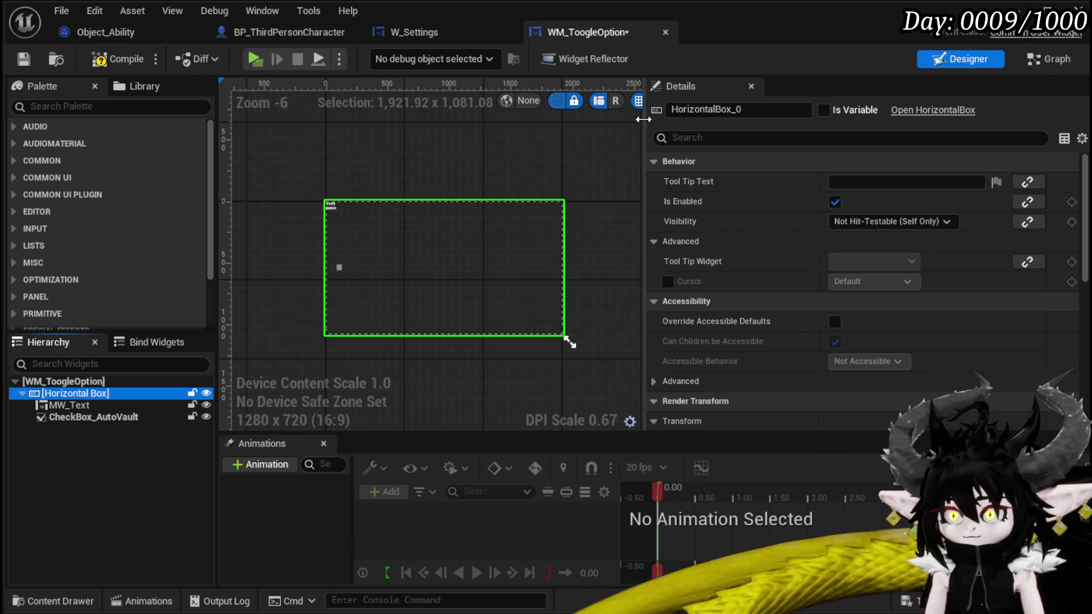
pyautogui.moveTo(643, 119); pyautogui.dragTo(955, 120)
pyautogui.click(935, 102)
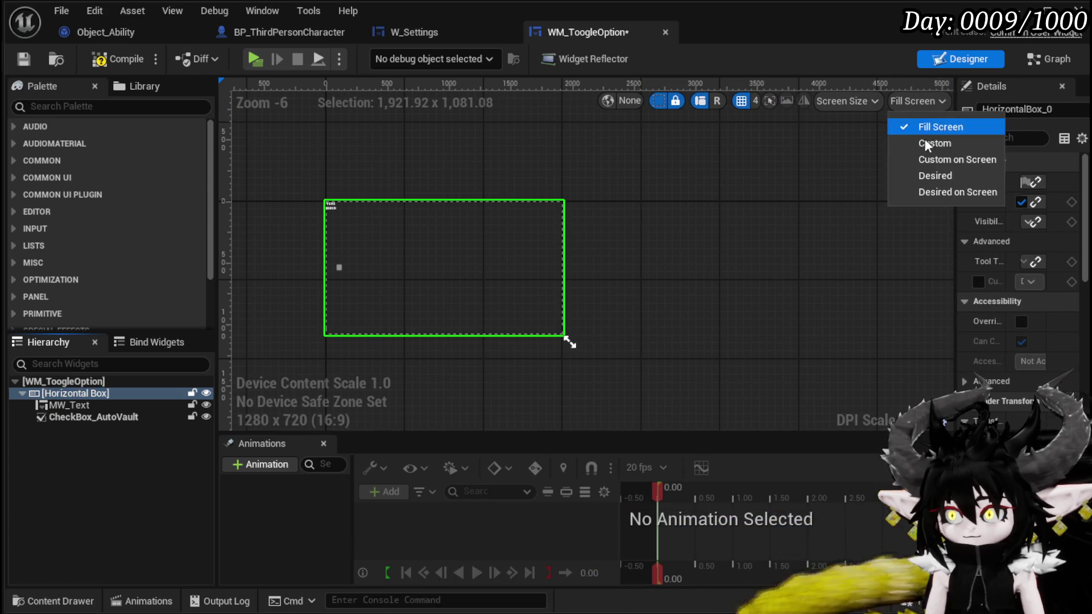
pyautogui.click(934, 173)
pyautogui.scroll(7, 313, 192)
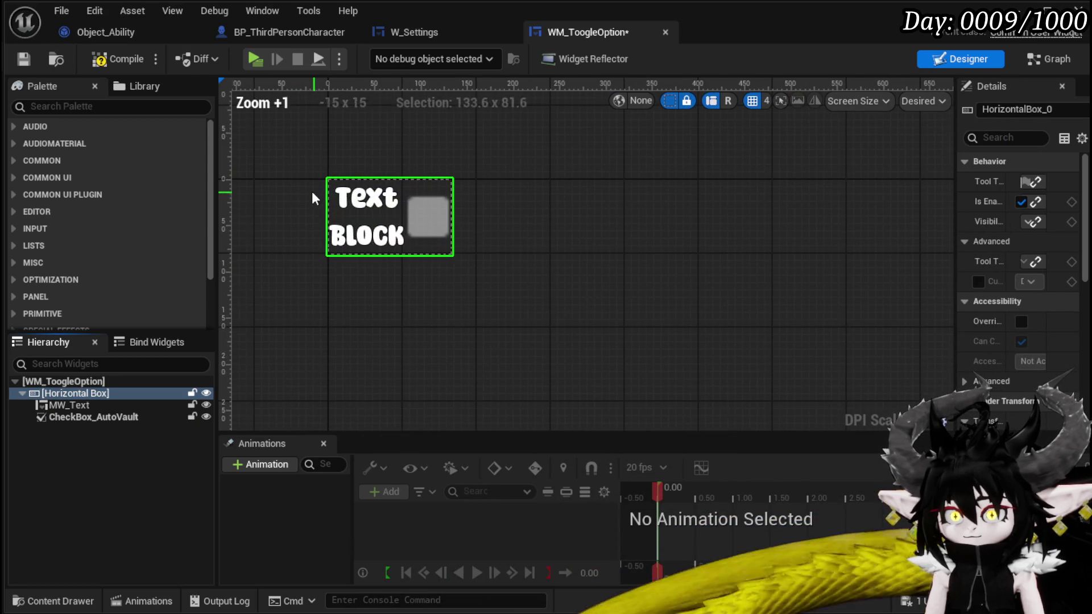
pyautogui.click(111, 60)
pyautogui.click(24, 59)
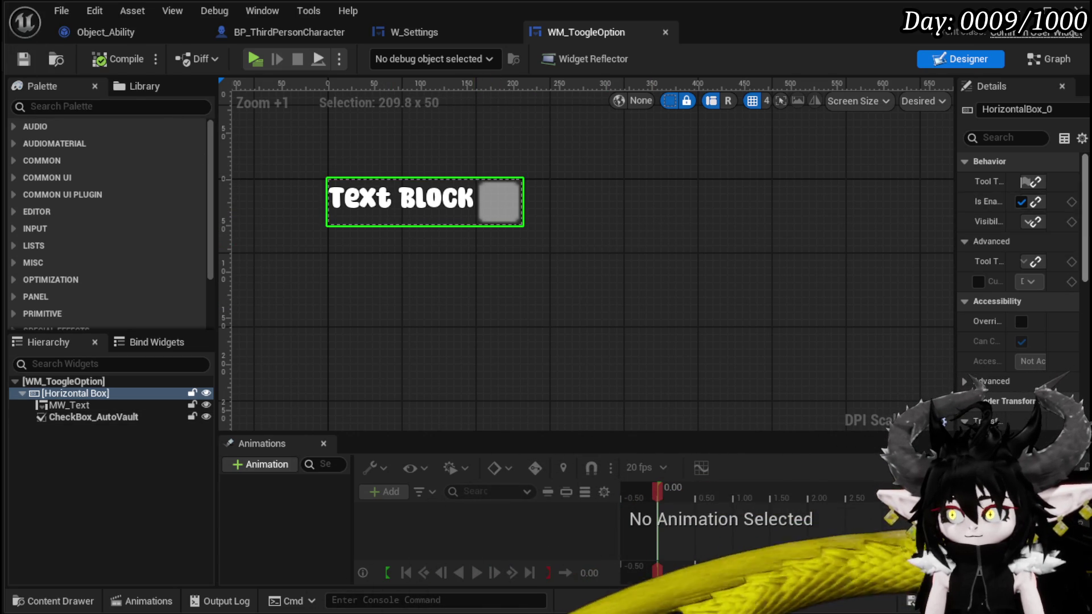
# - Add an On Check State Changed event for CheckBox_AutoVault
pyautogui.scroll(-5, 1078, 394)
pyautogui.click(503, 199)
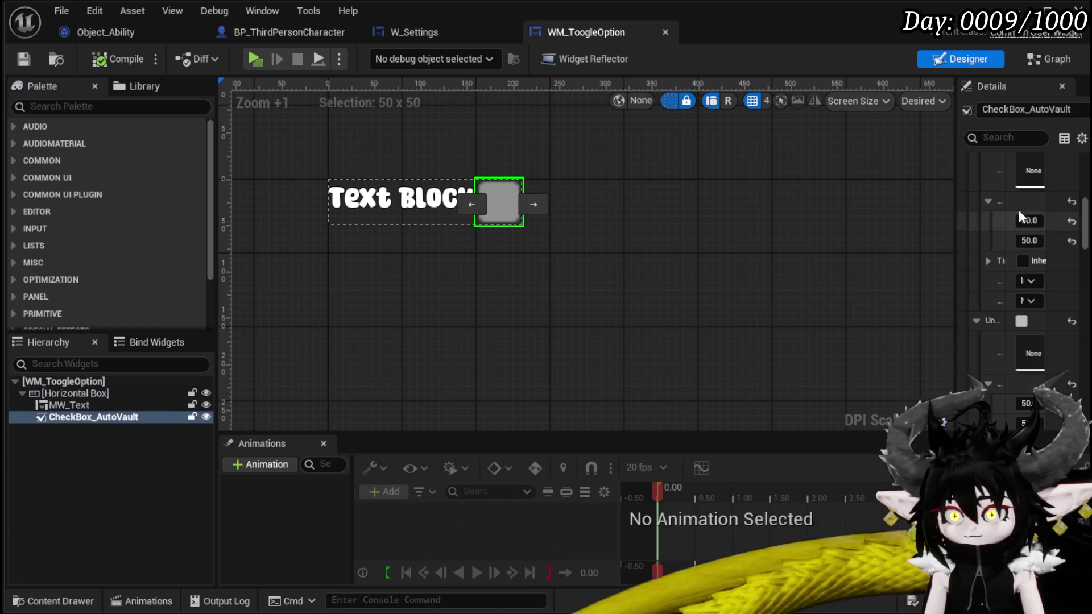
pyautogui.moveTo(1086, 225); pyautogui.dragTo(1085, 394)
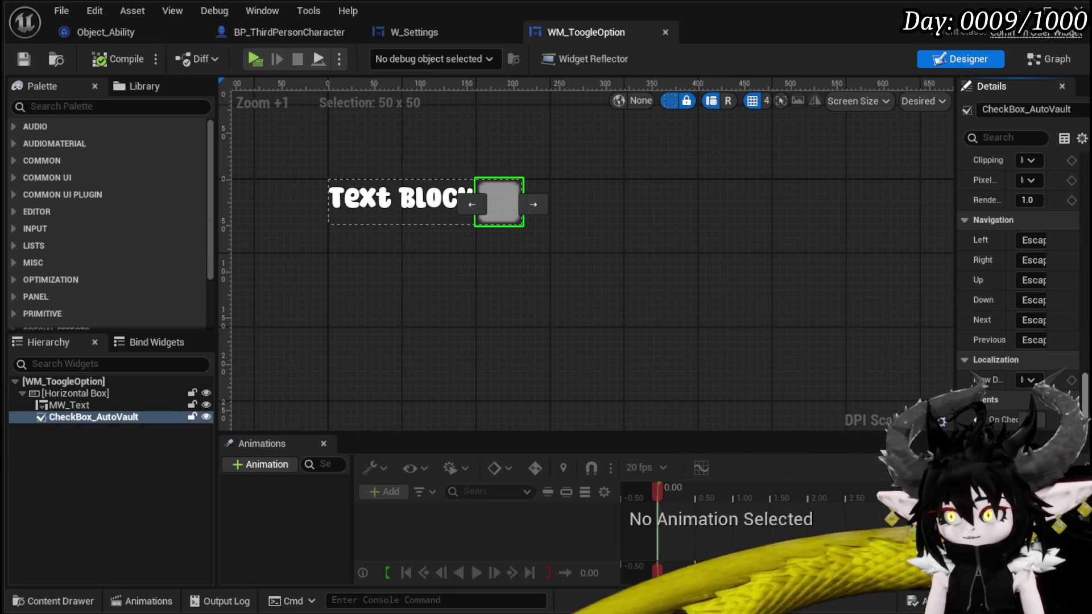
pyautogui.click(1039, 420)
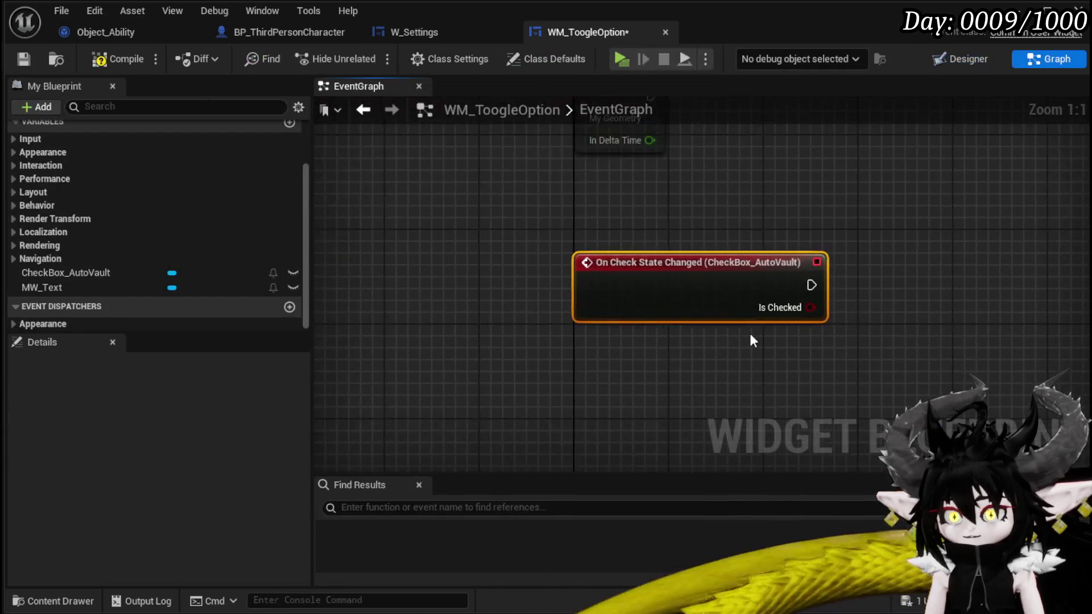
# - Create an OnCheckBox event dispatcher with a Boolean input named Checked
pyautogui.click(289, 307)
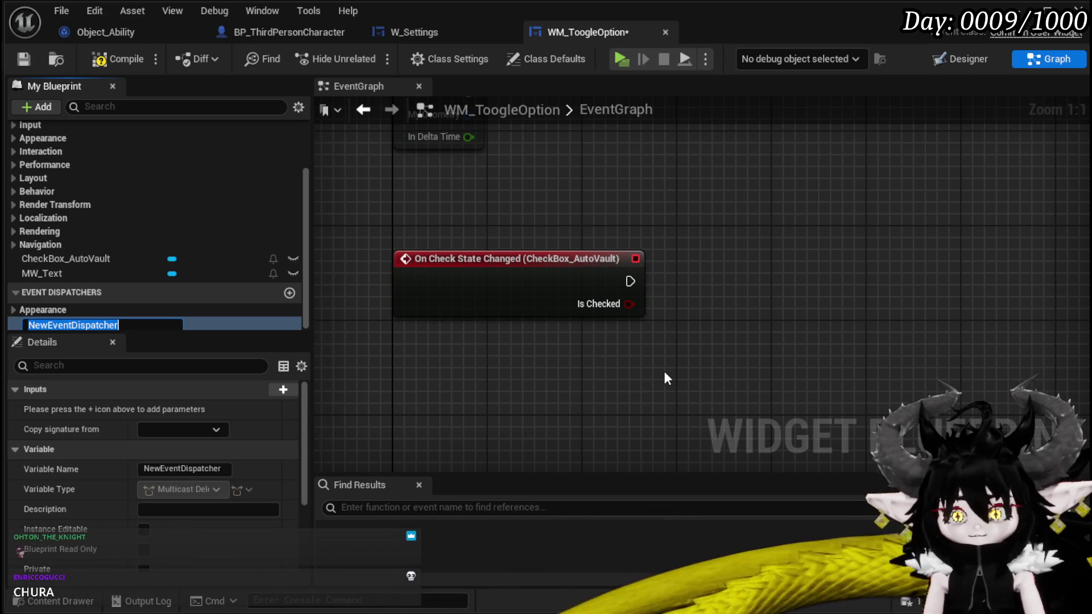
pyautogui.write('OnCheck')
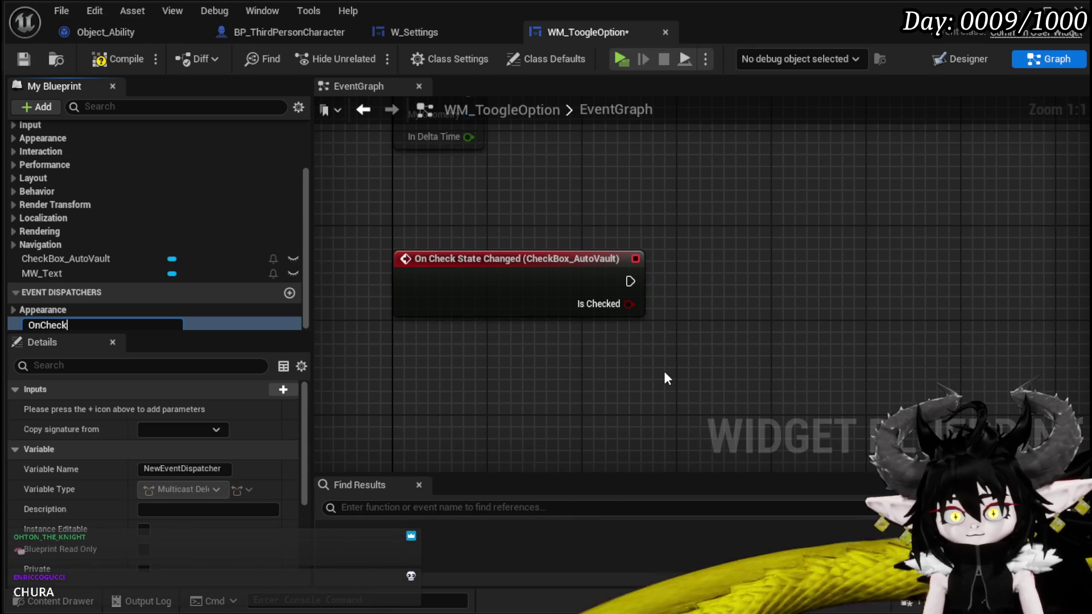
pyautogui.write('Optio')
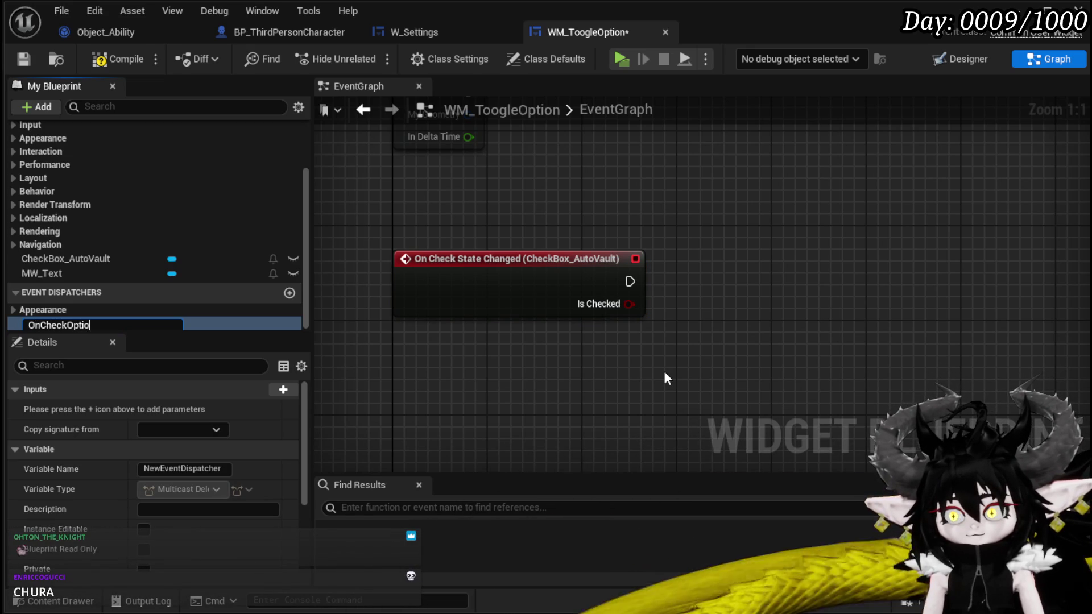
pyautogui.press('BackSpace')
pyautogui.press('BackSpace')
pyautogui.press('BackSpace')
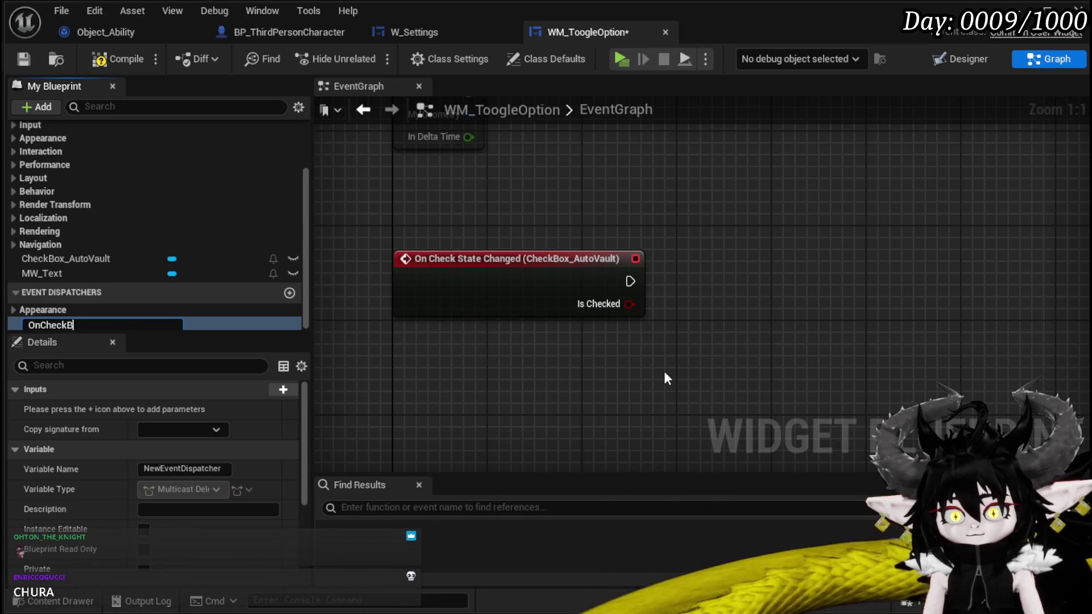
pyautogui.write('ox')
pyautogui.press('Return')
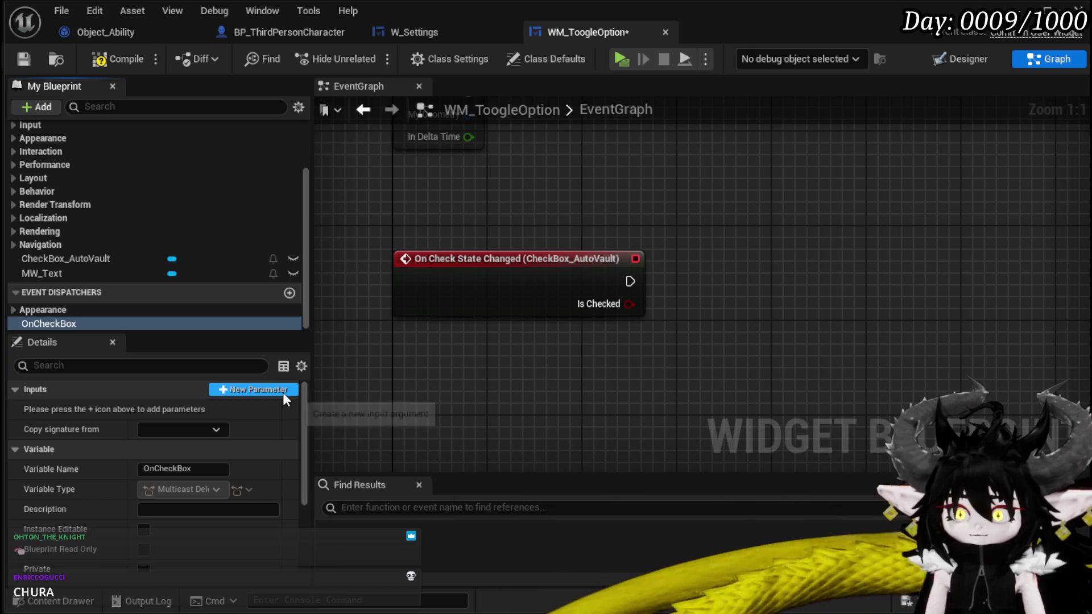
pyautogui.click(283, 393)
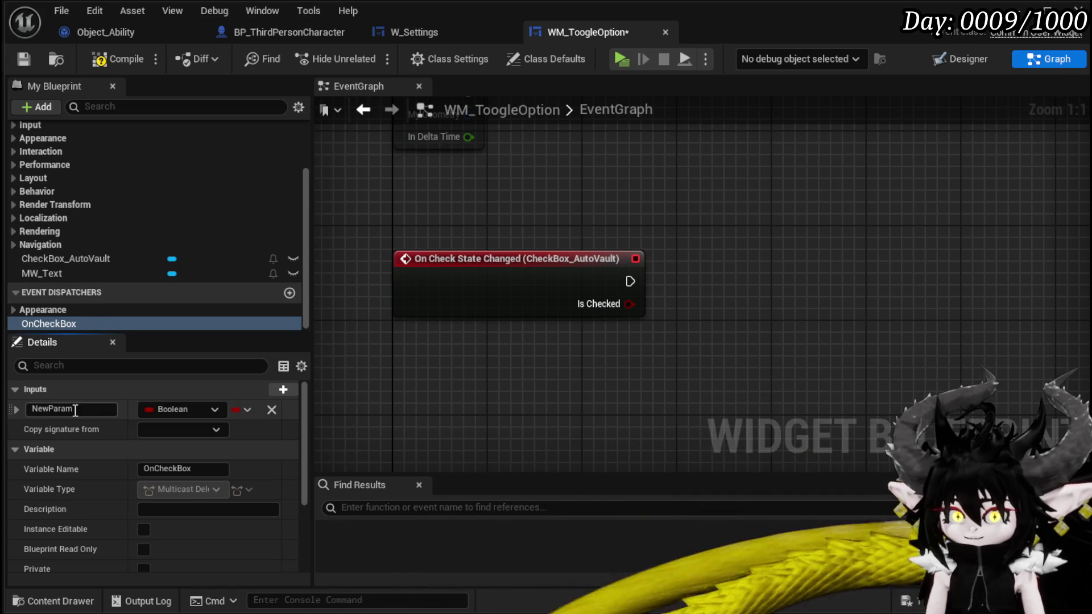
pyautogui.click(82, 410)
pyautogui.write('hecked')
pyautogui.press('Return')
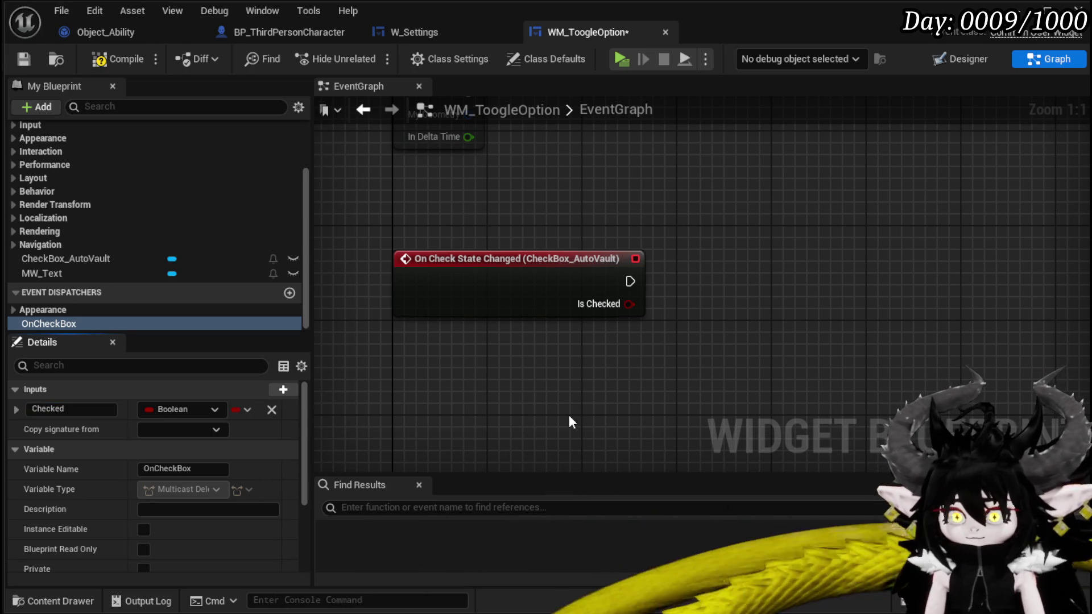
# - Place a Call OnCheckBox node in the graph and save the widget
pyautogui.moveTo(49, 324)
pyautogui.mouseDown()
pyautogui.moveTo(708, 295)
pyautogui.moveTo(662, 255)
pyautogui.moveTo(668, 331)
pyautogui.mouseUp()
pyautogui.click(703, 300)
pyautogui.click(618, 369)
pyautogui.click(26, 59)
# - Delete the unused disabled nodes, then compile and save the toggle widget
pyautogui.scroll(-2, 721, 183)
pyautogui.moveTo(582, 179); pyautogui.dragTo(588, 189)
pyautogui.scroll(-4, 589, 261)
pyautogui.moveTo(506, 288); pyautogui.dragTo(638, 178)
pyautogui.press('Delete')
pyautogui.click(110, 59)
pyautogui.click(26, 59)
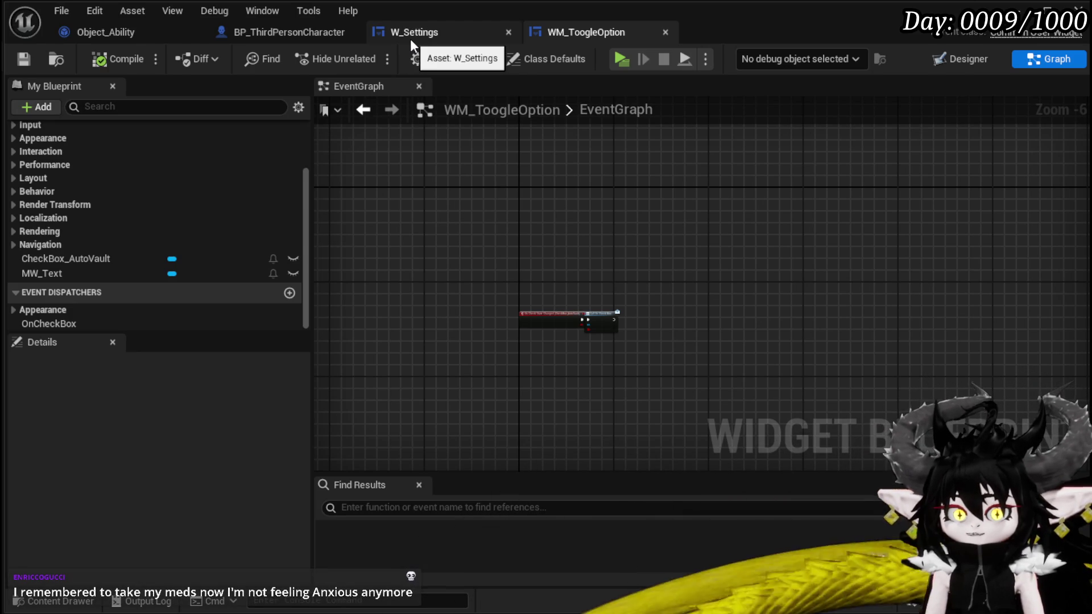
# - Switch to the W_Settings tab and close the widget editor window
pyautogui.click(429, 39)
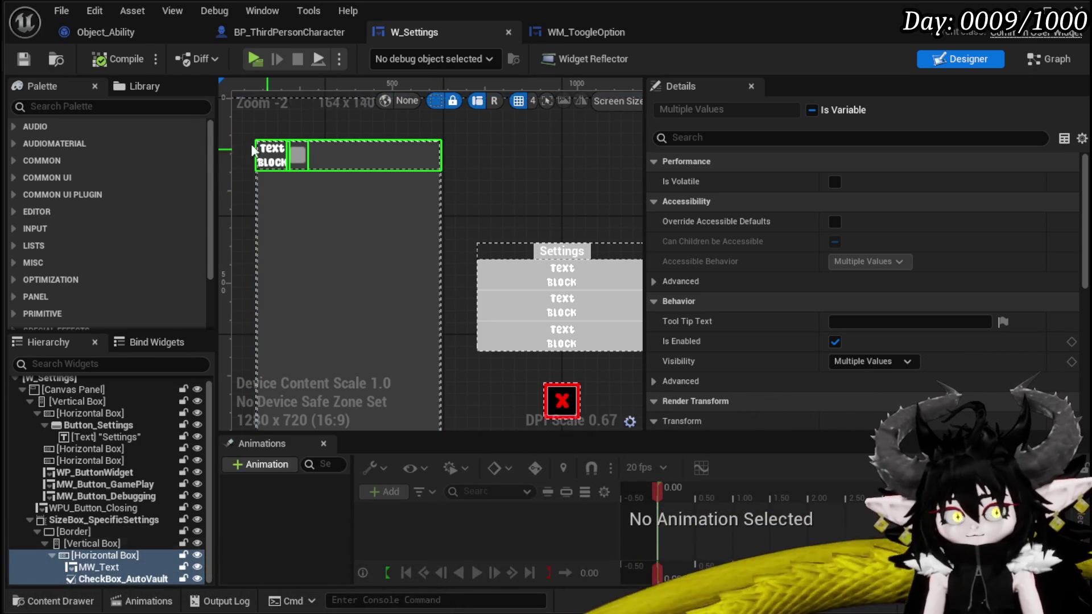
pyautogui.click(1015, 10)
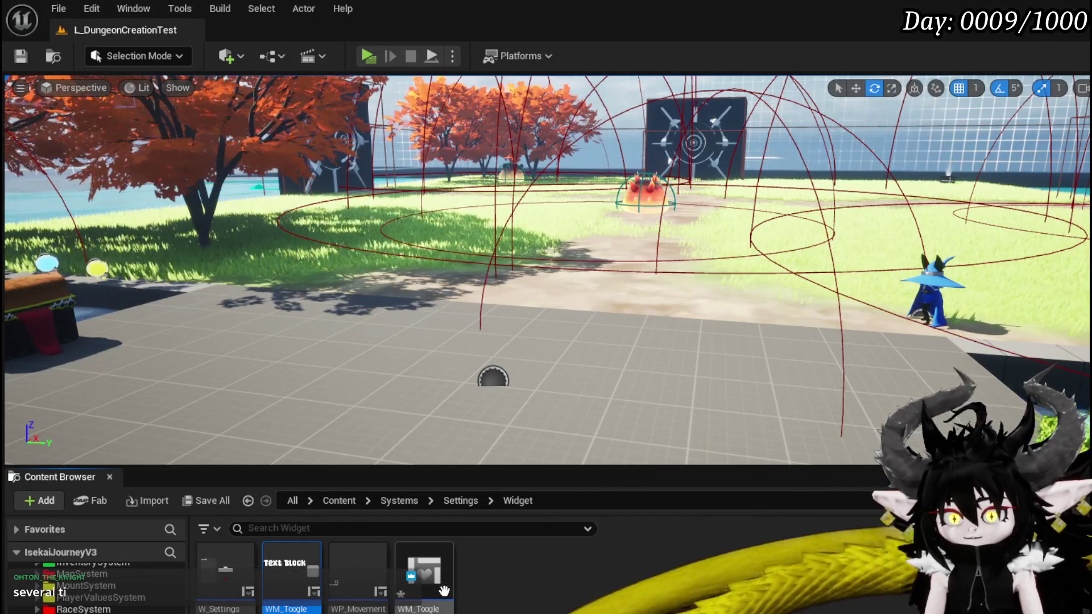
# - Rename the duplicated widget to WM_SwitchOption, open it, and select its checkbox
pyautogui.rightClick(444, 592)
pyautogui.click(490, 245)
pyautogui.press('End')
pyautogui.press('BackSpace')
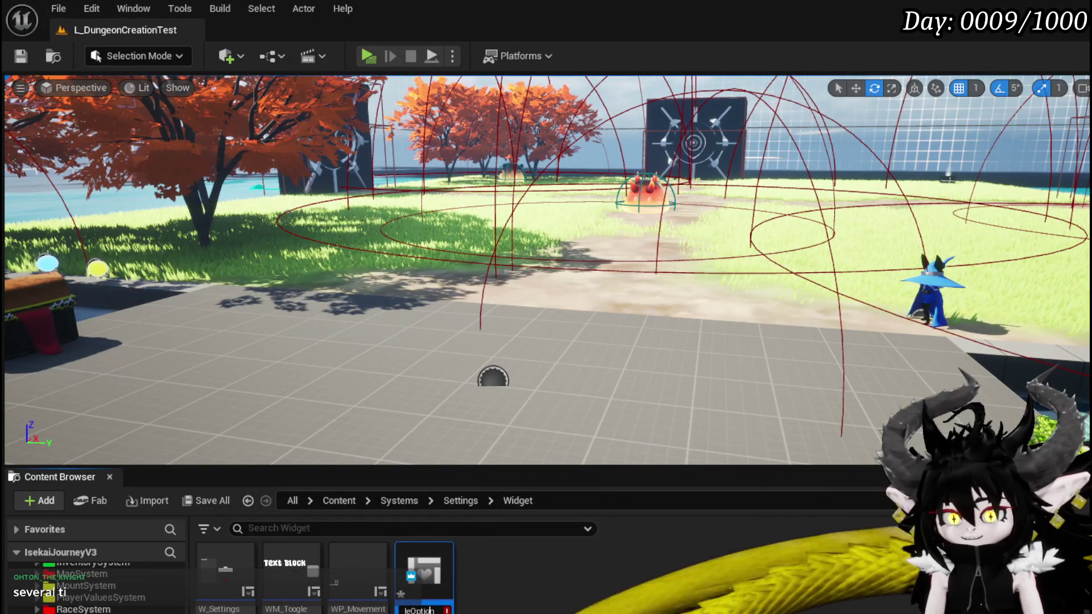
pyautogui.press('Left')
pyautogui.press('Left')
pyautogui.press('Left')
pyautogui.press('BackSpace')
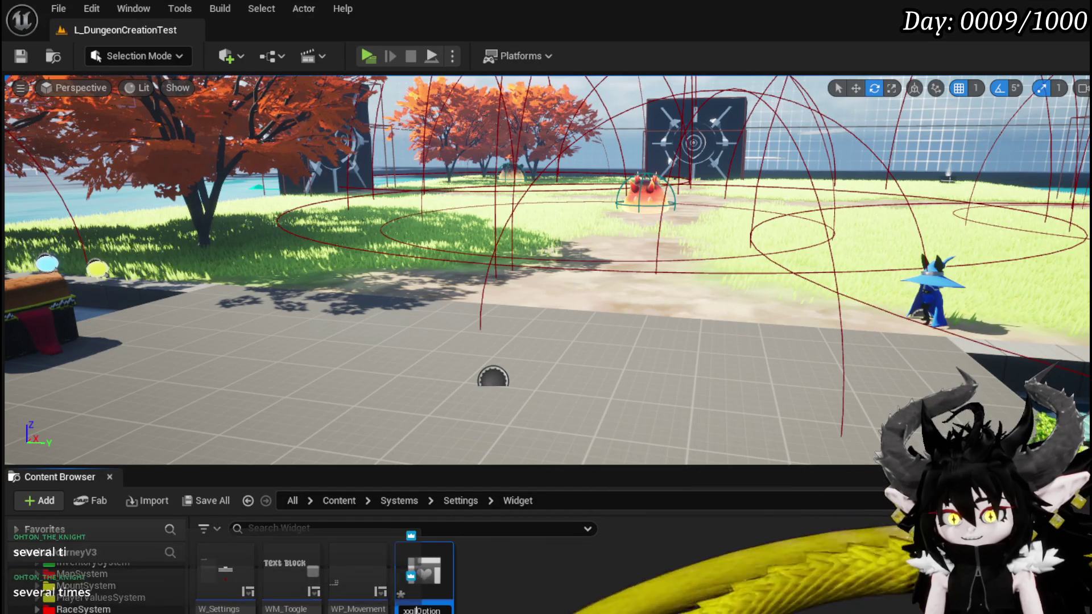
pyautogui.press('BackSpace')
pyautogui.press('BackSpace')
pyautogui.press('BackSpace')
pyautogui.press('BackSpace')
pyautogui.press('Delete')
pyautogui.press('Delete')
pyautogui.press('Delete')
pyautogui.write('Switch')
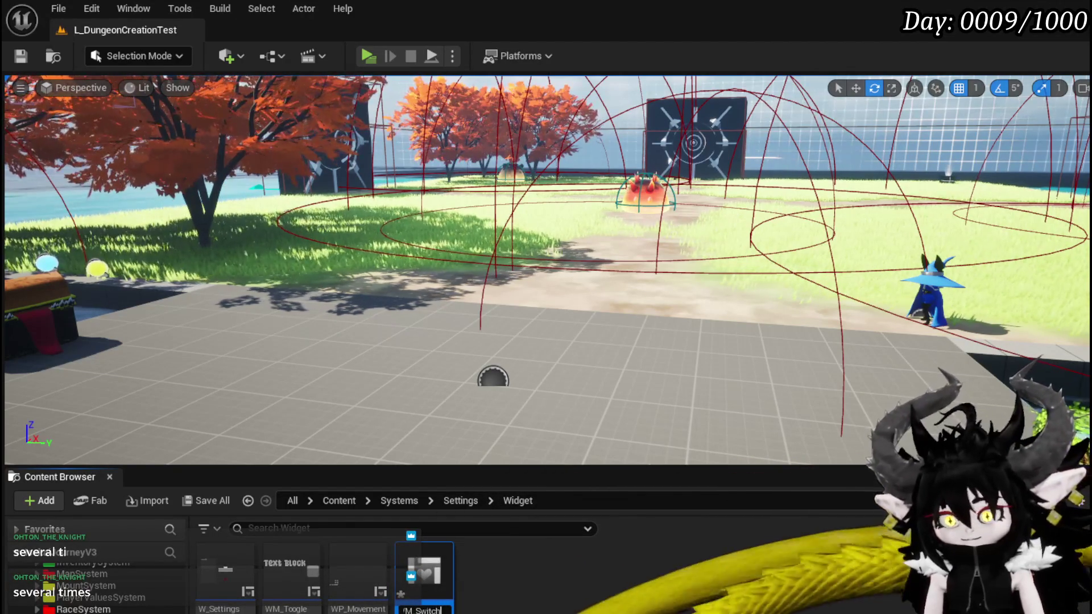
pyautogui.press('Return')
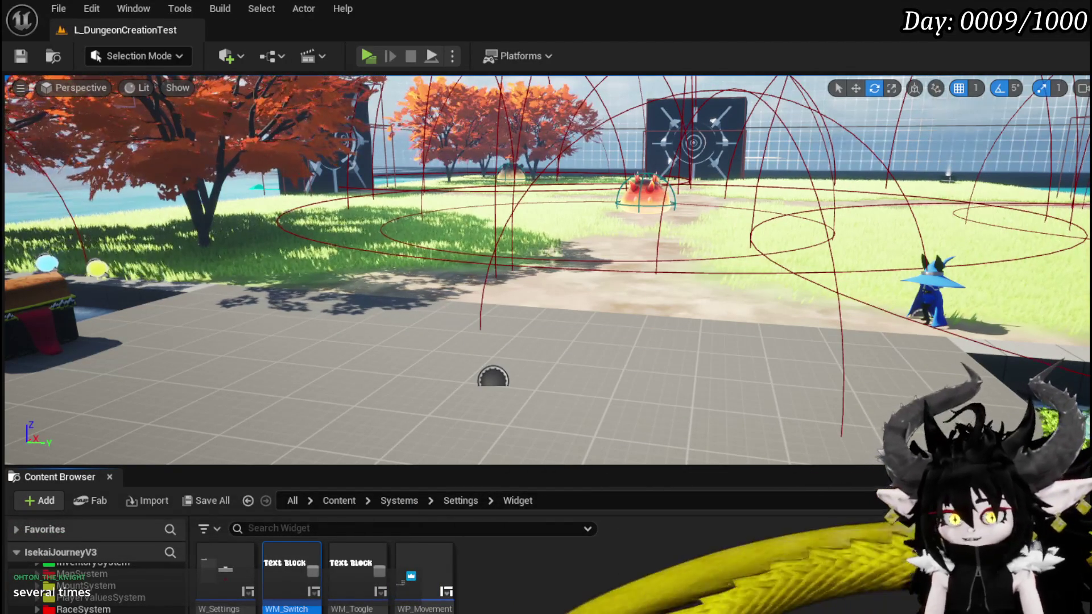
pyautogui.doubleClick(291, 571)
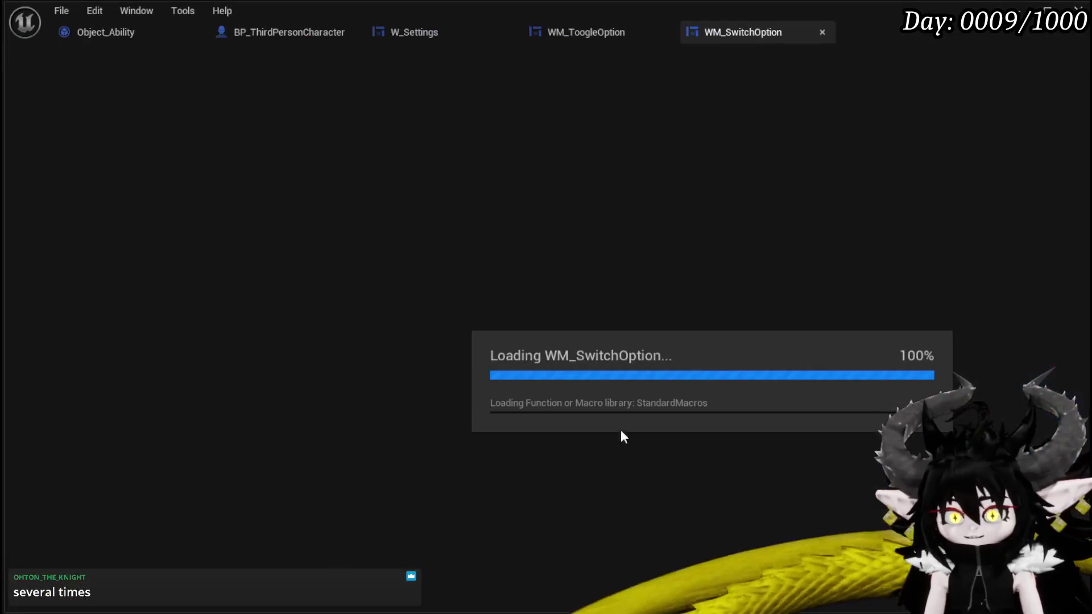
pyautogui.click(743, 284)
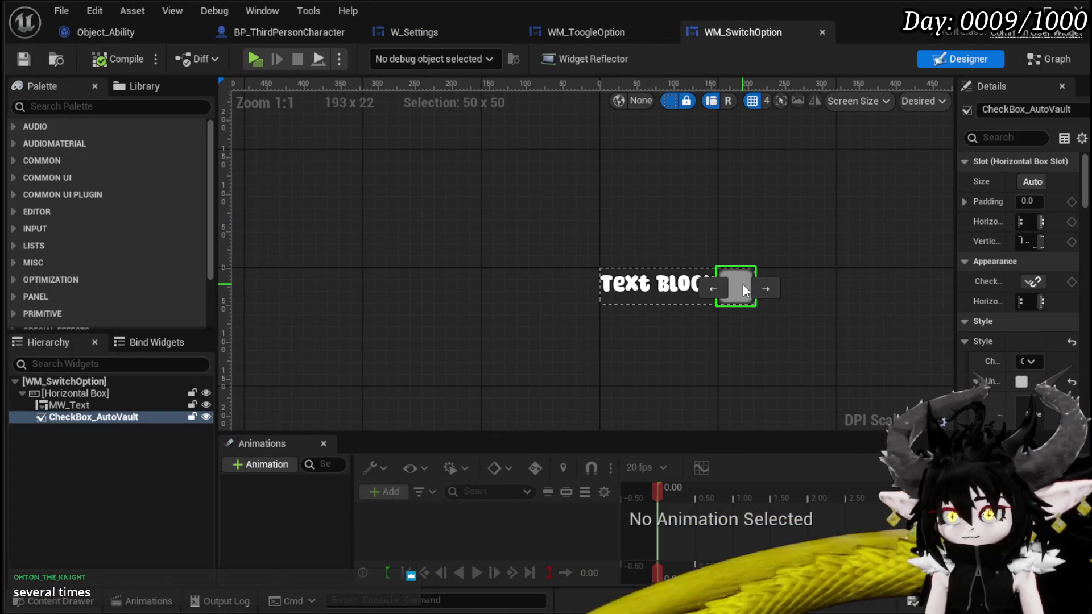
# - Delete the checkbox and duplicate MW_Text, keeping a single extra text copy
pyautogui.press('Delete')
pyautogui.click(62, 405)
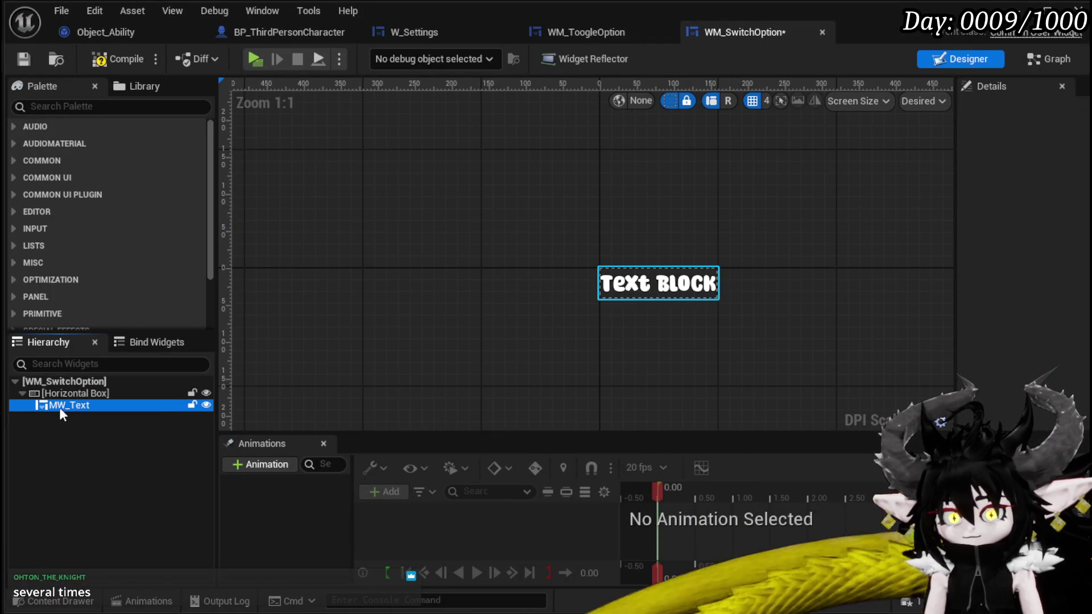
pyautogui.hotkey('ctrl', 'd')
pyautogui.hotkey('ctrl', 'd')
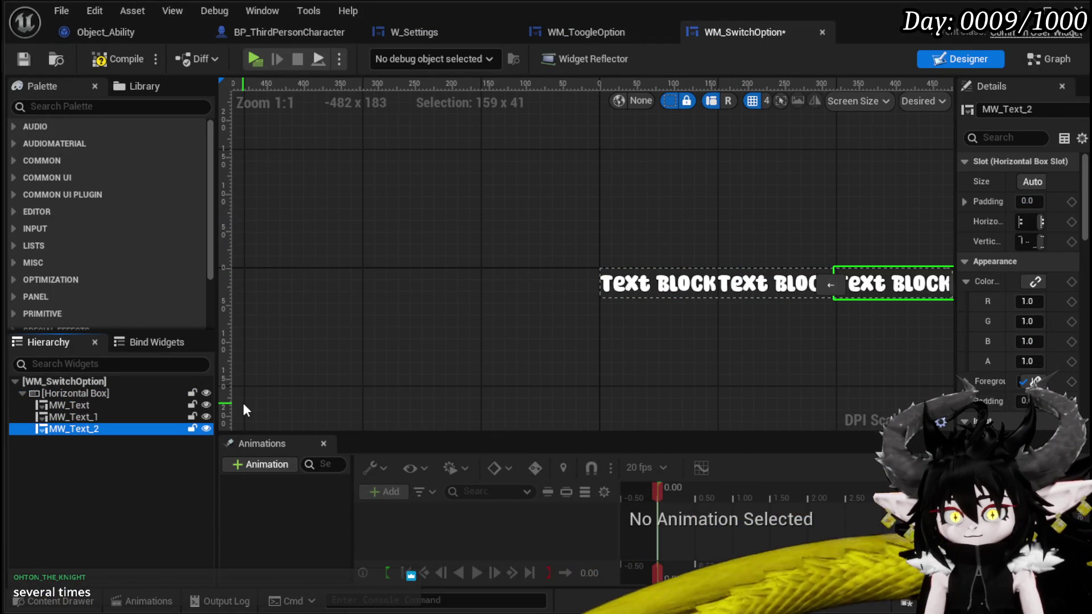
pyautogui.hotkey('ctrl', 'd')
pyautogui.click(91, 418)
pyautogui.moveTo(579, 372); pyautogui.dragTo(301, 386)
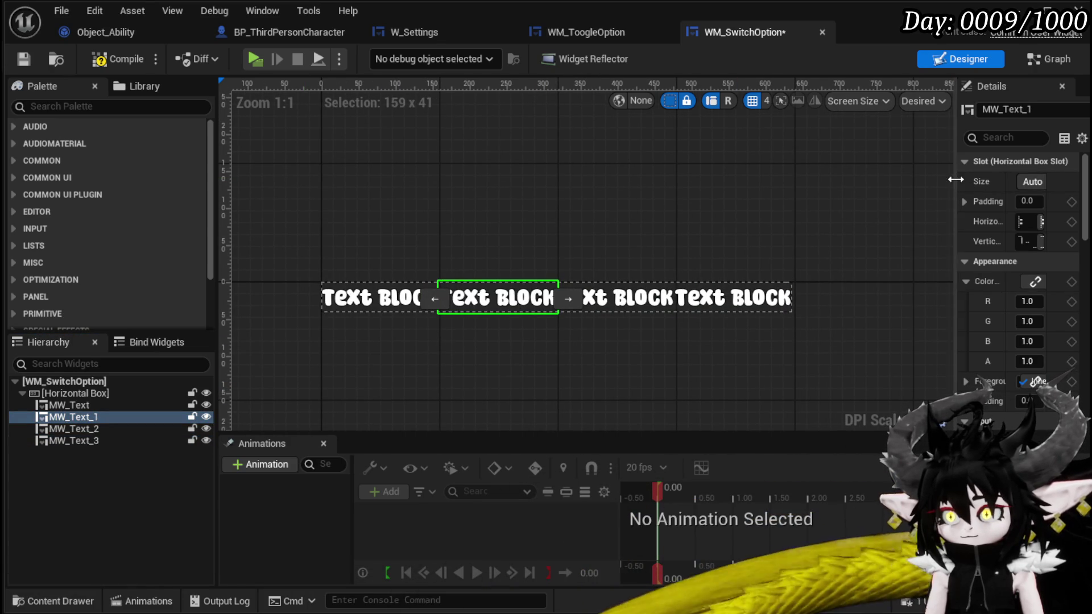
pyautogui.moveTo(955, 180); pyautogui.dragTo(765, 182)
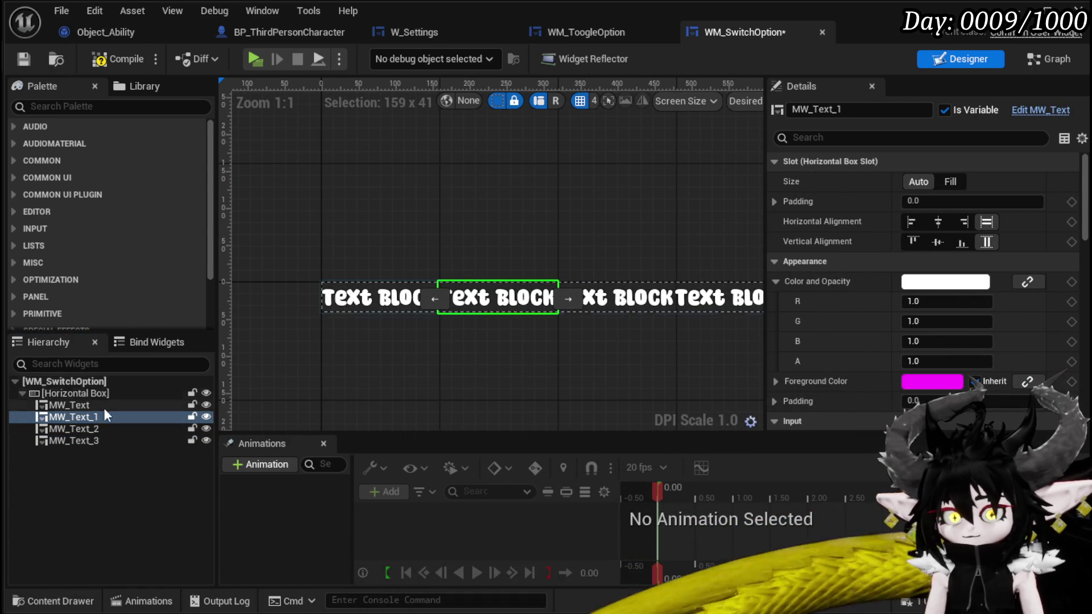
pyautogui.press('Delete')
pyautogui.click(66, 429)
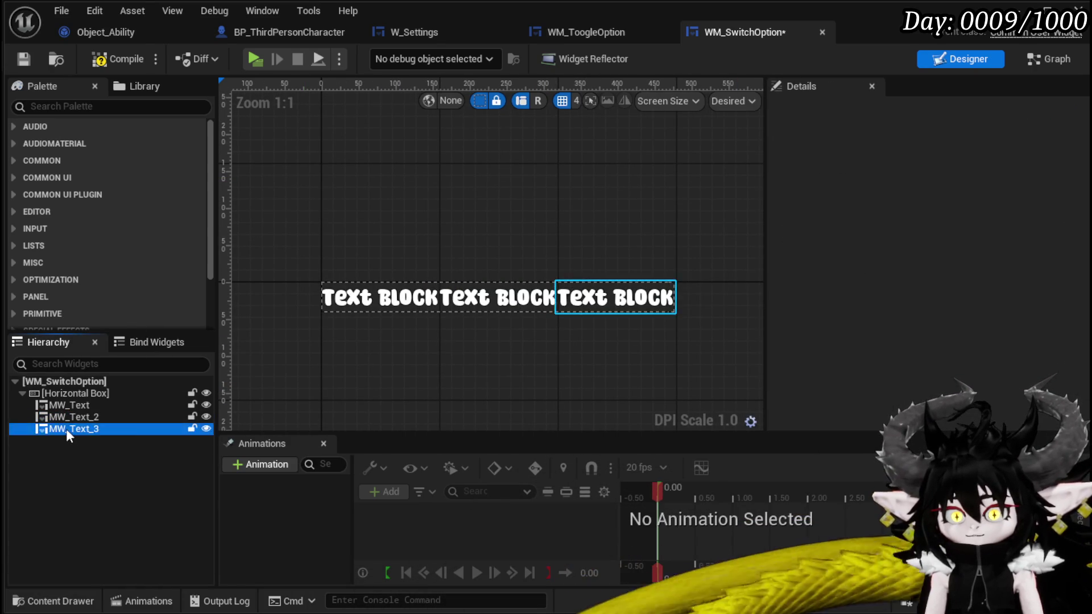
pyautogui.press('Delete')
# - Add two MW Buttons to the row and name them MW_Button_Left and MW_Button_Right
pyautogui.write('B')
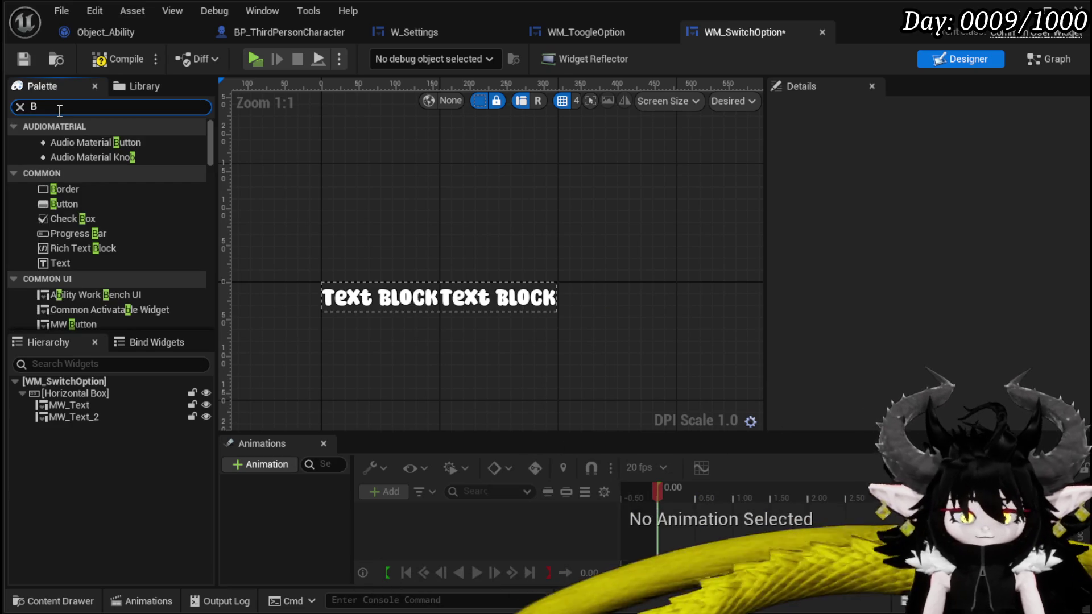
pyautogui.write('utton')
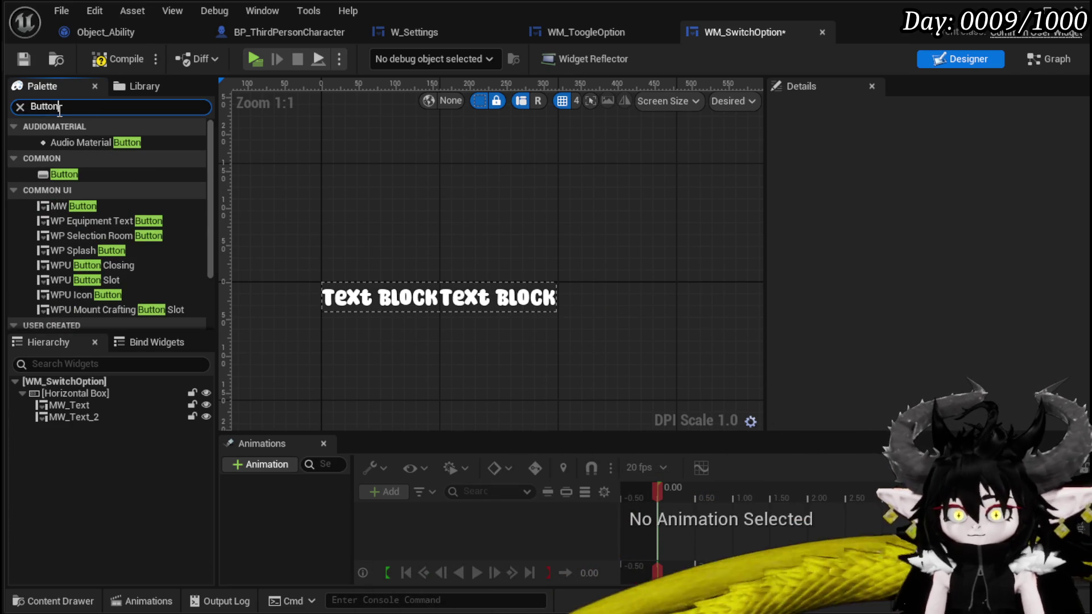
pyautogui.moveTo(101, 207)
pyautogui.mouseDown()
pyautogui.moveTo(63, 423)
pyautogui.moveTo(61, 407)
pyautogui.moveTo(80, 424)
pyautogui.mouseUp()
pyautogui.click(73, 417)
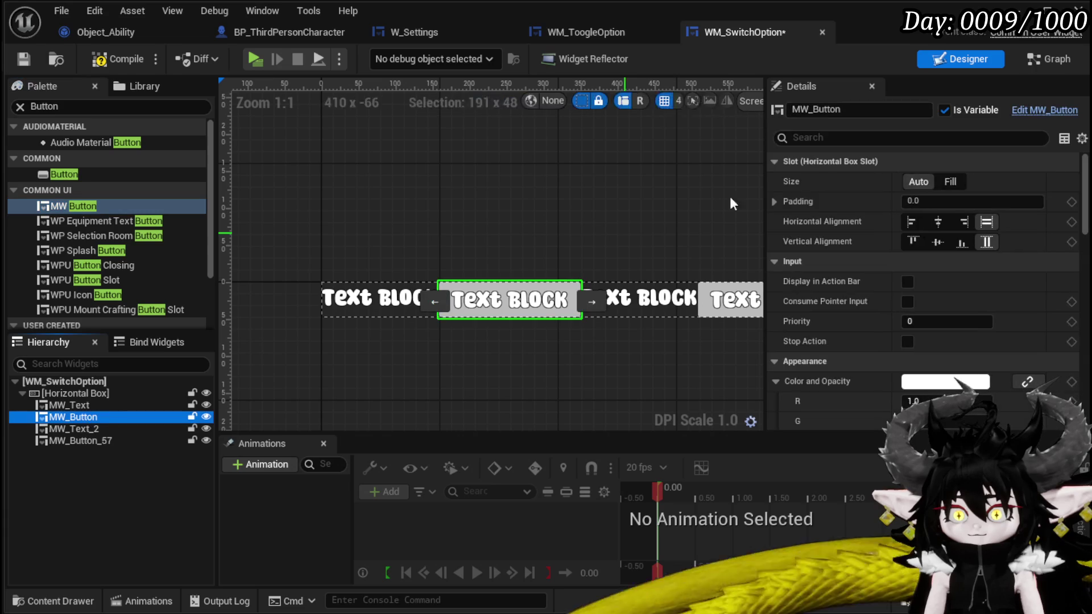
pyautogui.click(868, 110)
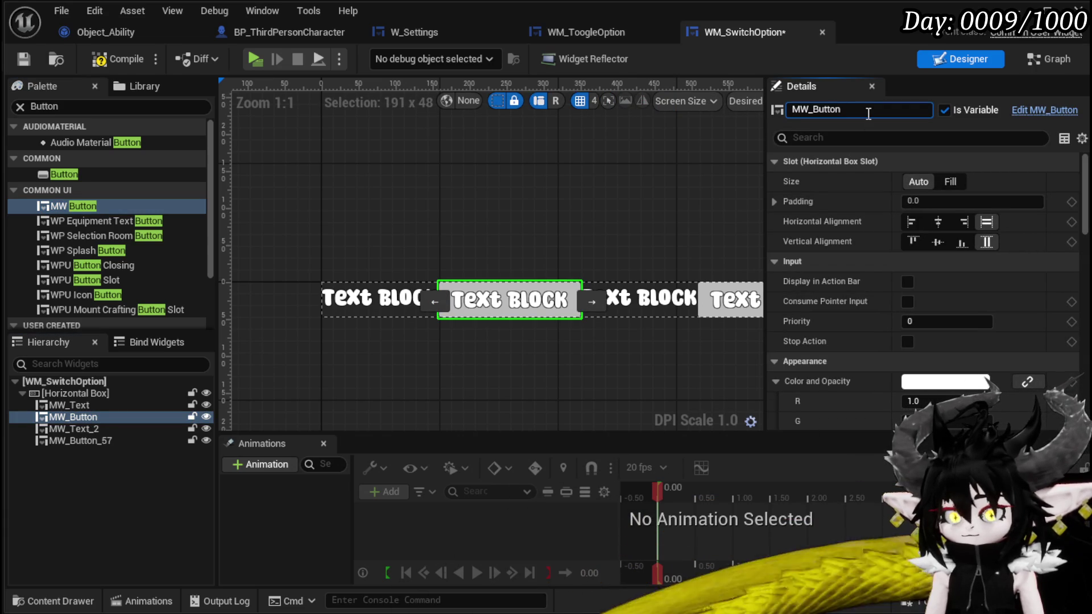
pyautogui.write('_')
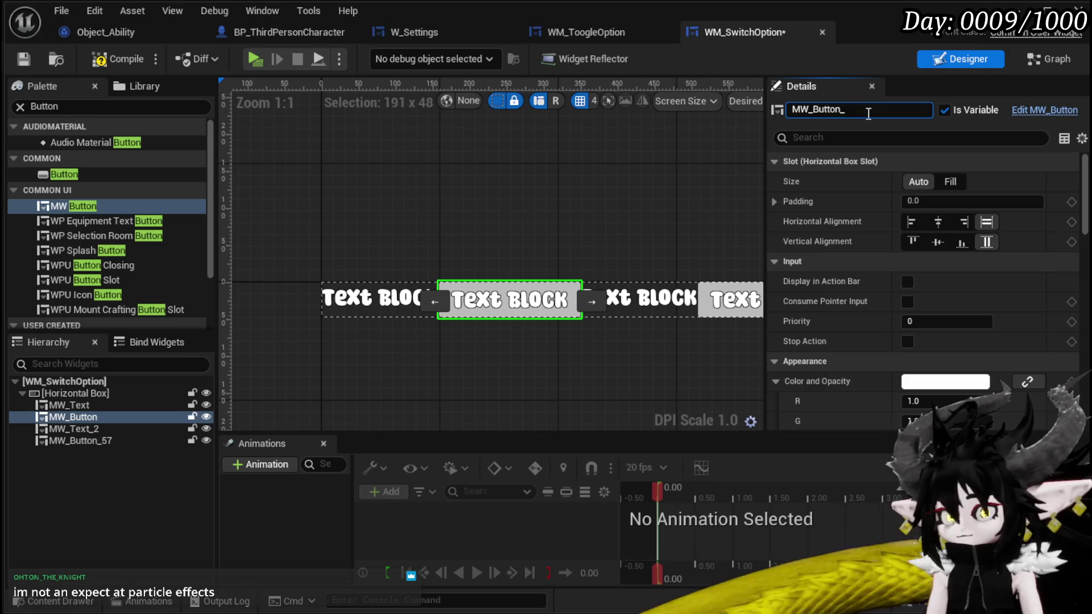
pyautogui.write('_')
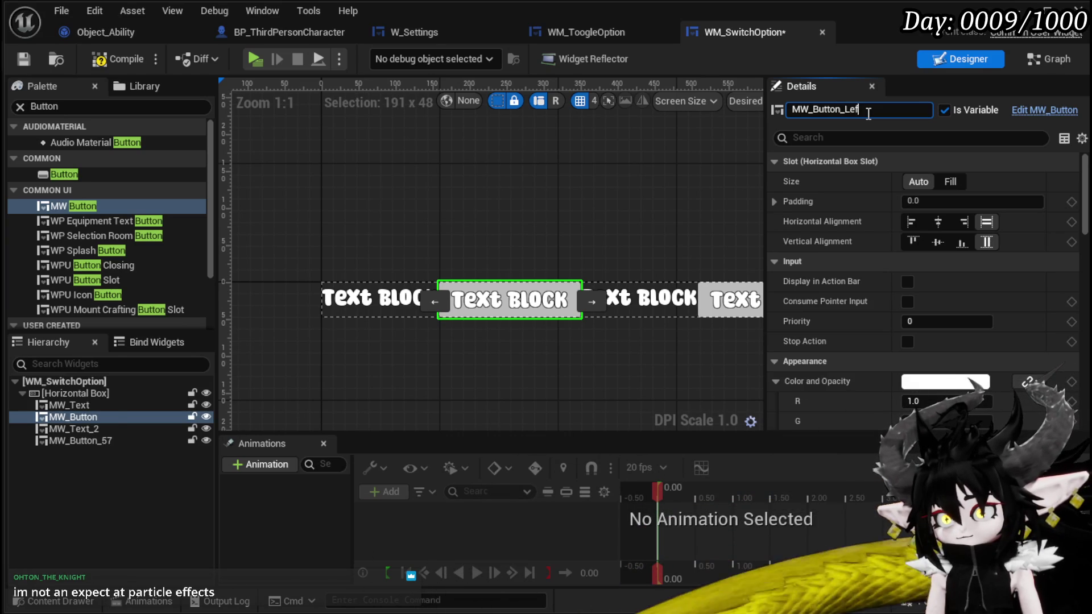
pyautogui.click(81, 443)
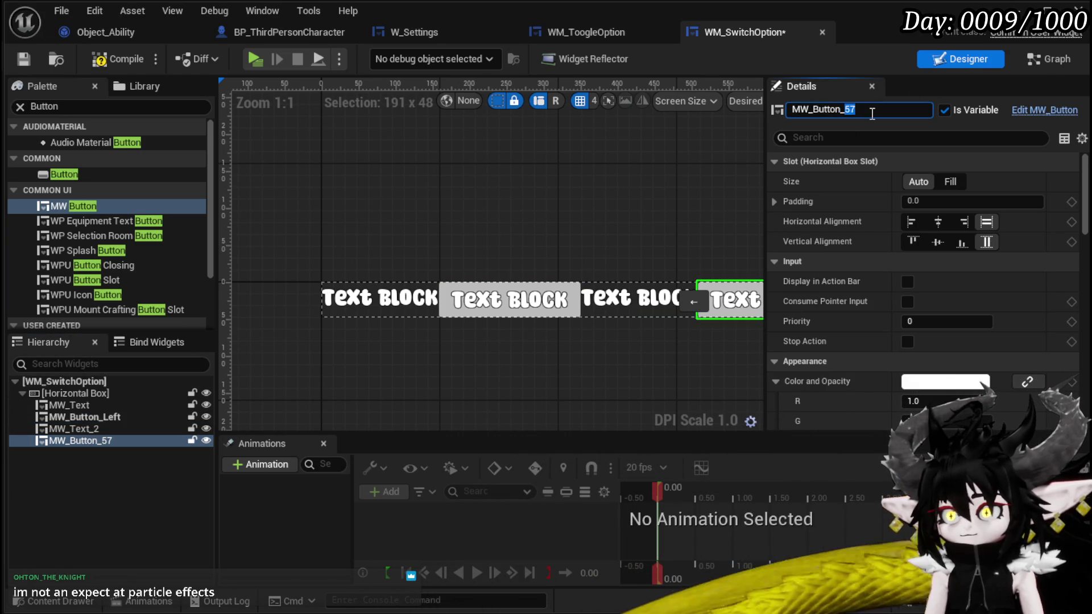
pyautogui.write('ight')
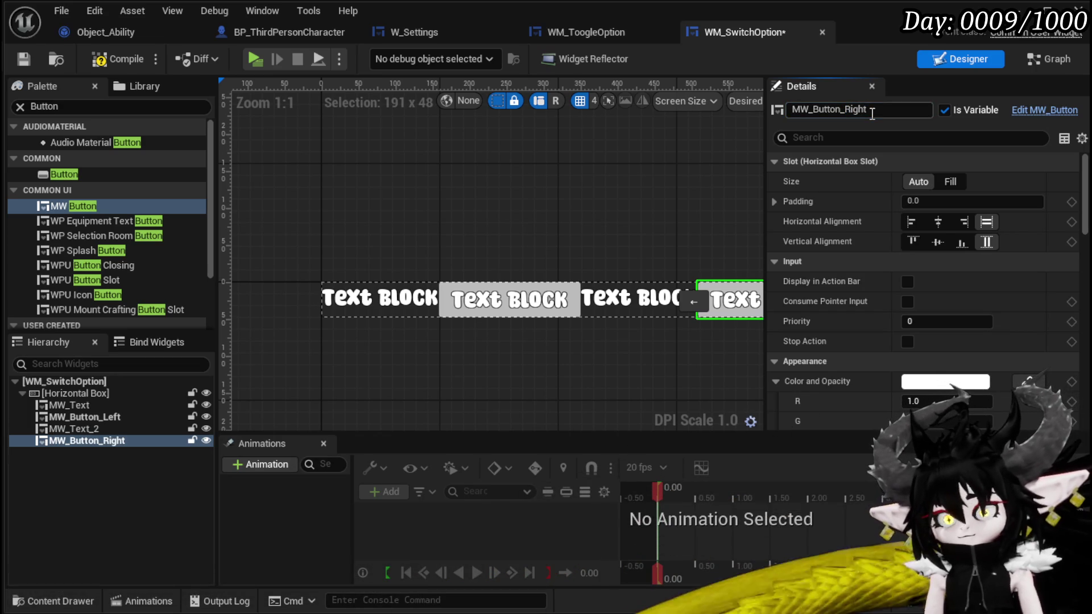
# - Rename the text copy to MW_Text_SelectedOption and compile the widget
pyautogui.click(637, 299)
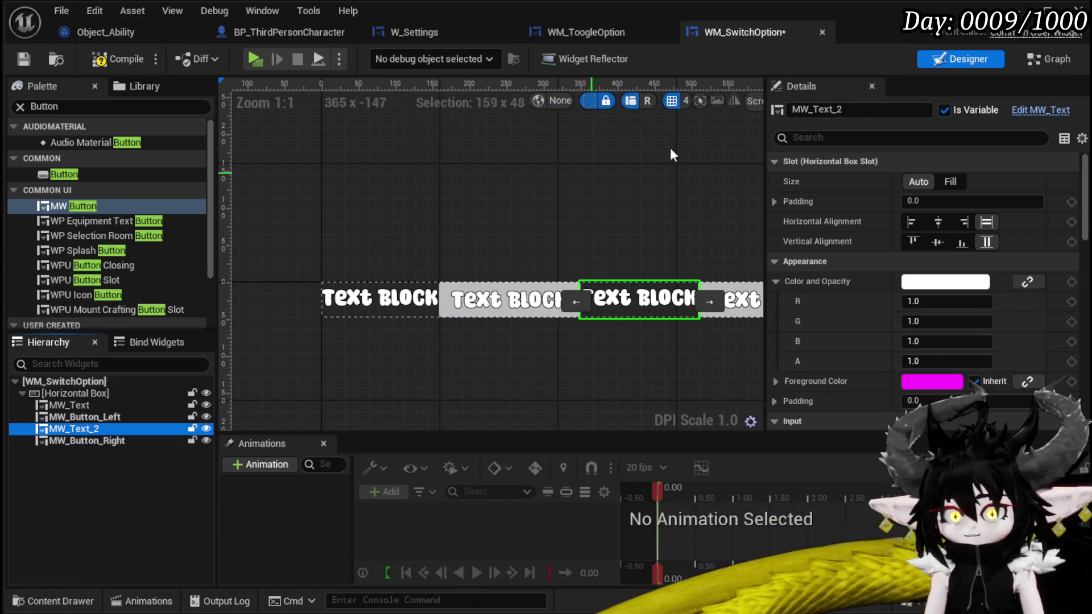
pyautogui.write('Se')
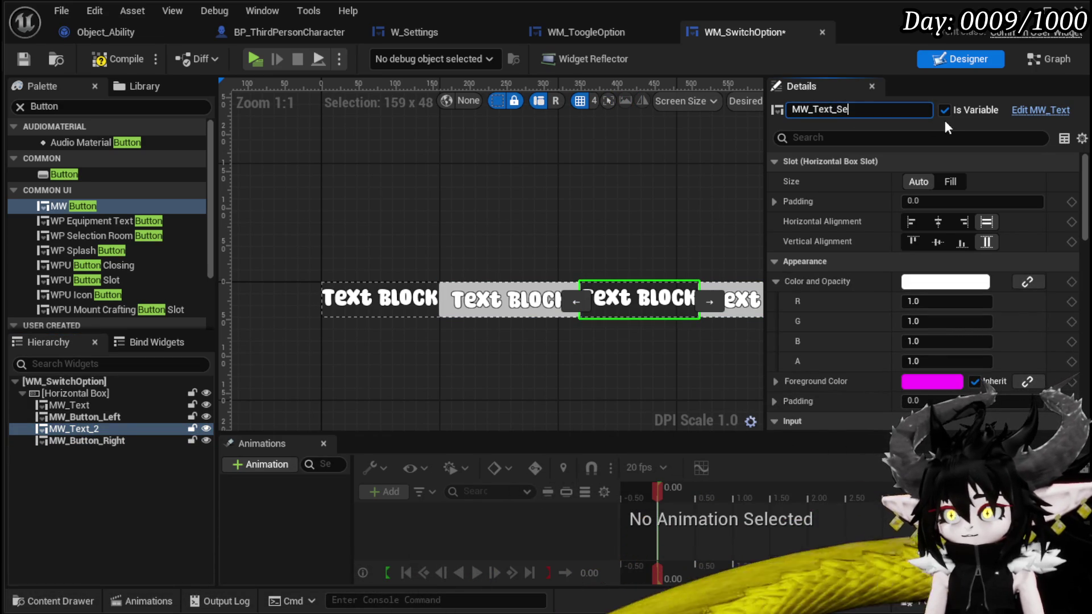
pyautogui.write('lectedOption')
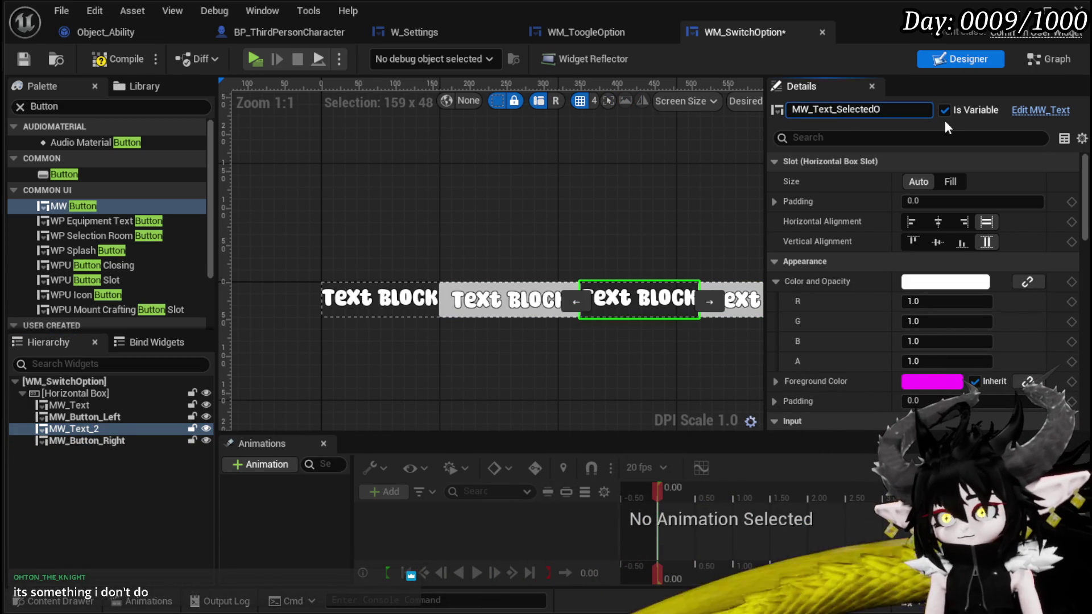
pyautogui.press('Return')
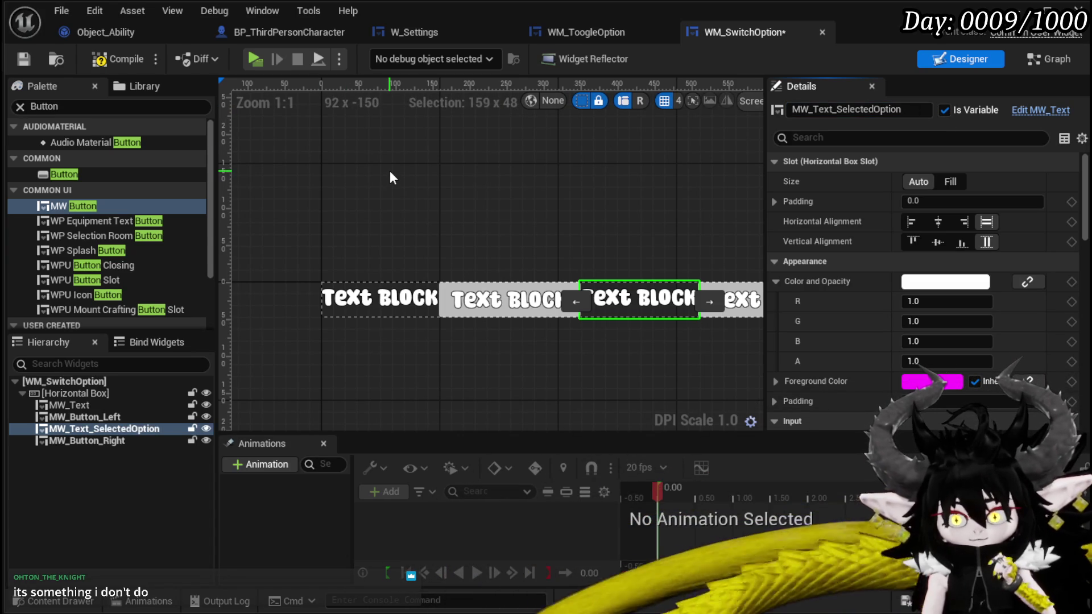
pyautogui.click(107, 59)
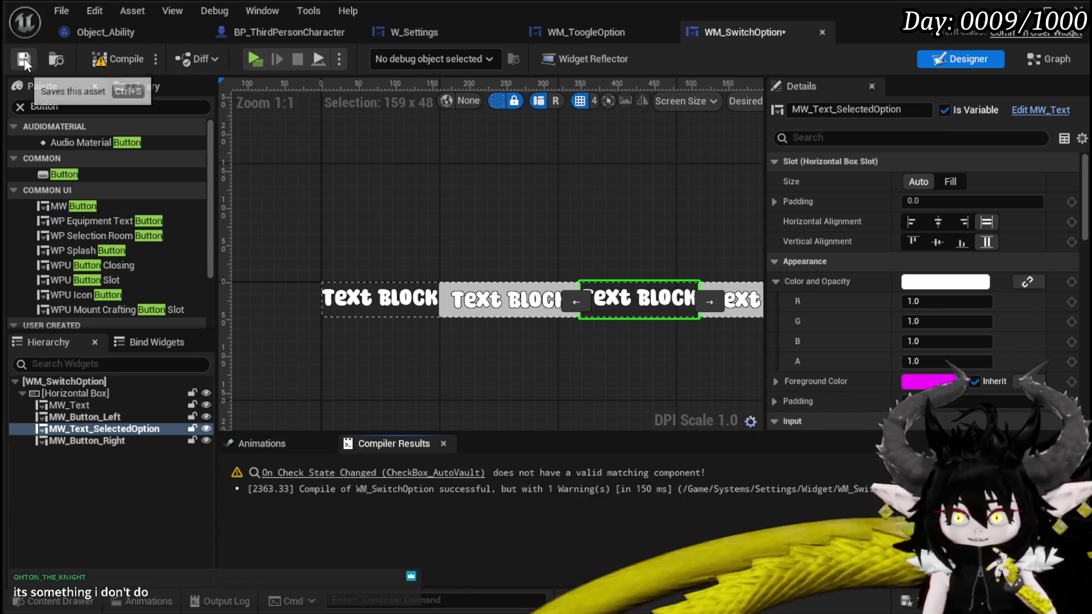
# - Delete the leftover On Check State Changed and Call On Check Box nodes from the graph
pyautogui.click(24, 59)
pyautogui.click(364, 472)
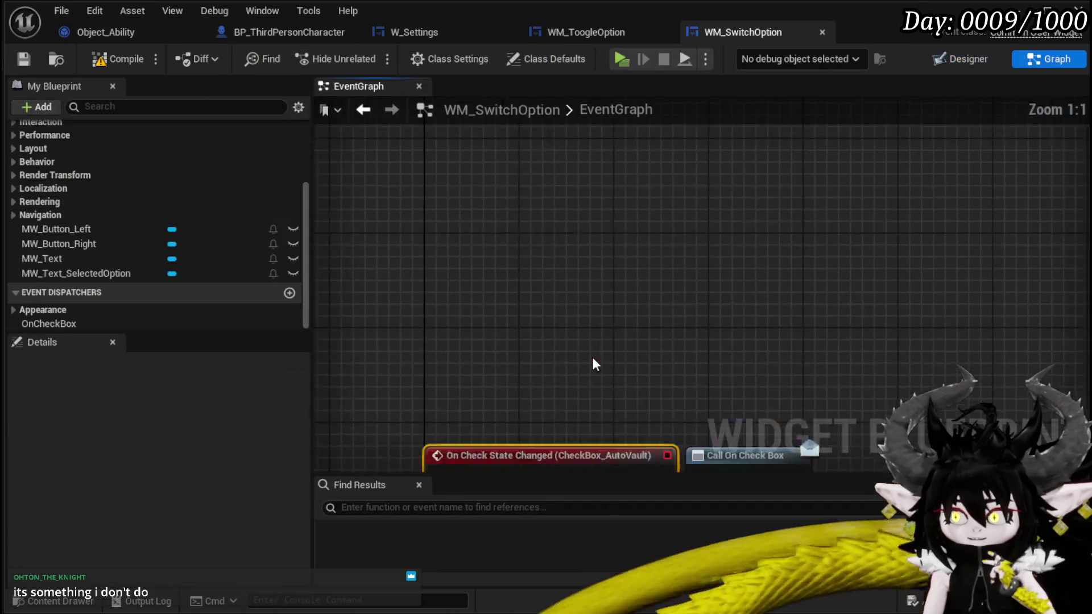
pyautogui.moveTo(587, 349)
pyautogui.mouseDown()
pyautogui.moveTo(353, 339)
pyautogui.moveTo(442, 343)
pyautogui.mouseUp()
pyautogui.moveTo(536, 290); pyautogui.dragTo(406, 290)
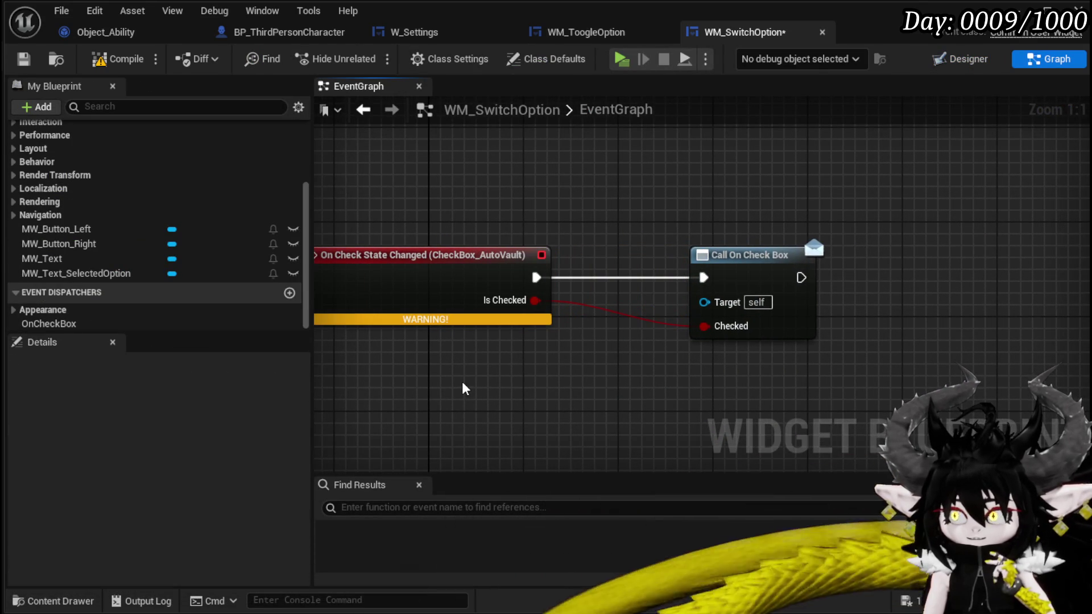
pyautogui.moveTo(467, 390); pyautogui.dragTo(844, 206)
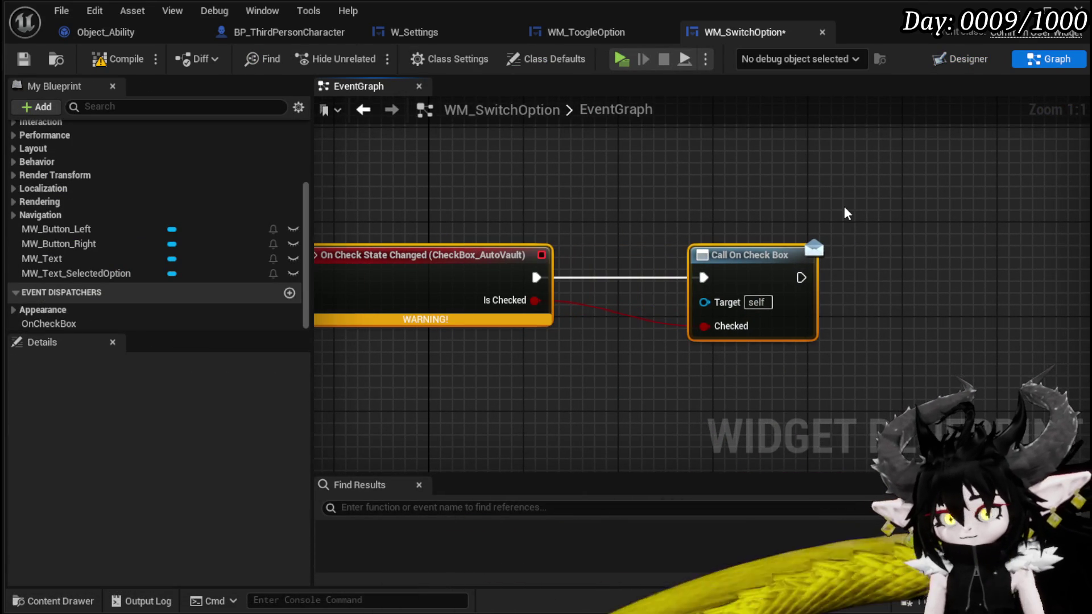
pyautogui.press('Delete')
# - Remove the OnCheckBox dispatcher, then compile and save WM_SwitchOption
pyautogui.click(94, 327)
pyautogui.click(105, 59)
pyautogui.click(18, 63)
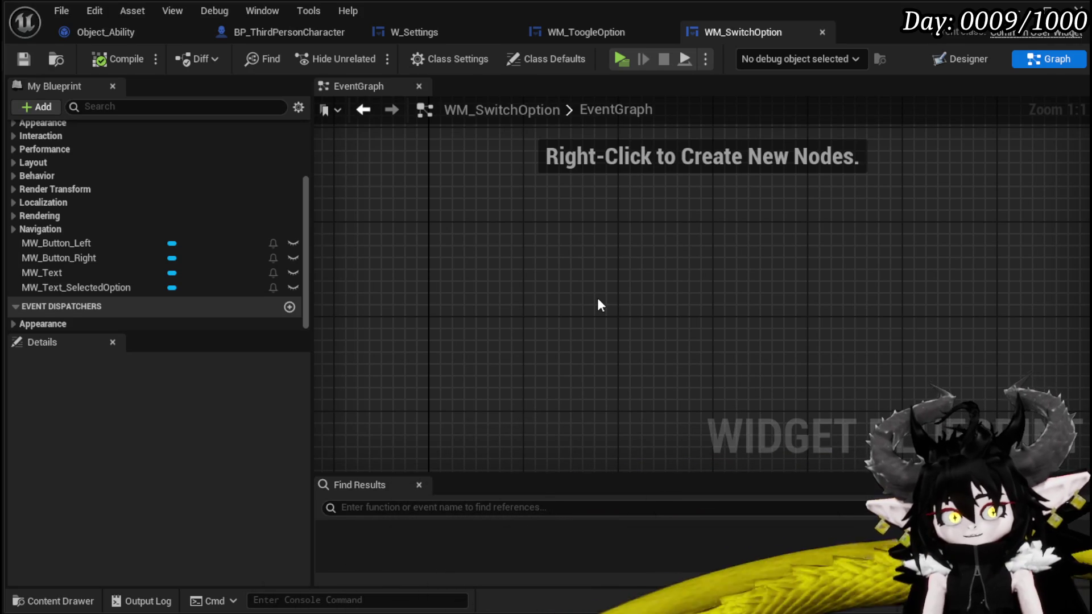
pyautogui.click(23, 58)
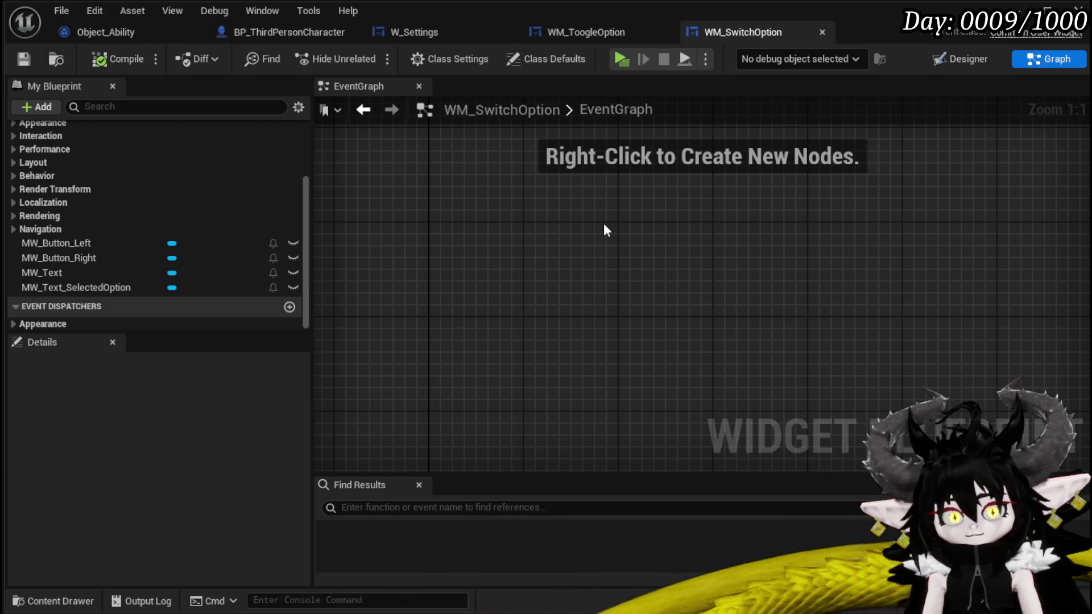
# - Look over the W_Settings and BP_ThirdPersonCharacter tabs, ending on WM_ToogleOption's event graph
pyautogui.click(579, 34)
pyautogui.click(467, 31)
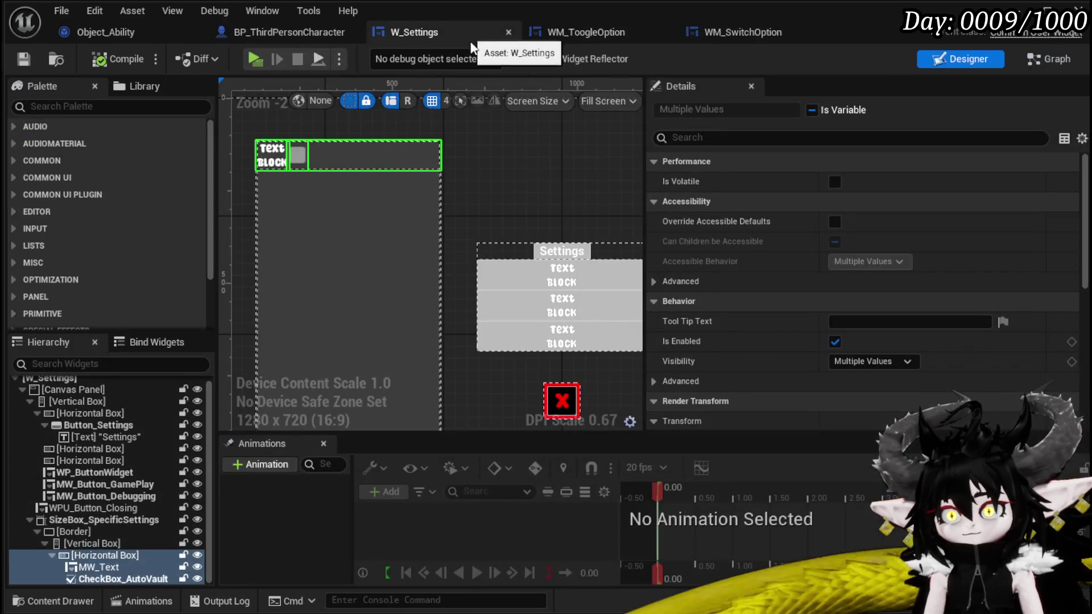
pyautogui.click(288, 31)
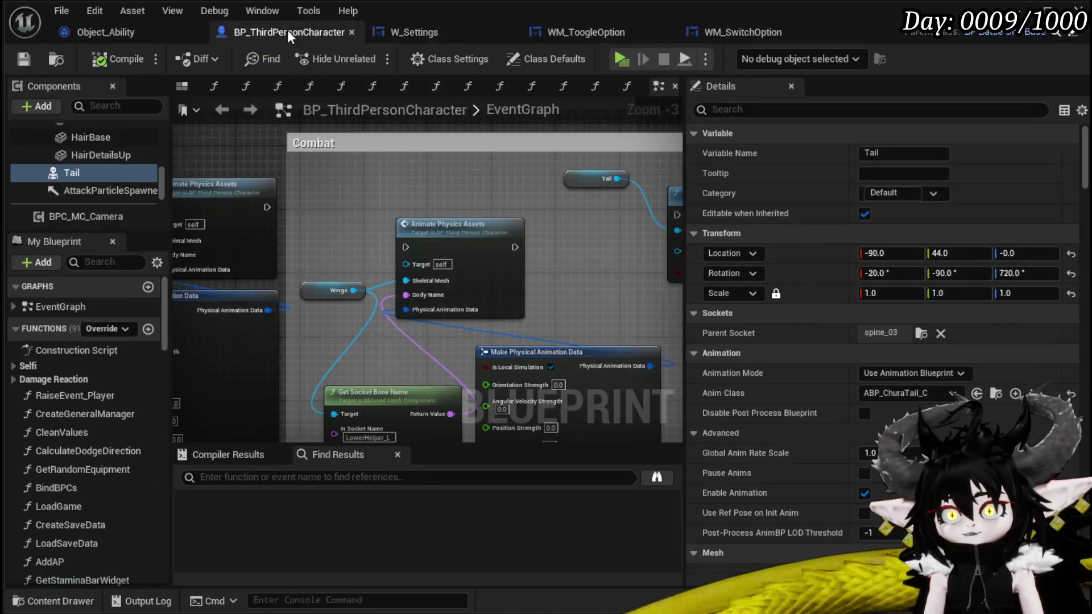
pyautogui.click(439, 34)
pyautogui.click(598, 34)
pyautogui.click(456, 30)
pyautogui.click(582, 33)
pyautogui.click(433, 33)
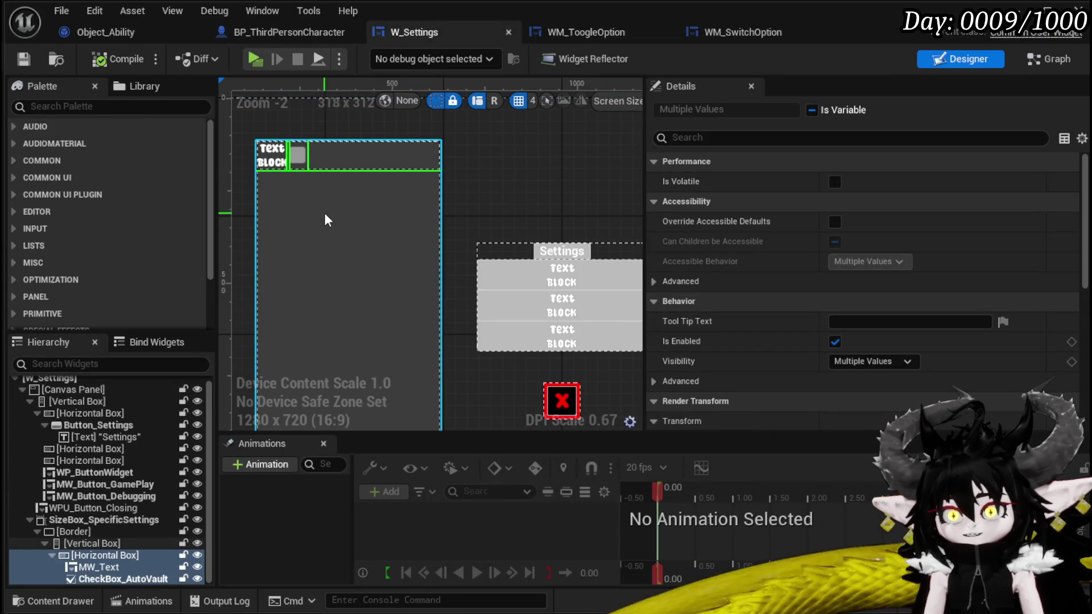
pyautogui.click(586, 32)
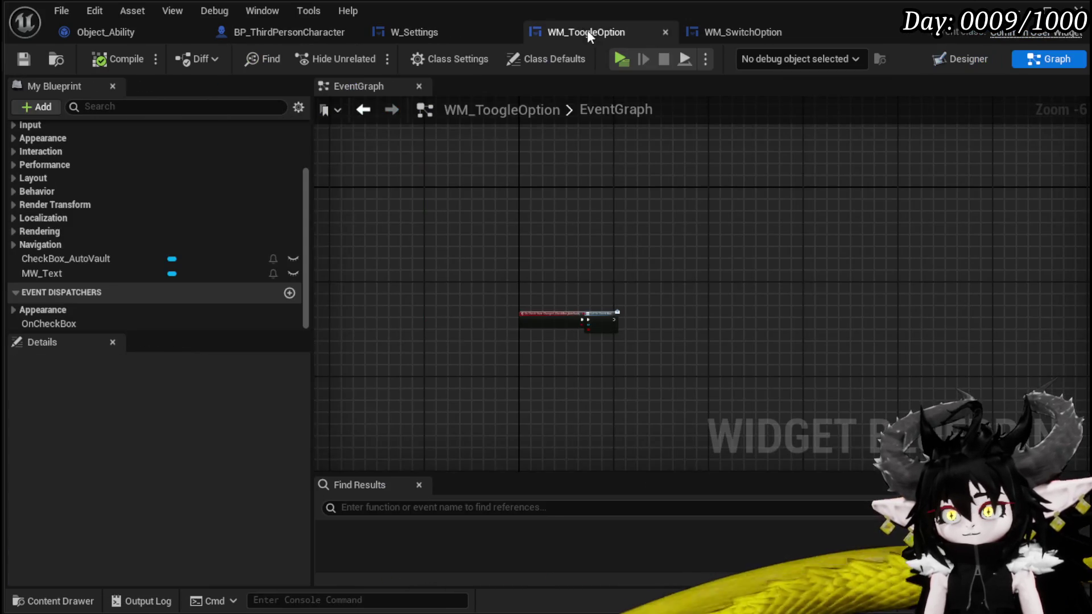
pyautogui.scroll(5, 171, 259)
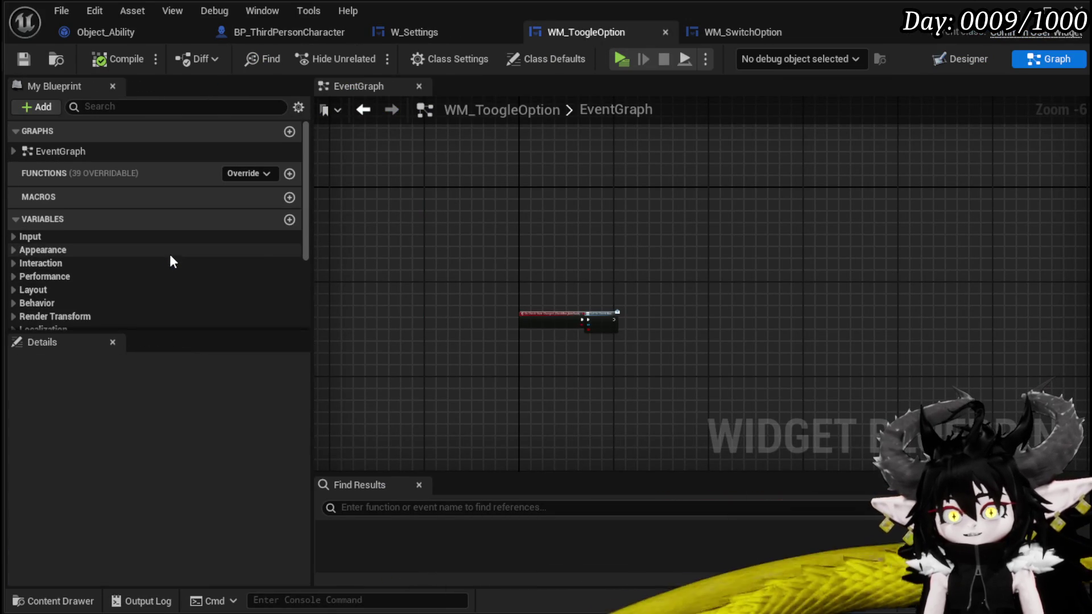
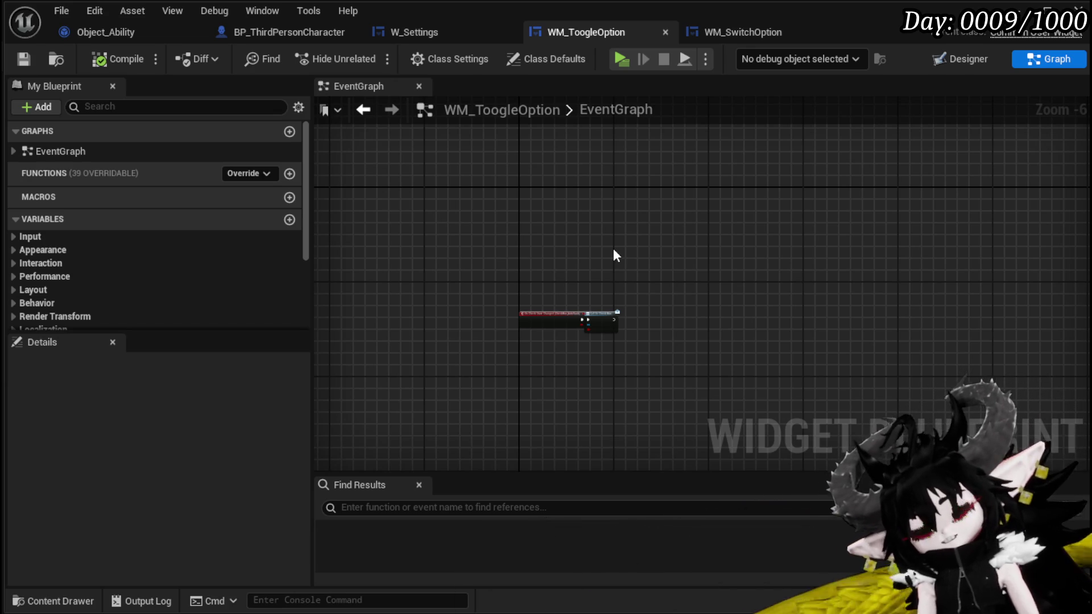
# - Save the WM_ToogleOption widget blueprint, then switch to the W_Settings widget layout
pyautogui.scroll(5, 456, 207)
pyautogui.scroll(-2, 370, 153)
pyautogui.scroll(-4, 186, 147)
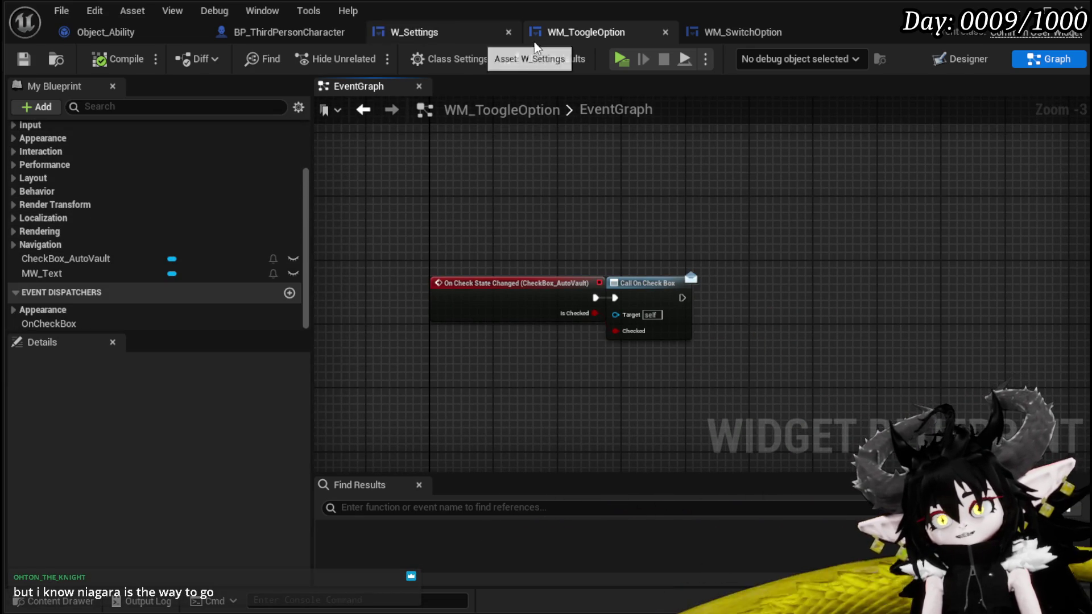
pyautogui.click(760, 32)
pyautogui.click(578, 37)
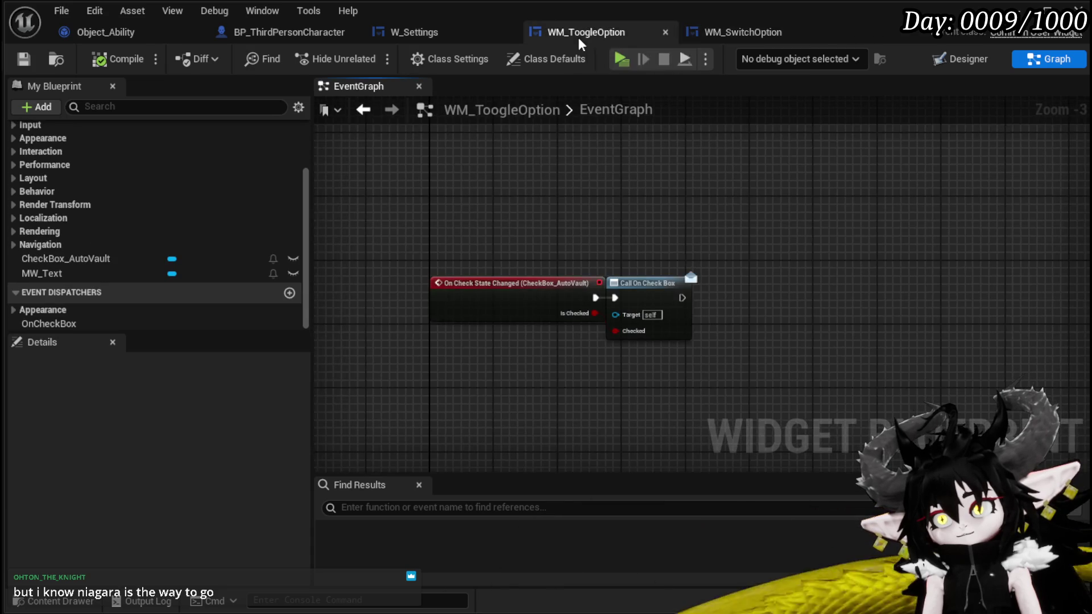
pyautogui.click(25, 59)
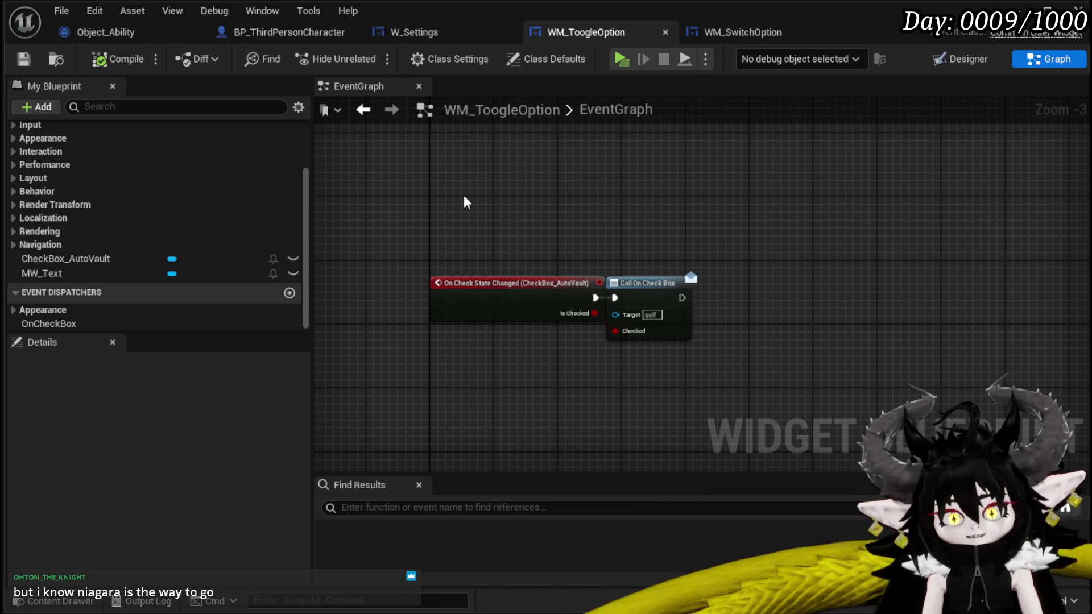
pyautogui.click(401, 34)
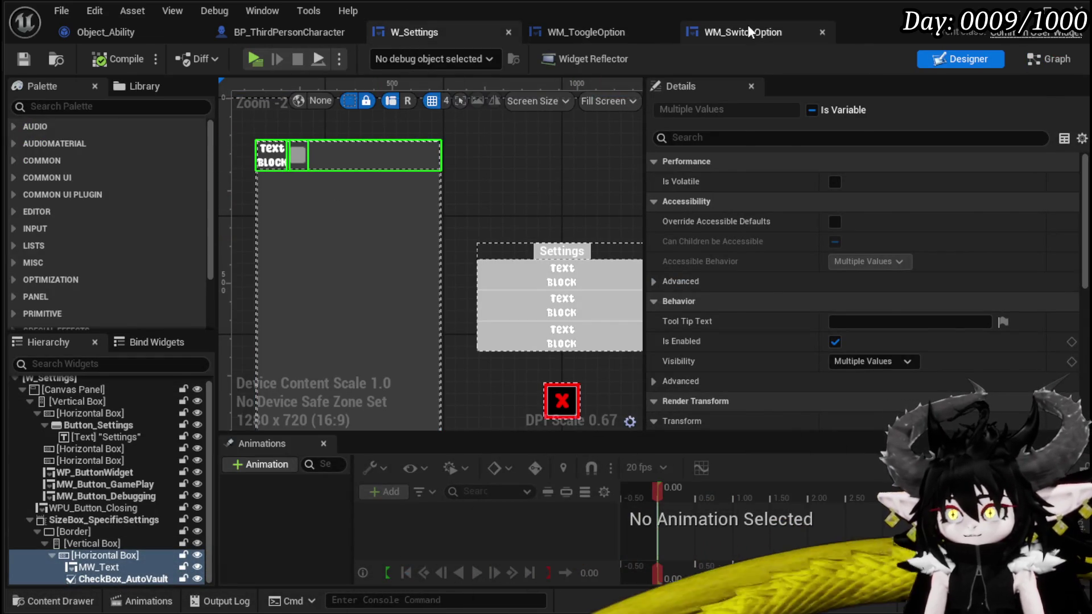
# - In WM_SwitchOption, inspect the MW_Text and MW_Text_SelectedOption text blocks
pyautogui.click(747, 30)
pyautogui.scroll(5, 169, 181)
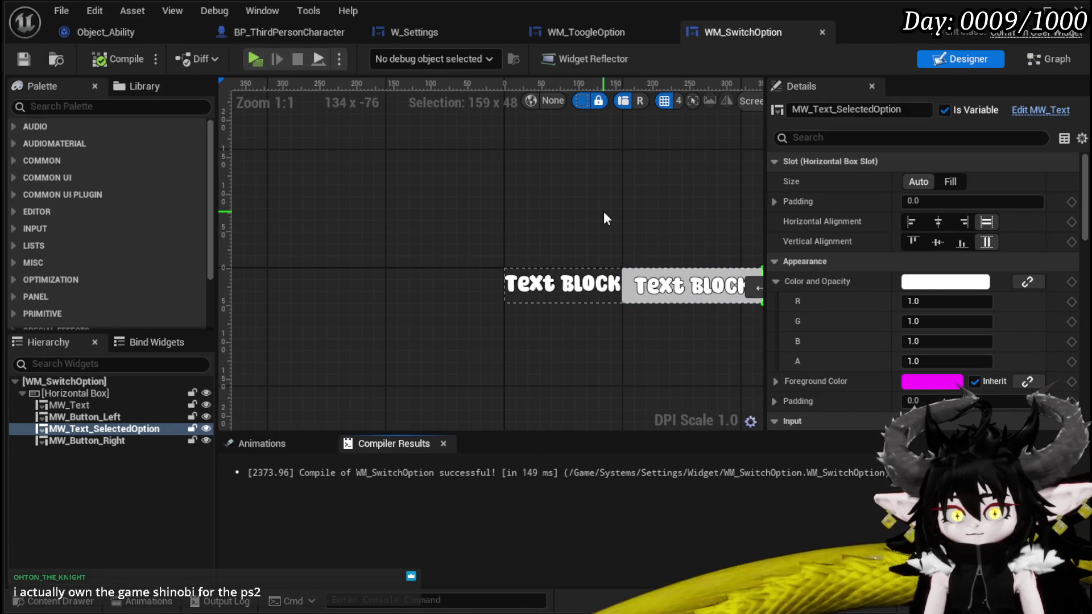
pyautogui.moveTo(623, 223); pyautogui.dragTo(309, 194)
pyautogui.scroll(-5, 852, 271)
pyautogui.scroll(-10, 849, 272)
pyautogui.scroll(-4, 848, 271)
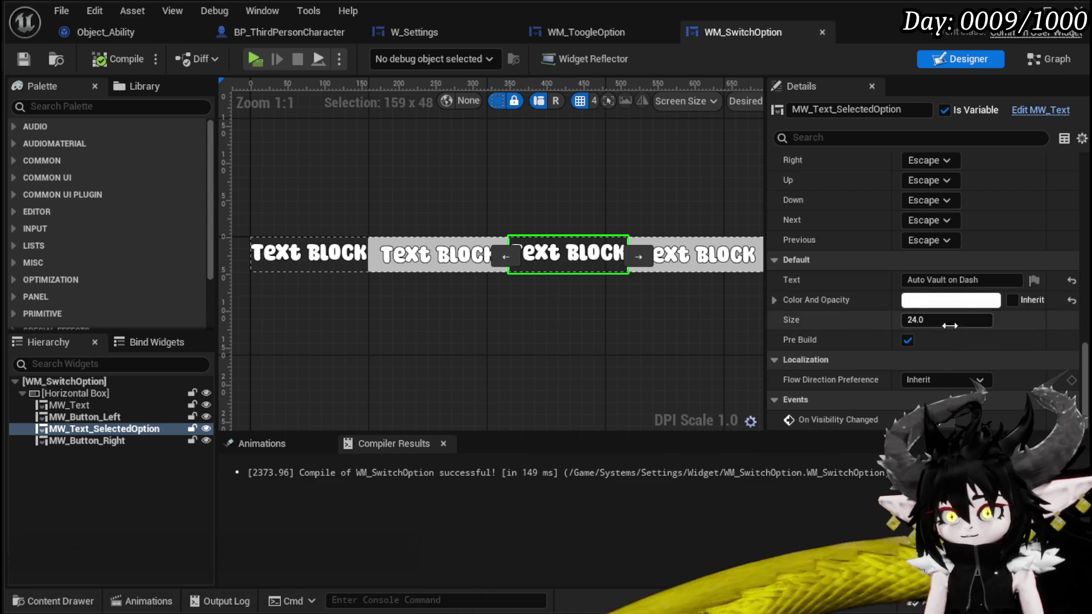
pyautogui.click(364, 253)
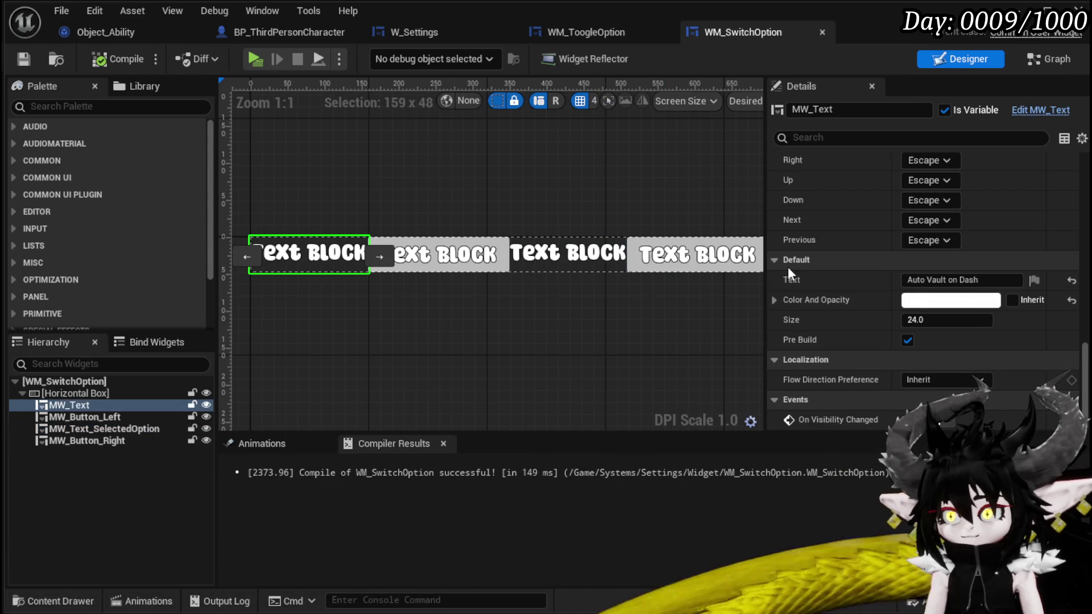
pyautogui.click(999, 280)
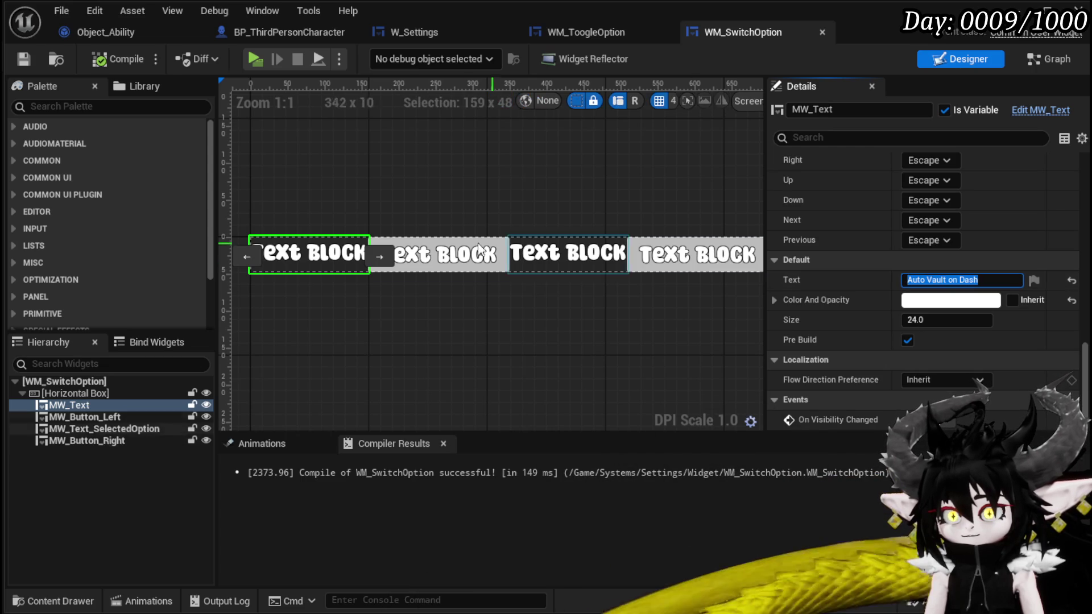
pyautogui.click(538, 252)
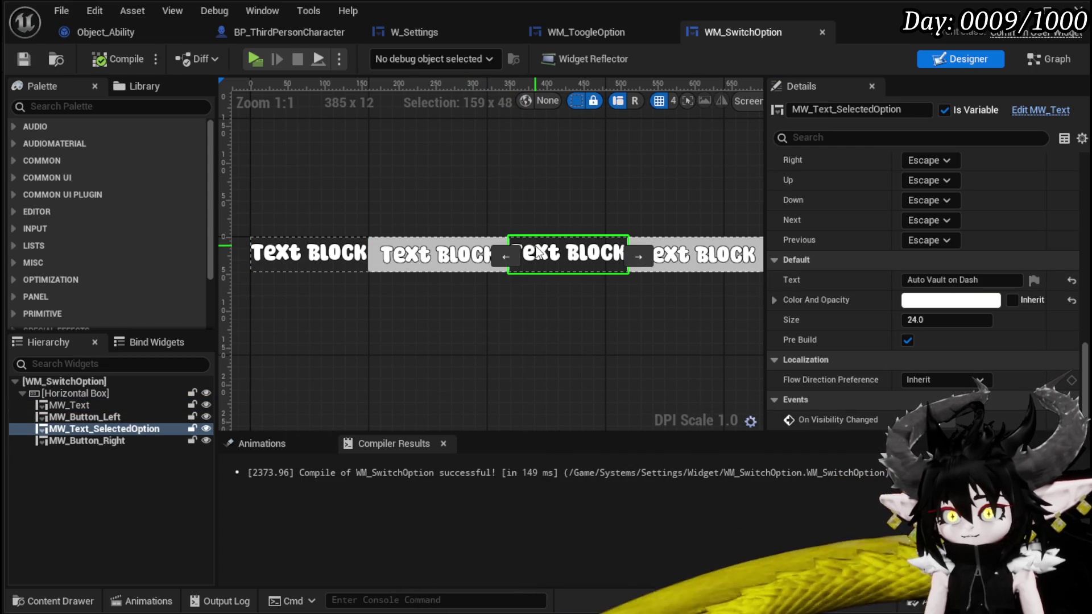
# - Rename the MW_Text label to MW_Text_OptionName and compile the widget
pyautogui.click(307, 252)
pyautogui.click(859, 109)
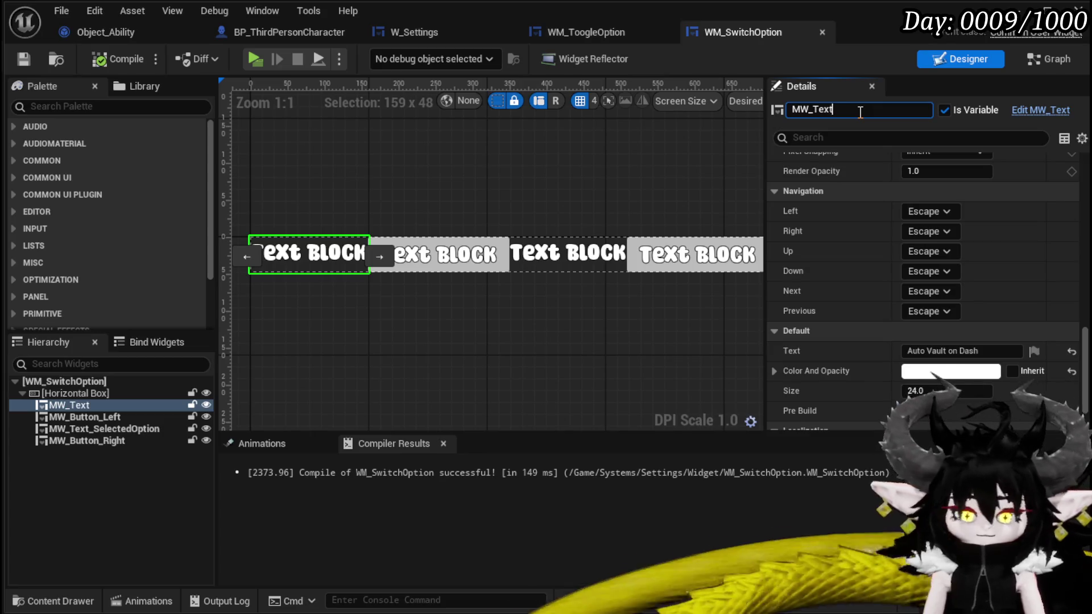
pyautogui.write('_')
pyautogui.write('OptionName')
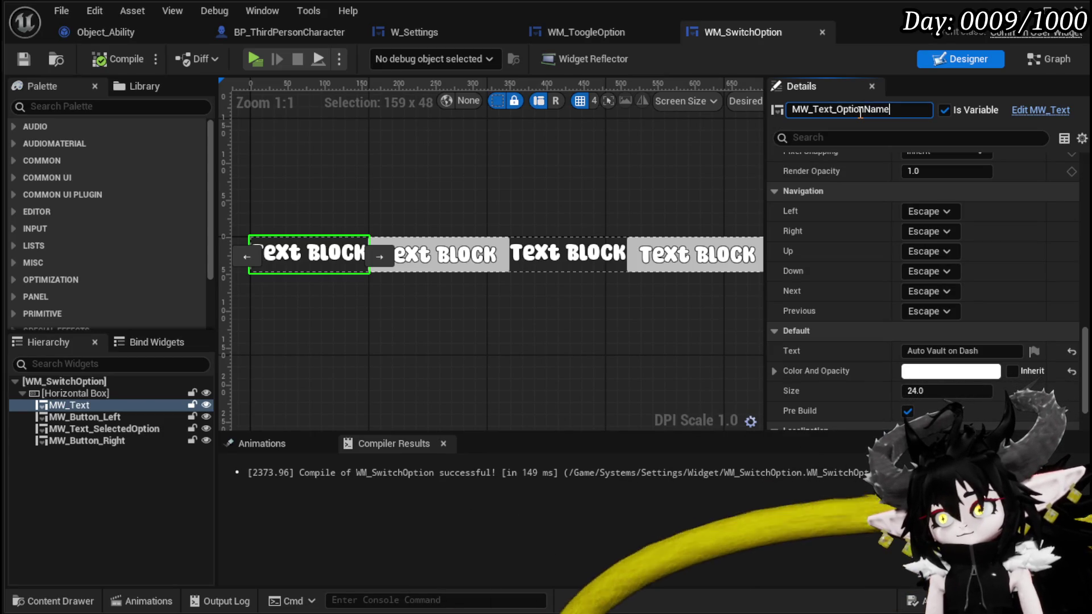
pyautogui.press('Return')
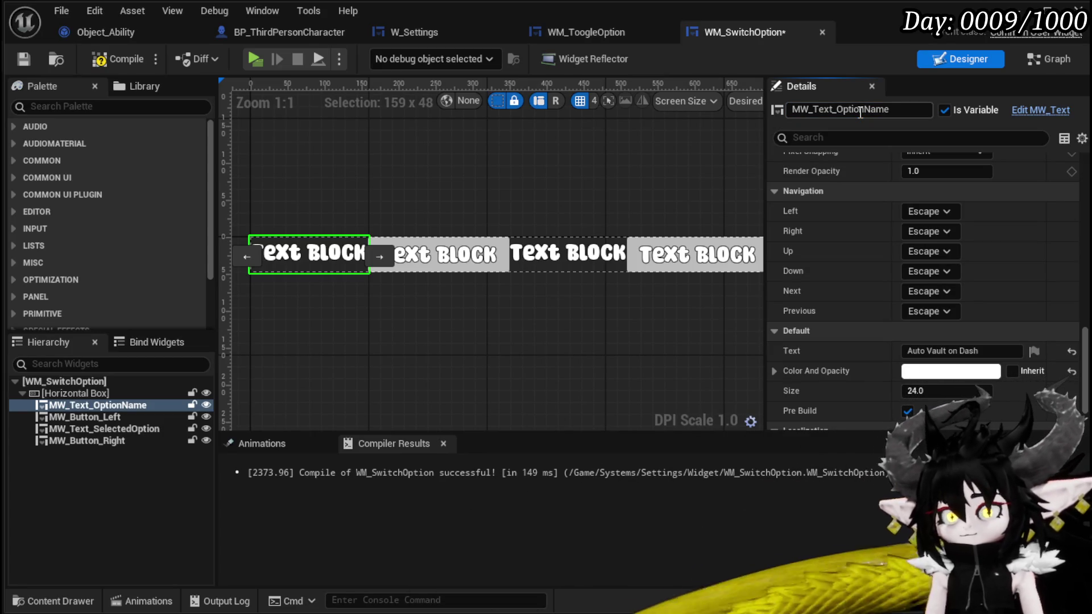
pyautogui.click(99, 59)
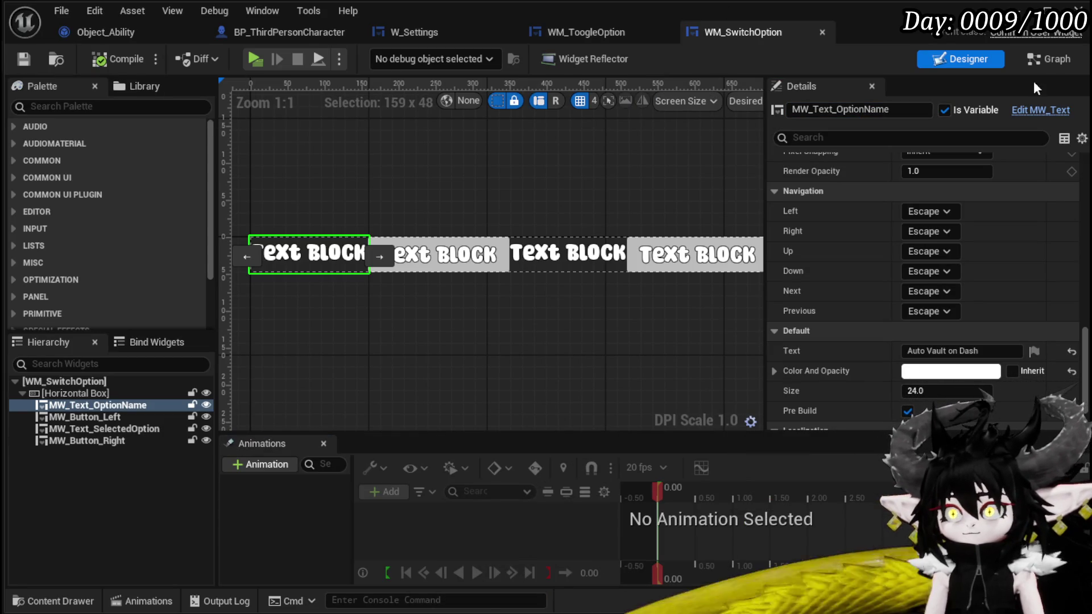
pyautogui.click(1068, 62)
# - Add an Event Construct node and getters for MW_Text_OptionName and MW_Text_SelectedOption
pyautogui.rightClick(553, 292)
pyautogui.write('construc')
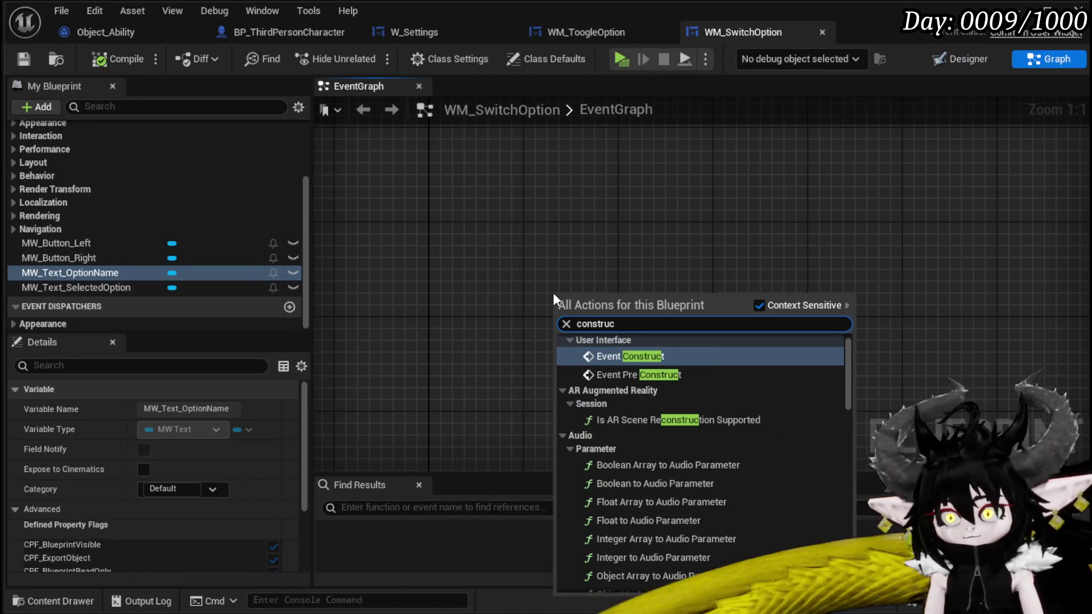
pyautogui.click(610, 354)
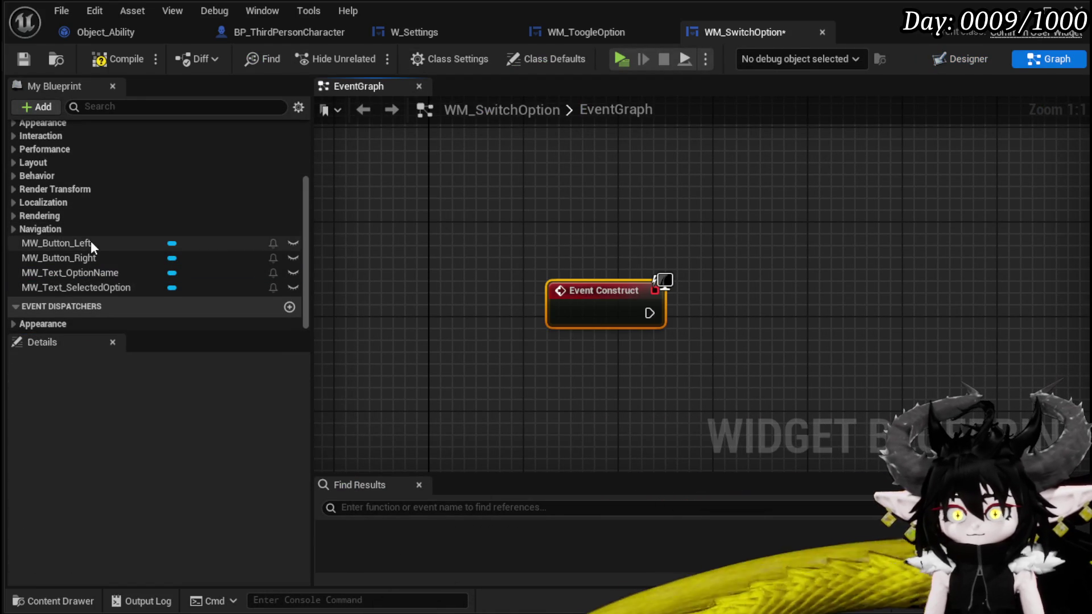
pyautogui.moveTo(91, 274)
pyautogui.mouseDown()
pyautogui.moveTo(538, 176)
pyautogui.moveTo(619, 211)
pyautogui.mouseUp()
pyautogui.moveTo(111, 291); pyautogui.dragTo(571, 246)
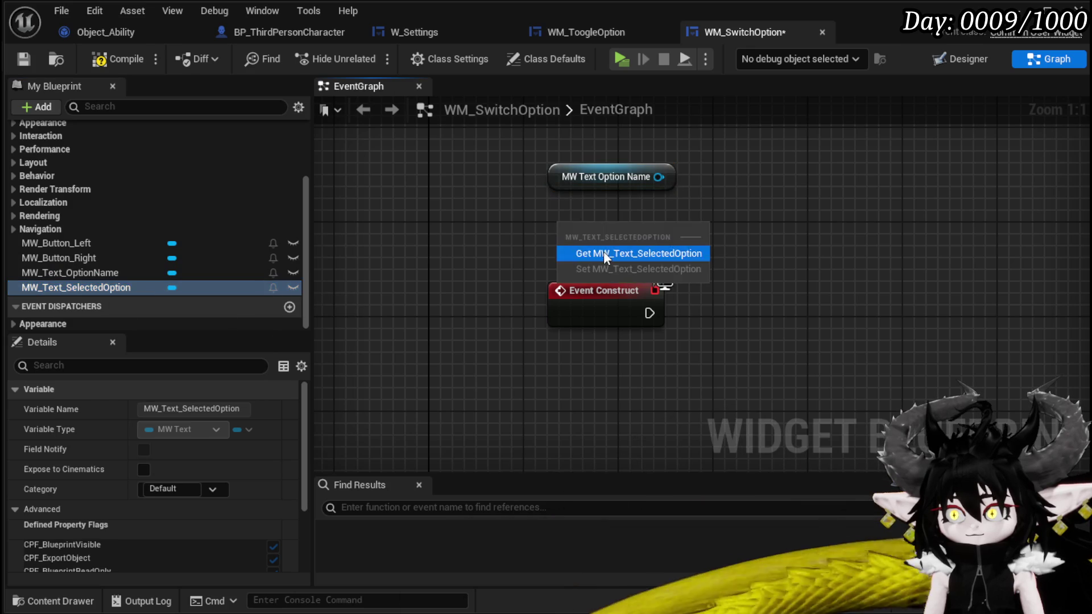
pyautogui.click(602, 251)
# - Add a Set Text on MW_Text_OptionName, run by Event Construct
pyautogui.moveTo(523, 170); pyautogui.dragTo(643, 214)
pyautogui.write('Set Text')
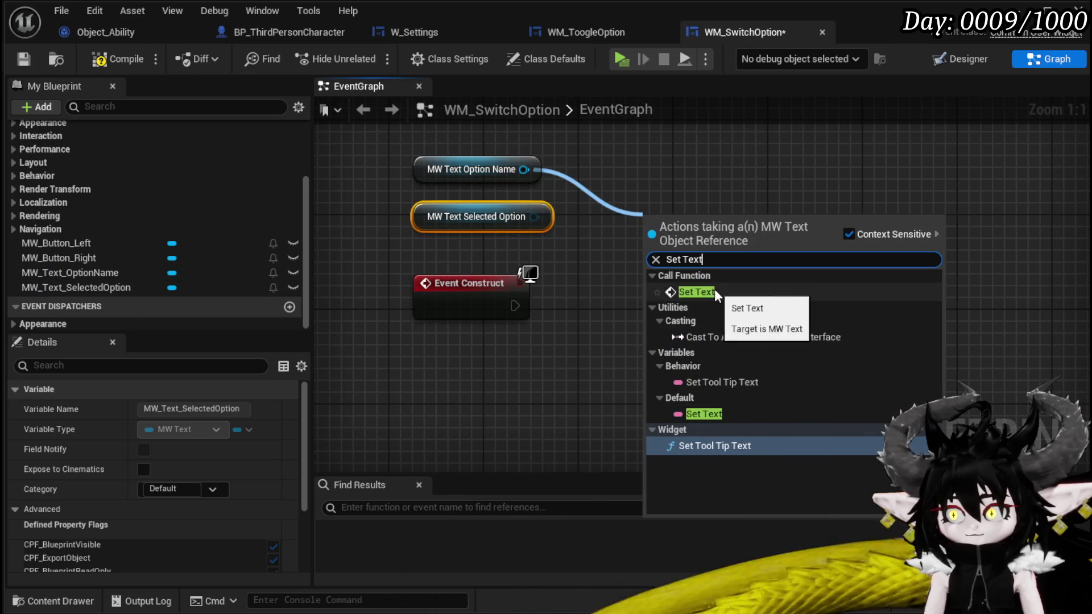
pyautogui.click(714, 289)
pyautogui.moveTo(514, 305); pyautogui.dragTo(650, 248)
pyautogui.moveTo(683, 254); pyautogui.dragTo(635, 308)
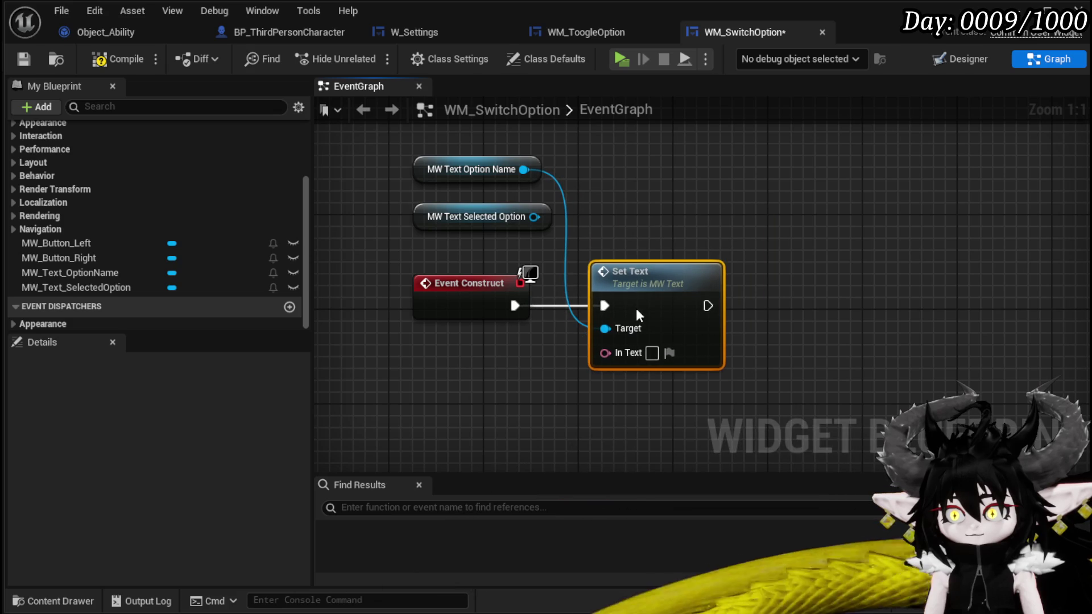
# - Add a Set Text on MW_Text_SelectedOption and chain it after the first Set Text
pyautogui.moveTo(486, 216)
pyautogui.mouseDown()
pyautogui.moveTo(755, 193)
pyautogui.moveTo(754, 176)
pyautogui.mouseUp()
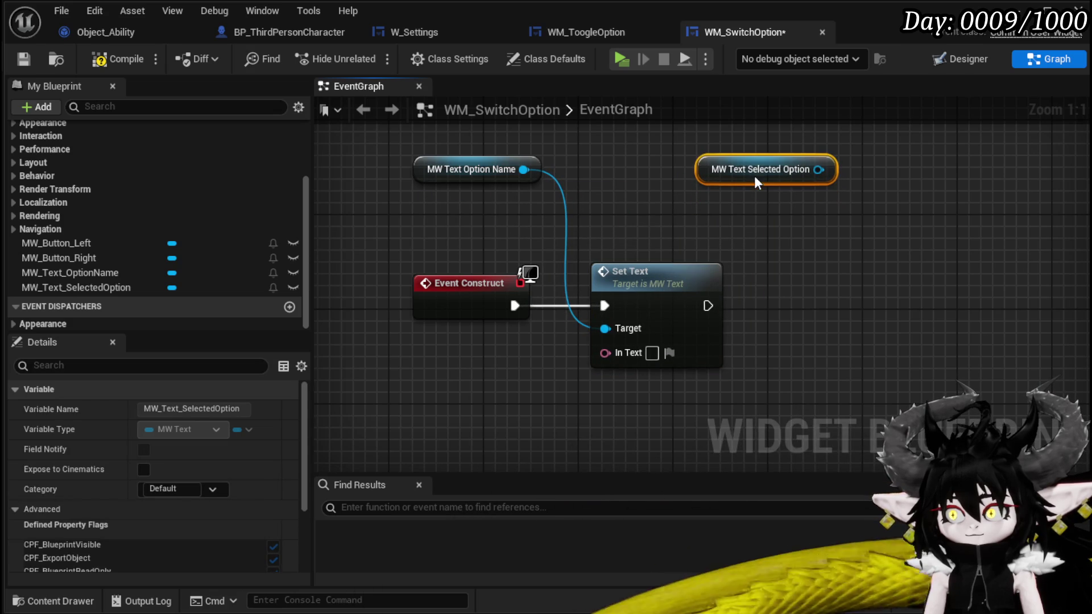
pyautogui.moveTo(674, 165); pyautogui.dragTo(739, 250)
pyautogui.write('Set Text')
pyautogui.click(794, 329)
pyautogui.moveTo(558, 302)
pyautogui.mouseDown()
pyautogui.moveTo(562, 292)
pyautogui.moveTo(761, 304)
pyautogui.mouseUp()
pyautogui.moveTo(440, 380); pyautogui.dragTo(653, 316)
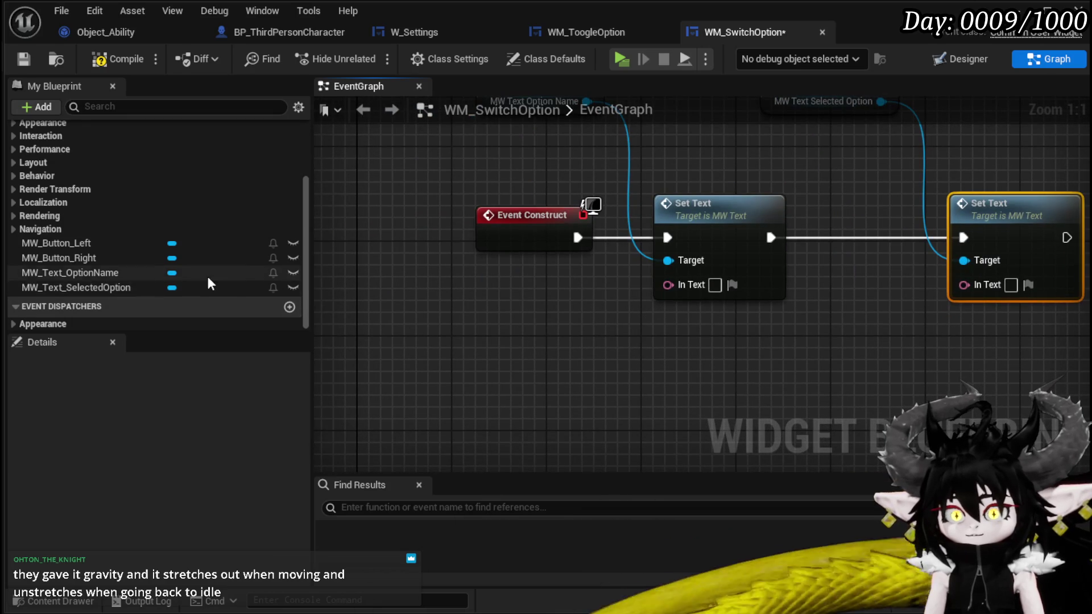
pyautogui.scroll(3, 208, 272)
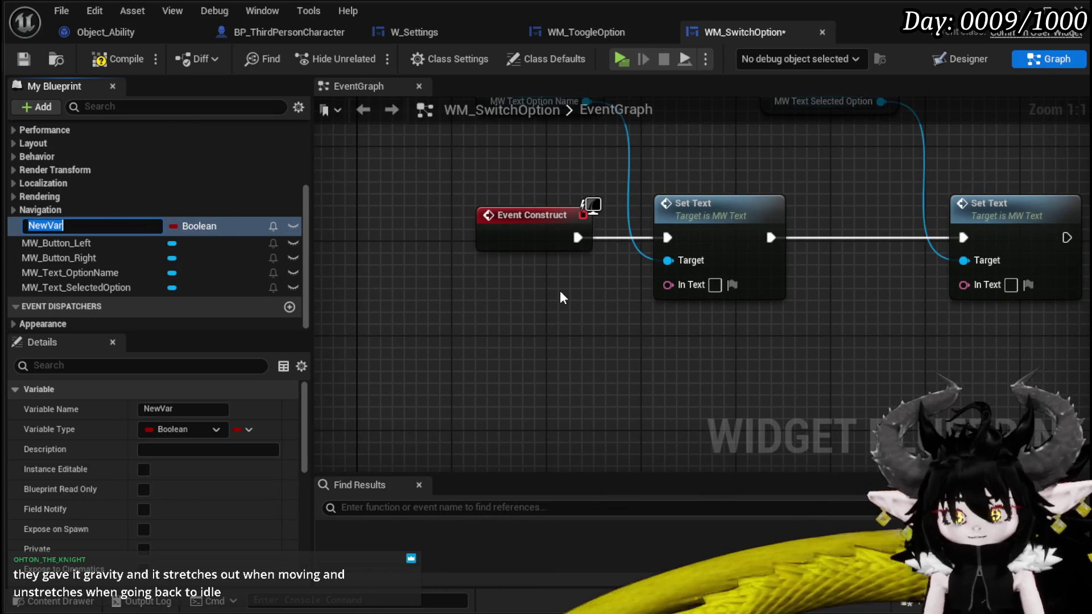
# - Create a String variable named OptionName
pyautogui.write('String')
pyautogui.press('Return')
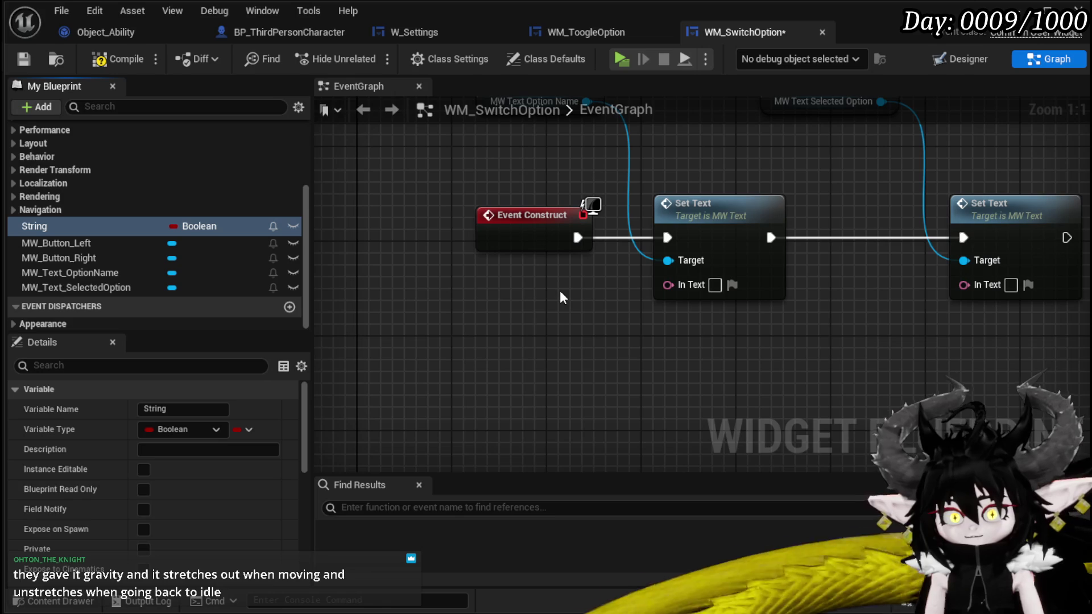
pyautogui.click(137, 409)
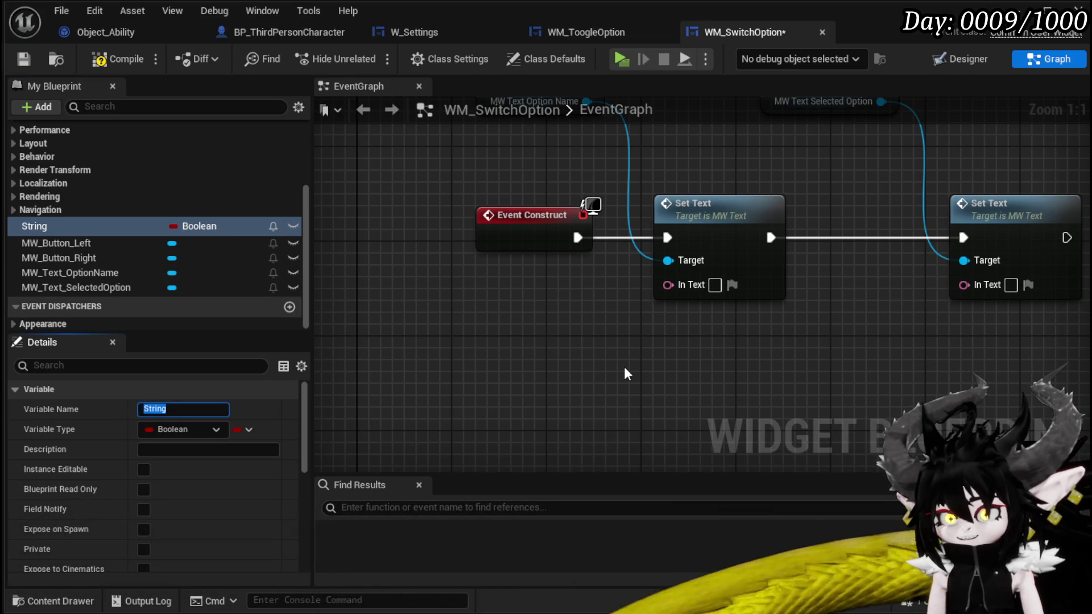
pyautogui.write('Option')
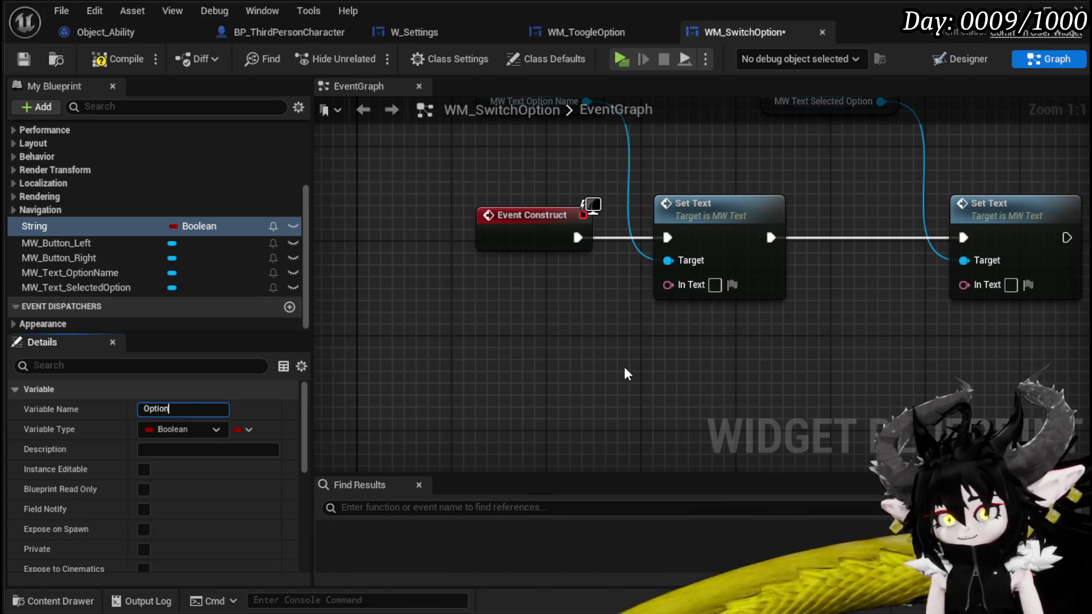
pyautogui.write('Name')
pyautogui.press('Return')
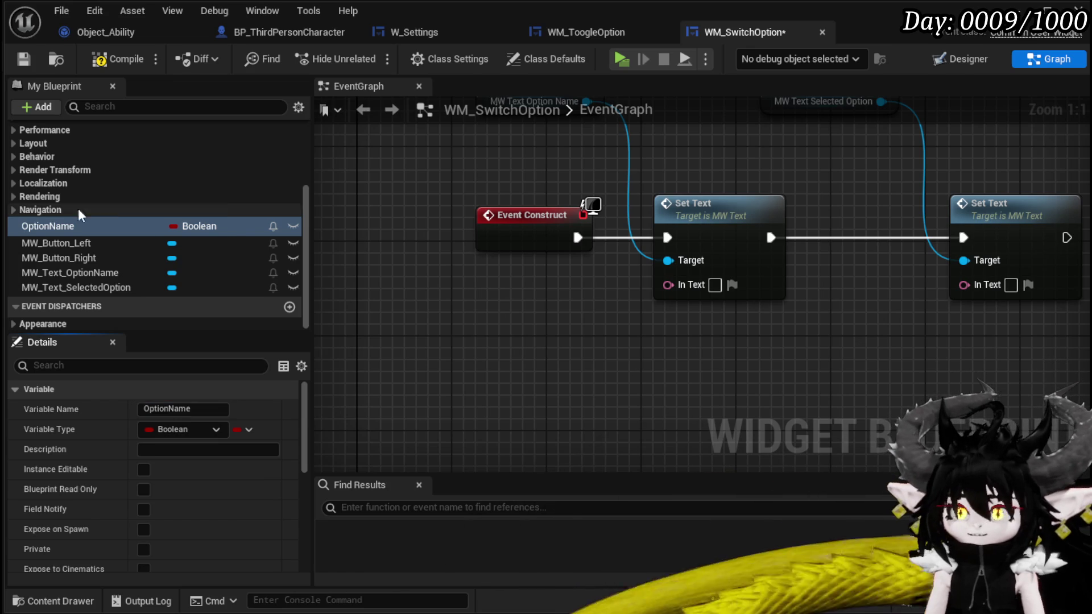
pyautogui.click(189, 228)
pyautogui.click(199, 344)
# - Feed OptionName through To Text (String) into the first Set Text, then compile and save
pyautogui.moveTo(47, 230)
pyautogui.mouseDown()
pyautogui.moveTo(309, 264)
pyautogui.moveTo(668, 284)
pyautogui.moveTo(631, 261)
pyautogui.moveTo(494, 286)
pyautogui.mouseUp()
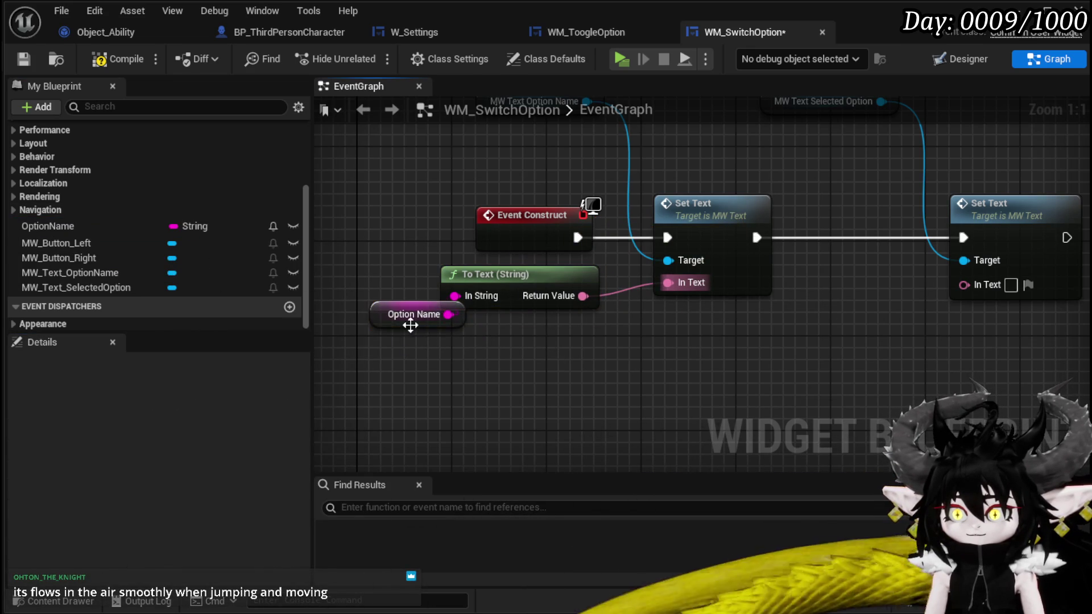
pyautogui.moveTo(415, 324); pyautogui.dragTo(391, 340)
pyautogui.moveTo(519, 341)
pyautogui.mouseDown()
pyautogui.moveTo(432, 327)
pyautogui.moveTo(506, 324)
pyautogui.mouseUp()
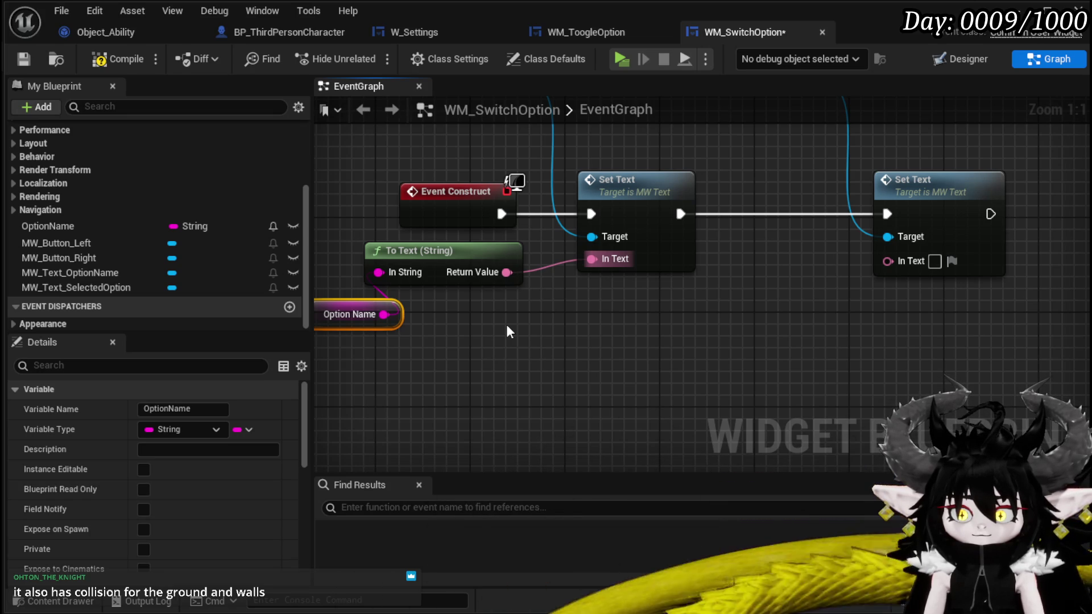
pyautogui.click(114, 59)
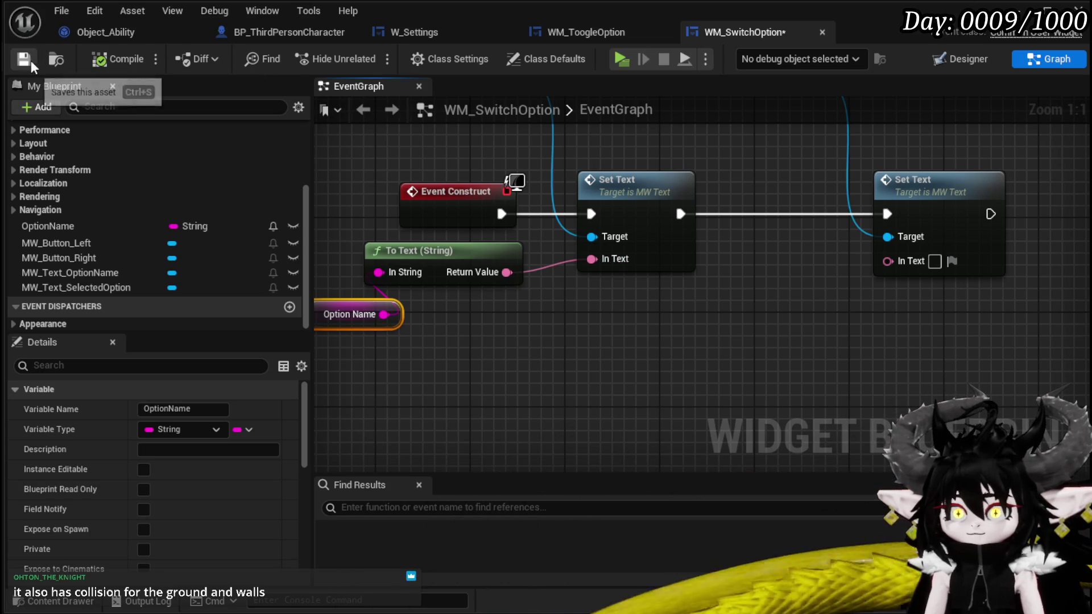
pyautogui.moveTo(757, 289)
pyautogui.mouseDown()
pyautogui.moveTo(880, 227)
pyautogui.moveTo(552, 318)
pyautogui.moveTo(561, 305)
pyautogui.moveTo(471, 318)
pyautogui.mouseUp()
pyautogui.click(561, 305)
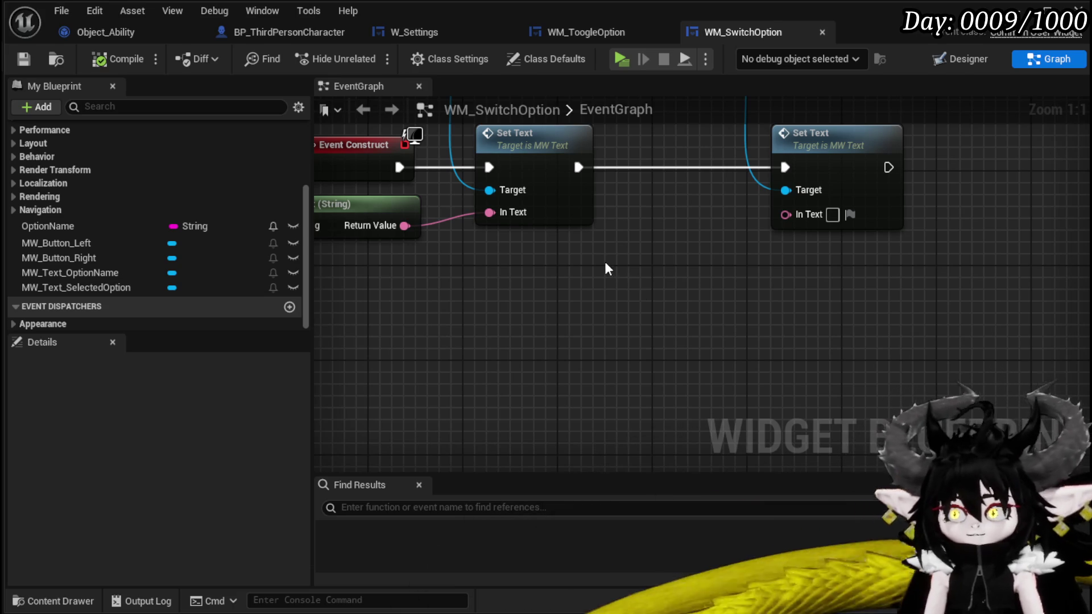
# - Reposition the Option Name node among the Event Construct nodes
pyautogui.moveTo(608, 279)
pyautogui.mouseDown()
pyautogui.moveTo(722, 282)
pyautogui.moveTo(690, 274)
pyautogui.mouseUp()
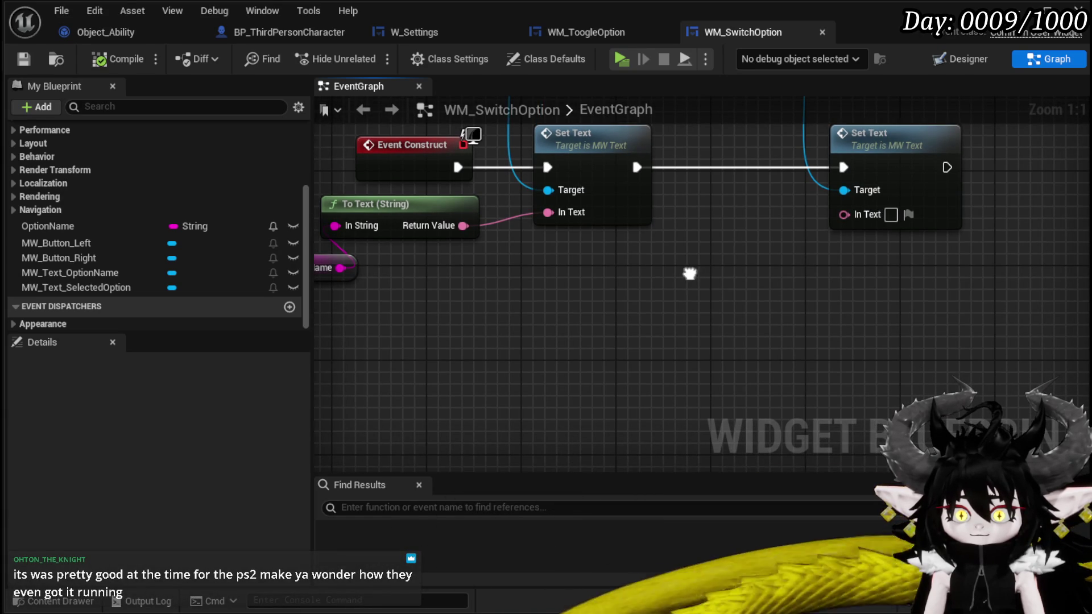
pyautogui.moveTo(690, 273)
pyautogui.mouseDown()
pyautogui.moveTo(679, 277)
pyautogui.moveTo(690, 304)
pyautogui.moveTo(755, 305)
pyautogui.moveTo(729, 289)
pyautogui.mouseUp()
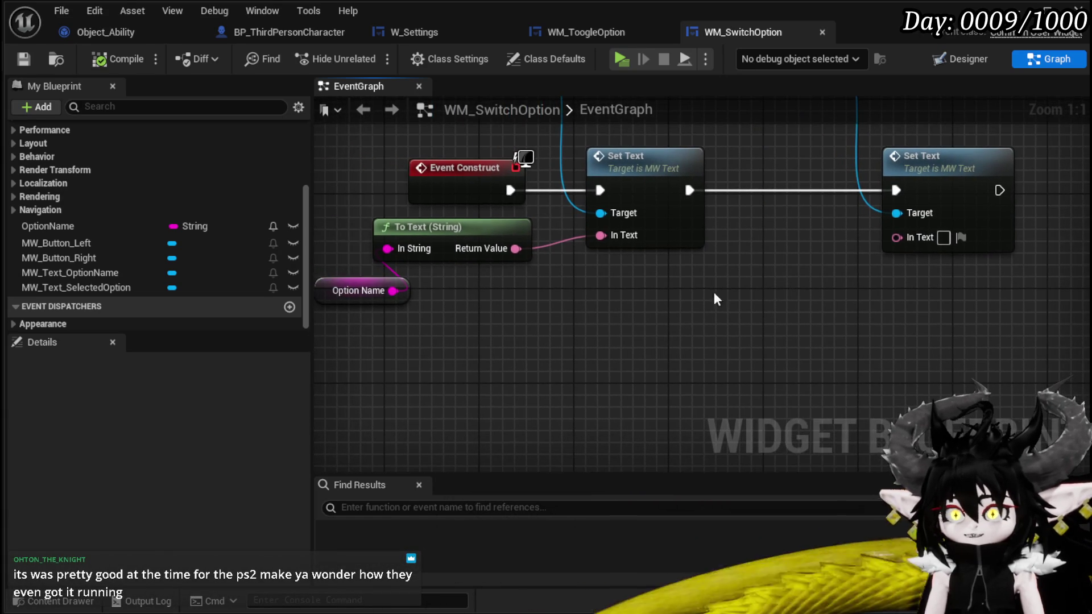
pyautogui.moveTo(653, 303)
pyautogui.mouseDown()
pyautogui.moveTo(478, 304)
pyautogui.moveTo(421, 216)
pyautogui.moveTo(469, 203)
pyautogui.mouseUp()
pyautogui.moveTo(746, 294)
pyautogui.mouseDown()
pyautogui.moveTo(690, 360)
pyautogui.moveTo(659, 357)
pyautogui.moveTo(658, 453)
pyautogui.moveTo(663, 377)
pyautogui.moveTo(706, 327)
pyautogui.mouseUp()
pyautogui.scroll(5, 256, 219)
# - Add an OptionArray variable as an array of strings
pyautogui.click(289, 202)
pyautogui.write('Option')
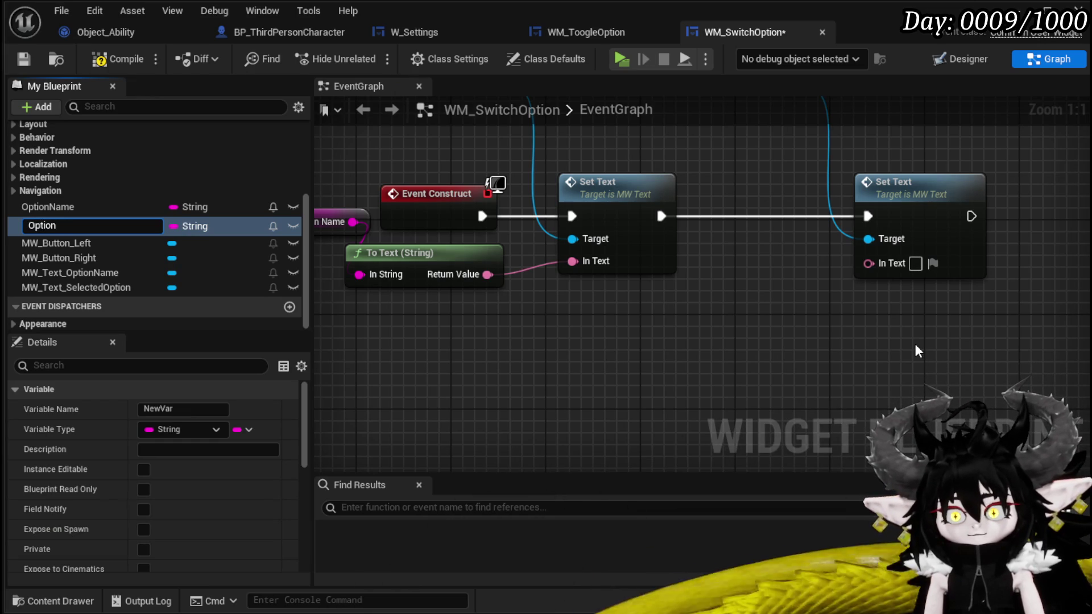
pyautogui.write('Array')
pyautogui.press('Return')
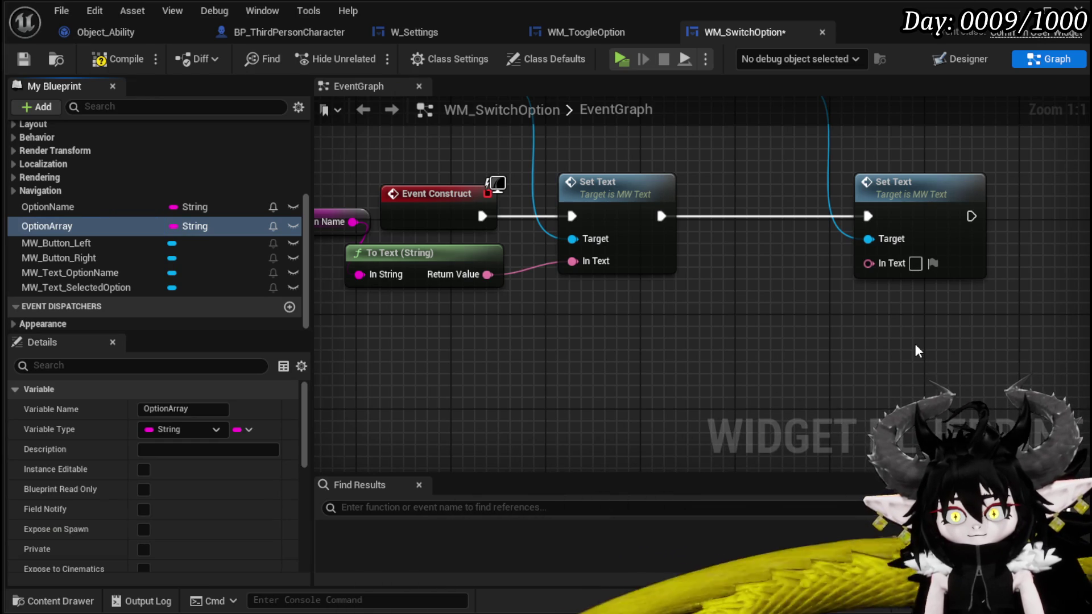
pyautogui.click(241, 429)
pyautogui.click(230, 470)
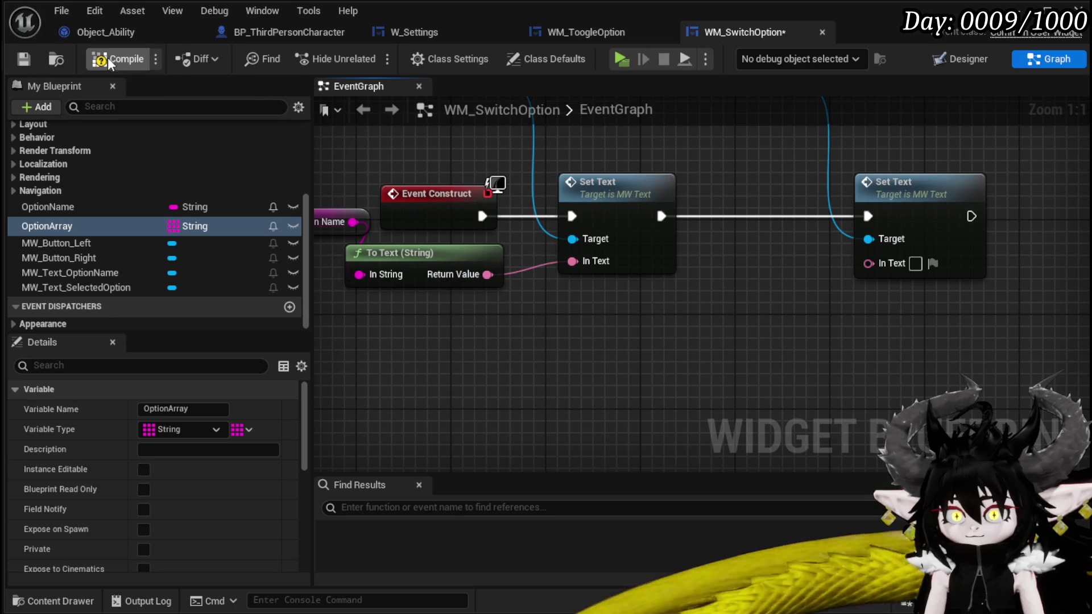
# - Move the second Set Text and its MW Text Selected Option target rightward, and save
pyautogui.moveTo(725, 224); pyautogui.dragTo(903, 224)
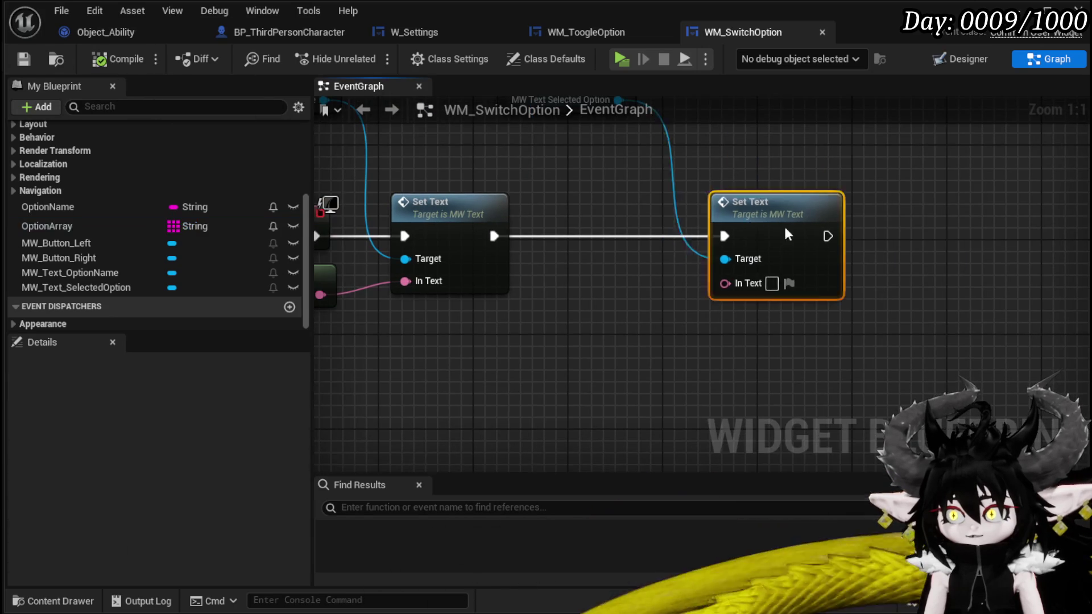
pyautogui.moveTo(449, 168)
pyautogui.mouseDown()
pyautogui.moveTo(889, 216)
pyautogui.moveTo(822, 236)
pyautogui.mouseUp()
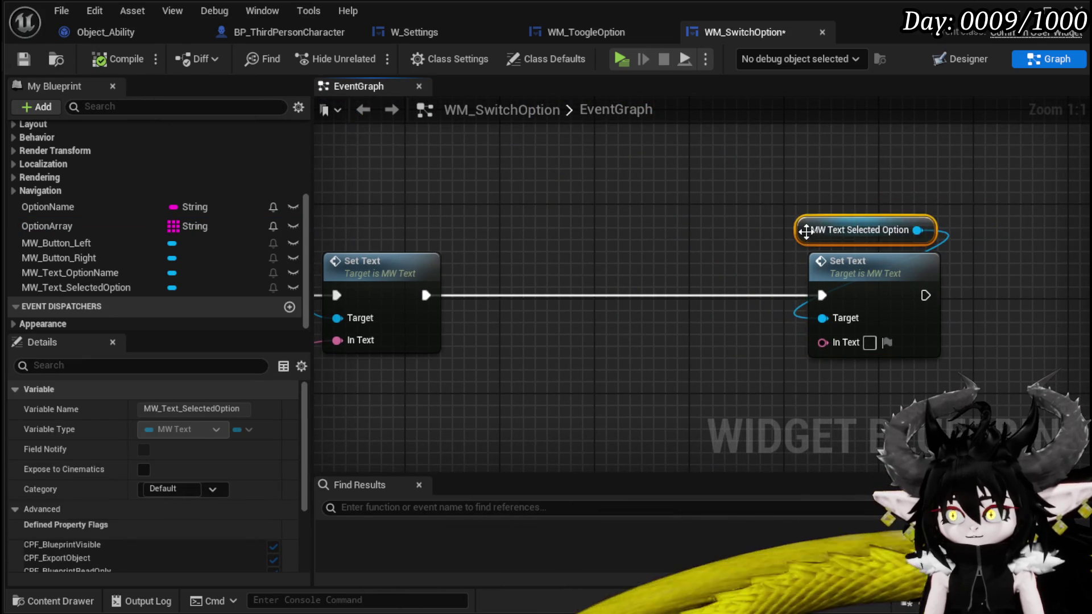
pyautogui.click(24, 58)
pyautogui.moveTo(834, 334)
pyautogui.mouseDown()
pyautogui.moveTo(722, 315)
pyautogui.moveTo(628, 317)
pyautogui.moveTo(821, 306)
pyautogui.mouseUp()
pyautogui.scroll(5, 199, 216)
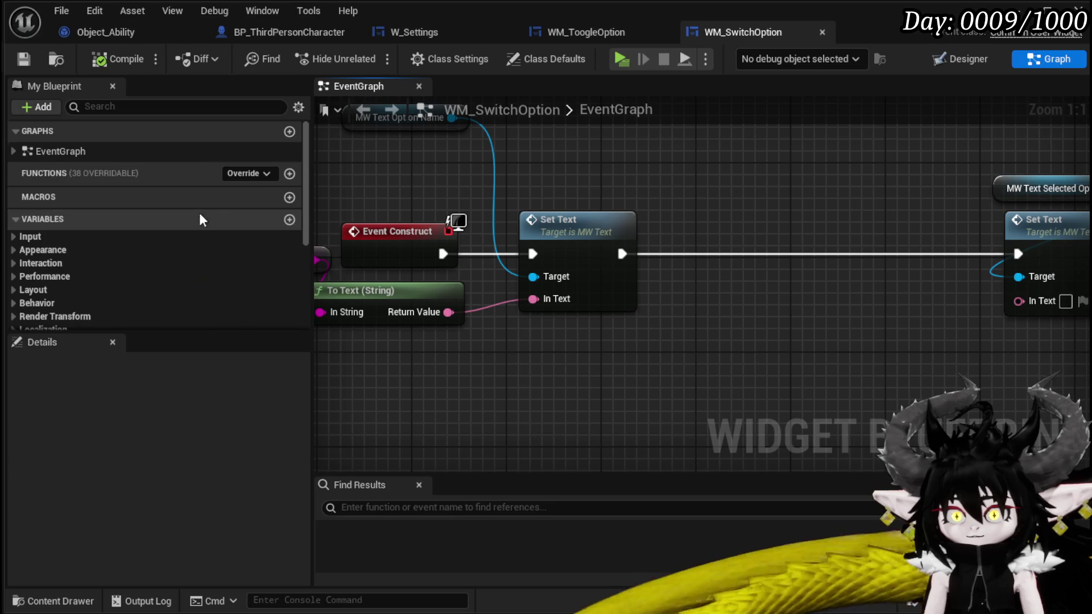
# - Create a new function named SetOption, then compile and save
pyautogui.click(290, 172)
pyautogui.write('S')
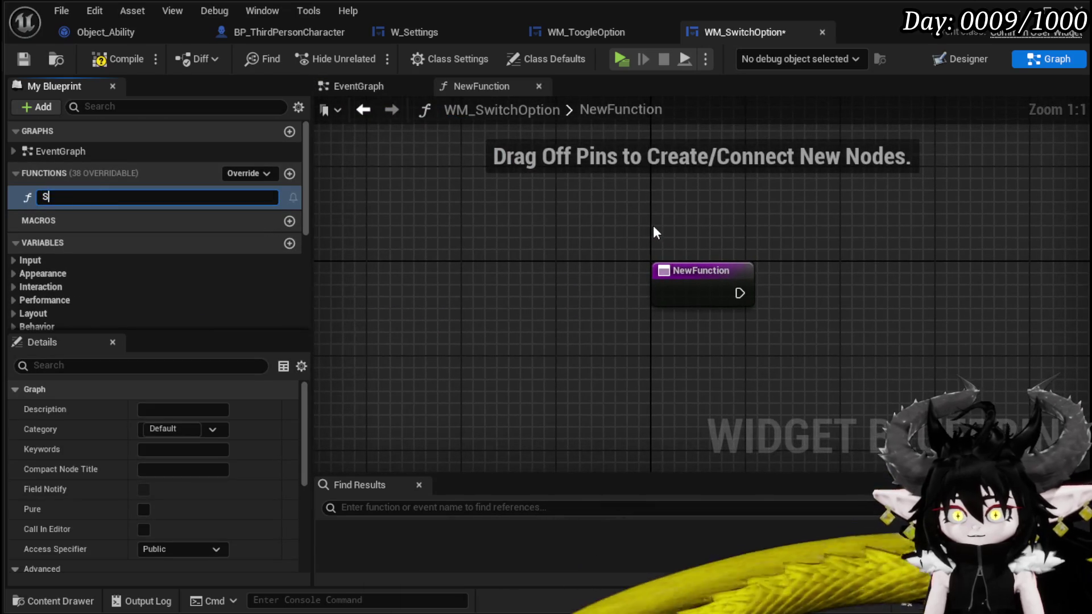
pyautogui.write('etOptio')
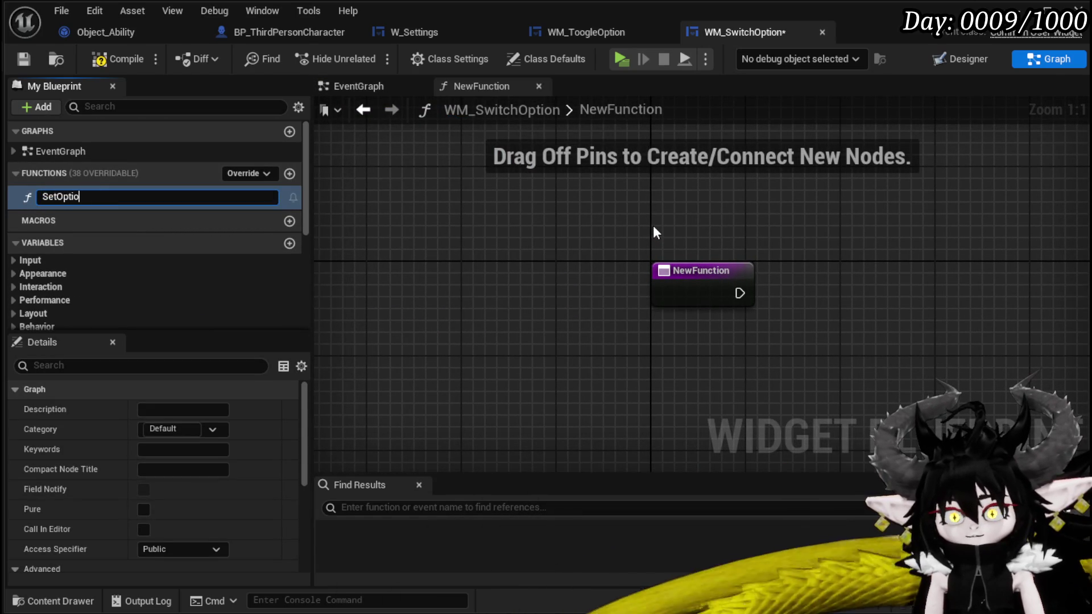
pyautogui.write('n')
pyautogui.press('Return')
pyautogui.click(114, 59)
pyautogui.click(24, 58)
pyautogui.click(358, 86)
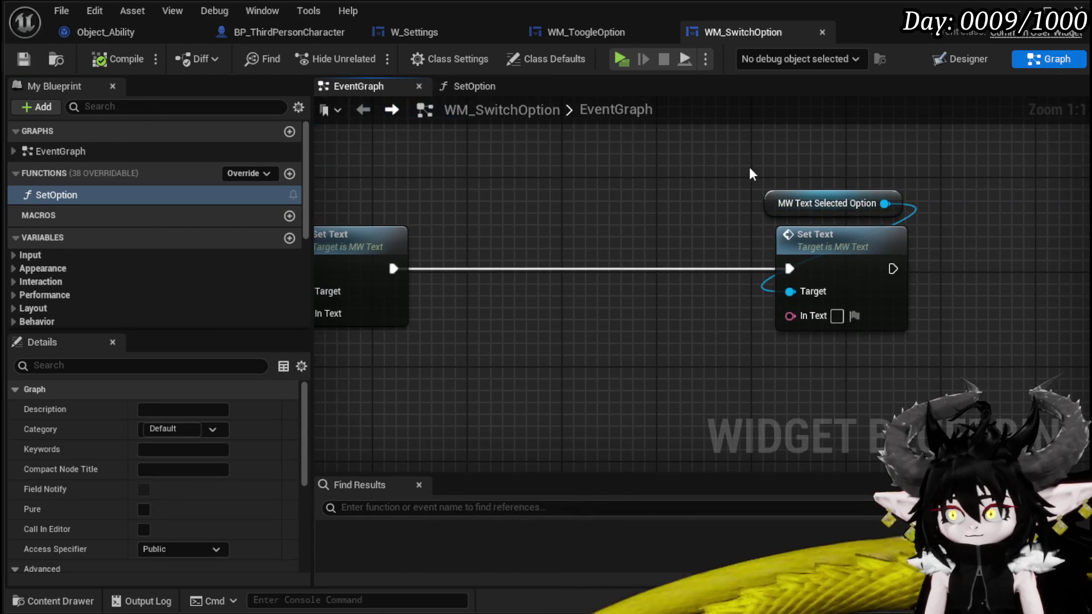
# - In SetOption, paste the Set Text nodes and add an OptionArray Get node
pyautogui.doubleClick(134, 195)
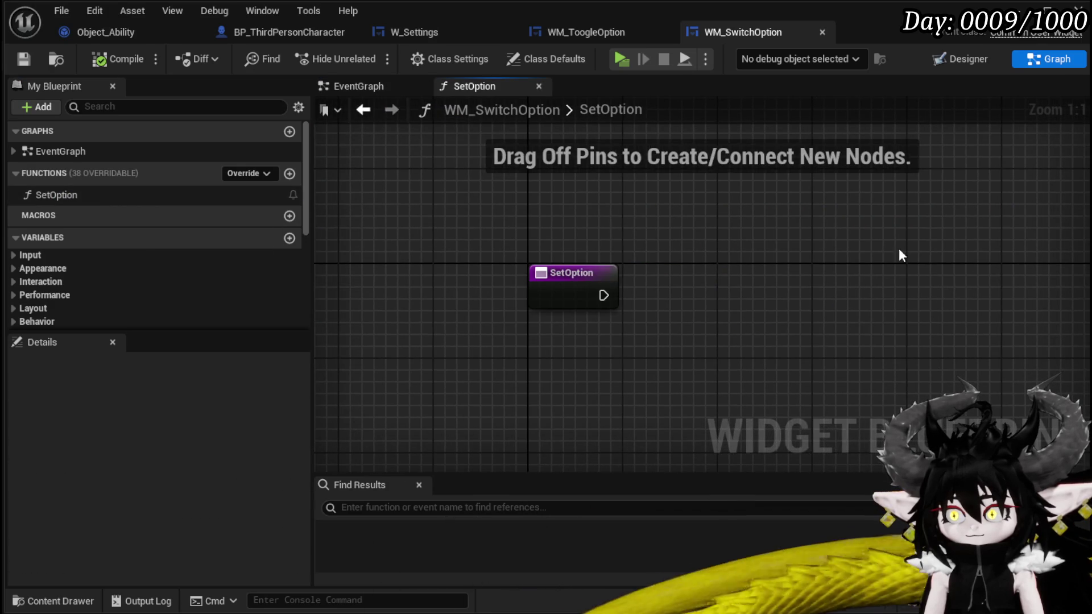
pyautogui.hotkey('ctrl', 'v')
pyautogui.scroll(-5, 114, 256)
pyautogui.click(80, 221)
pyautogui.moveTo(80, 222)
pyautogui.mouseDown()
pyautogui.moveTo(567, 352)
pyautogui.moveTo(616, 382)
pyautogui.mouseUp()
pyautogui.moveTo(547, 286); pyautogui.dragTo(588, 339)
pyautogui.write('get')
pyautogui.click(668, 449)
# - Wire SetOption's entry to Set Text and feed the array element via To Text into In Text
pyautogui.moveTo(503, 221); pyautogui.dragTo(778, 232)
pyautogui.moveTo(709, 359); pyautogui.dragTo(779, 279)
pyautogui.moveTo(600, 195)
pyautogui.mouseDown()
pyautogui.moveTo(507, 216)
pyautogui.moveTo(410, 207)
pyautogui.mouseUp()
pyautogui.moveTo(850, 145)
pyautogui.mouseDown()
pyautogui.moveTo(684, 179)
pyautogui.moveTo(821, 243)
pyautogui.moveTo(1007, 237)
pyautogui.mouseUp()
pyautogui.moveTo(496, 227); pyautogui.dragTo(712, 229)
pyautogui.click(118, 59)
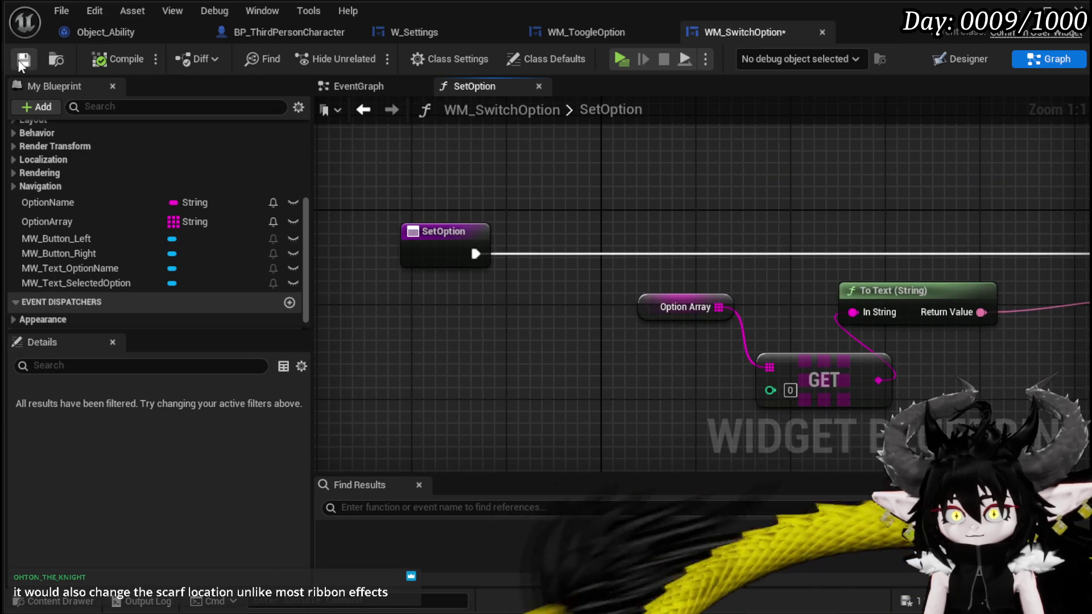
# - Promote the Get node's index to a new SelectedIndex variable and compile
pyautogui.rightClick(767, 390)
pyautogui.click(841, 442)
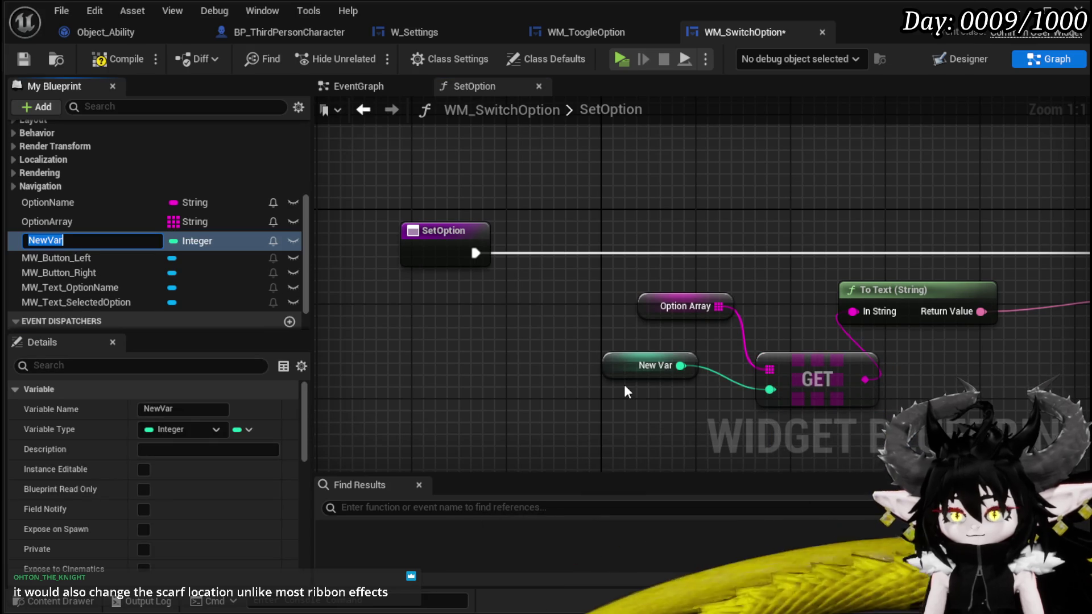
pyautogui.write('SelectedIndex')
pyautogui.press('Return')
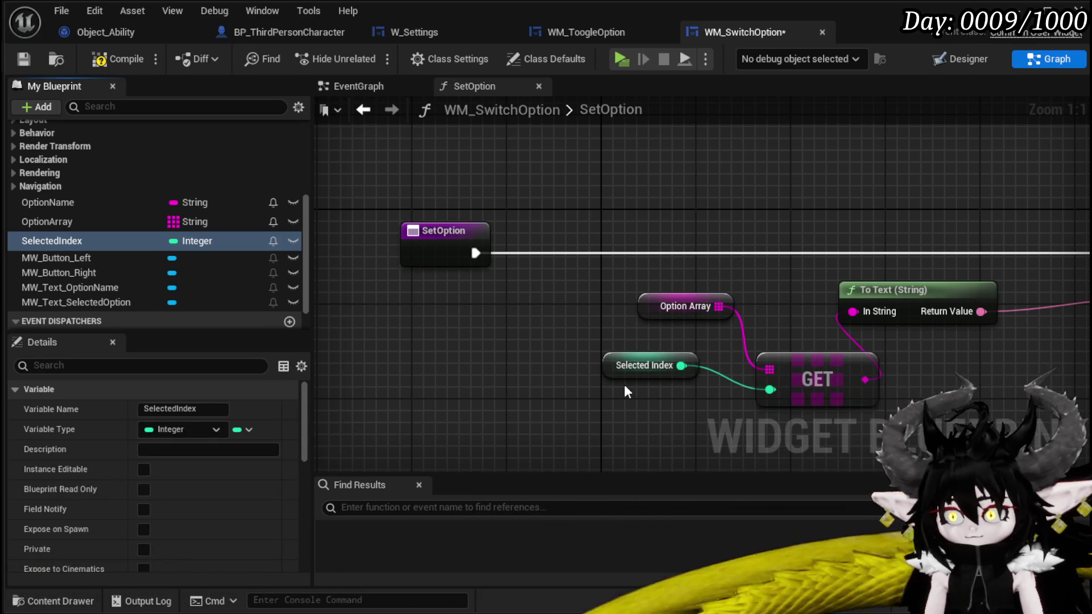
pyautogui.click(118, 58)
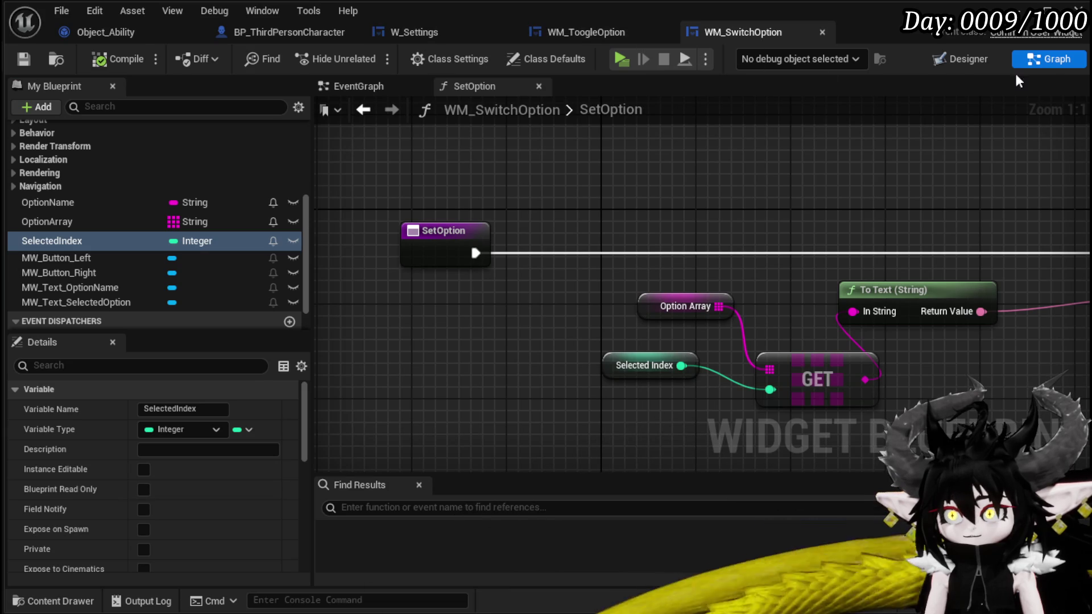
pyautogui.click(362, 109)
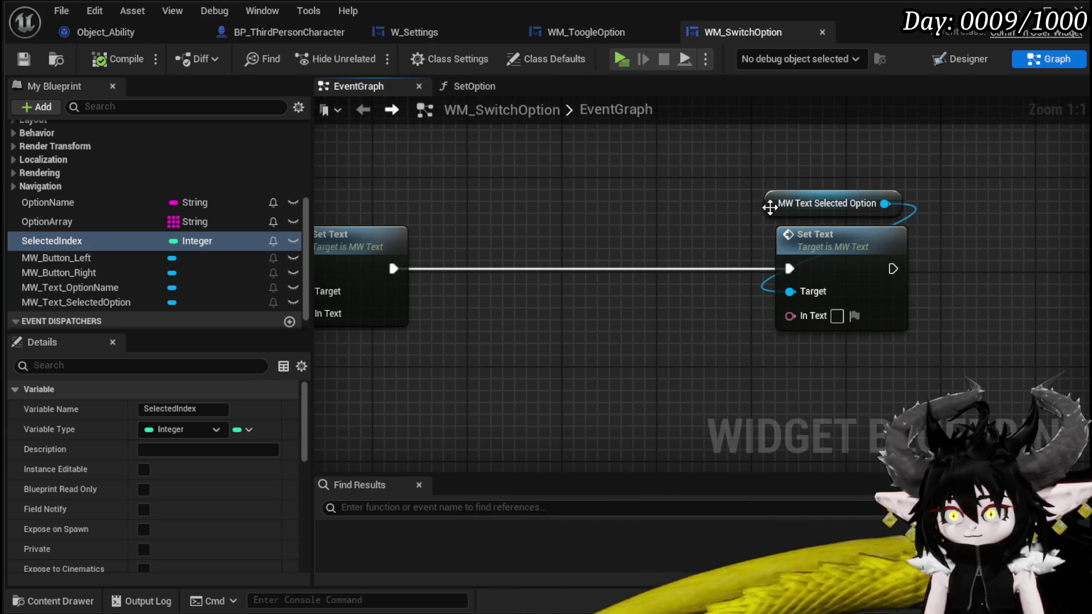
# - Call SetOption after the first Set Text, delete the old Set Text and getter, then open Designer
pyautogui.moveTo(557, 268); pyautogui.dragTo(603, 213)
pyautogui.scroll(5, 66, 194)
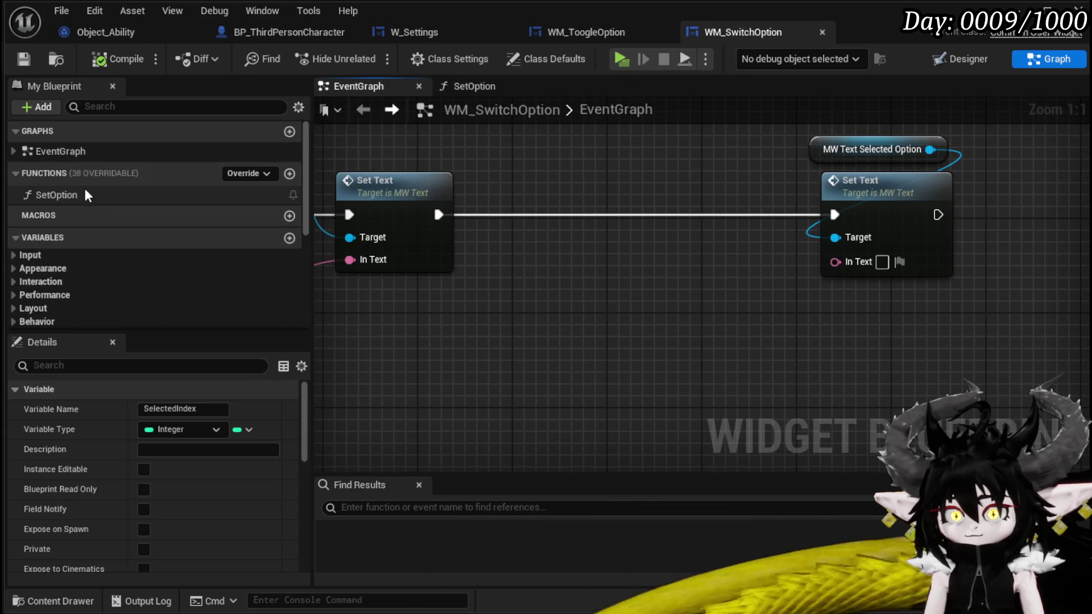
pyautogui.moveTo(56, 192)
pyautogui.mouseDown()
pyautogui.moveTo(558, 268)
pyautogui.moveTo(421, 235)
pyautogui.moveTo(458, 235)
pyautogui.mouseUp()
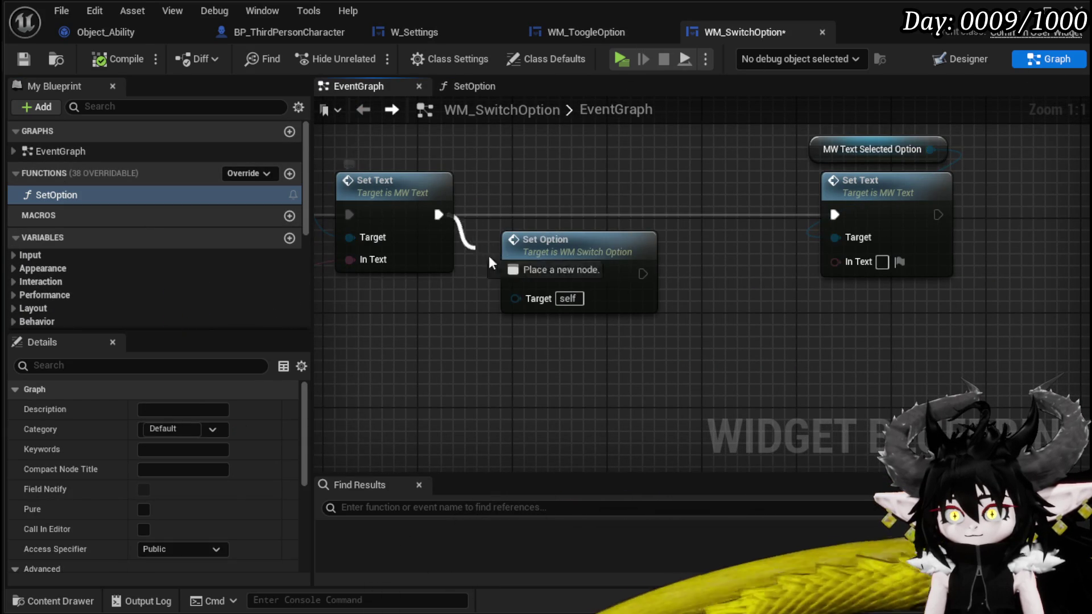
pyautogui.moveTo(518, 274); pyautogui.dragTo(515, 274)
pyautogui.moveTo(586, 284)
pyautogui.mouseDown()
pyautogui.moveTo(712, 216)
pyautogui.moveTo(740, 216)
pyautogui.moveTo(727, 224)
pyautogui.mouseUp()
pyautogui.moveTo(810, 284); pyautogui.dragTo(953, 154)
pyautogui.press('Delete')
pyautogui.scroll(-3, 738, 258)
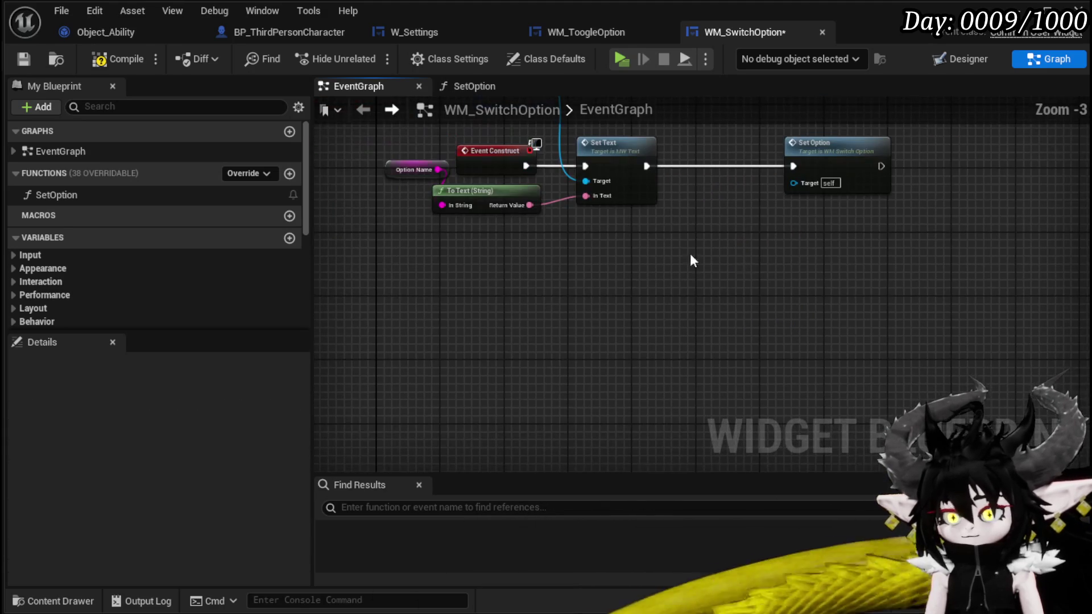
pyautogui.click(963, 57)
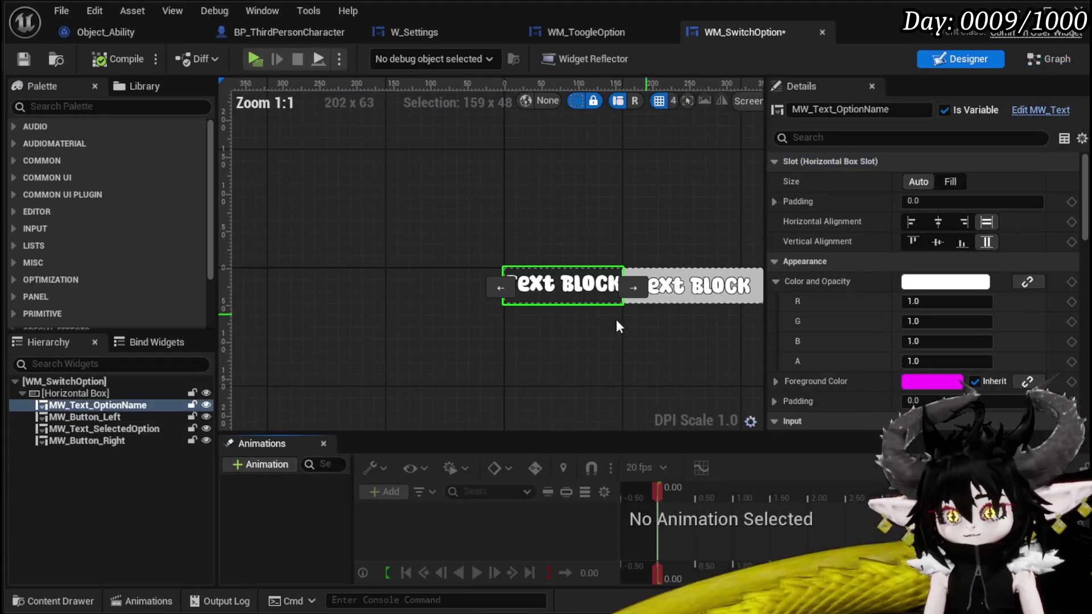
# - Edit MW_Button_Left's Name field for its arrow label
pyautogui.moveTo(741, 344); pyautogui.dragTo(373, 331)
pyautogui.click(364, 281)
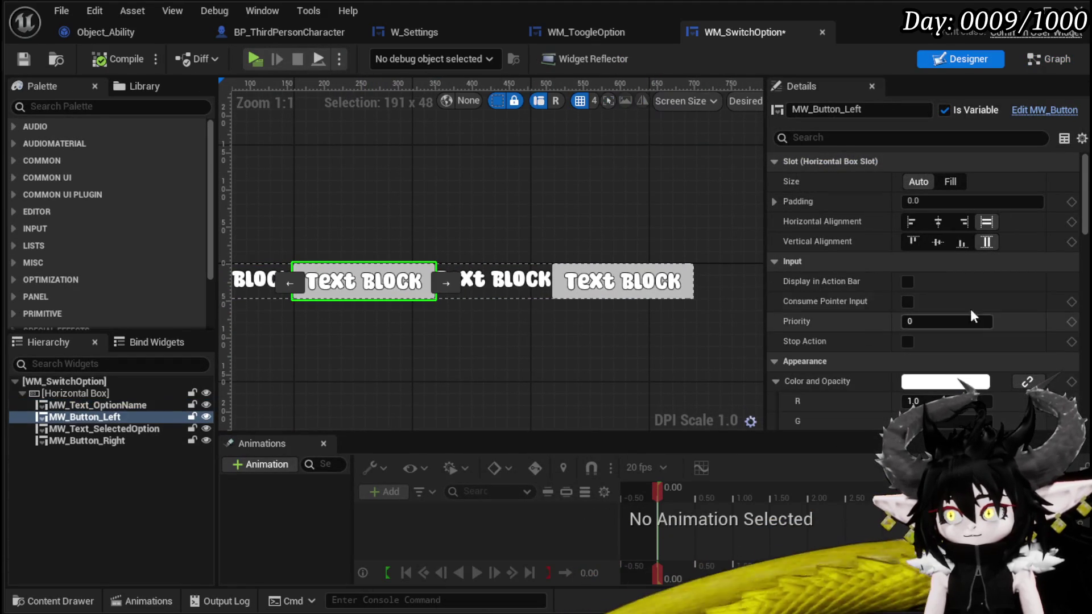
pyautogui.scroll(-5, 978, 295)
pyautogui.scroll(-10, 977, 295)
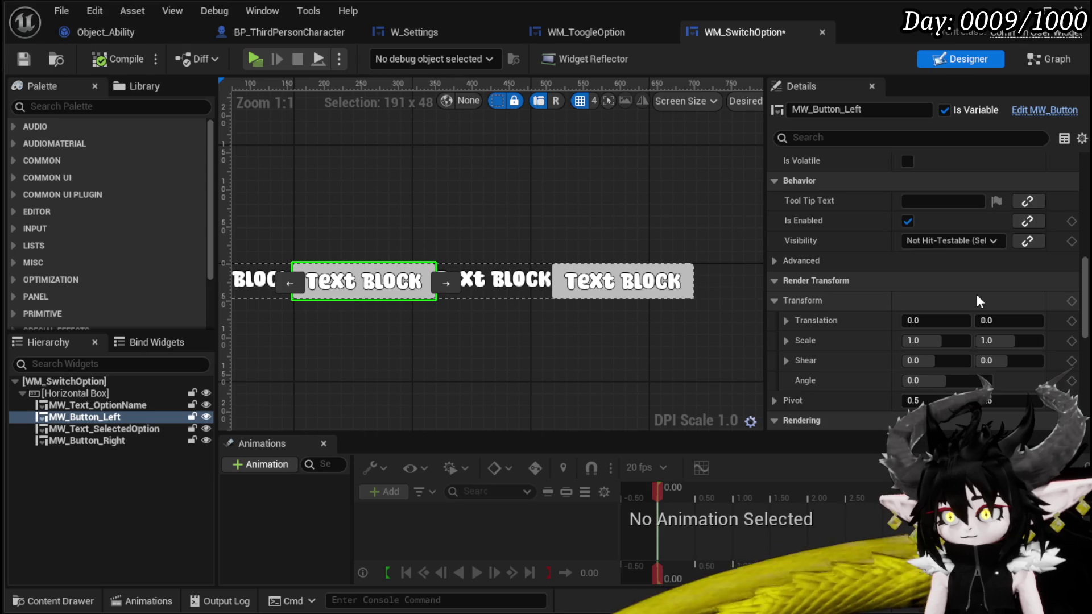
pyautogui.scroll(-5, 921, 260)
pyautogui.click(913, 302)
pyautogui.write('>')
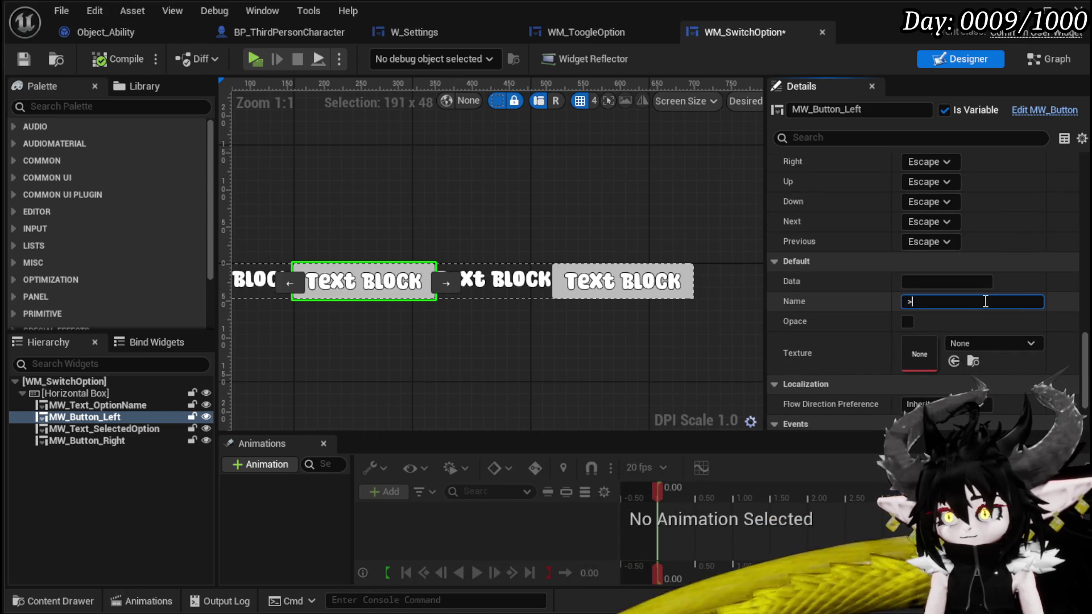
pyautogui.press('BackSpace')
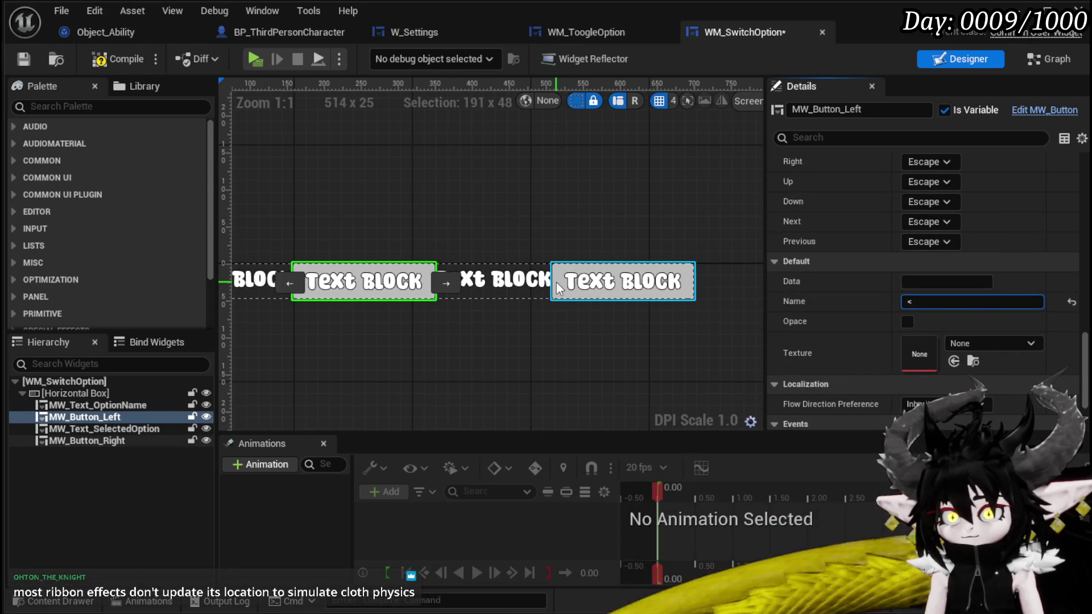
# - Name MW_Button_Right '>'
pyautogui.click(623, 281)
pyautogui.click(950, 302)
pyautogui.write('>')
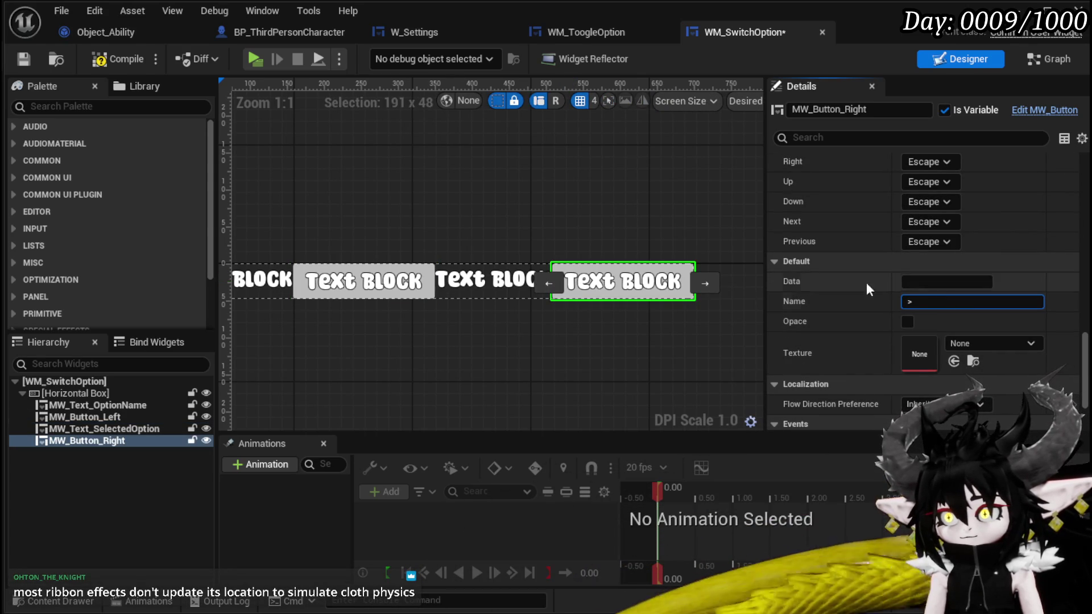
pyautogui.scroll(-2, 883, 307)
pyautogui.scroll(4, 882, 307)
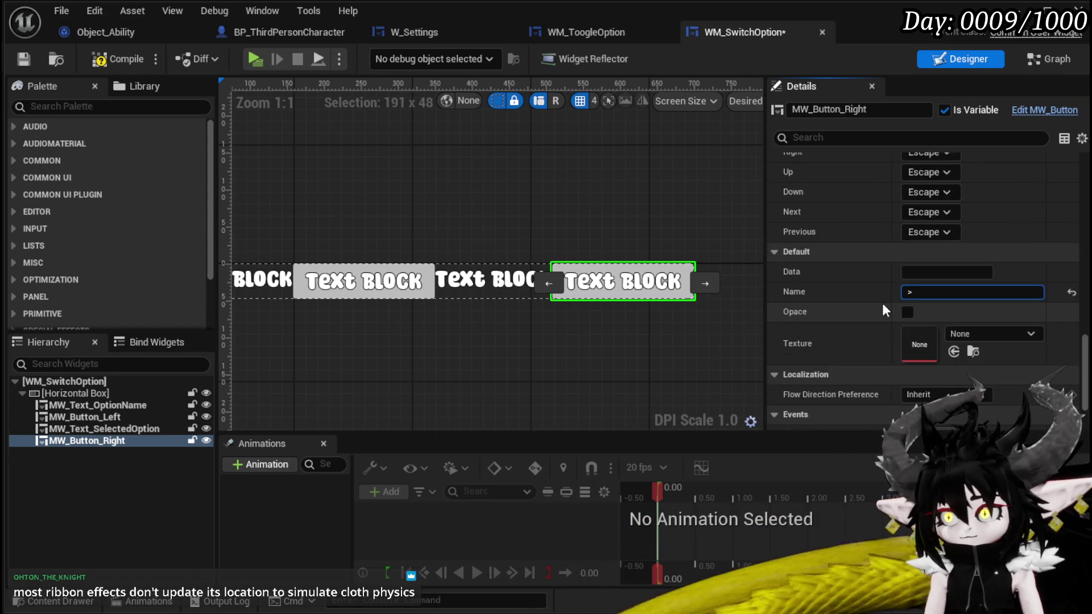
# - Compile and save, then add an On Pressed event for MW_Button_Left
pyautogui.click(110, 59)
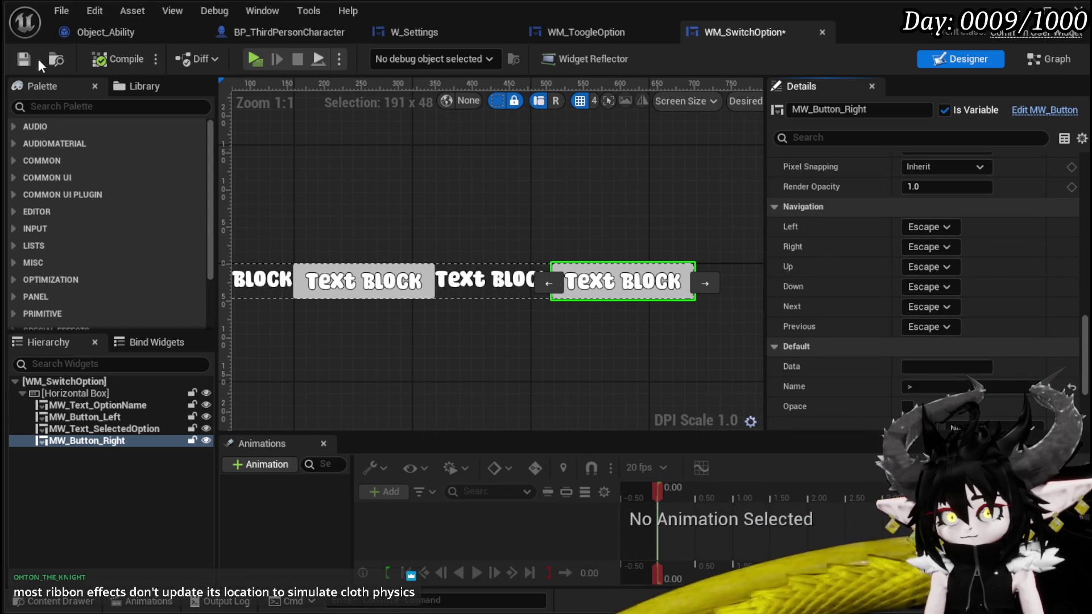
pyautogui.click(350, 281)
pyautogui.scroll(-3, 930, 302)
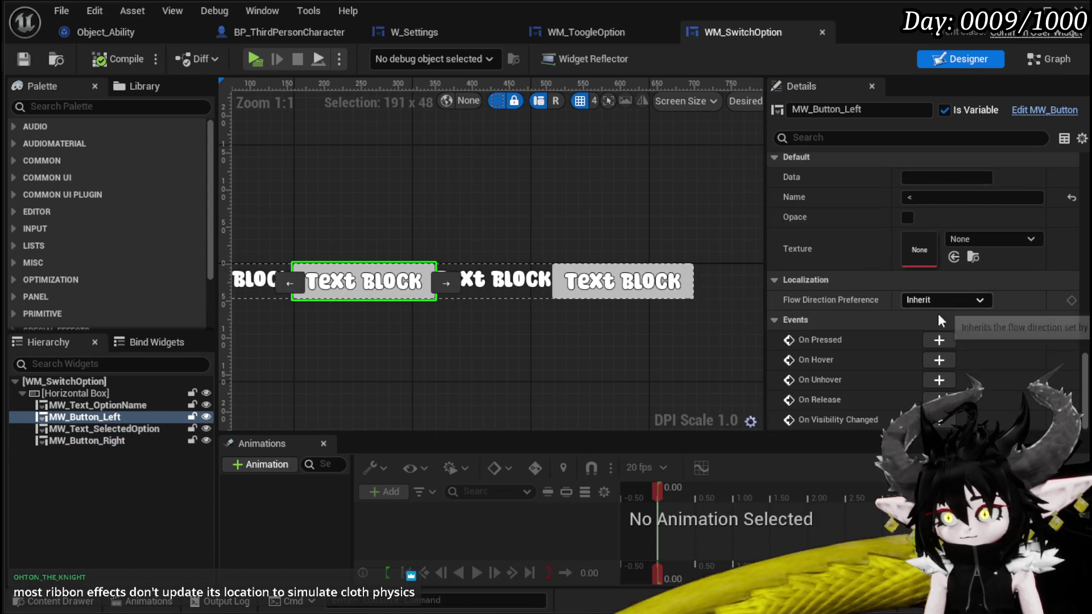
pyautogui.click(941, 341)
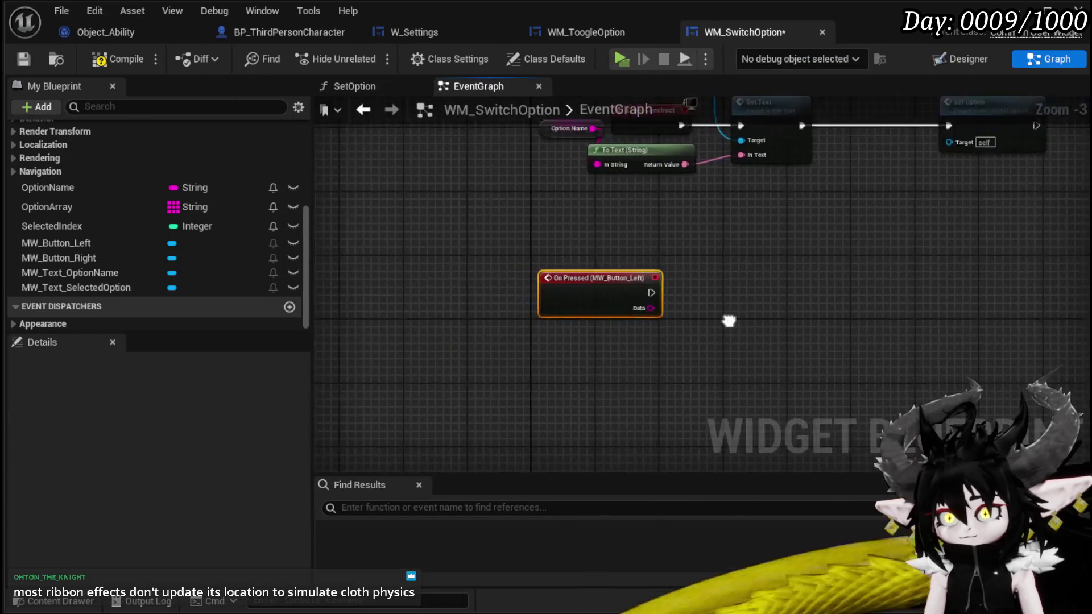
# - Add a Selected Index getter and a subtract node fed by it
pyautogui.moveTo(94, 223)
pyautogui.mouseDown()
pyautogui.moveTo(394, 238)
pyautogui.moveTo(547, 277)
pyautogui.moveTo(589, 311)
pyautogui.mouseUp()
pyautogui.click(592, 311)
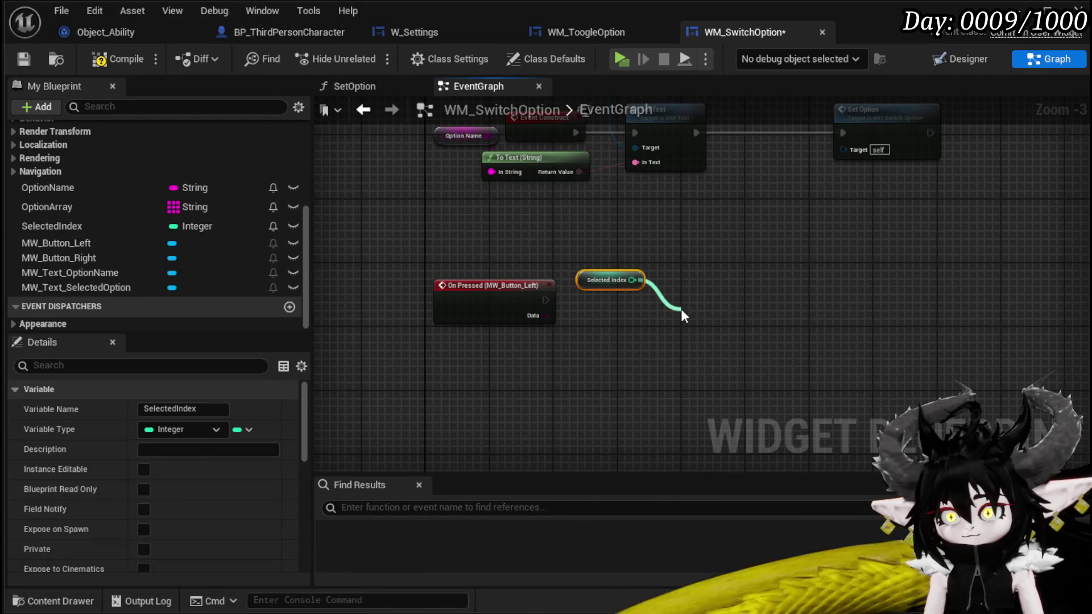
pyautogui.moveTo(681, 308); pyautogui.dragTo(681, 308)
pyautogui.write('Set')
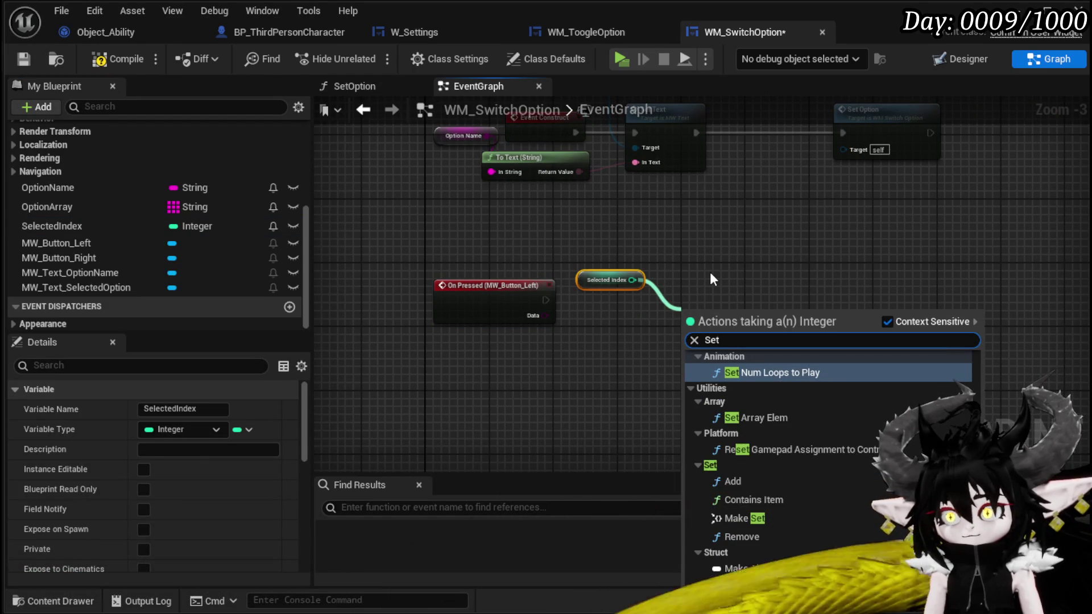
pyautogui.write(' -')
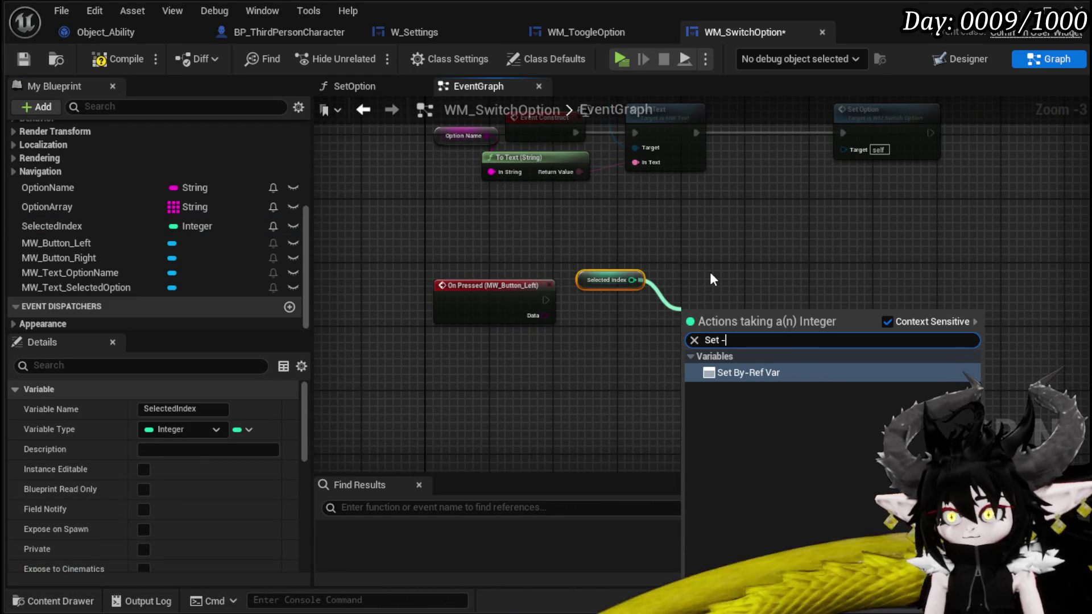
pyautogui.moveTo(589, 255); pyautogui.dragTo(628, 285)
pyautogui.write('-')
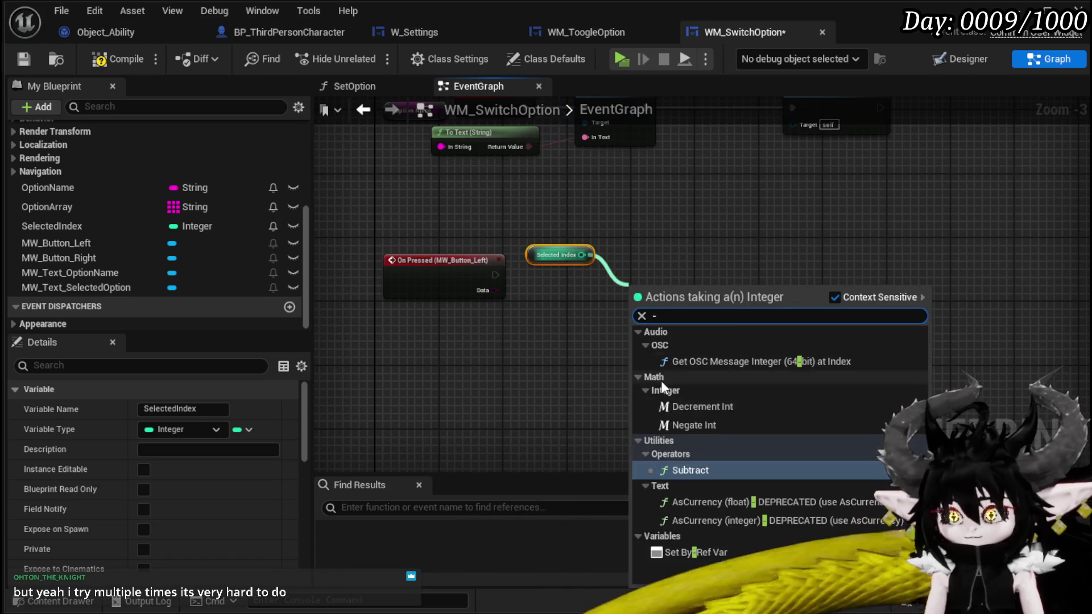
pyautogui.click(685, 470)
pyautogui.scroll(3, 554, 278)
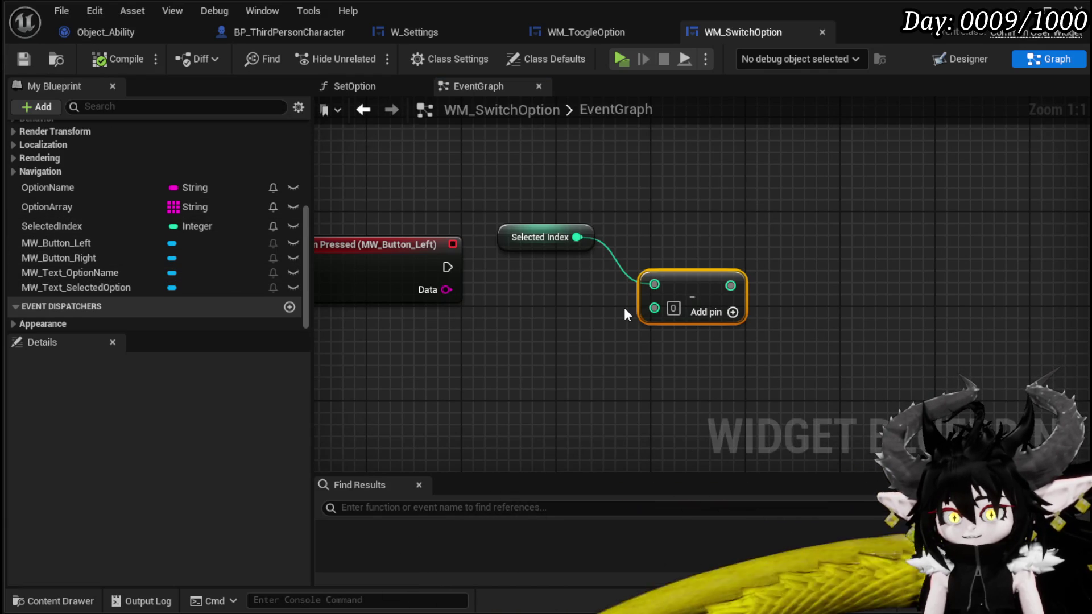
# - Add a SET Selected Index node after the left button's On Pressed, with the subtract amount set to 1
pyautogui.moveTo(60, 228)
pyautogui.mouseDown()
pyautogui.moveTo(837, 235)
pyautogui.moveTo(821, 247)
pyautogui.mouseUp()
pyautogui.click(842, 284)
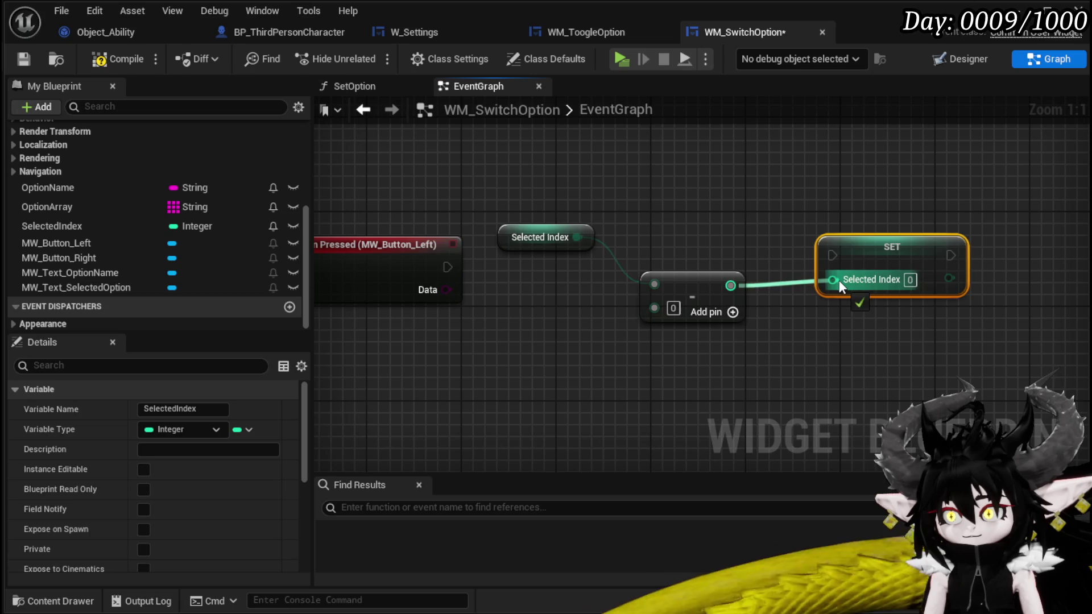
pyautogui.moveTo(439, 250)
pyautogui.mouseDown()
pyautogui.moveTo(414, 231)
pyautogui.moveTo(727, 271)
pyautogui.mouseUp()
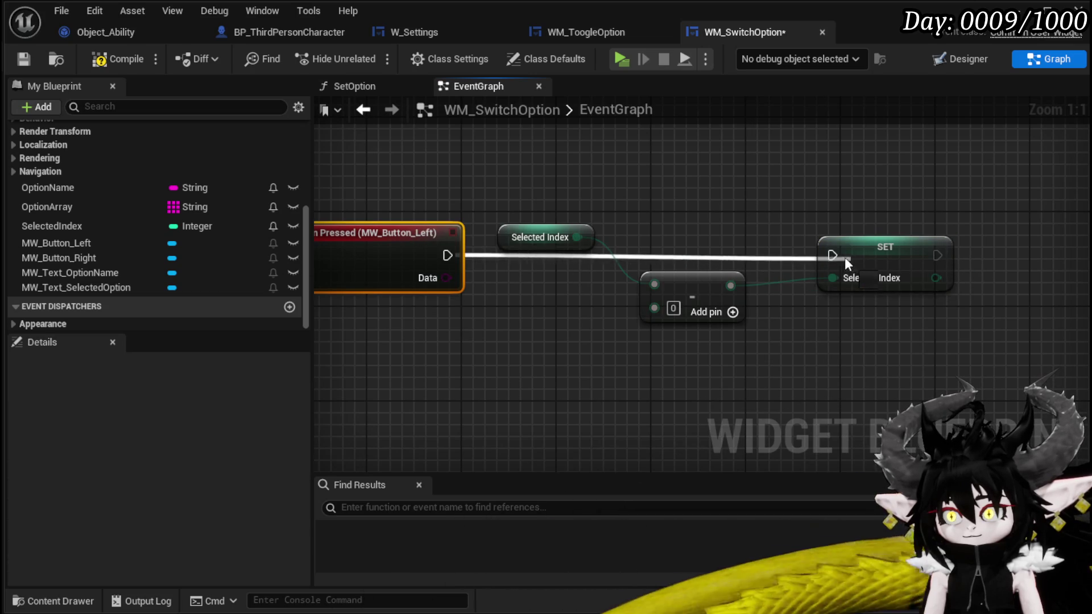
pyautogui.moveTo(869, 256); pyautogui.dragTo(834, 263)
pyautogui.moveTo(691, 288); pyautogui.dragTo(660, 288)
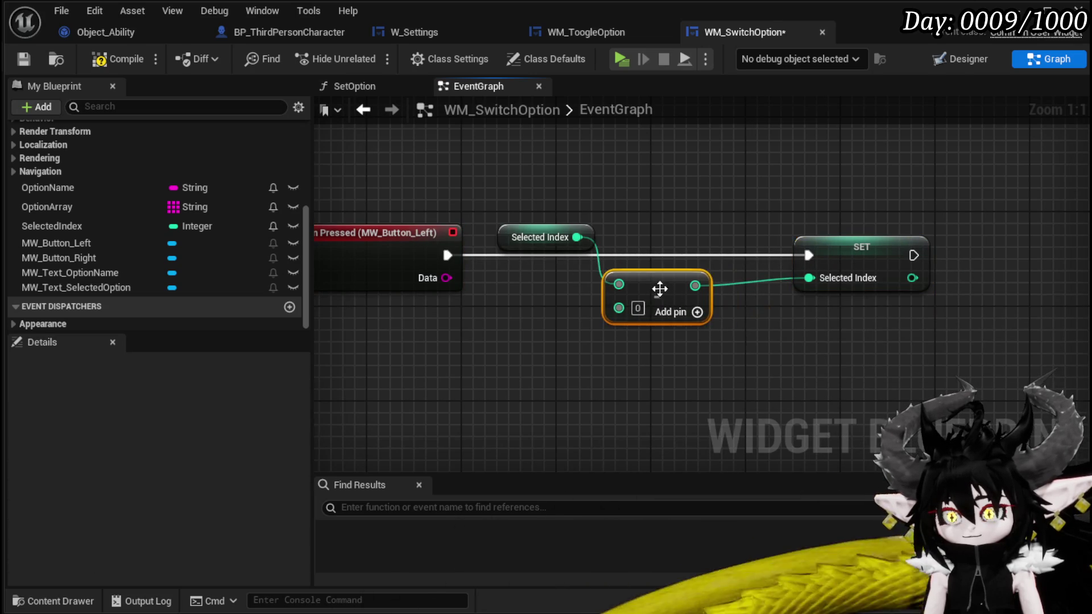
pyautogui.write('1')
pyautogui.press('Return')
pyautogui.click(753, 349)
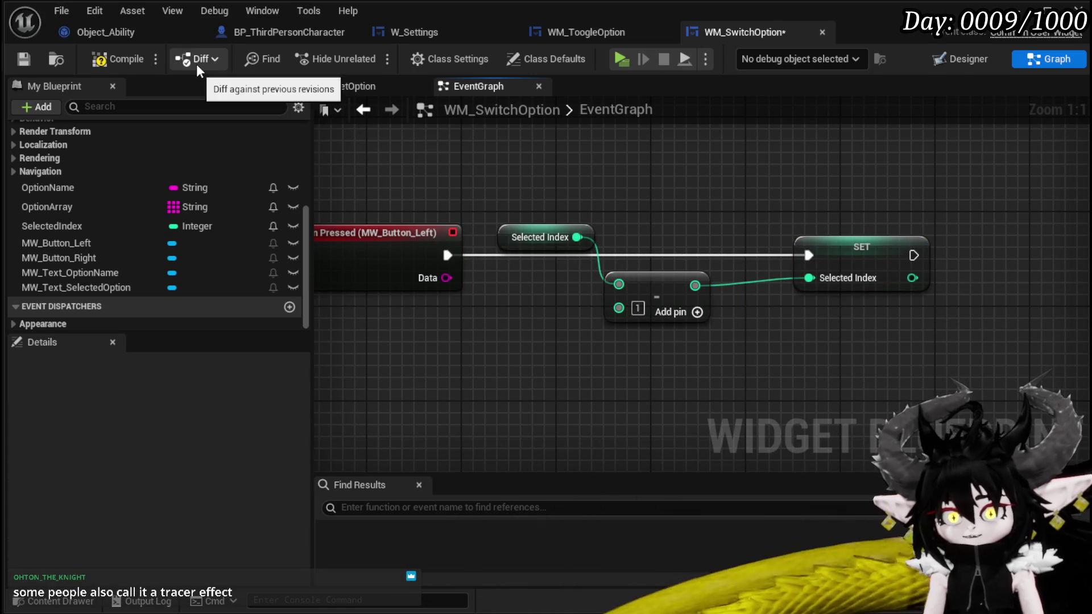
# - Replace the subtract node with a Decrement Int node wired into the SET node
pyautogui.moveTo(578, 236)
pyautogui.mouseDown()
pyautogui.moveTo(663, 215)
pyautogui.moveTo(684, 264)
pyautogui.mouseUp()
pyautogui.write('swit')
pyautogui.click(714, 294)
pyautogui.click(663, 296)
pyautogui.press('Delete')
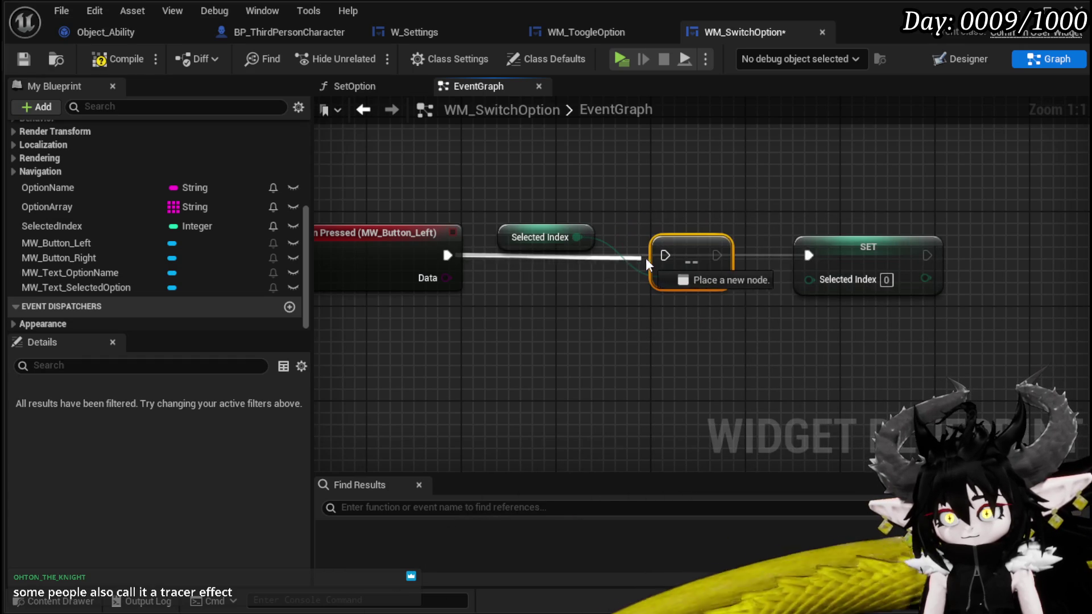
pyautogui.moveTo(771, 258); pyautogui.dragTo(822, 255)
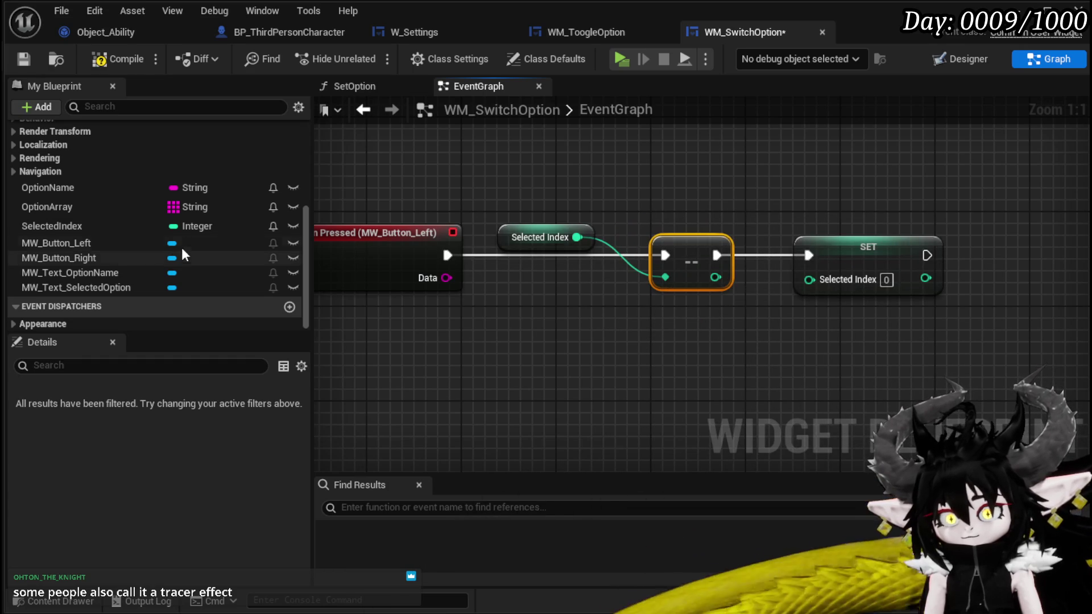
# - Add an Option Array getter, compile, and return to the Designer
pyautogui.moveTo(111, 210)
pyautogui.mouseDown()
pyautogui.moveTo(584, 204)
pyautogui.moveTo(569, 182)
pyautogui.mouseUp()
pyautogui.click(602, 188)
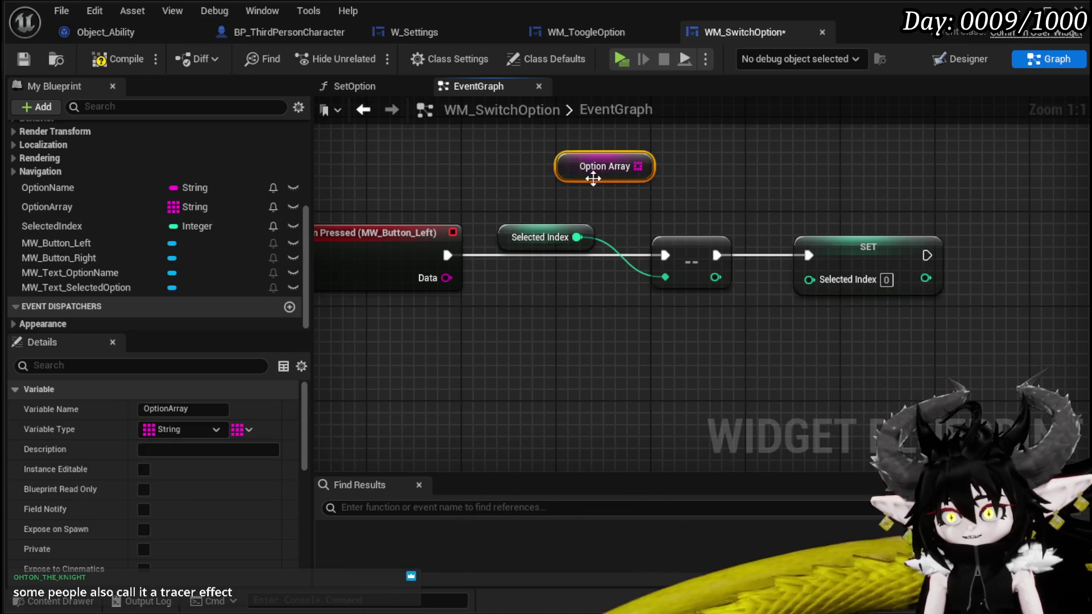
pyautogui.moveTo(666, 205); pyautogui.dragTo(702, 202)
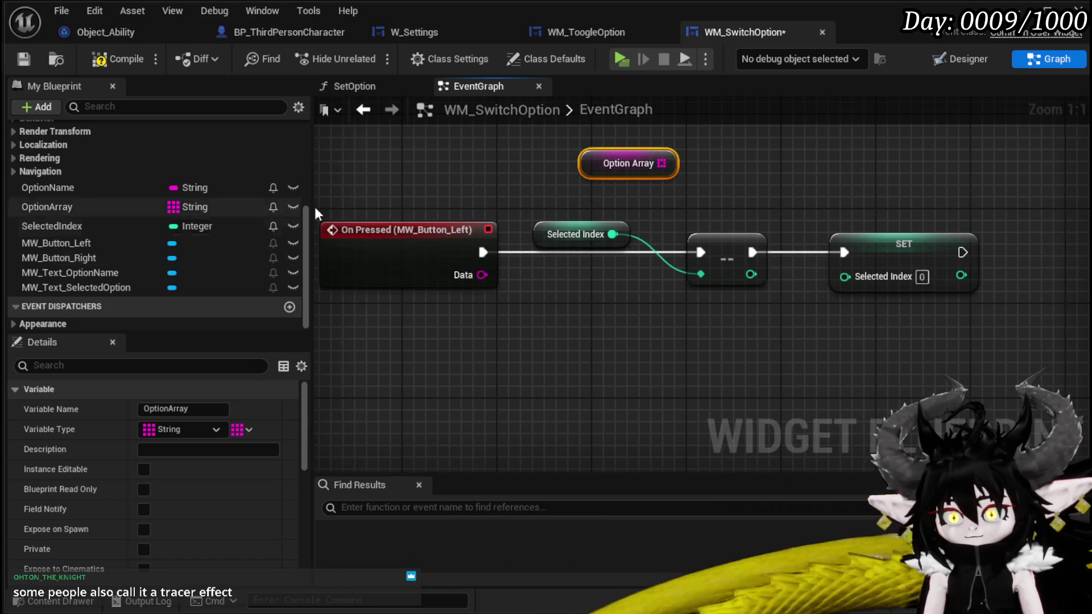
pyautogui.click(96, 65)
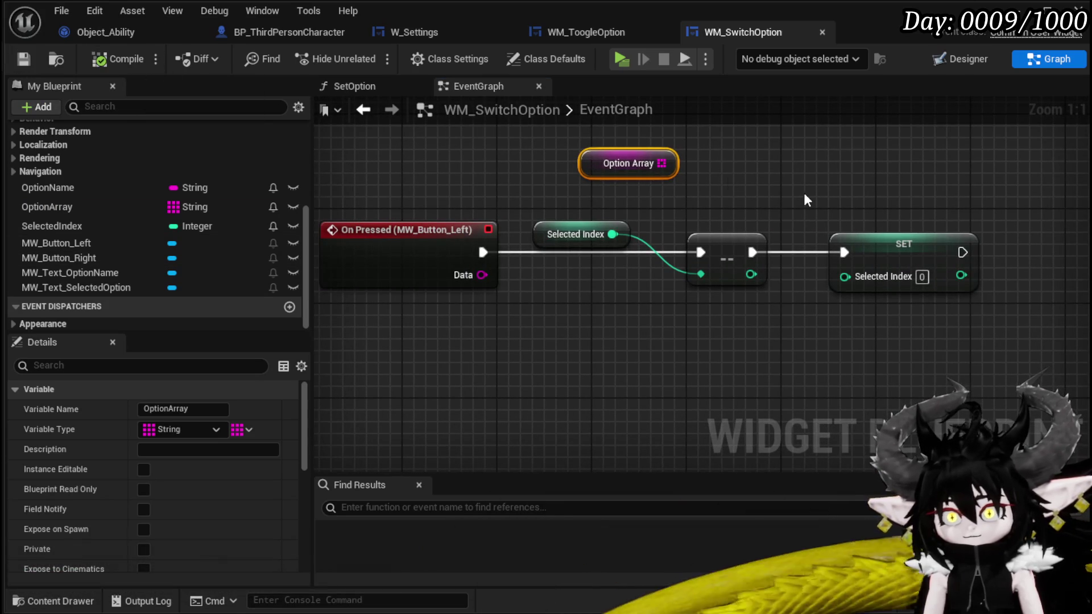
pyautogui.click(964, 59)
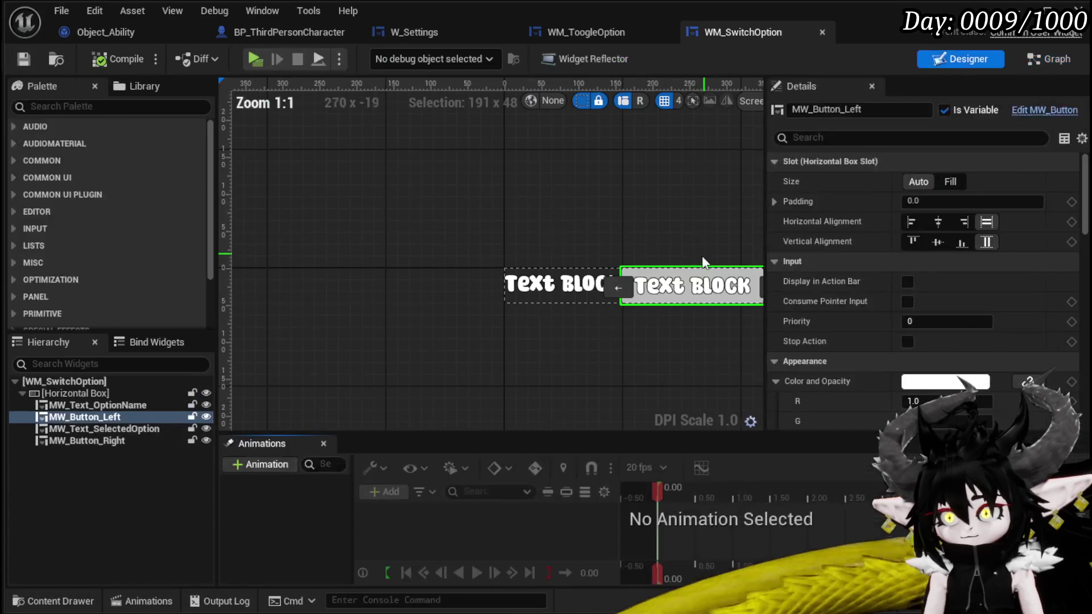
# - Add an On Pressed event for MW_Button_Right
pyautogui.click(685, 289)
pyautogui.scroll(-5, 934, 339)
pyautogui.scroll(-10, 934, 337)
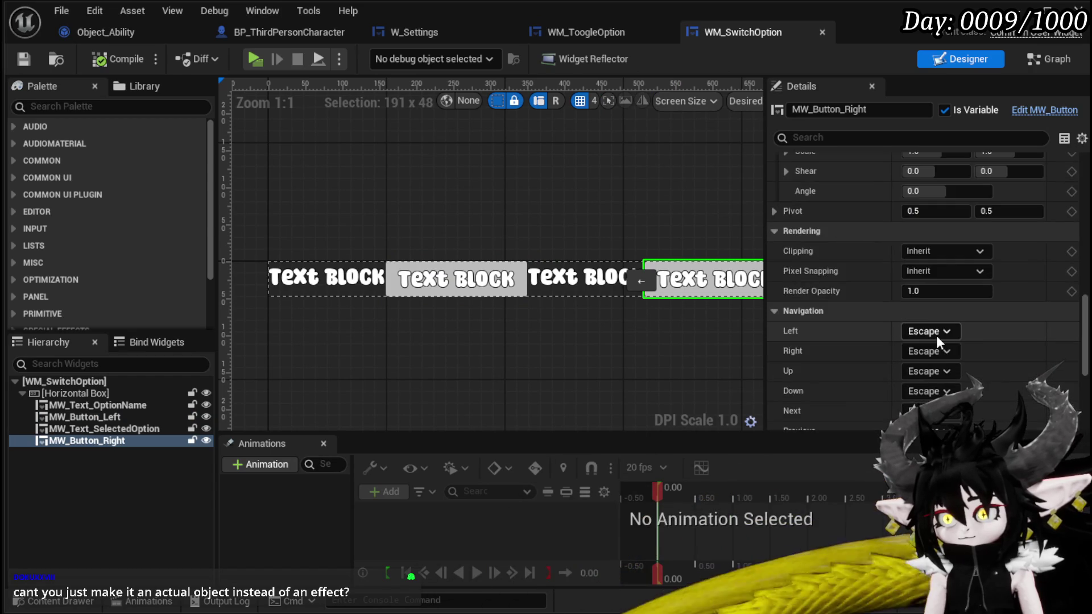
pyautogui.scroll(-5, 937, 335)
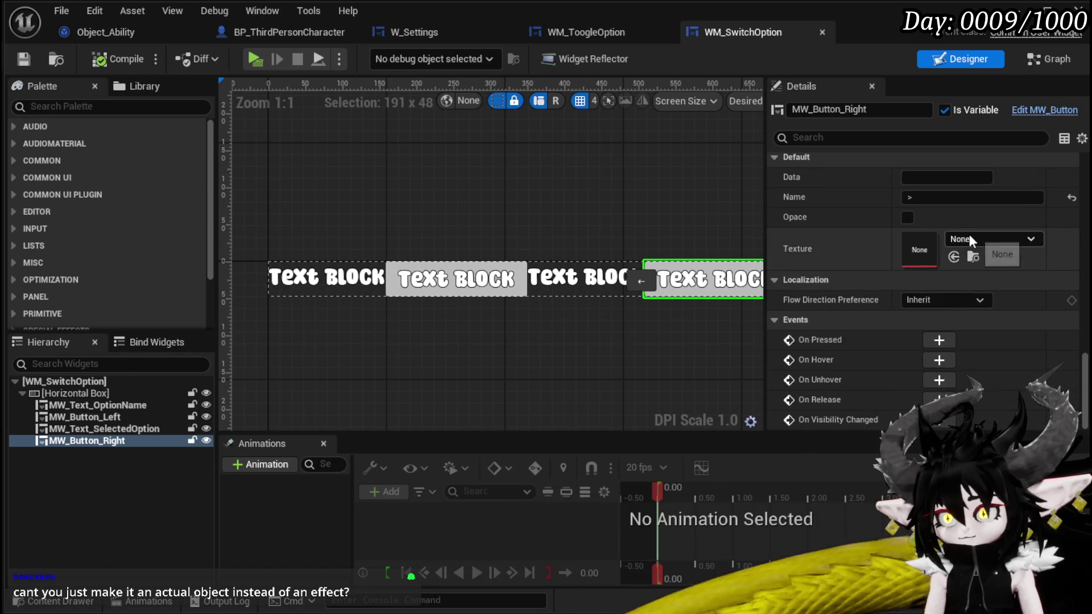
pyautogui.scroll(5, 969, 234)
pyautogui.scroll(-4, 941, 322)
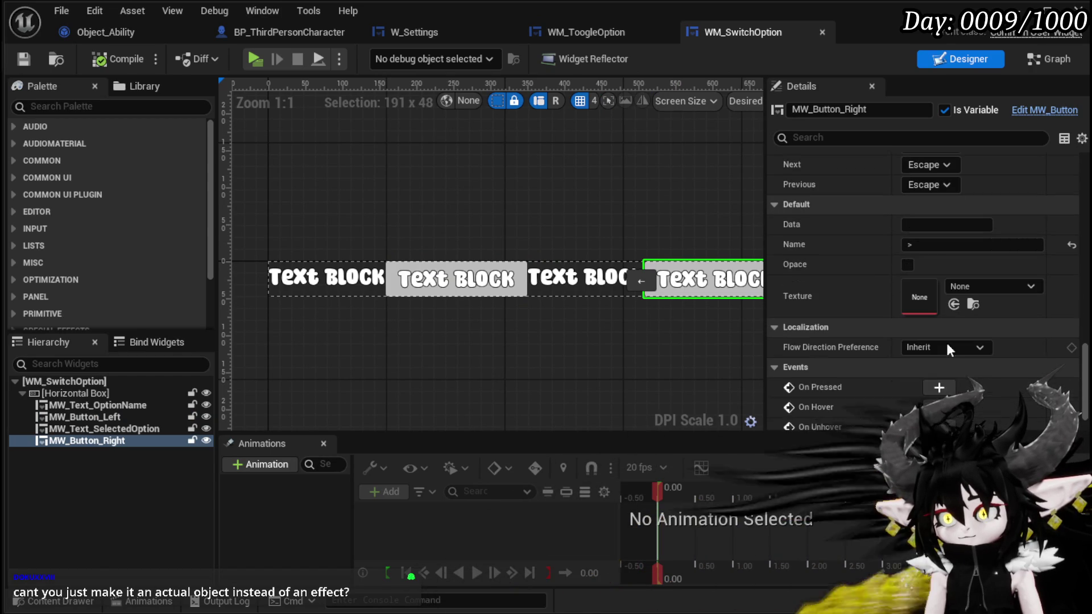
pyautogui.click(939, 389)
# - Paste a Selected Index getter and feed it into an Increment Int node
pyautogui.click(552, 145)
pyautogui.hotkey('ctrl', 'c')
pyautogui.hotkey('ctrl', 'v')
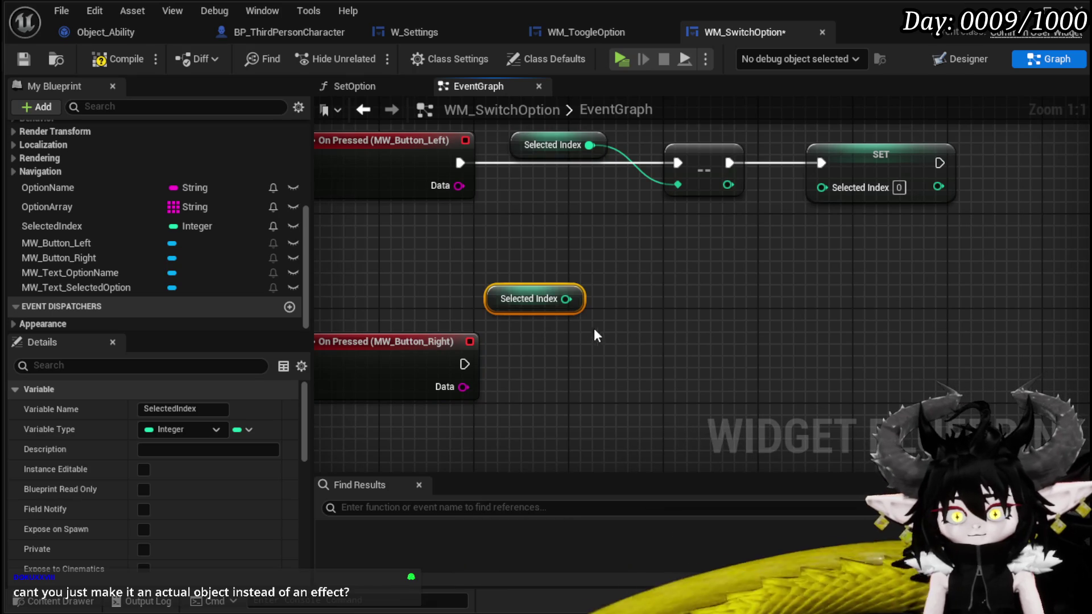
pyautogui.moveTo(564, 302); pyautogui.dragTo(695, 350)
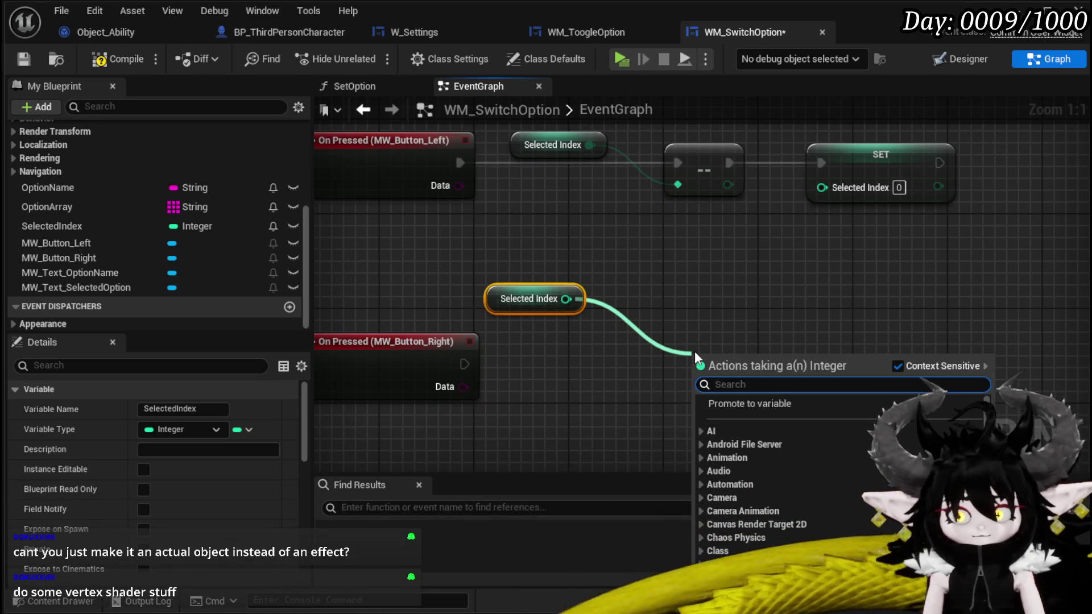
pyautogui.write('inc')
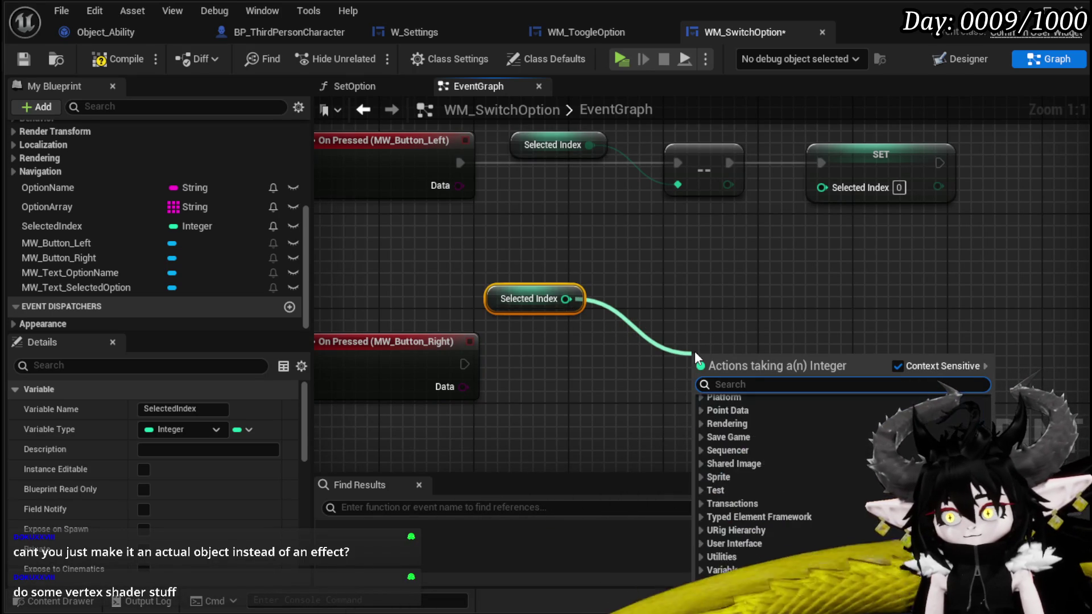
pyautogui.write('re')
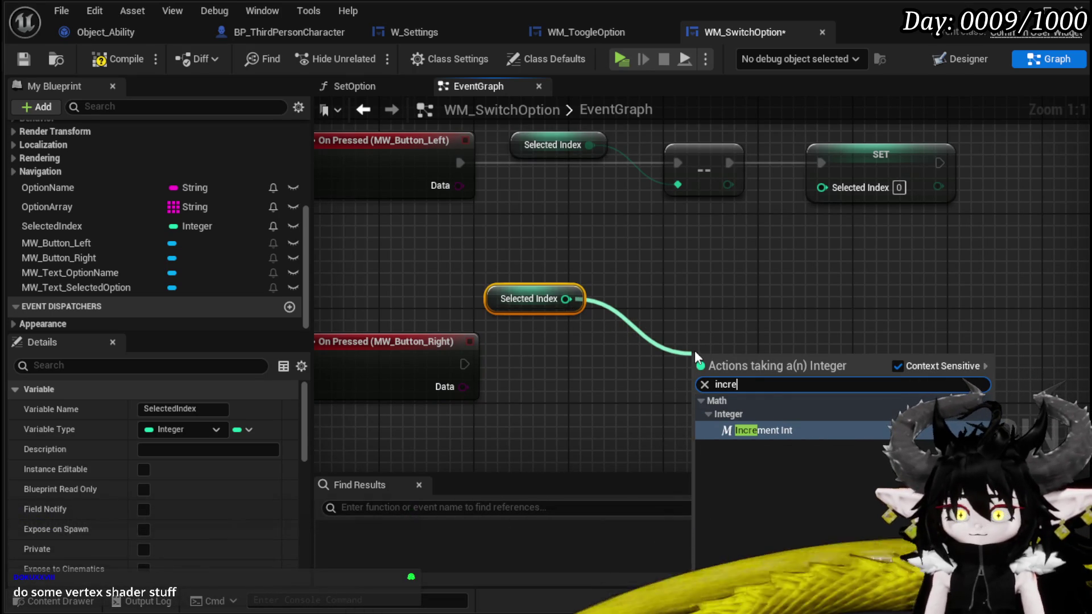
pyautogui.click(780, 430)
# - Paste a SET Selected Index node and wire the right button event and increment into it
pyautogui.click(864, 193)
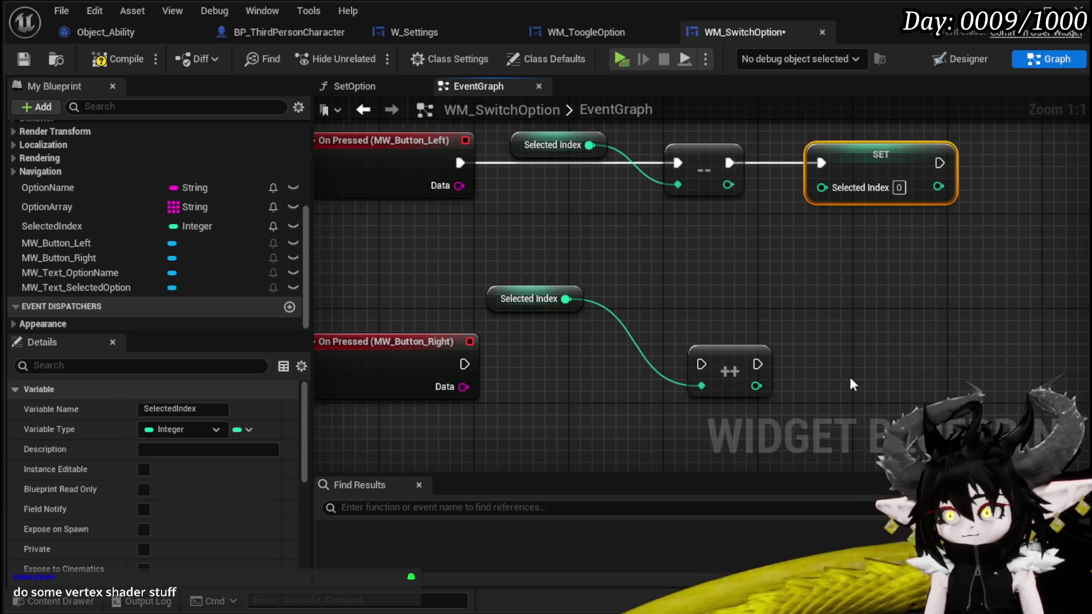
pyautogui.hotkey('ctrl', 'c')
pyautogui.hotkey('ctrl', 'v')
pyautogui.moveTo(757, 364)
pyautogui.mouseDown()
pyautogui.moveTo(790, 377)
pyautogui.moveTo(849, 369)
pyautogui.mouseUp()
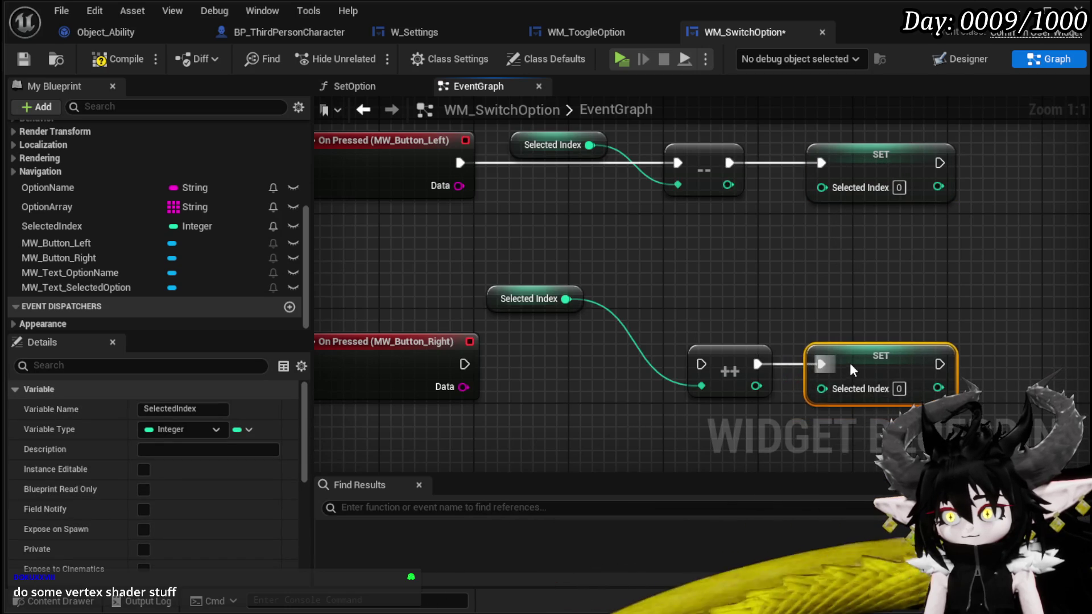
pyautogui.moveTo(447, 337)
pyautogui.mouseDown()
pyautogui.moveTo(687, 346)
pyautogui.moveTo(683, 338)
pyautogui.mouseUp()
# - Add an Option Array getter beside the Selected Index getter
pyautogui.moveTo(47, 207)
pyautogui.mouseDown()
pyautogui.moveTo(596, 137)
pyautogui.moveTo(603, 187)
pyautogui.moveTo(609, 181)
pyautogui.mouseUp()
pyautogui.moveTo(510, 207)
pyautogui.mouseDown()
pyautogui.moveTo(486, 275)
pyautogui.moveTo(461, 458)
pyautogui.mouseUp()
pyautogui.moveTo(409, 436)
pyautogui.mouseDown()
pyautogui.moveTo(633, 172)
pyautogui.moveTo(786, 194)
pyautogui.mouseUp()
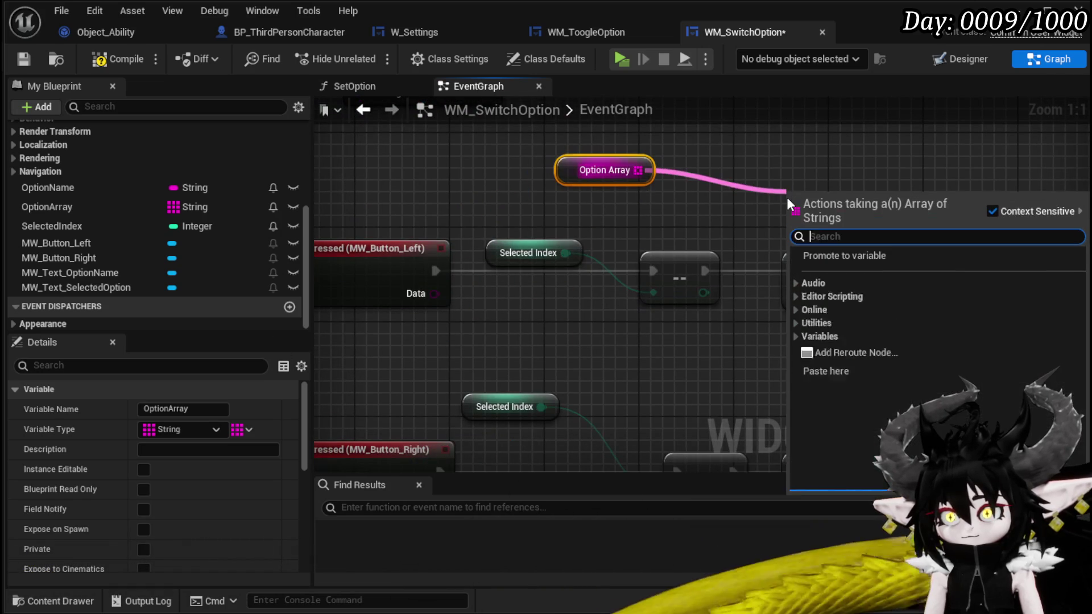
# - Add a LENGTH node on Option Array and arrange the two nodes together
pyautogui.write('length')
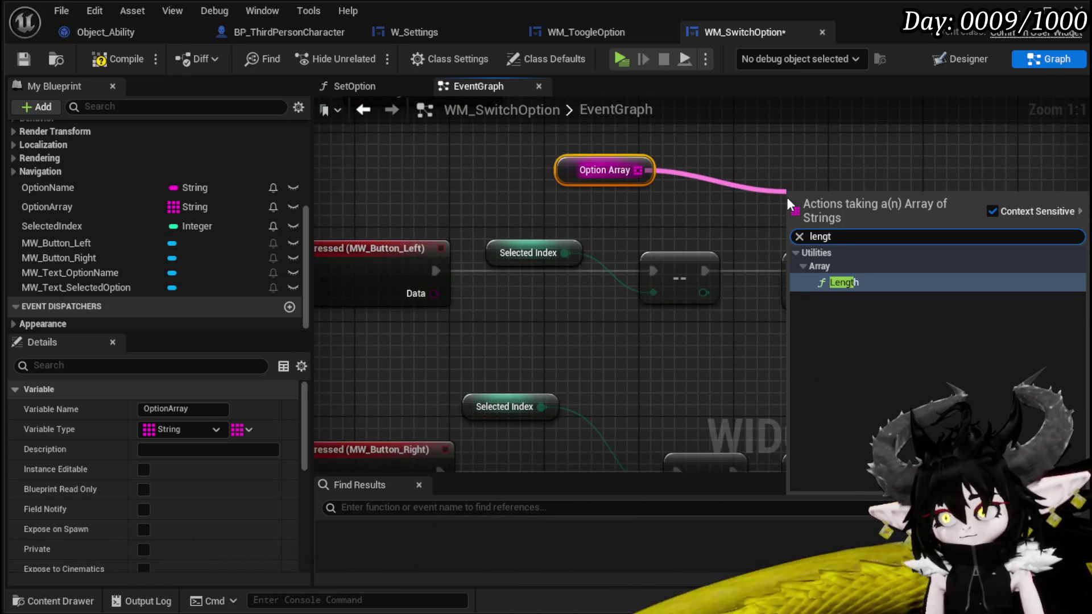
pyautogui.press('Return')
pyautogui.moveTo(820, 190); pyautogui.dragTo(761, 188)
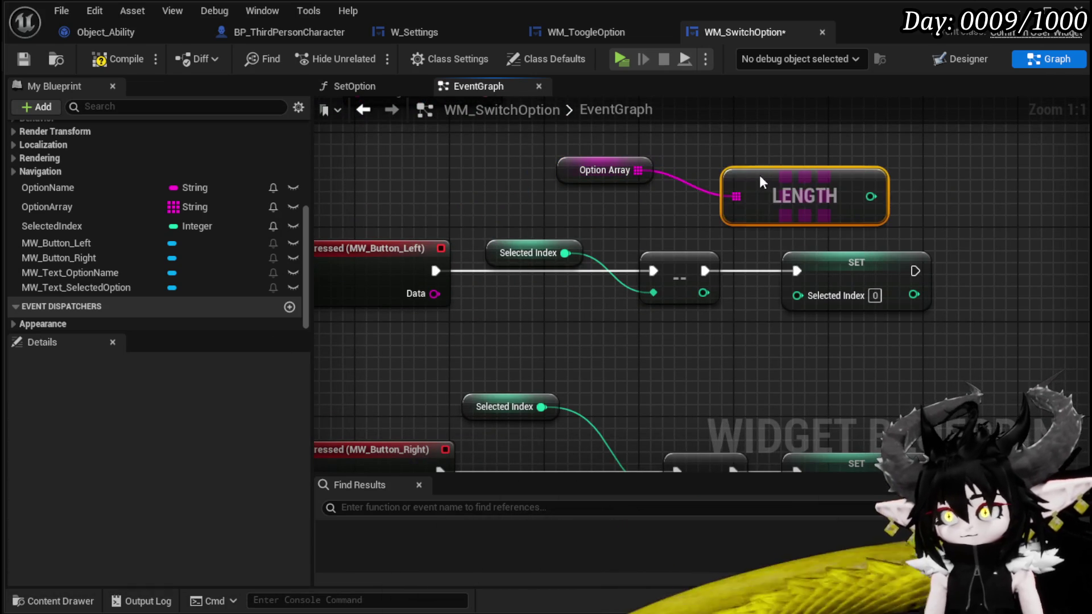
pyautogui.moveTo(558, 170)
pyautogui.mouseDown()
pyautogui.moveTo(739, 136)
pyautogui.moveTo(713, 146)
pyautogui.mouseUp()
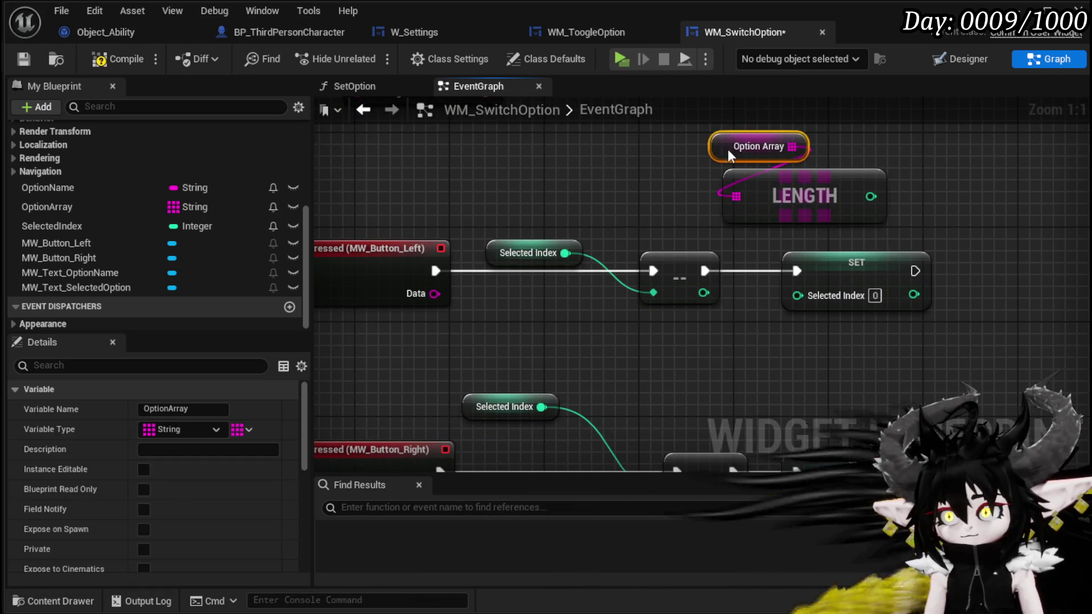
pyautogui.click(614, 153)
pyautogui.moveTo(992, 223); pyautogui.dragTo(756, 242)
pyautogui.moveTo(493, 169); pyautogui.dragTo(505, 168)
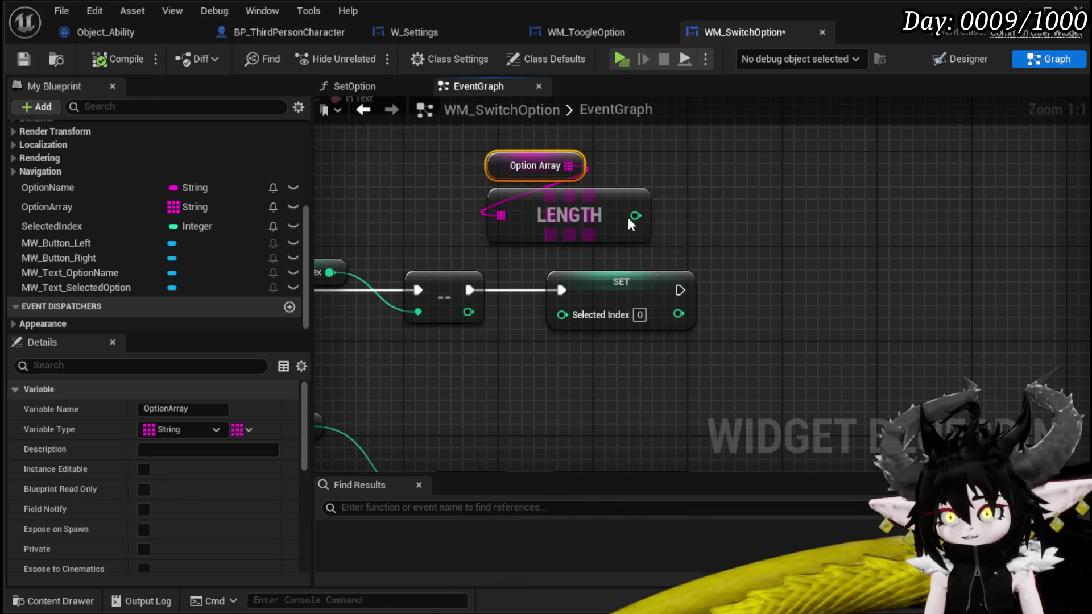
# - Subtract 1 from the Option Array length and compile
pyautogui.moveTo(630, 218); pyautogui.dragTo(708, 211)
pyautogui.write('*')
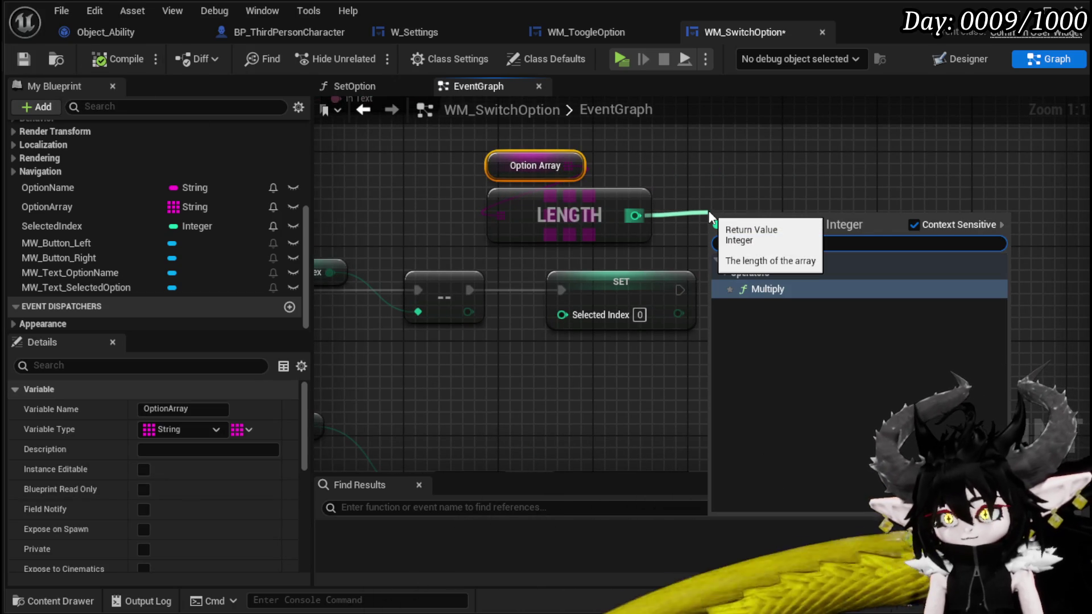
pyautogui.press('BackSpace')
pyautogui.write('-')
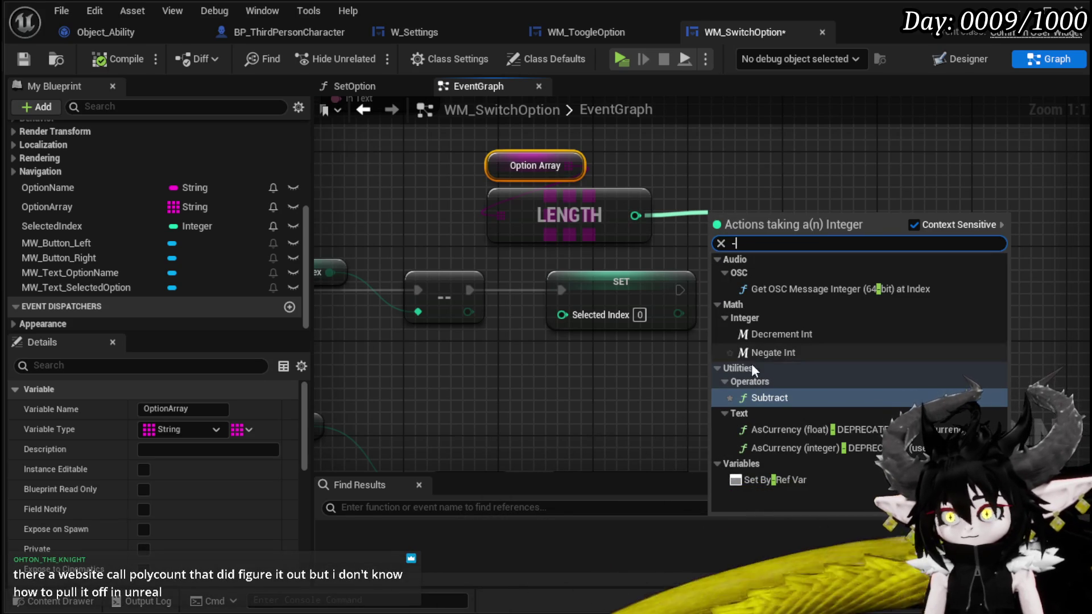
pyautogui.click(776, 394)
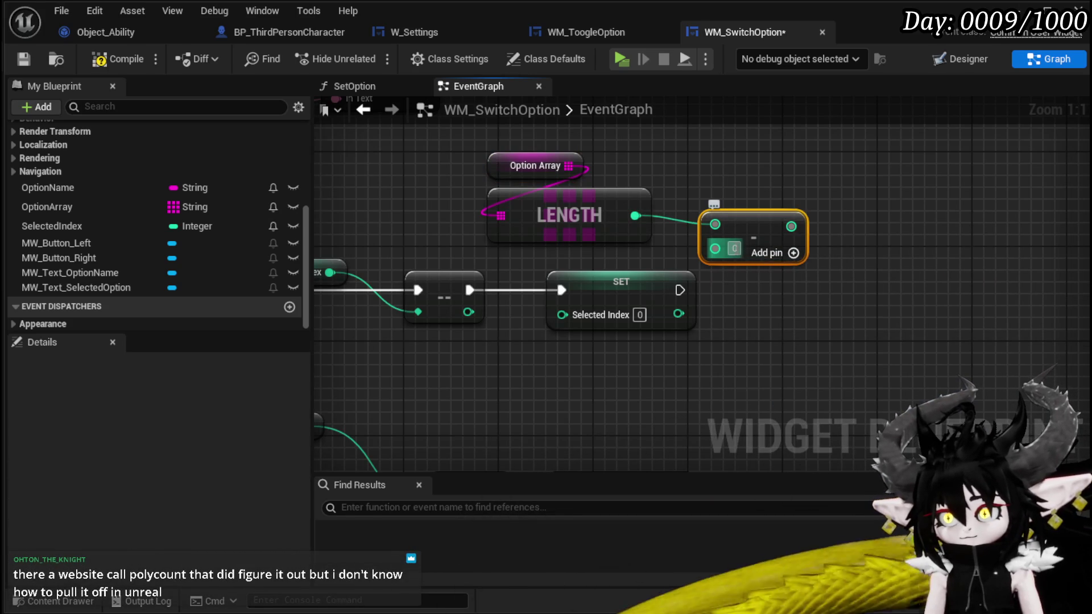
pyautogui.moveTo(725, 223); pyautogui.dragTo(690, 211)
pyautogui.click(824, 281)
pyautogui.click(90, 59)
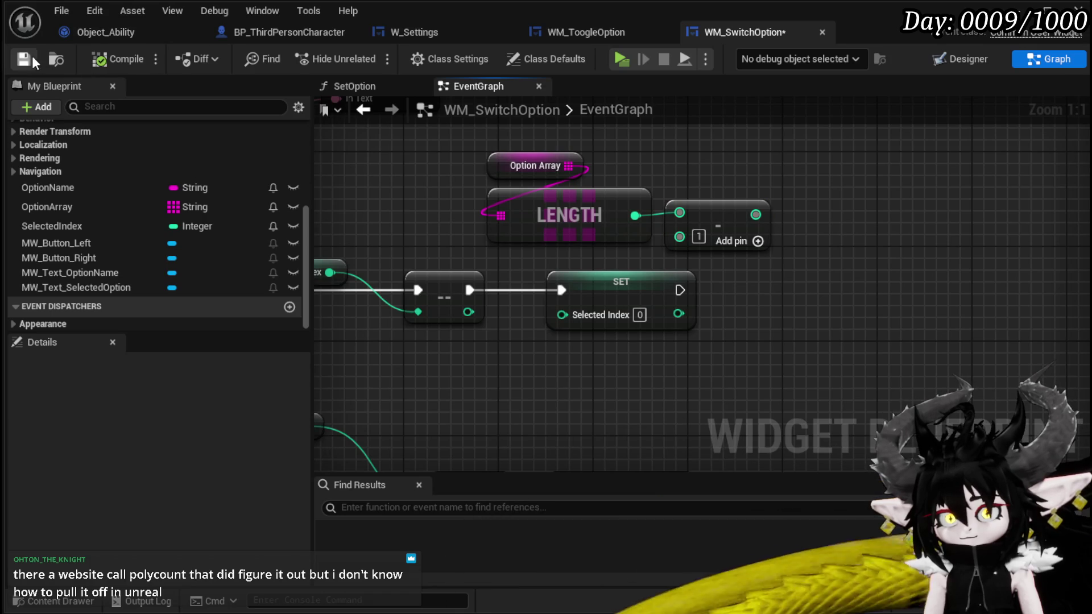
pyautogui.scroll(-2, 804, 309)
pyautogui.scroll(2, 724, 199)
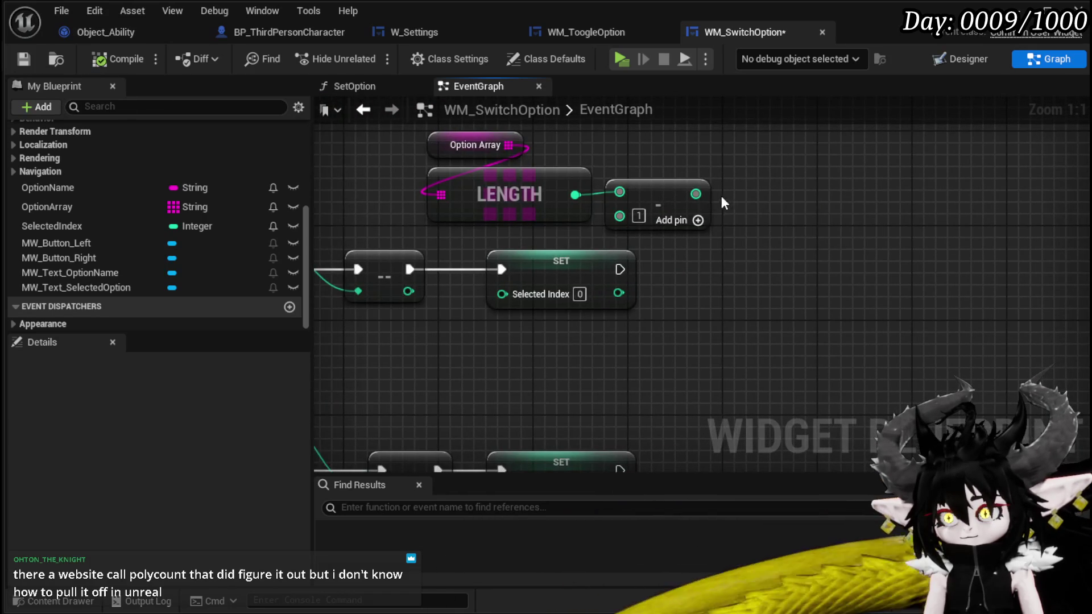
# - Add a less-than comparison and a Branch after the left button's SET node
pyautogui.moveTo(714, 199); pyautogui.dragTo(777, 205)
pyautogui.write('Less')
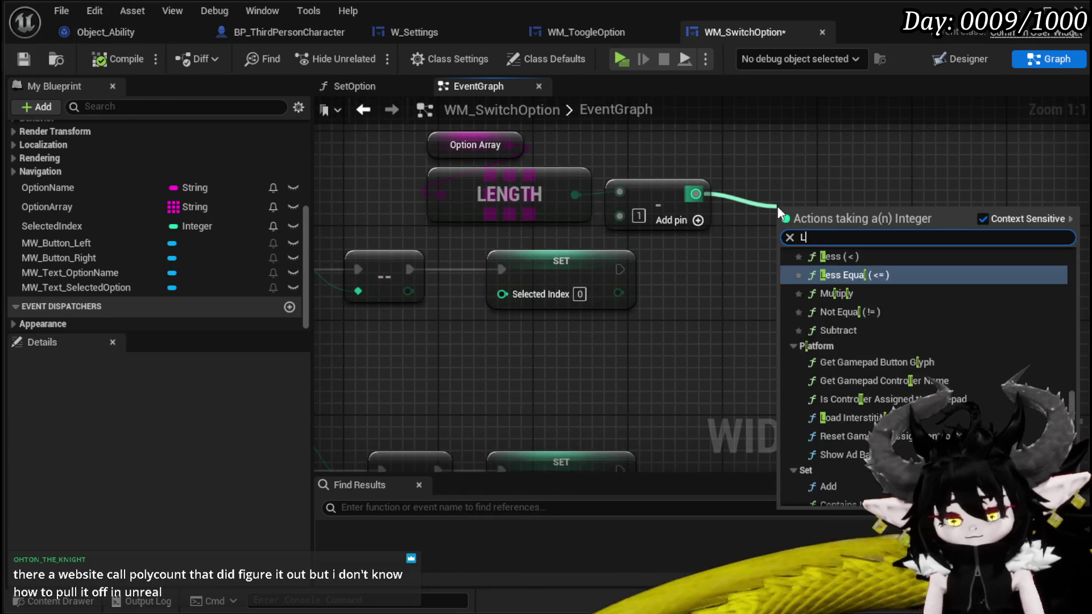
pyautogui.click(845, 283)
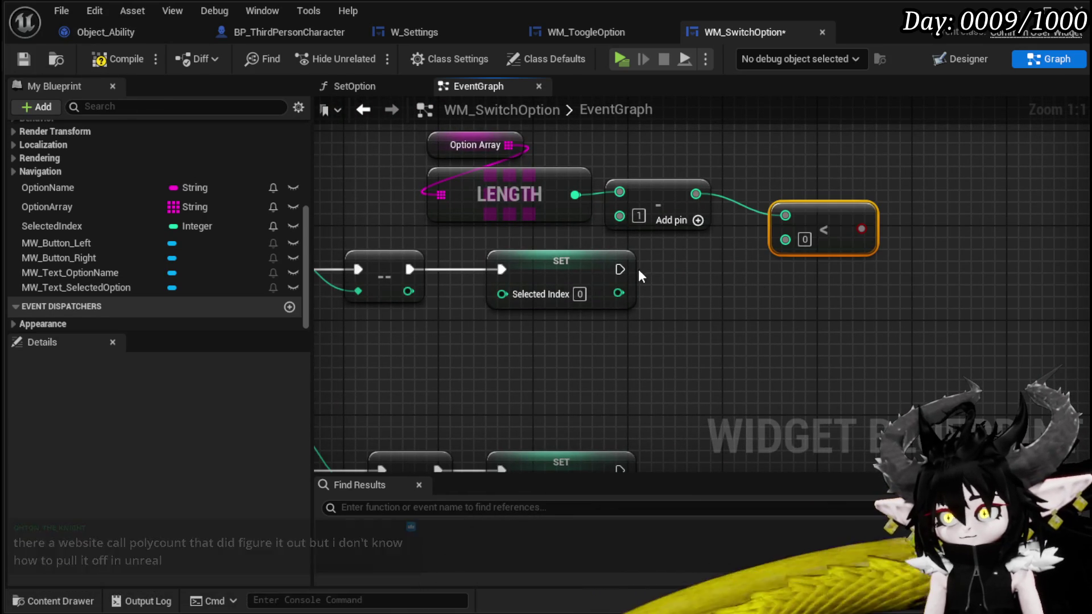
pyautogui.moveTo(756, 282); pyautogui.dragTo(709, 339)
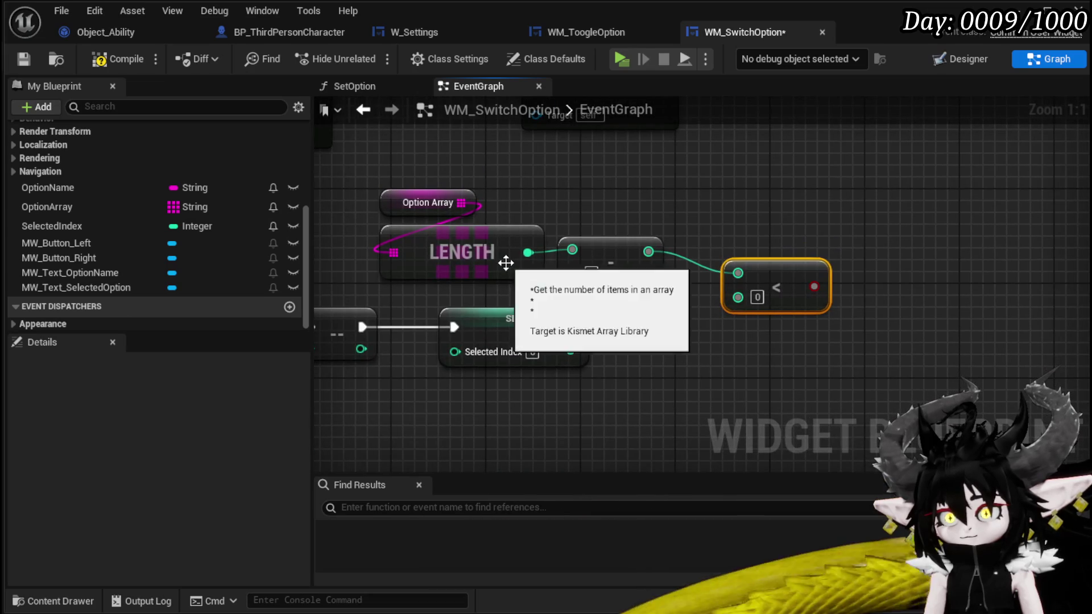
pyautogui.moveTo(799, 272)
pyautogui.mouseDown()
pyautogui.moveTo(726, 334)
pyautogui.moveTo(759, 274)
pyautogui.mouseUp()
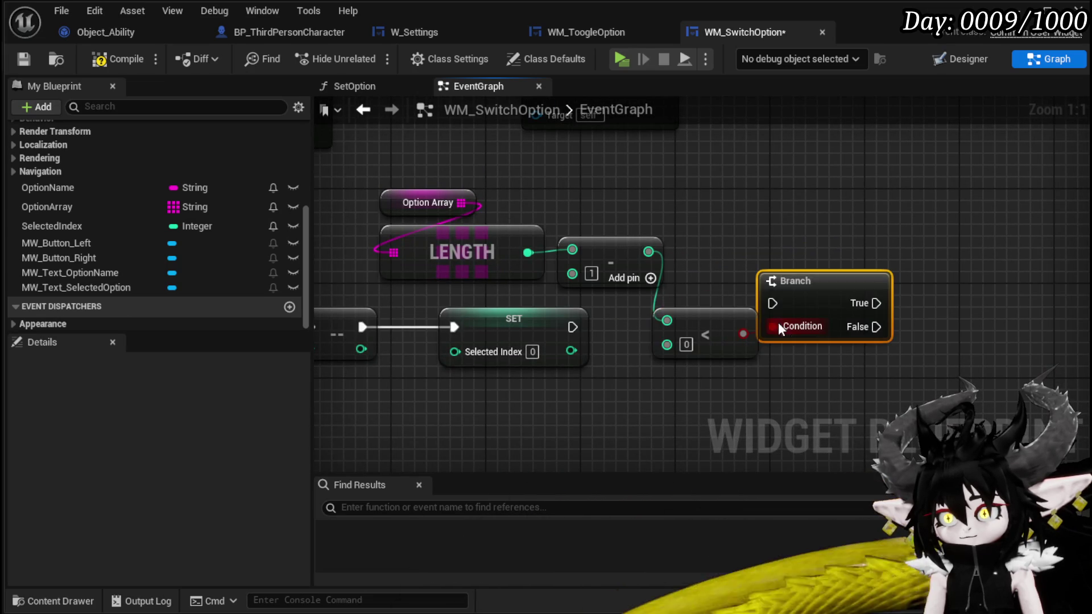
pyautogui.moveTo(572, 327)
pyautogui.mouseDown()
pyautogui.moveTo(754, 301)
pyautogui.moveTo(820, 304)
pyautogui.mouseUp()
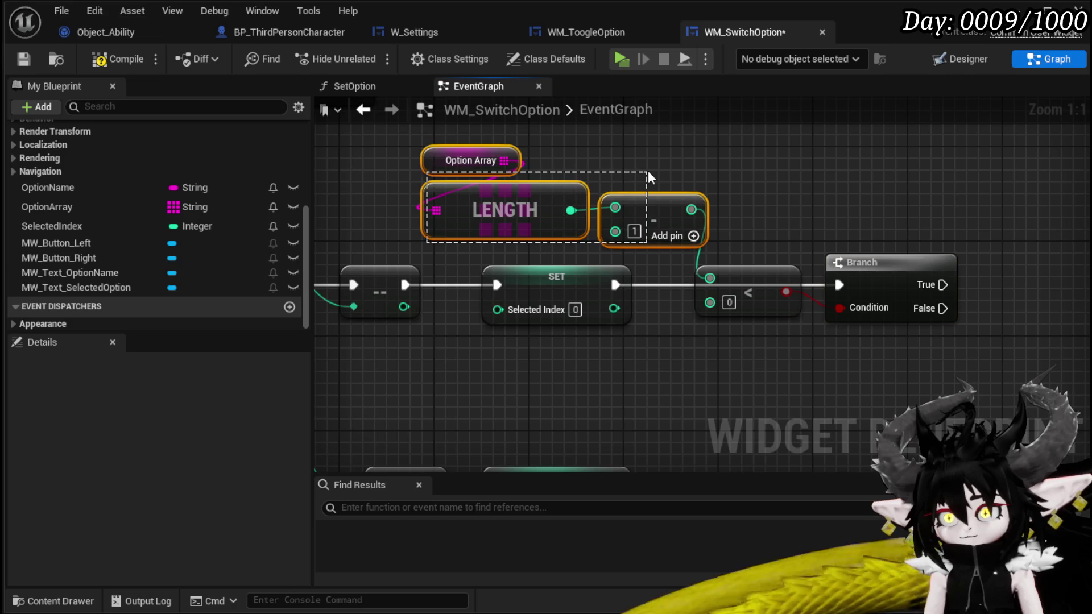
# - Move the length-minus-1 nodes below the SET node and tuck the less-than node before the Branch
pyautogui.moveTo(647, 171); pyautogui.dragTo(648, 173)
pyautogui.moveTo(650, 227)
pyautogui.mouseDown()
pyautogui.moveTo(616, 383)
pyautogui.moveTo(674, 416)
pyautogui.mouseUp()
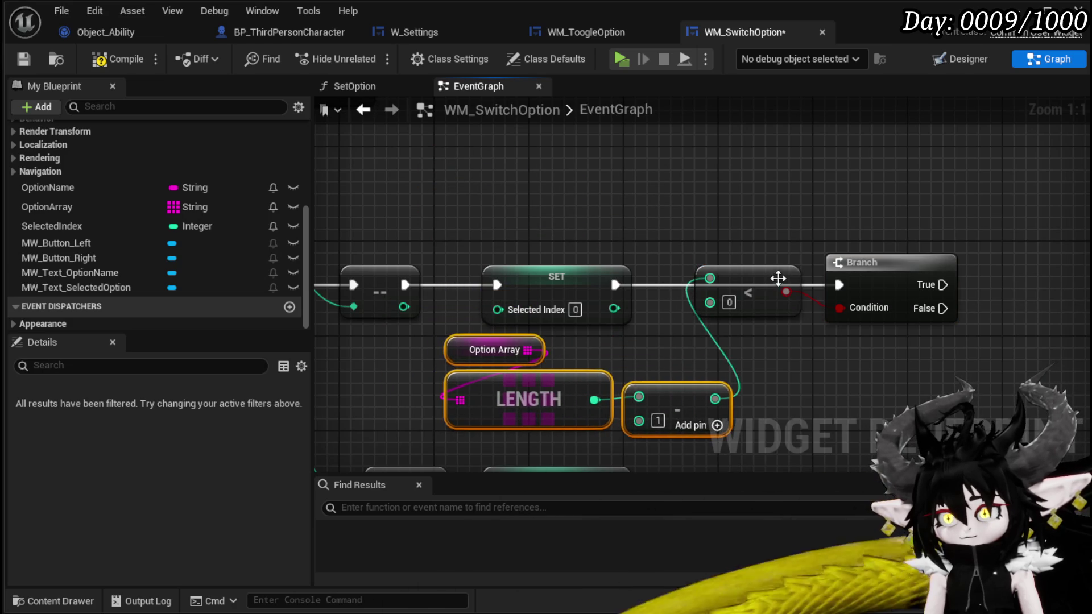
pyautogui.click(778, 324)
pyautogui.moveTo(778, 349); pyautogui.dragTo(755, 331)
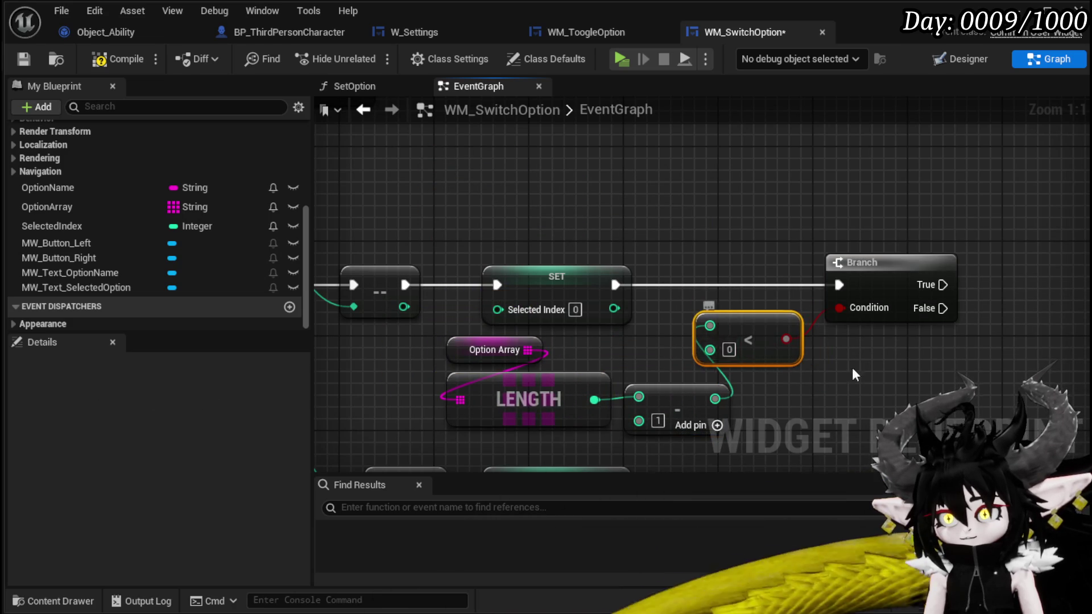
pyautogui.moveTo(789, 366); pyautogui.dragTo(933, 308)
pyautogui.moveTo(644, 180)
pyautogui.mouseDown()
pyautogui.moveTo(679, 175)
pyautogui.moveTo(634, 167)
pyautogui.mouseUp()
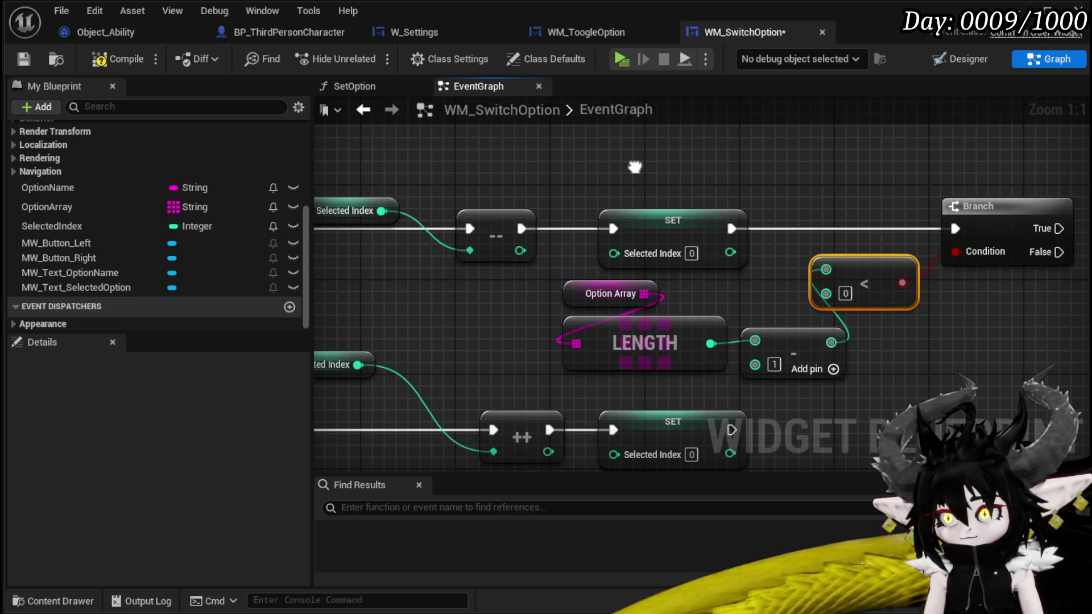
pyautogui.moveTo(872, 283)
pyautogui.mouseDown()
pyautogui.moveTo(736, 295)
pyautogui.moveTo(890, 304)
pyautogui.moveTo(534, 206)
pyautogui.moveTo(618, 265)
pyautogui.mouseUp()
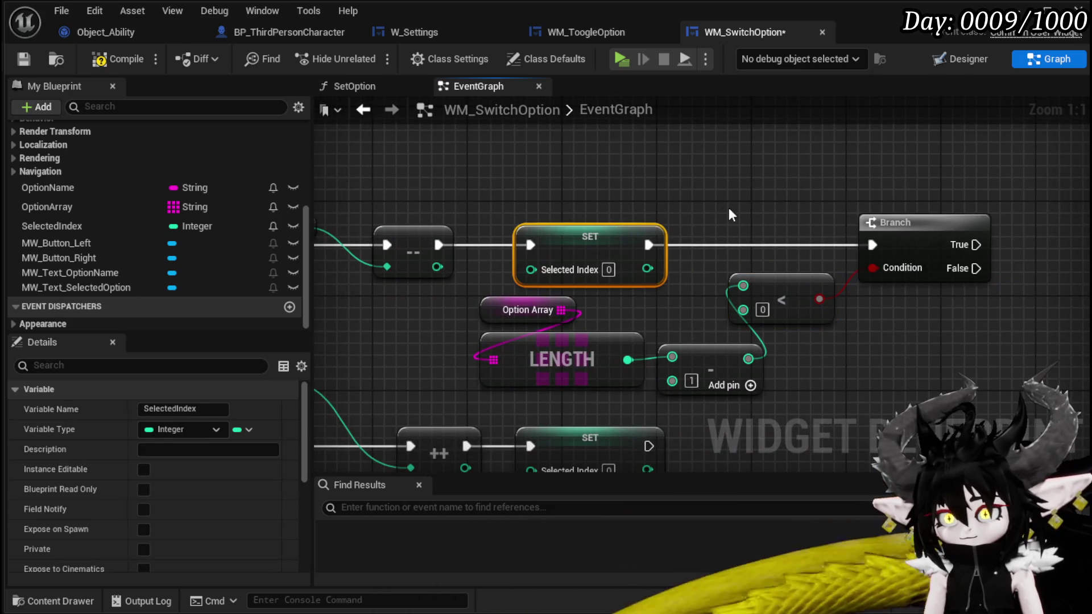
# - On Branch True, set Selected Index to length minus 1, with the branch testing Selected Index < 0
pyautogui.moveTo(1080, 168); pyautogui.dragTo(891, 195)
pyautogui.click(890, 209)
pyautogui.hotkey('ctrl', 'v')
pyautogui.moveTo(559, 385)
pyautogui.mouseDown()
pyautogui.moveTo(488, 419)
pyautogui.moveTo(896, 260)
pyautogui.moveTo(876, 259)
pyautogui.mouseUp()
pyautogui.moveTo(786, 272); pyautogui.dragTo(876, 235)
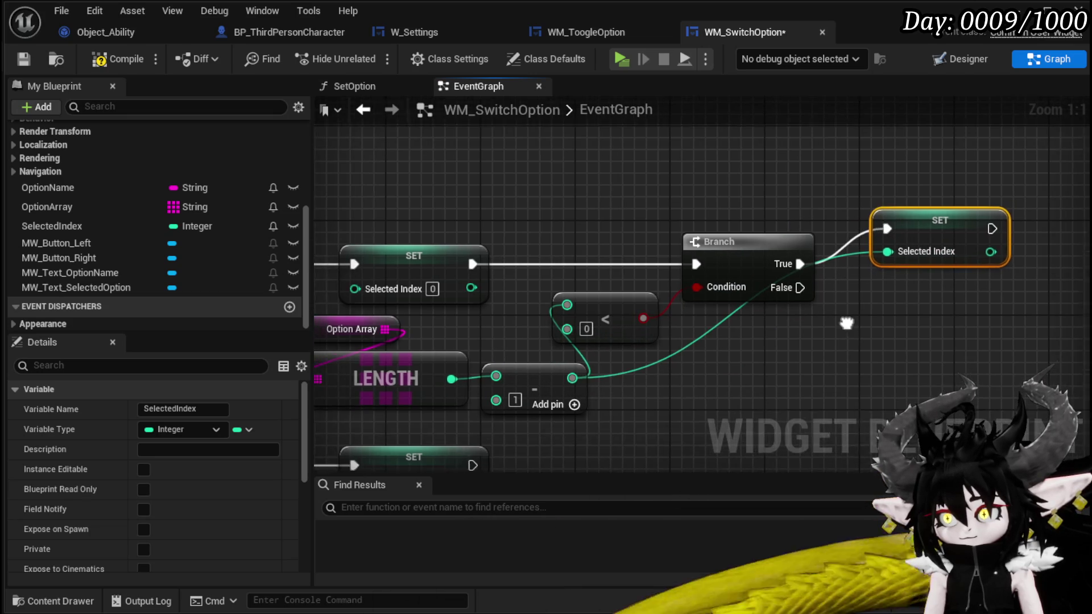
pyautogui.scroll(-3, 915, 305)
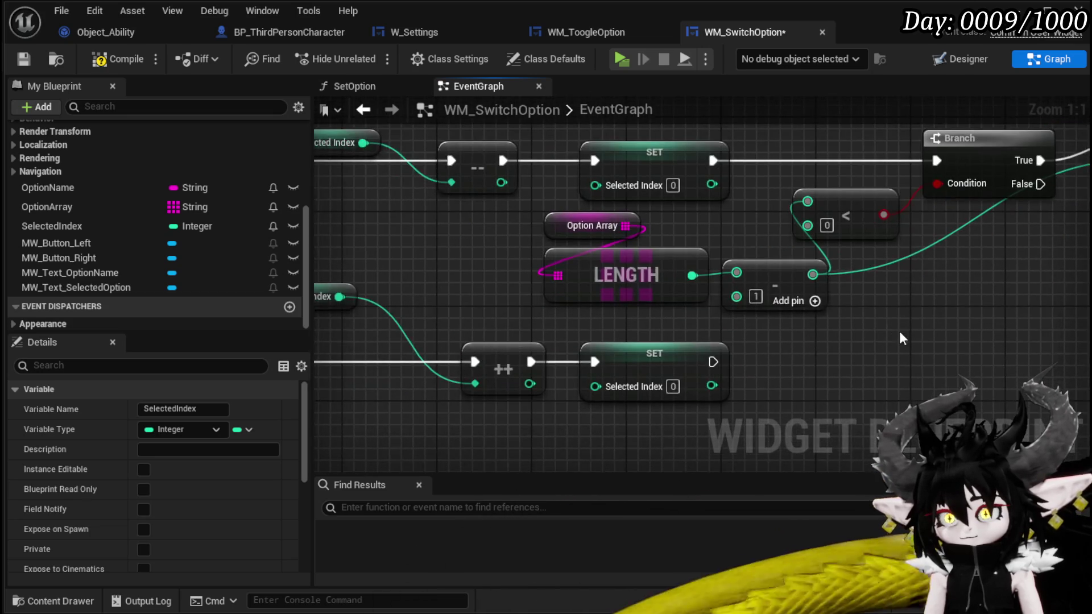
pyautogui.click(899, 331)
pyautogui.moveTo(851, 330); pyautogui.dragTo(741, 338)
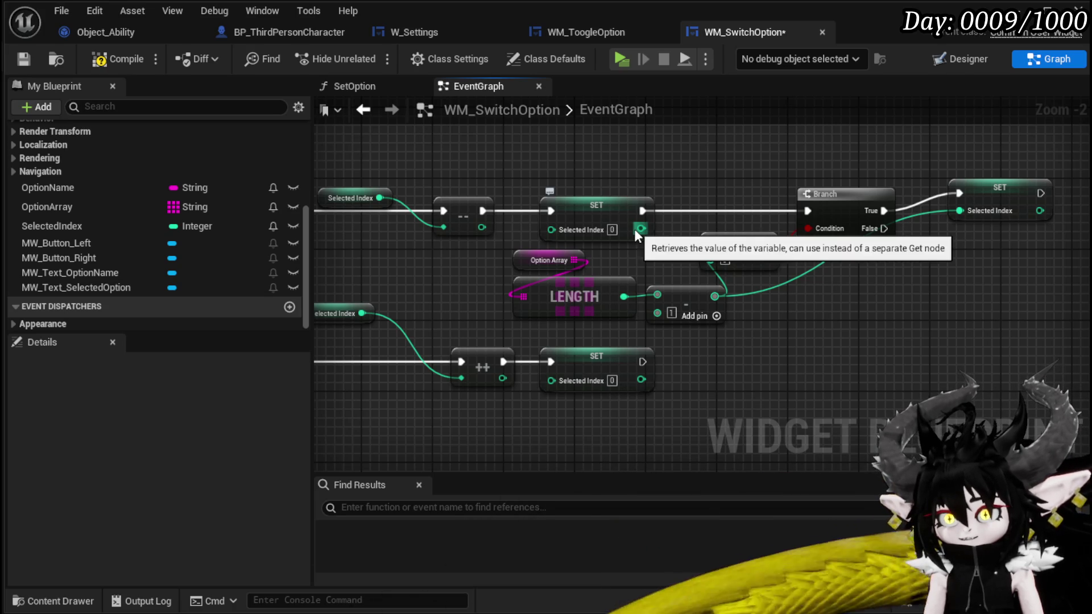
pyautogui.moveTo(640, 230); pyautogui.dragTo(710, 241)
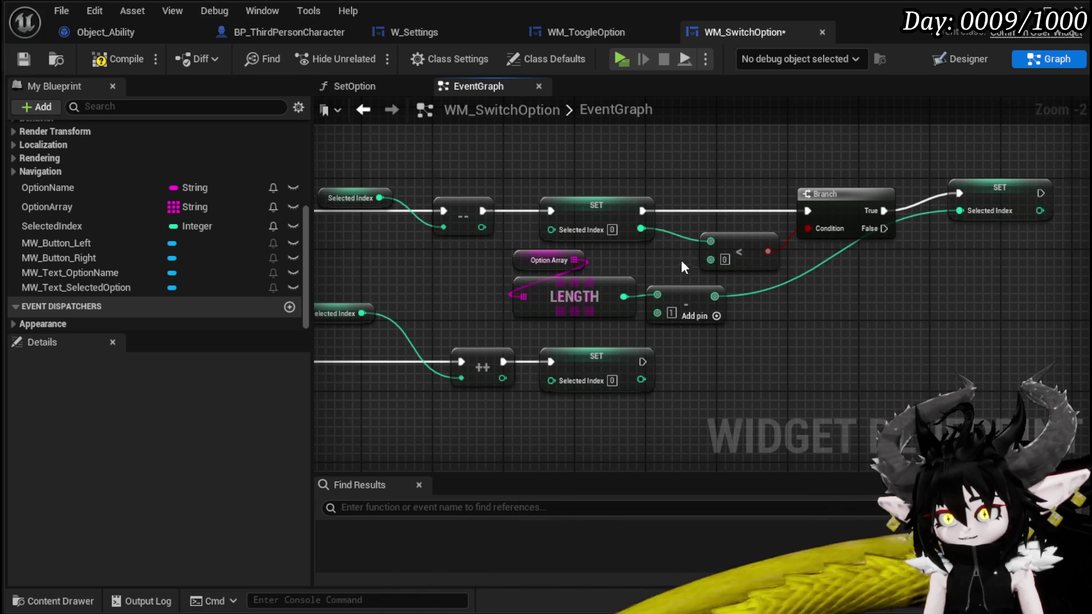
# - Copy the length-minus-1, Branch and less-than nodes over to the right-button chain
pyautogui.moveTo(678, 319)
pyautogui.mouseDown()
pyautogui.moveTo(779, 193)
pyautogui.moveTo(847, 176)
pyautogui.mouseUp()
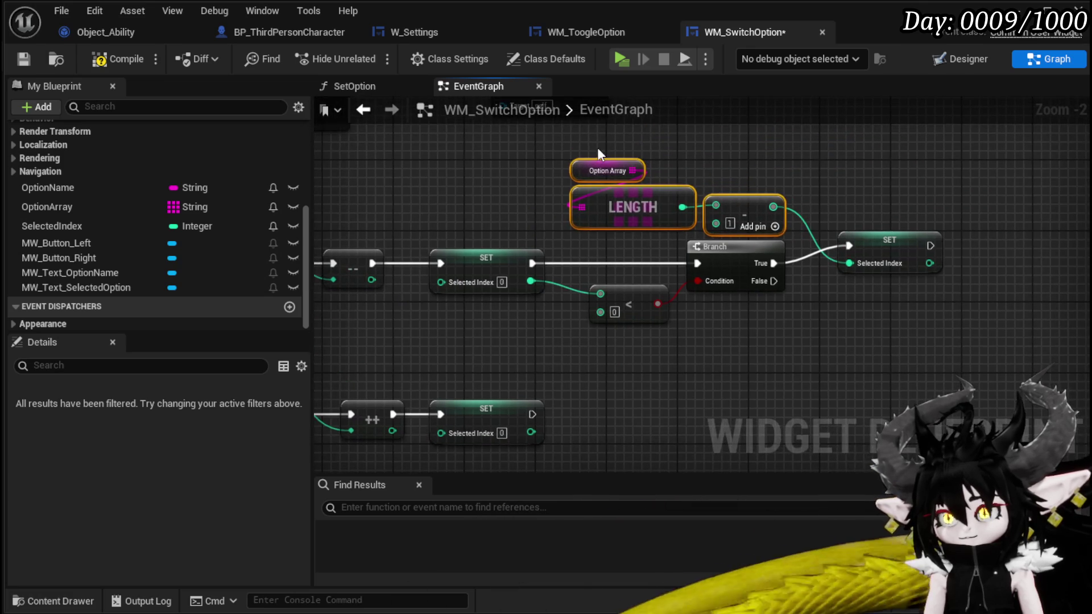
pyautogui.moveTo(650, 348); pyautogui.dragTo(618, 295)
pyautogui.hotkey('ctrl', 'v')
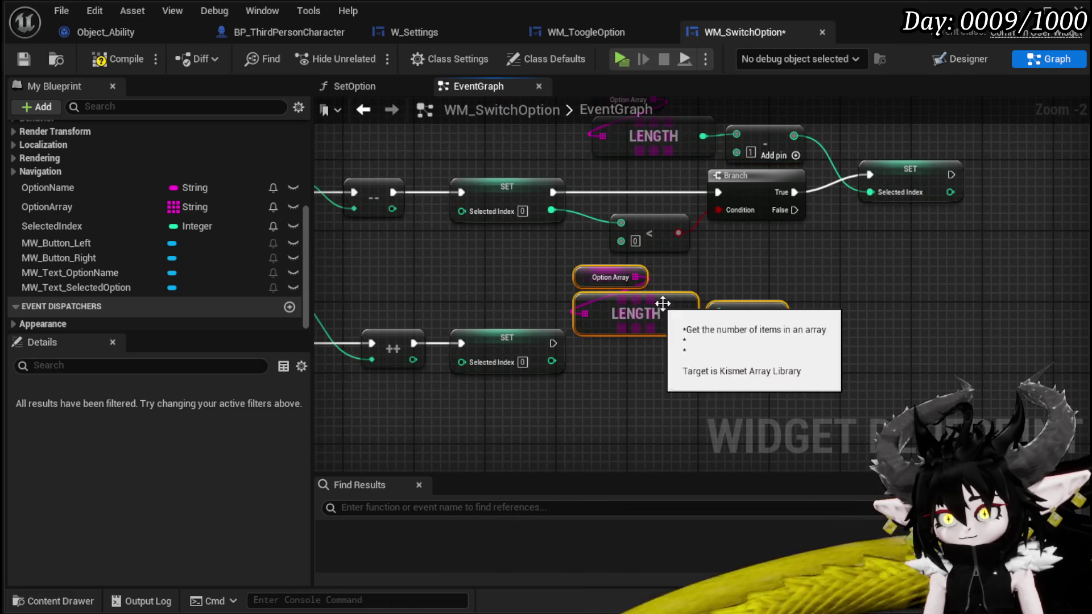
pyautogui.moveTo(610, 356)
pyautogui.mouseDown()
pyautogui.moveTo(746, 310)
pyautogui.moveTo(742, 224)
pyautogui.mouseUp()
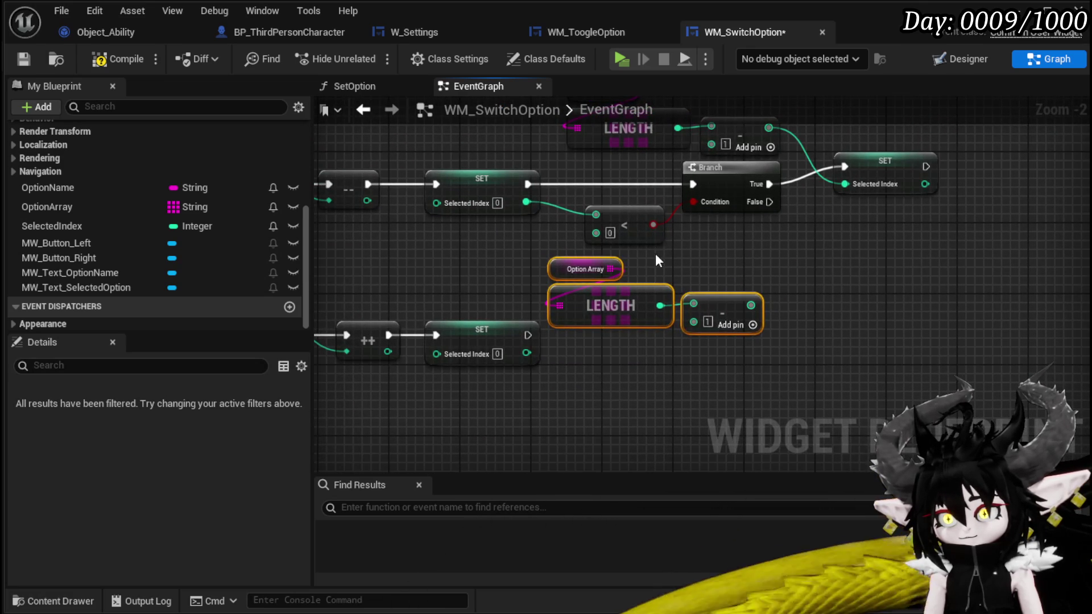
pyautogui.hotkey('ctrl', 'c')
pyautogui.hotkey('ctrl', 'v')
pyautogui.moveTo(648, 373)
pyautogui.mouseDown()
pyautogui.moveTo(483, 367)
pyautogui.moveTo(413, 336)
pyautogui.moveTo(733, 199)
pyautogui.moveTo(773, 267)
pyautogui.moveTo(652, 309)
pyautogui.mouseUp()
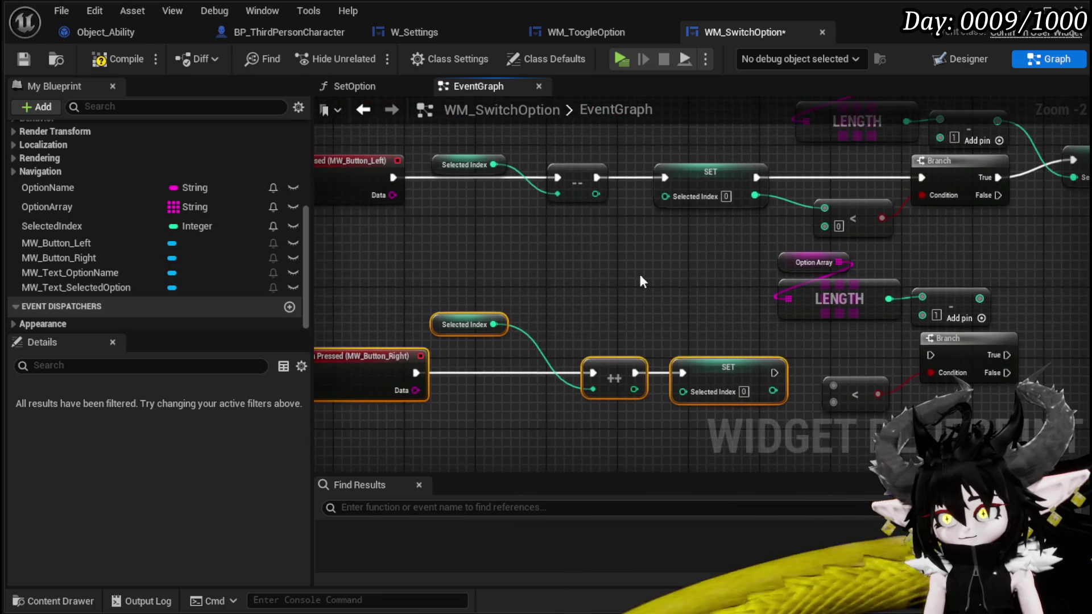
pyautogui.moveTo(725, 351); pyautogui.dragTo(619, 318)
pyautogui.click(630, 318)
pyautogui.moveTo(720, 250)
pyautogui.mouseDown()
pyautogui.moveTo(758, 252)
pyautogui.moveTo(656, 278)
pyautogui.moveTo(808, 284)
pyautogui.mouseUp()
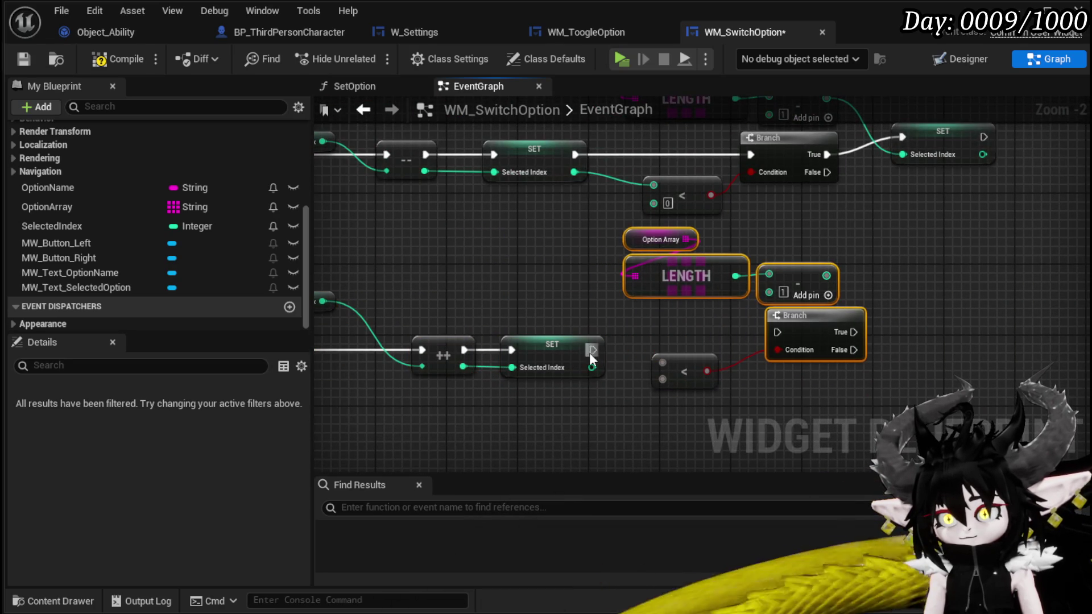
pyautogui.click(810, 250)
pyautogui.moveTo(597, 287)
pyautogui.mouseDown()
pyautogui.moveTo(809, 245)
pyautogui.moveTo(609, 287)
pyautogui.mouseUp()
# - Swap the copied less-than for a greater-than node on the incremented Selected Index
pyautogui.click(683, 372)
pyautogui.press('Delete')
pyautogui.moveTo(592, 368); pyautogui.dragTo(677, 358)
pyautogui.write('grea')
pyautogui.click(749, 435)
# - Compare Selected Index greater than length minus 1 and branch on it after the right SET
pyautogui.moveTo(471, 312); pyautogui.dragTo(609, 243)
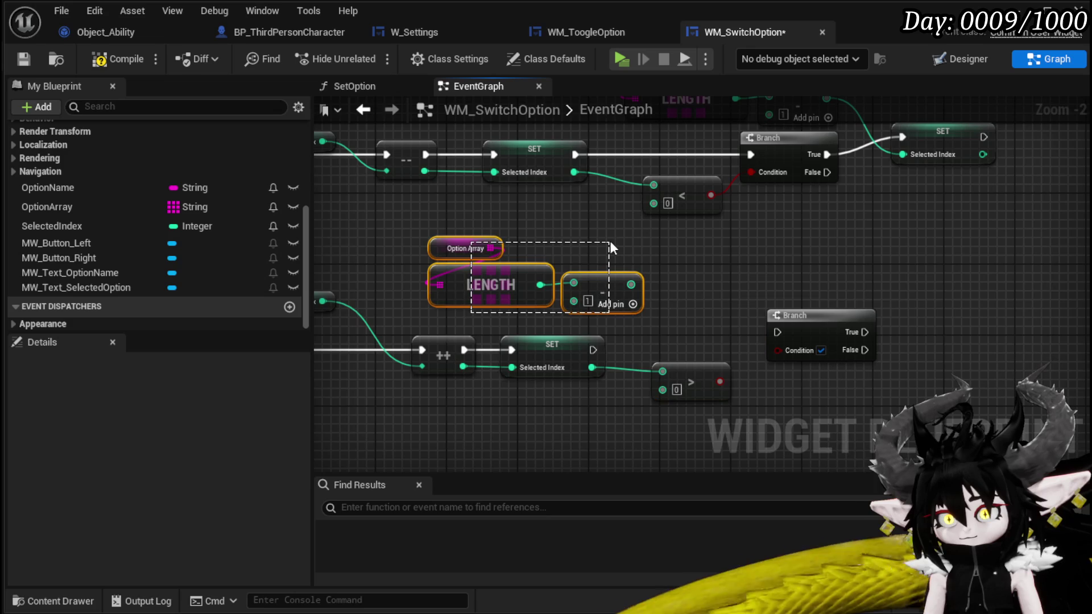
pyautogui.moveTo(637, 296)
pyautogui.mouseDown()
pyautogui.moveTo(600, 426)
pyautogui.moveTo(623, 442)
pyautogui.moveTo(683, 405)
pyautogui.moveTo(662, 362)
pyautogui.mouseUp()
pyautogui.moveTo(796, 296); pyautogui.dragTo(682, 287)
pyautogui.moveTo(709, 353); pyautogui.dragTo(662, 315)
pyautogui.moveTo(593, 323); pyautogui.dragTo(662, 296)
pyautogui.moveTo(675, 283); pyautogui.dragTo(790, 312)
# - Add a SET Selected Index on the Branch True path and compile
pyautogui.moveTo(521, 280)
pyautogui.mouseDown()
pyautogui.moveTo(536, 282)
pyautogui.moveTo(551, 338)
pyautogui.mouseUp()
pyautogui.hotkey('ctrl', 'c')
pyautogui.hotkey('ctrl', 'v')
pyautogui.moveTo(835, 323); pyautogui.dragTo(838, 274)
pyautogui.click(911, 270)
pyautogui.click(783, 262)
pyautogui.scroll(-2, 722, 251)
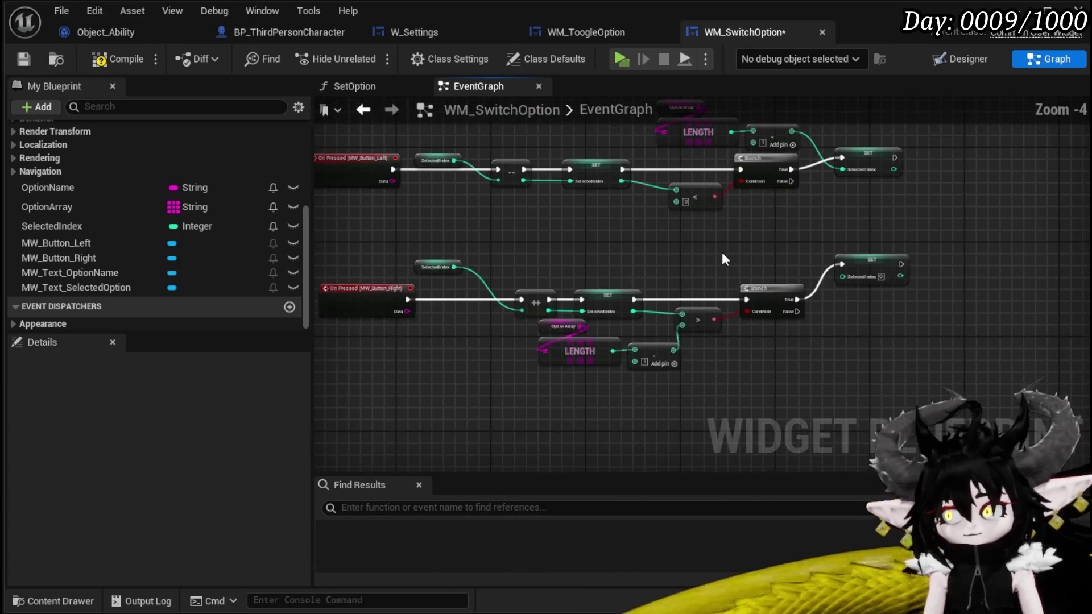
pyautogui.scroll(2, 722, 251)
pyautogui.scroll(-2, 718, 289)
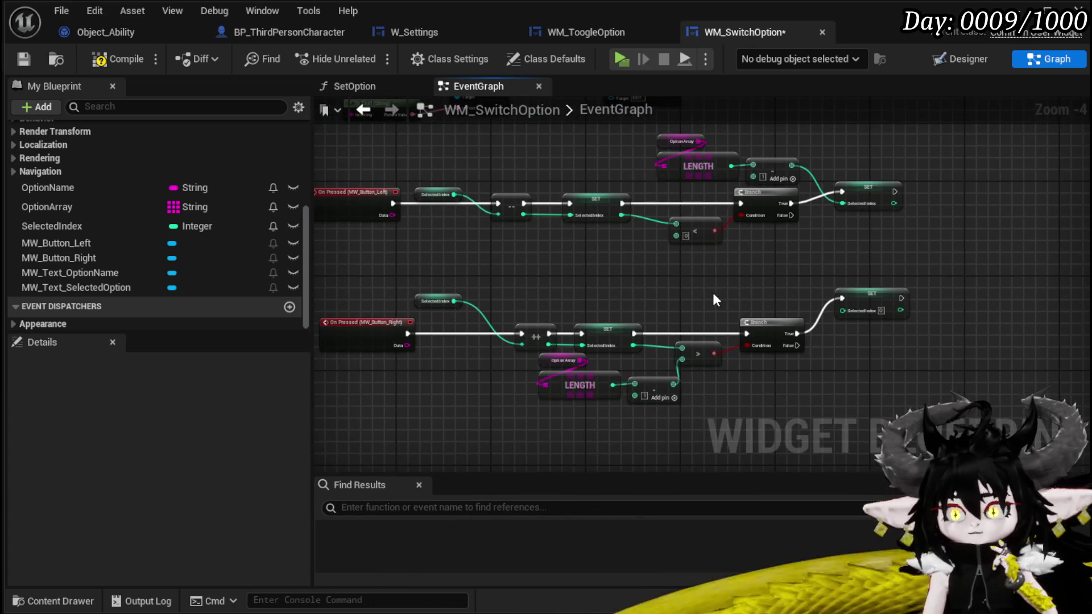
pyautogui.click(127, 64)
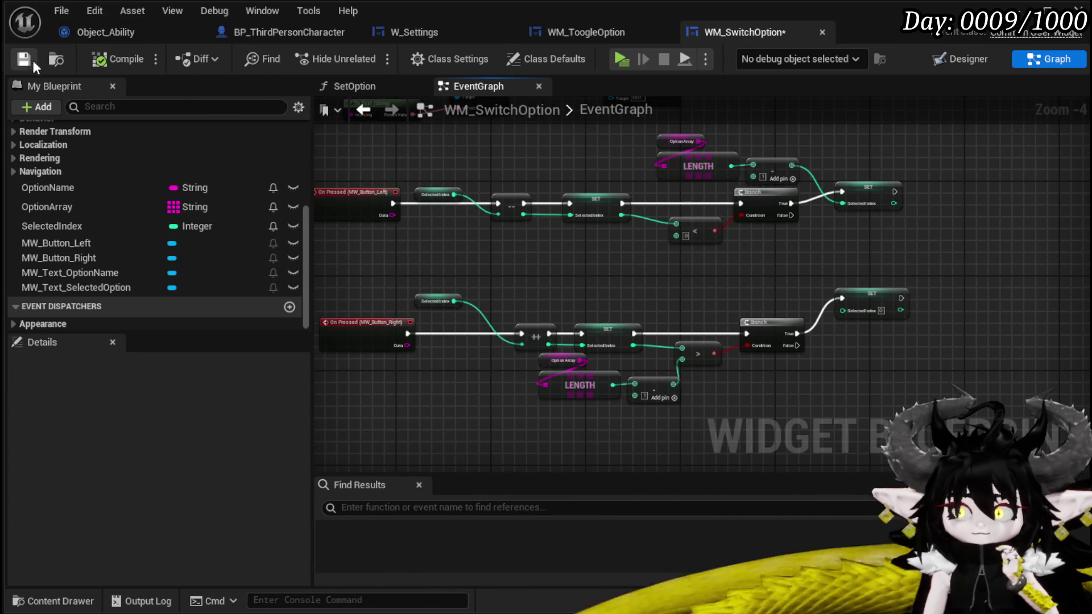
pyautogui.moveTo(640, 267)
pyautogui.mouseDown()
pyautogui.moveTo(590, 261)
pyautogui.moveTo(622, 264)
pyautogui.mouseUp()
# - Route both SET nodes and both Branch False outputs into one Set Option call, then save
pyautogui.scroll(5, 161, 217)
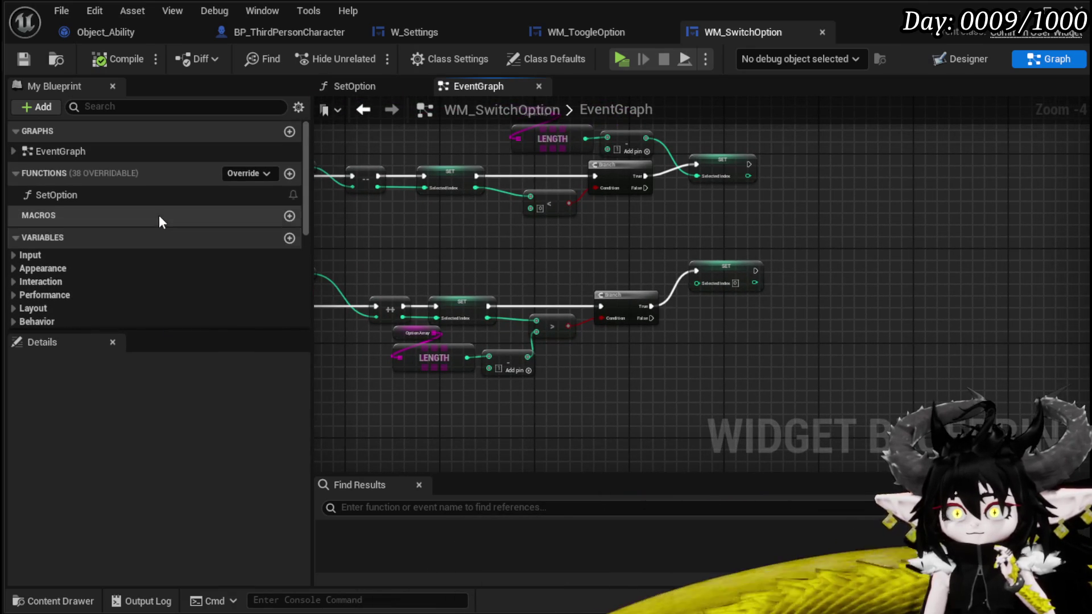
pyautogui.moveTo(56, 195)
pyautogui.mouseDown()
pyautogui.moveTo(780, 305)
pyautogui.moveTo(802, 298)
pyautogui.mouseUp()
pyautogui.moveTo(651, 318)
pyautogui.mouseDown()
pyautogui.moveTo(819, 321)
pyautogui.moveTo(927, 250)
pyautogui.mouseUp()
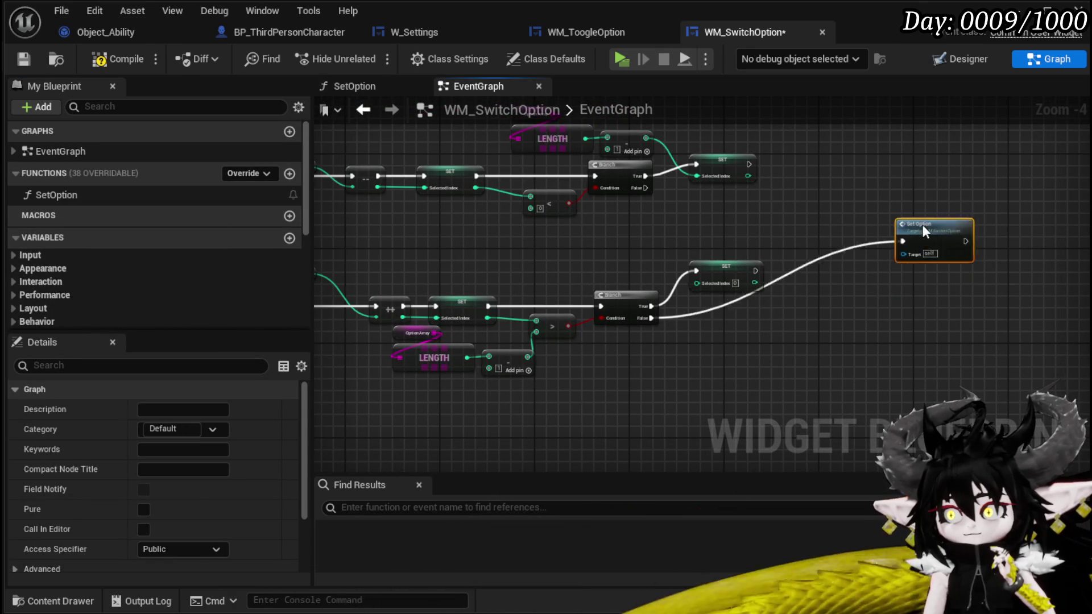
pyautogui.moveTo(755, 270); pyautogui.dragTo(861, 276)
pyautogui.moveTo(751, 166)
pyautogui.mouseDown()
pyautogui.moveTo(860, 264)
pyautogui.moveTo(852, 268)
pyautogui.mouseUp()
pyautogui.moveTo(648, 188)
pyautogui.mouseDown()
pyautogui.moveTo(861, 290)
pyautogui.moveTo(862, 267)
pyautogui.mouseUp()
pyautogui.moveTo(632, 189); pyautogui.dragTo(791, 244)
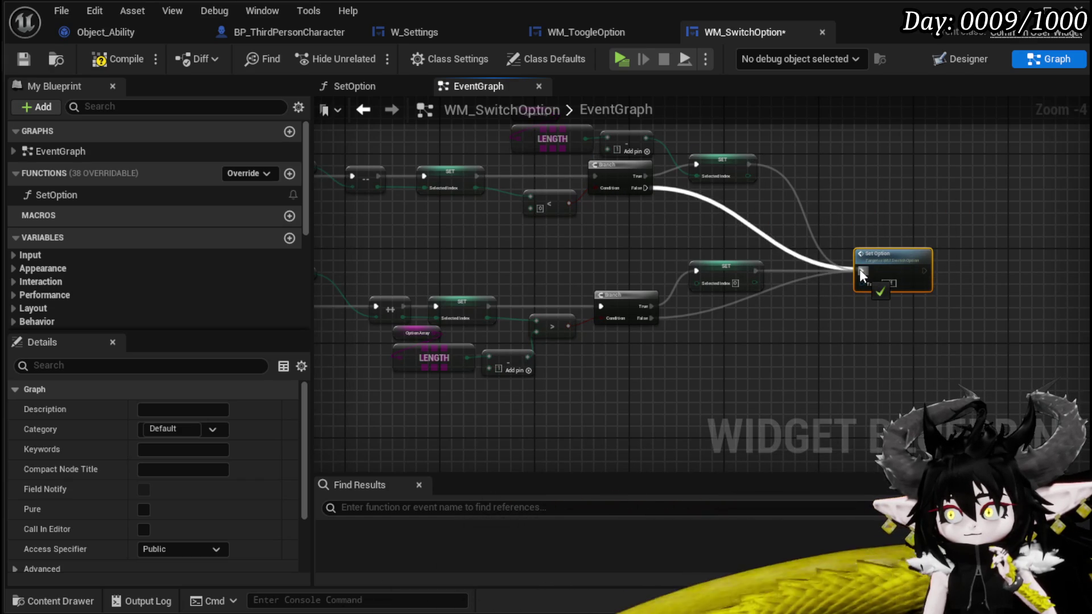
pyautogui.moveTo(858, 268); pyautogui.dragTo(860, 270)
pyautogui.moveTo(872, 253); pyautogui.dragTo(864, 225)
pyautogui.click(510, 206)
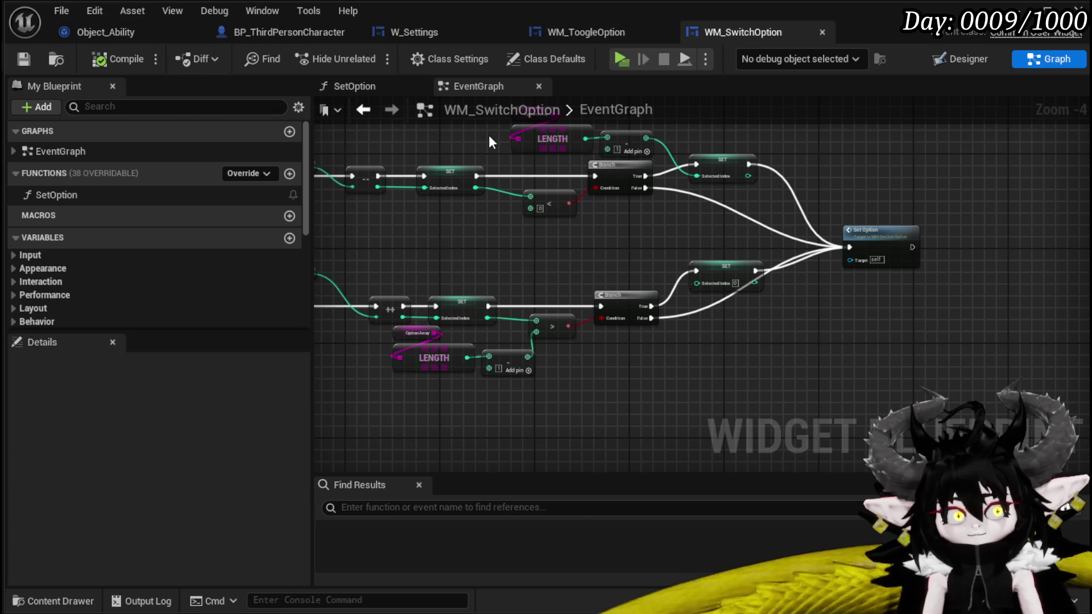
pyautogui.moveTo(580, 213)
pyautogui.mouseDown()
pyautogui.moveTo(719, 227)
pyautogui.moveTo(819, 253)
pyautogui.moveTo(586, 214)
pyautogui.mouseUp()
pyautogui.click(23, 58)
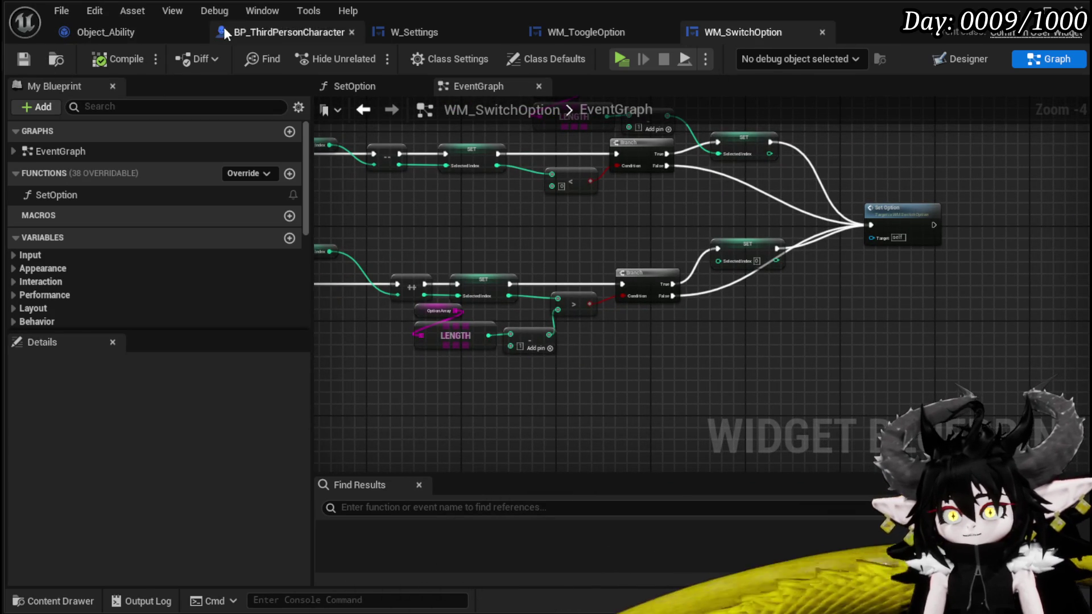
# - In the W_Settings tab, search the Palette for 'MW'
pyautogui.click(398, 32)
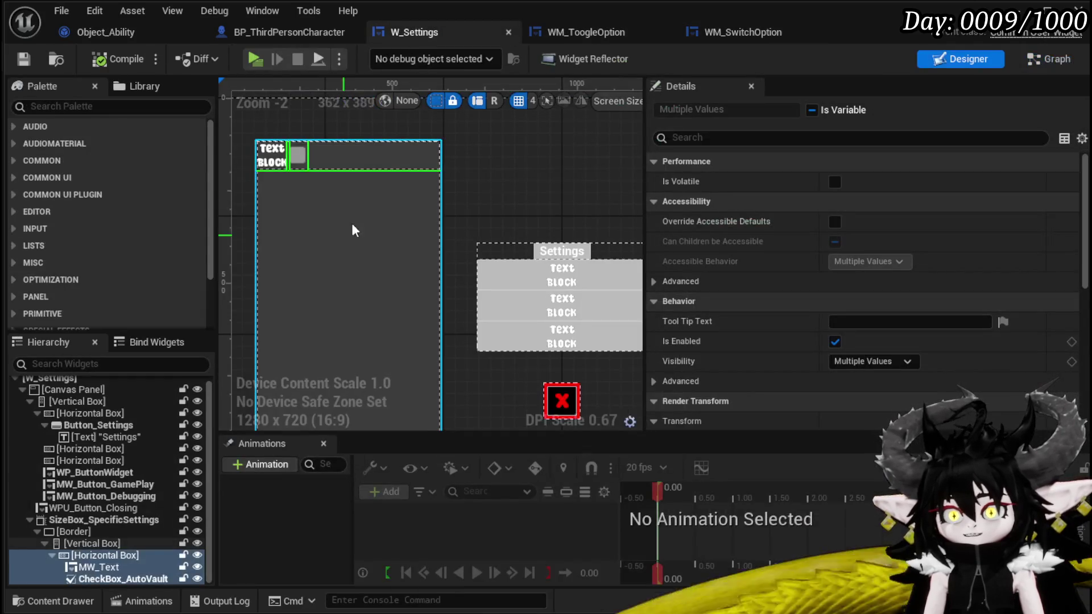
pyautogui.click(85, 107)
pyautogui.write('MW')
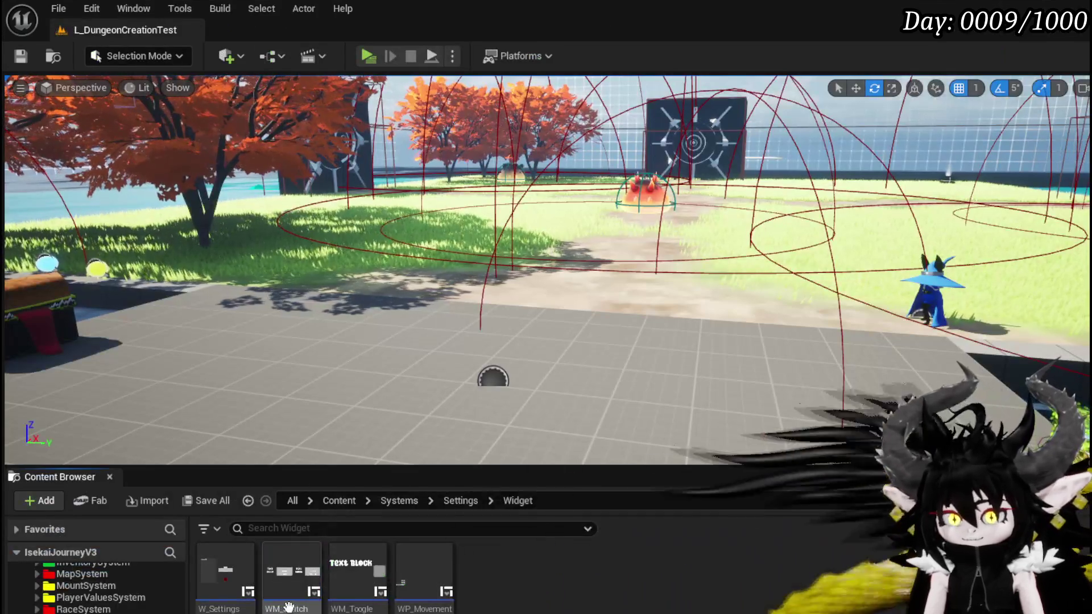
# - Rename the WM_SwitchOption asset to MW_SwitchOption
pyautogui.rightClick(289, 607)
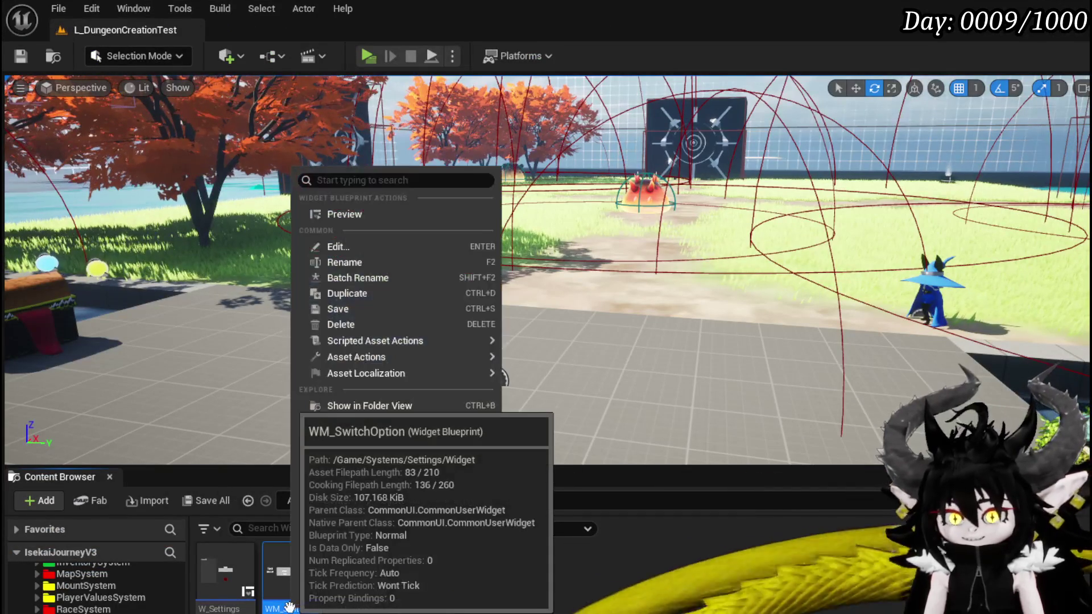
pyautogui.click(344, 263)
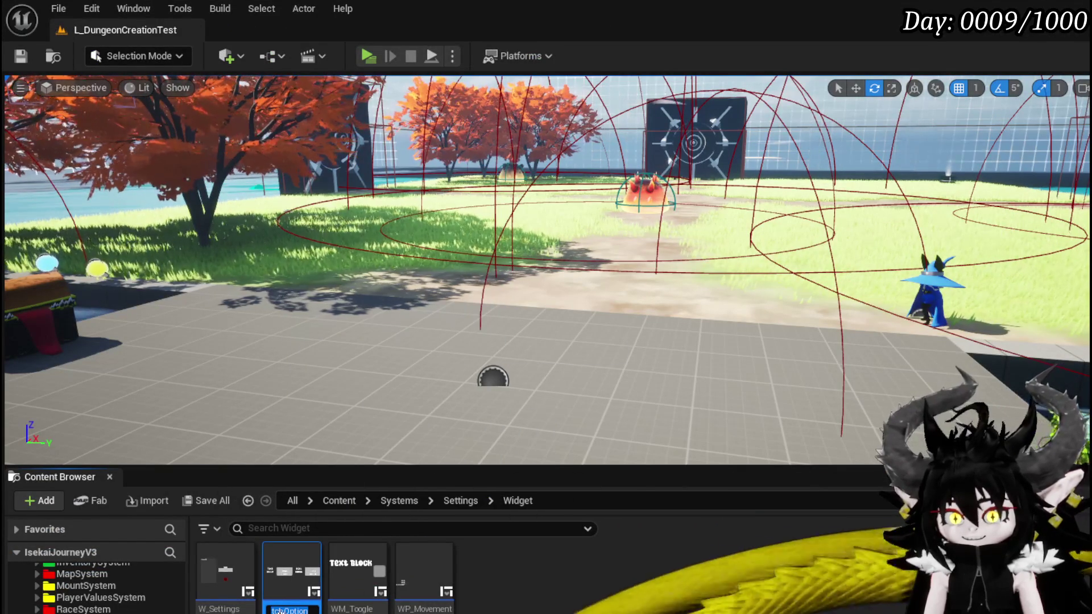
pyautogui.press('Home')
pyautogui.hotkey('shift', 'Right')
pyautogui.hotkey('shift', 'Right')
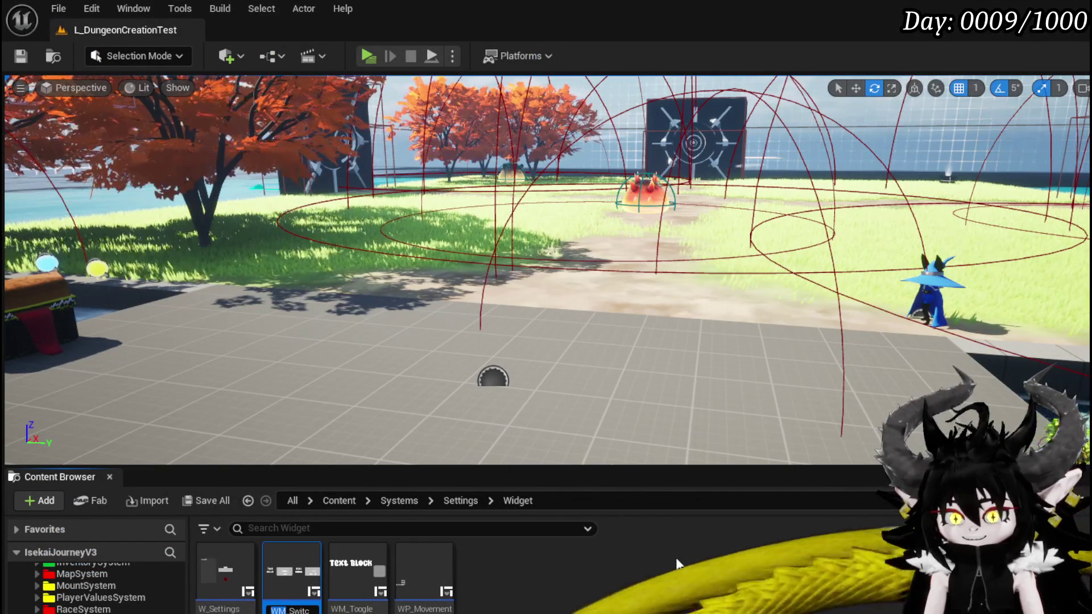
pyautogui.write('MW')
pyautogui.press('Return')
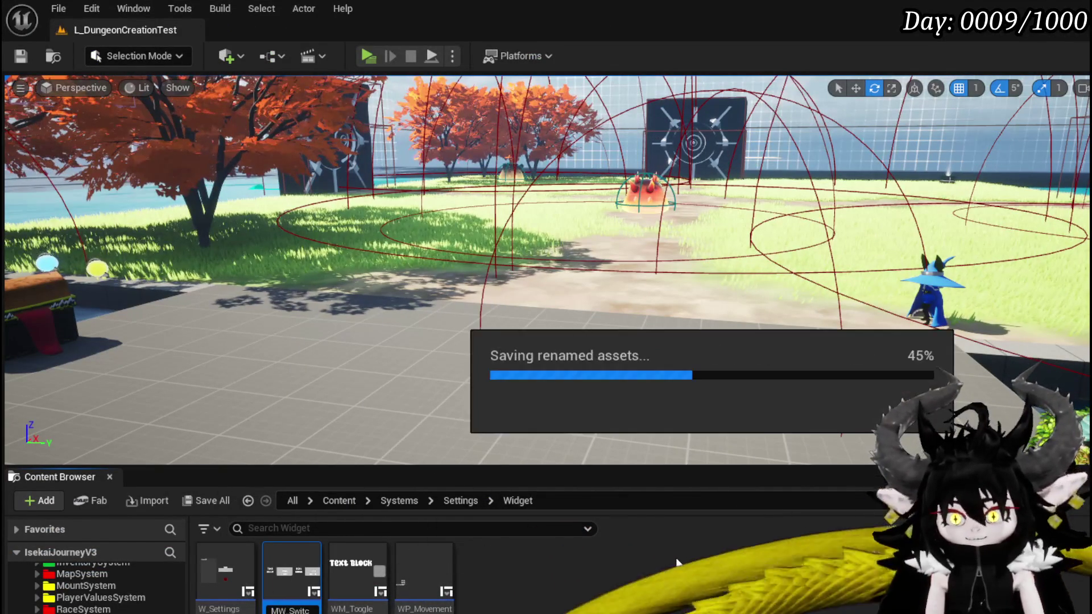
# - Rename the toggle option asset to MW_ToogleOption and save the renamed assets
pyautogui.rightClick(362, 574)
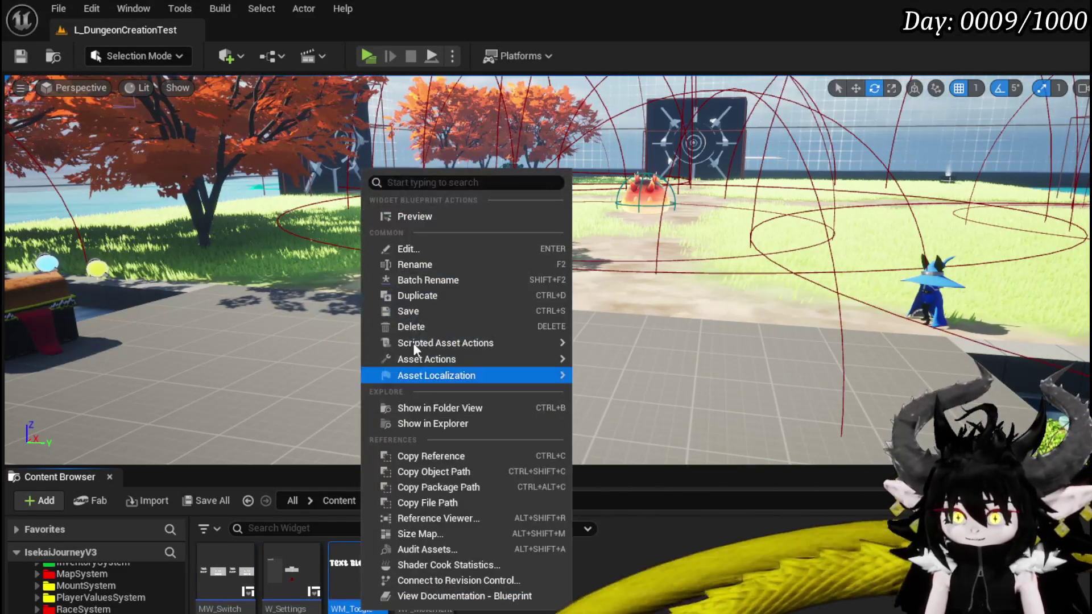
pyautogui.click(417, 265)
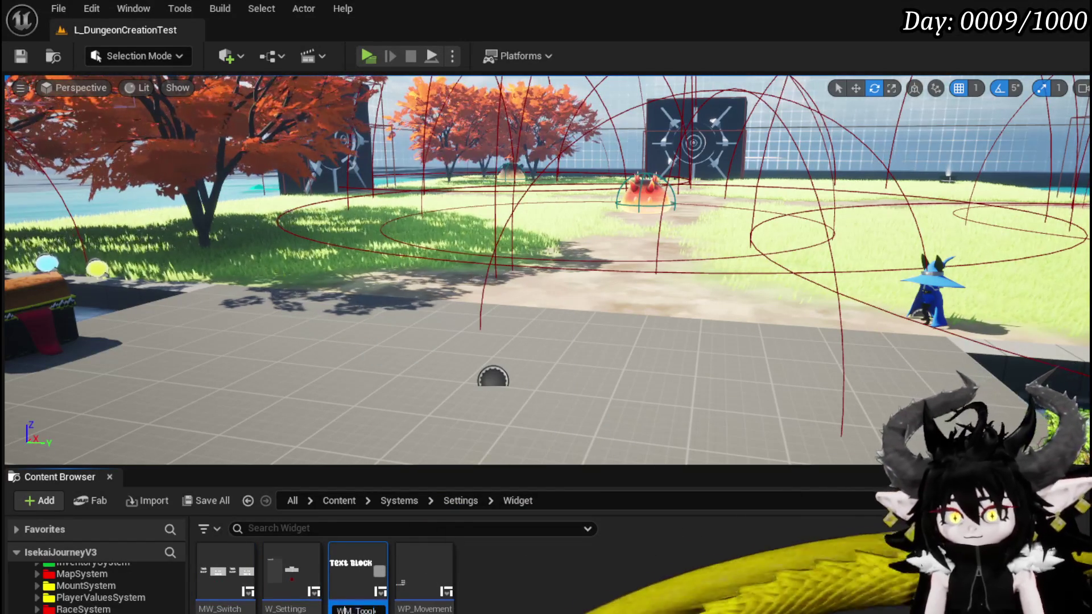
pyautogui.press('Delete')
pyautogui.press('Right')
pyautogui.write('W')
pyautogui.press('Return')
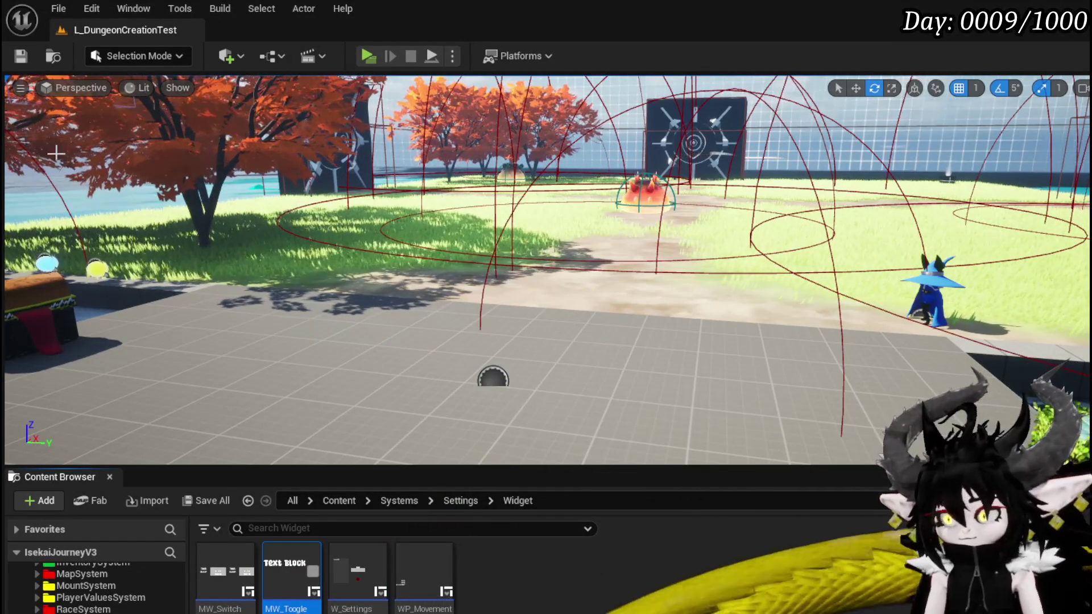
pyautogui.hotkey('ctrl', 's')
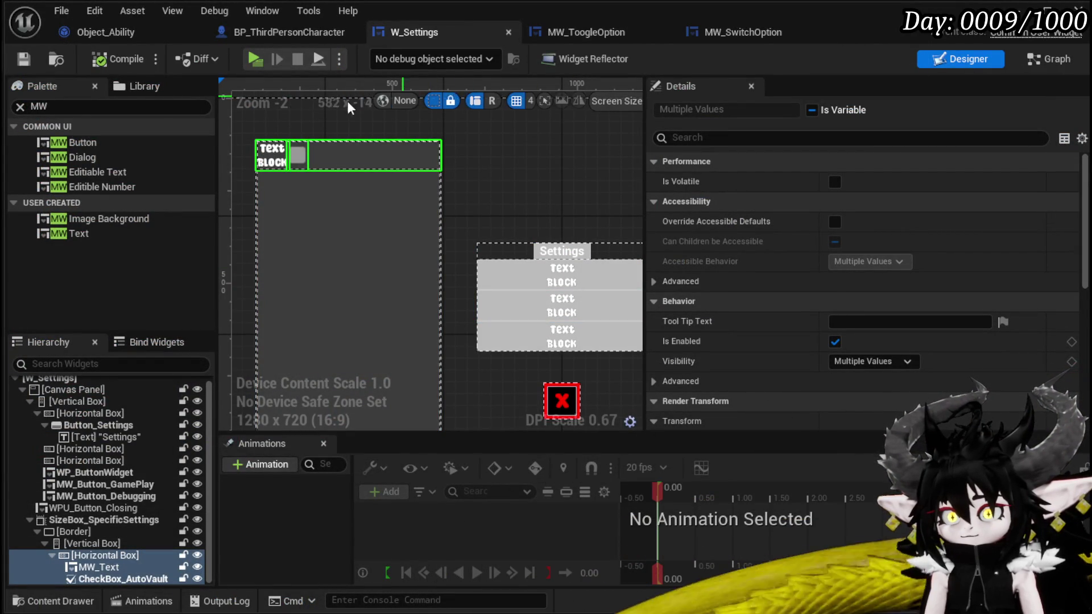
pyautogui.click(55, 107)
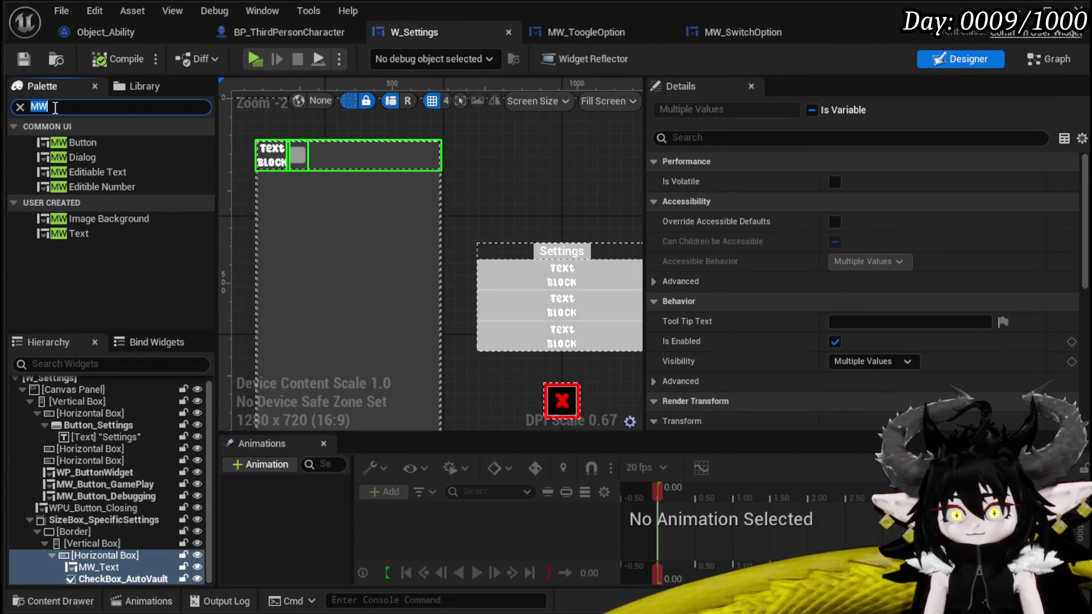
# - Drag an MW Switch Option from the palette under the AutoVault row and compile W_Settings
pyautogui.press('BackSpace')
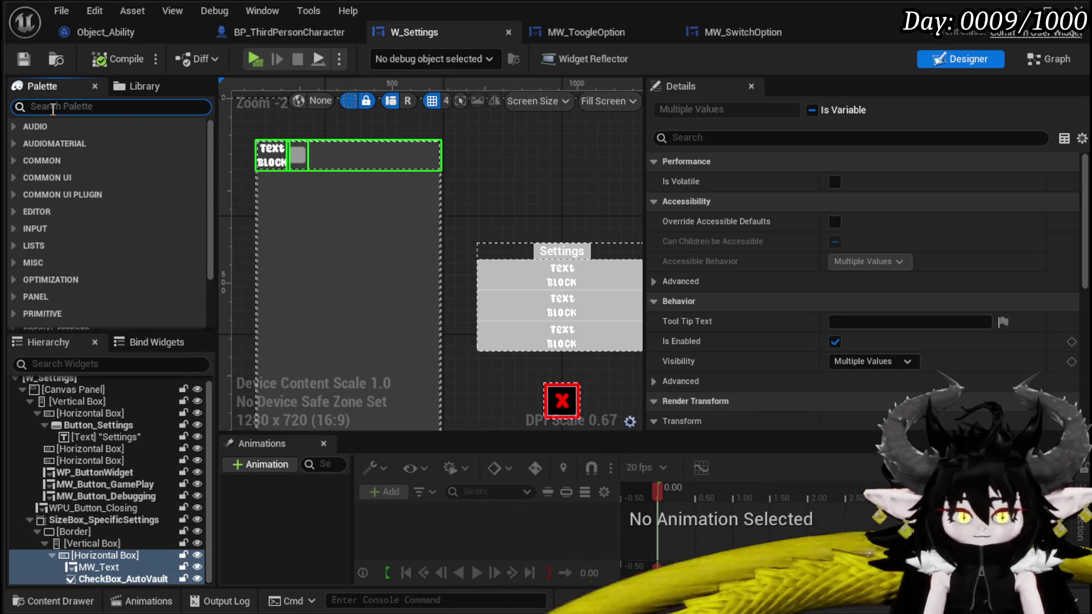
pyautogui.write('MW')
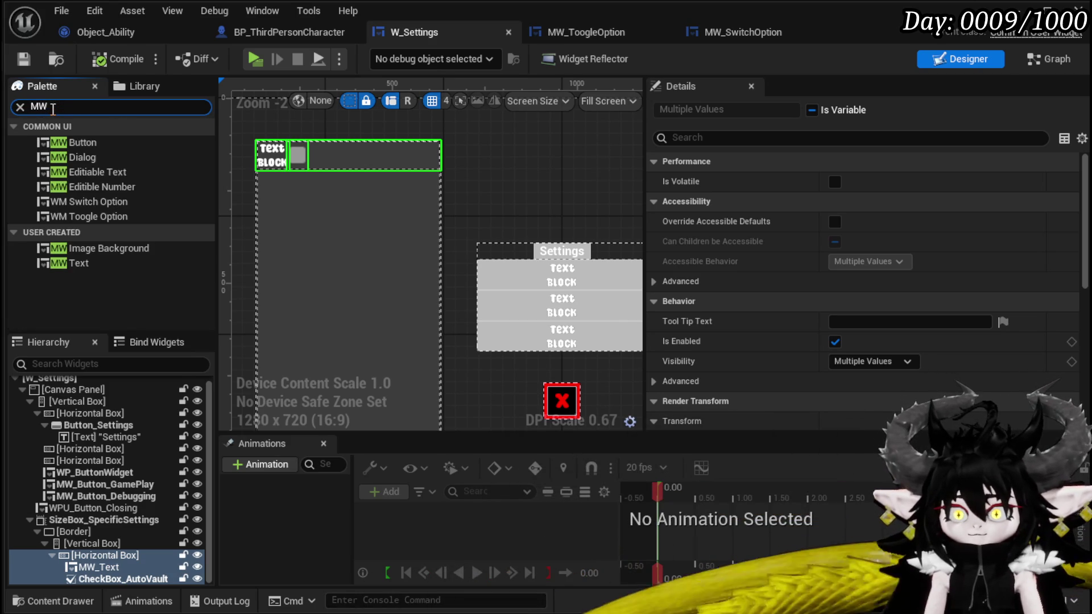
pyautogui.moveTo(183, 204)
pyautogui.mouseDown()
pyautogui.moveTo(306, 198)
pyautogui.moveTo(273, 186)
pyautogui.moveTo(347, 195)
pyautogui.mouseUp()
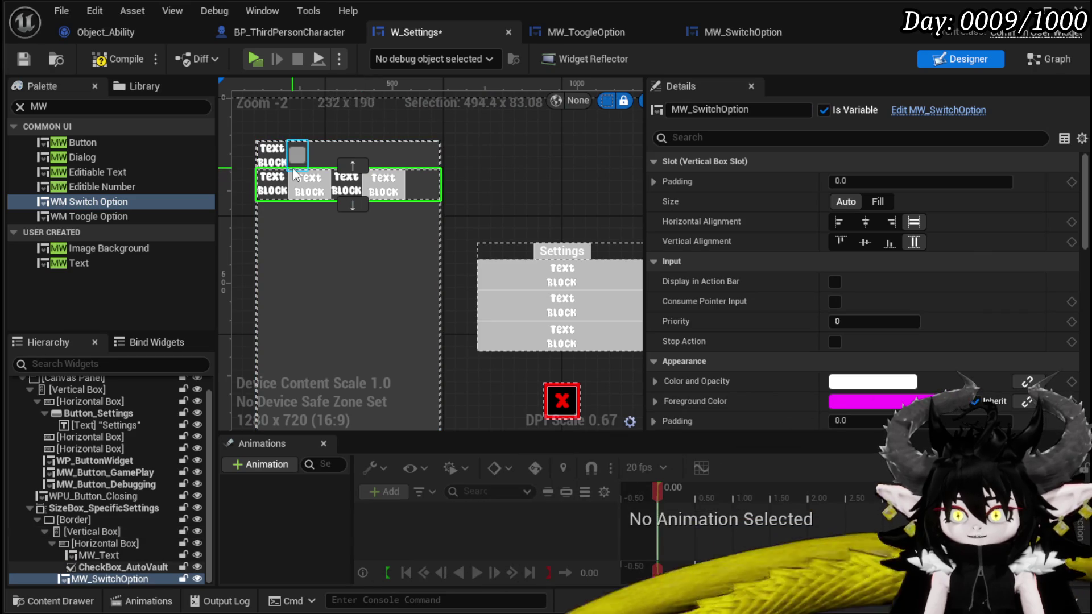
pyautogui.click(104, 66)
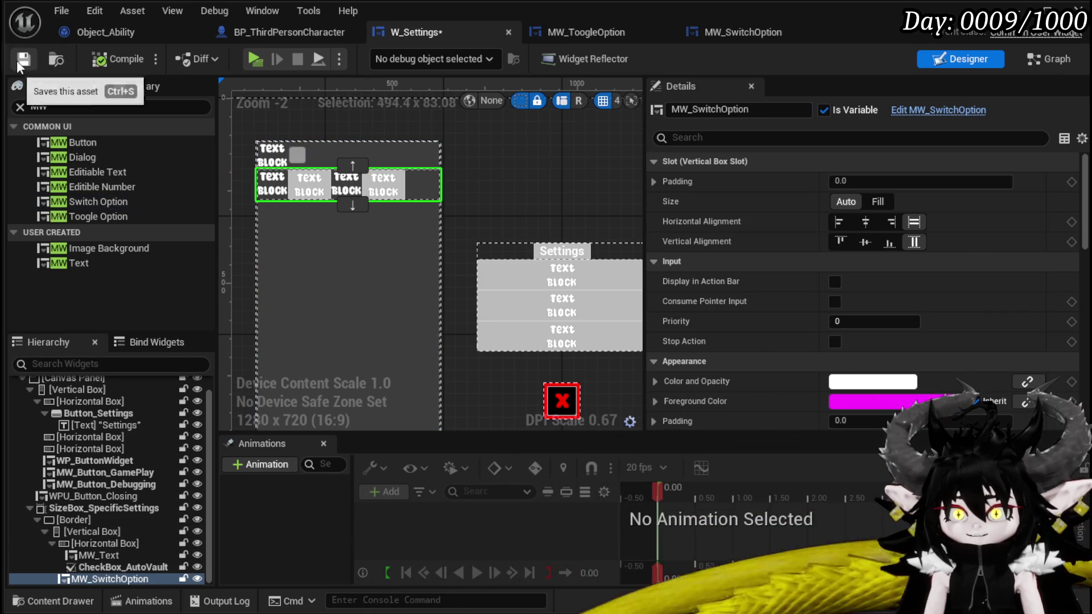
pyautogui.scroll(-10, 909, 239)
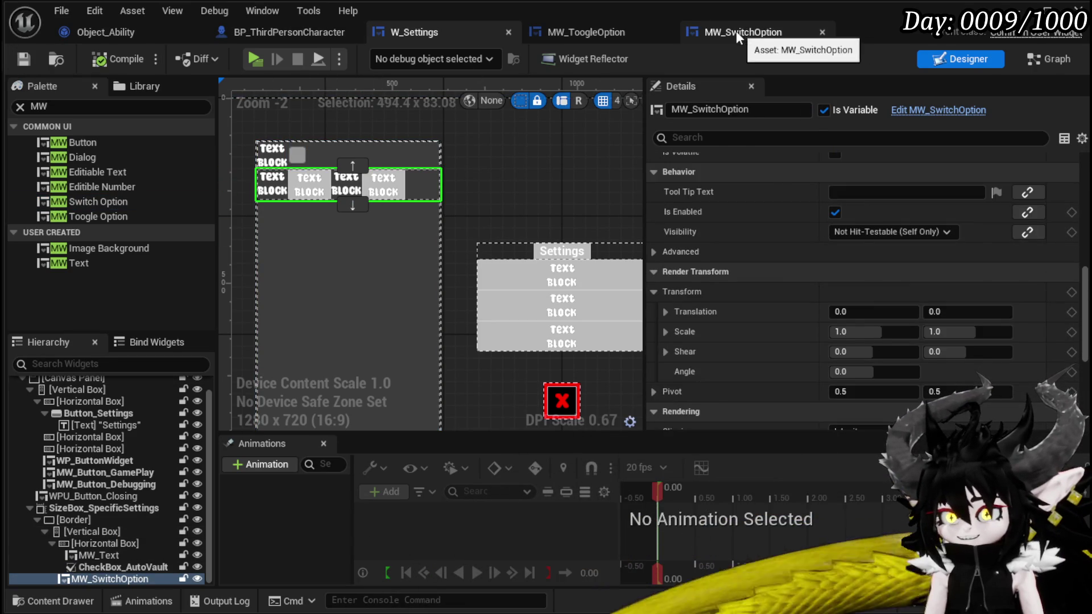
pyautogui.click(740, 32)
# - Tick Instance Editable on OptionName and OptionArray, then compile MW_SwitchOption
pyautogui.scroll(-5, 192, 187)
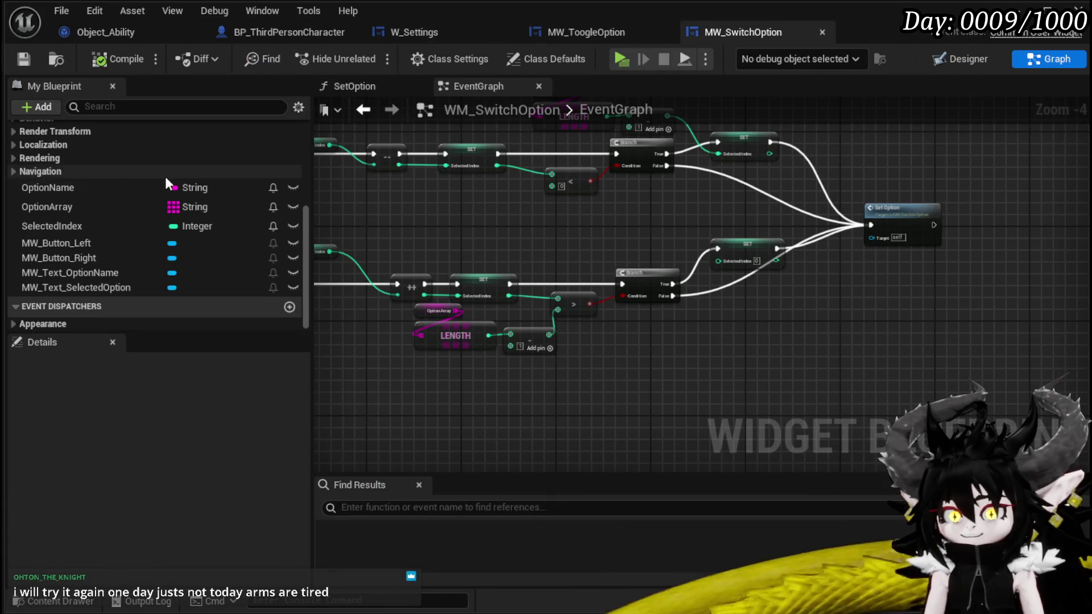
pyautogui.click(52, 191)
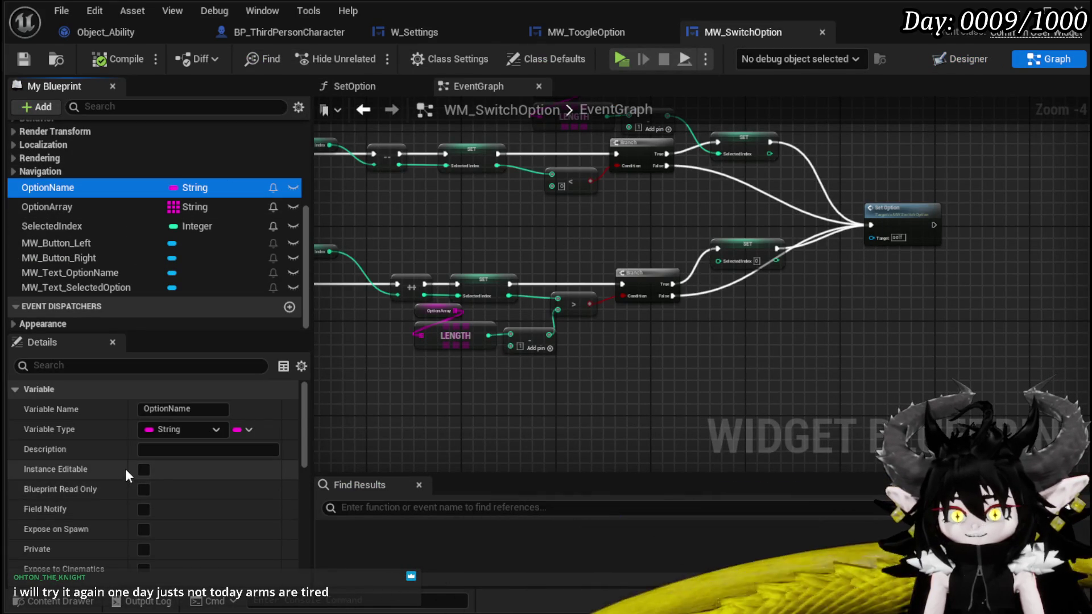
pyautogui.click(143, 469)
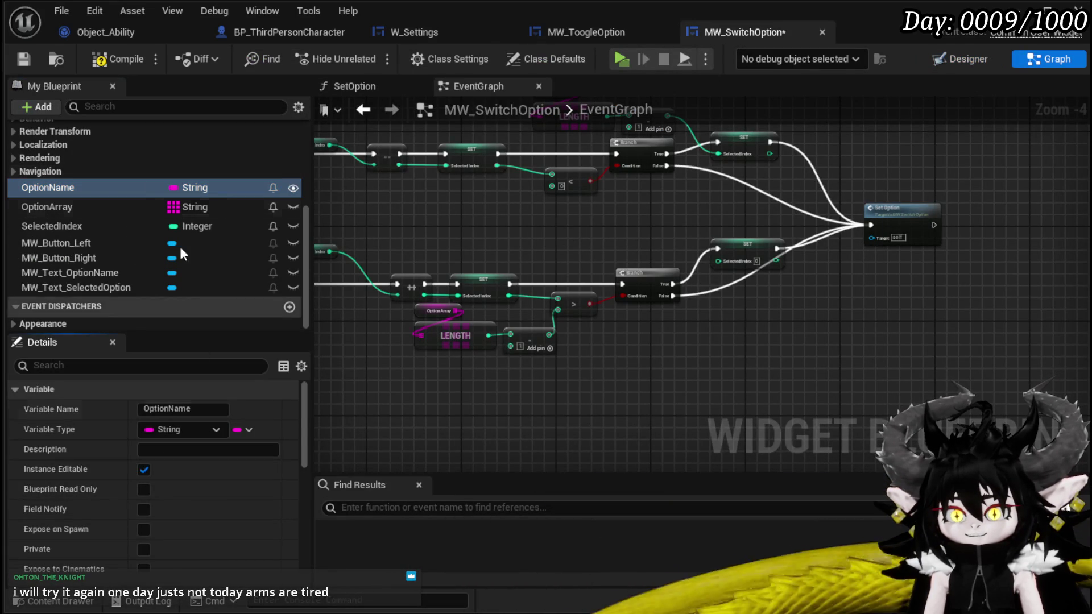
pyautogui.click(81, 200)
pyautogui.click(143, 469)
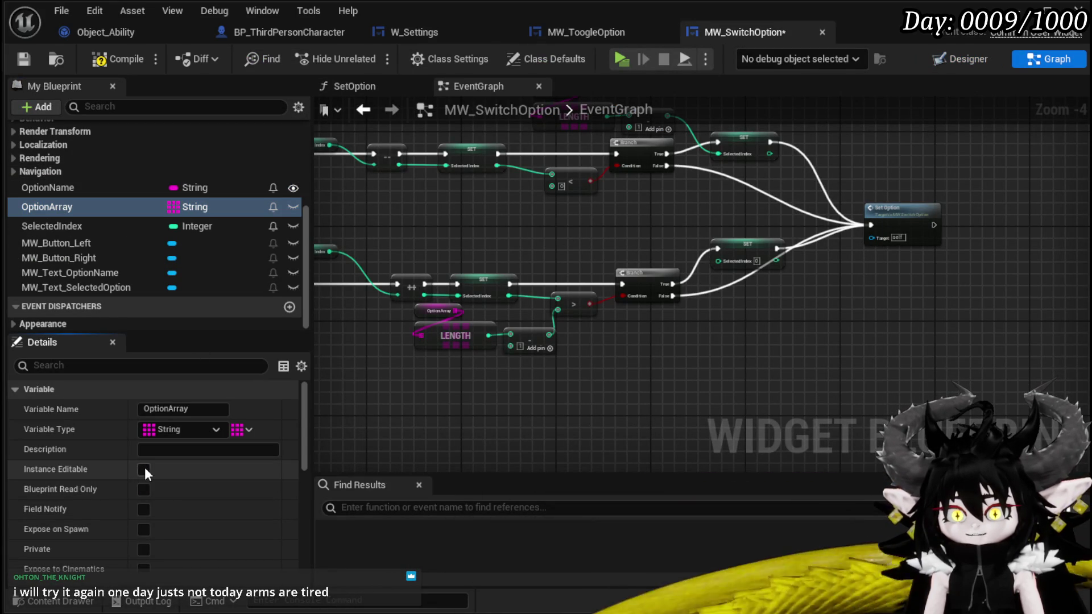
pyautogui.click(120, 59)
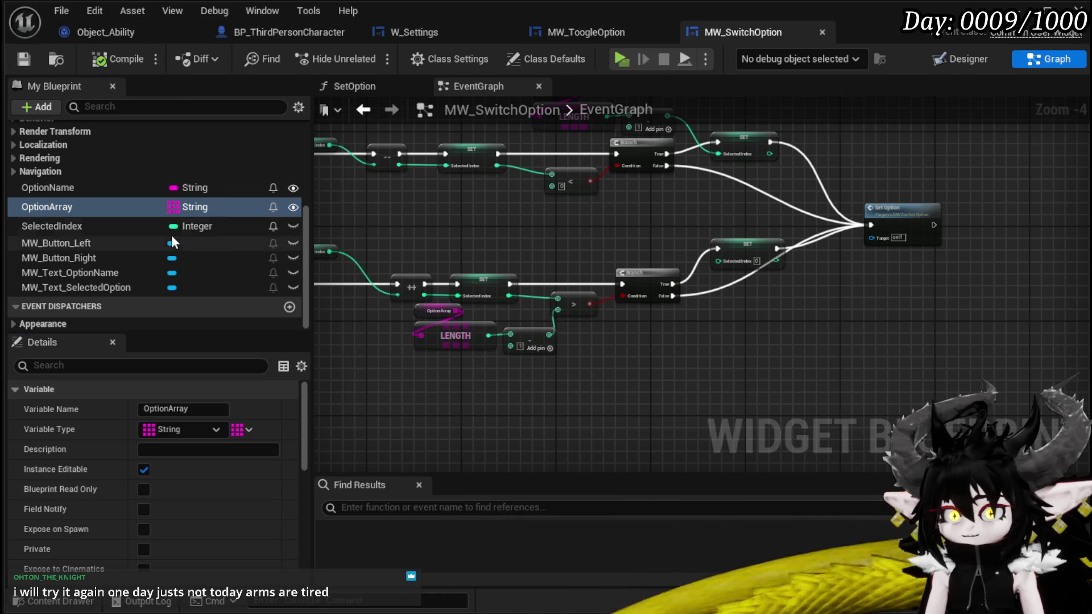
pyautogui.scroll(5, 172, 237)
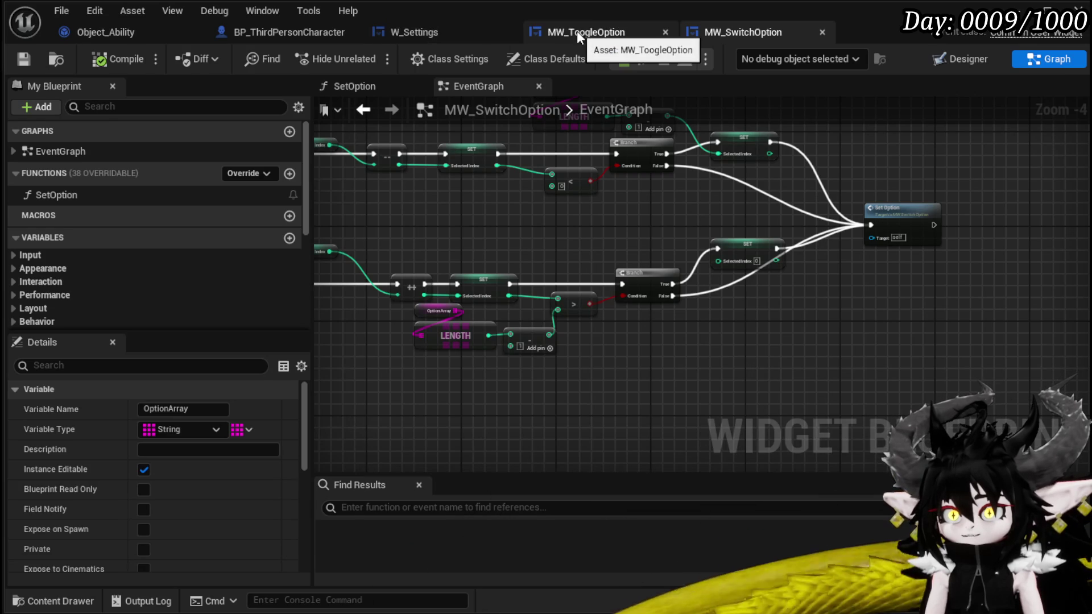
pyautogui.click(452, 29)
# - Set the switch option's Option Name to 'Take Turn'
pyautogui.scroll(-2, 869, 281)
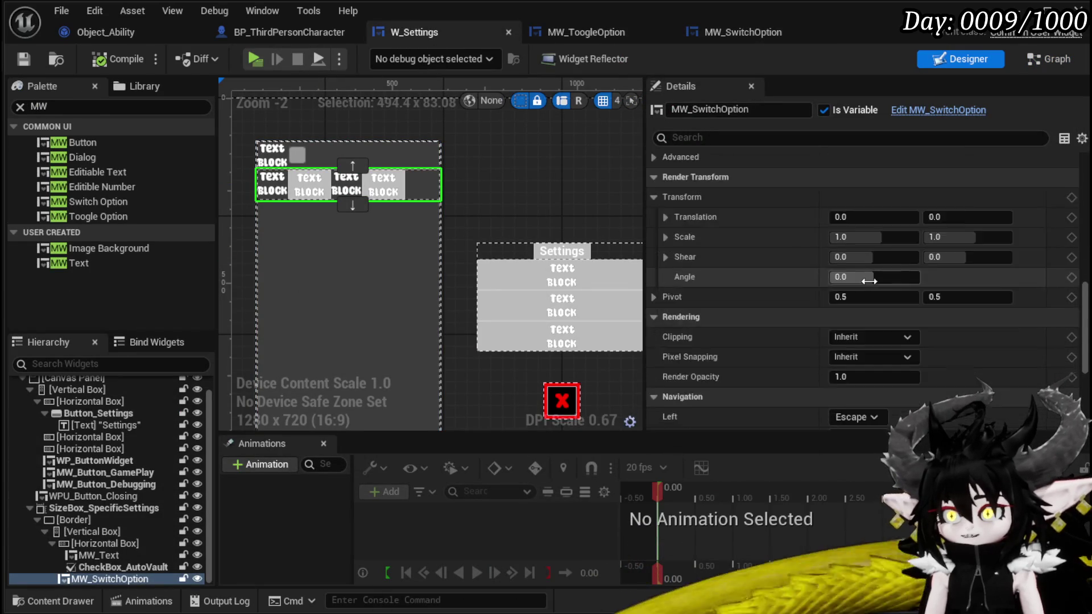
pyautogui.scroll(-5, 869, 281)
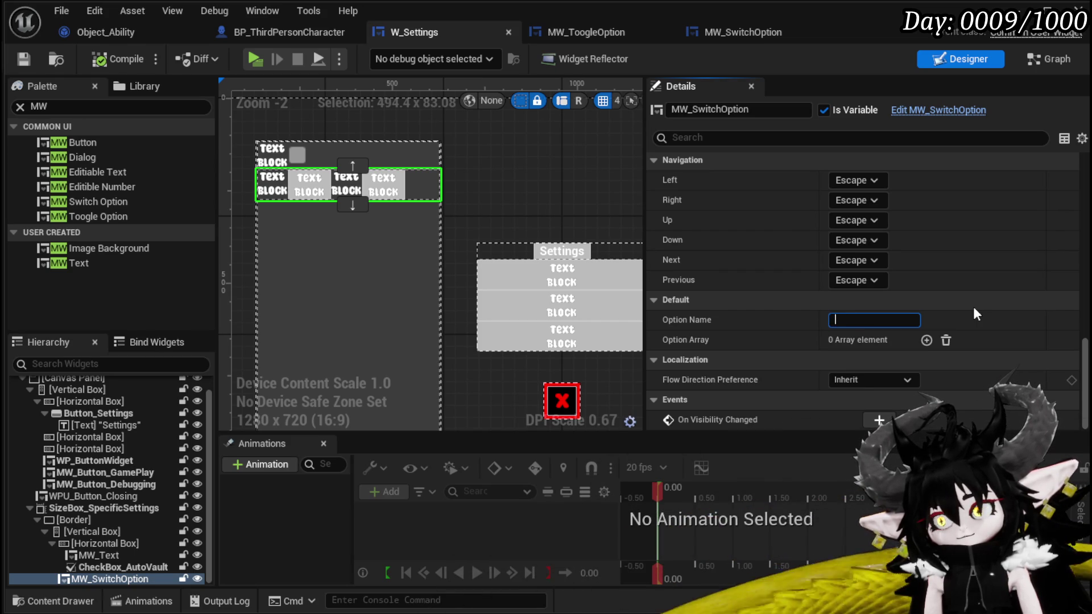
pyautogui.write('Combat ')
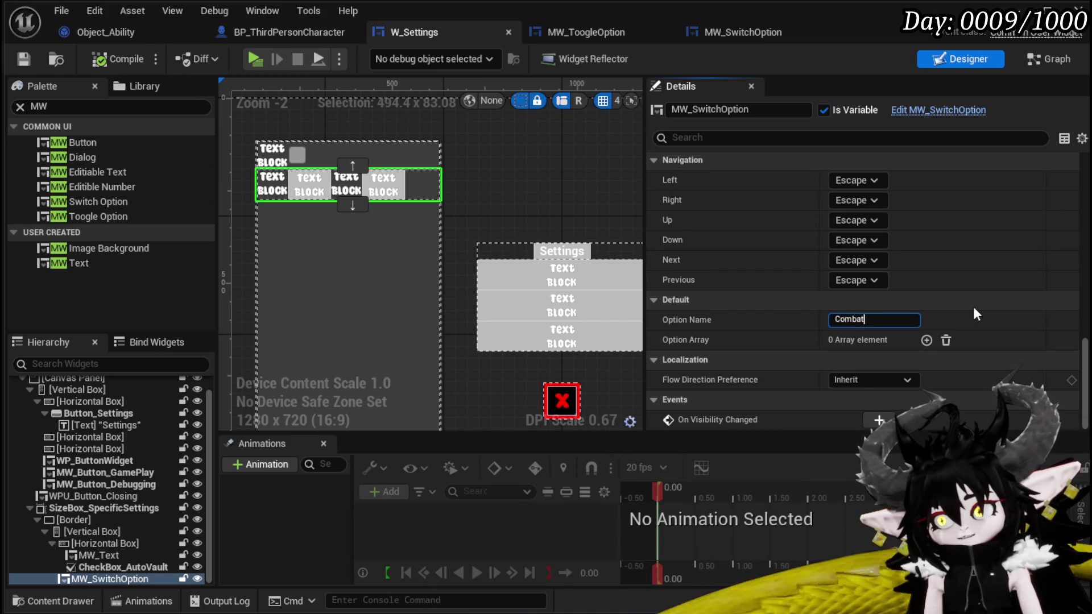
pyautogui.write('Time Stop')
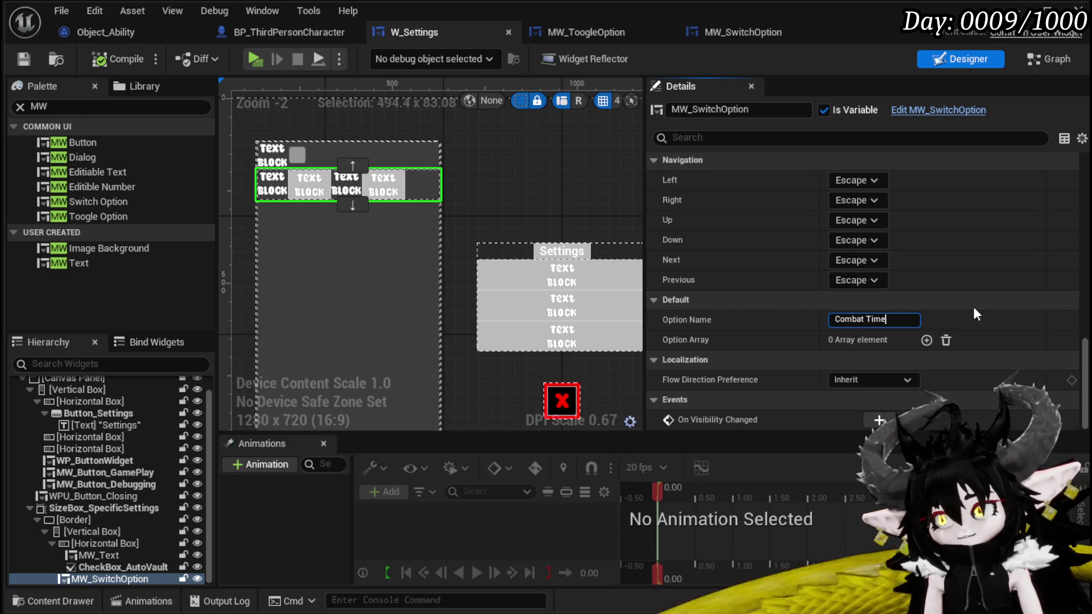
pyautogui.press('BackSpace')
pyautogui.press('BackSpace')
pyautogui.press('BackSpace')
pyautogui.hotkey('ctrl', 'a')
pyautogui.press('BackSpace')
pyautogui.write('Tak')
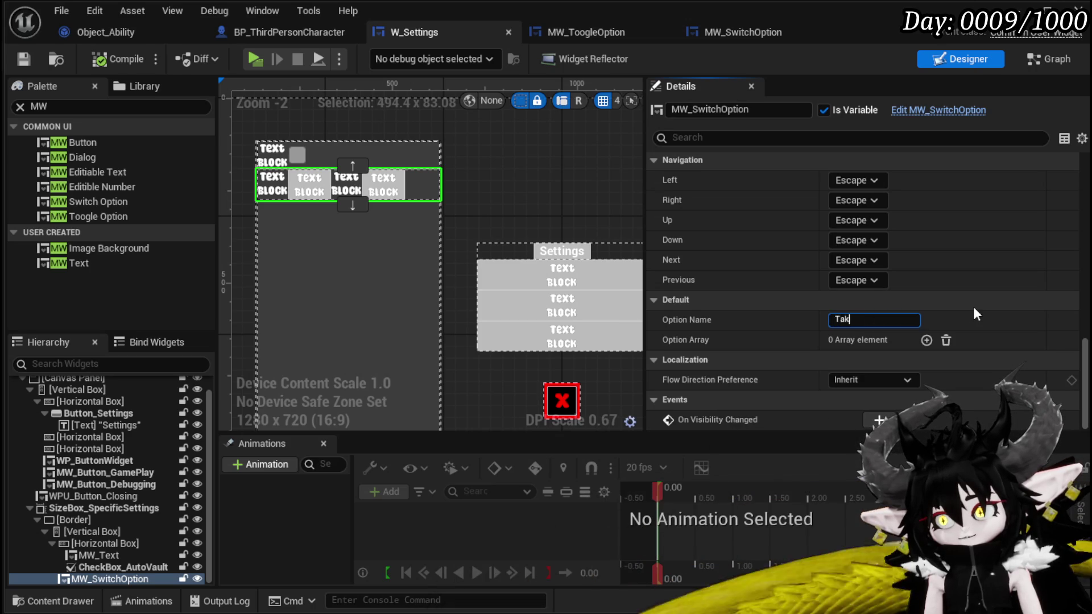
pyautogui.write('e Turn')
pyautogui.press('Return')
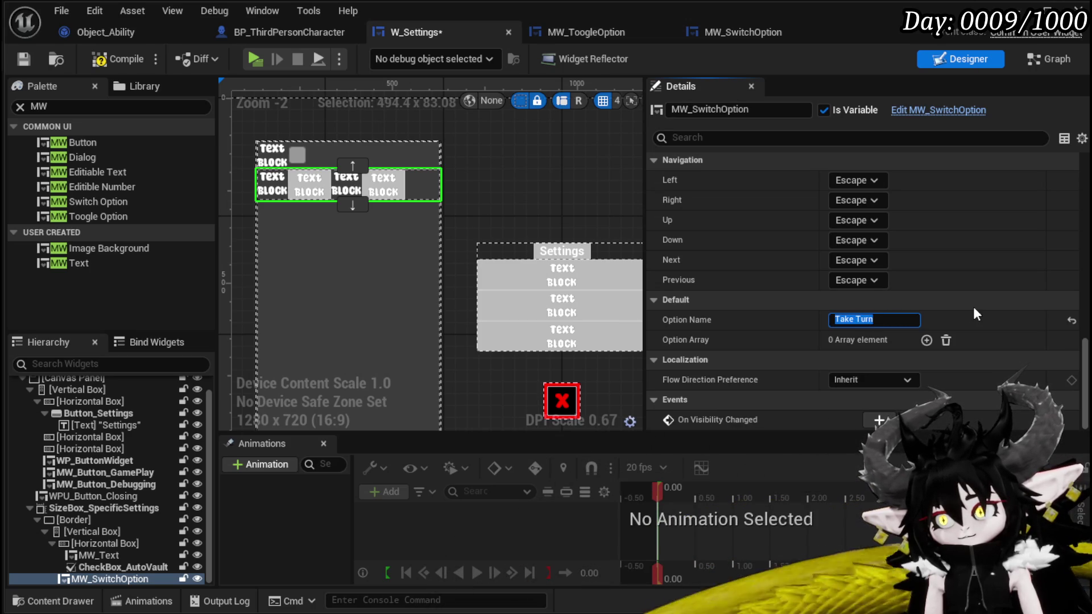
# - Add Option Array entries Auto, Manuel and Both, then save W_Settings
pyautogui.click(926, 340)
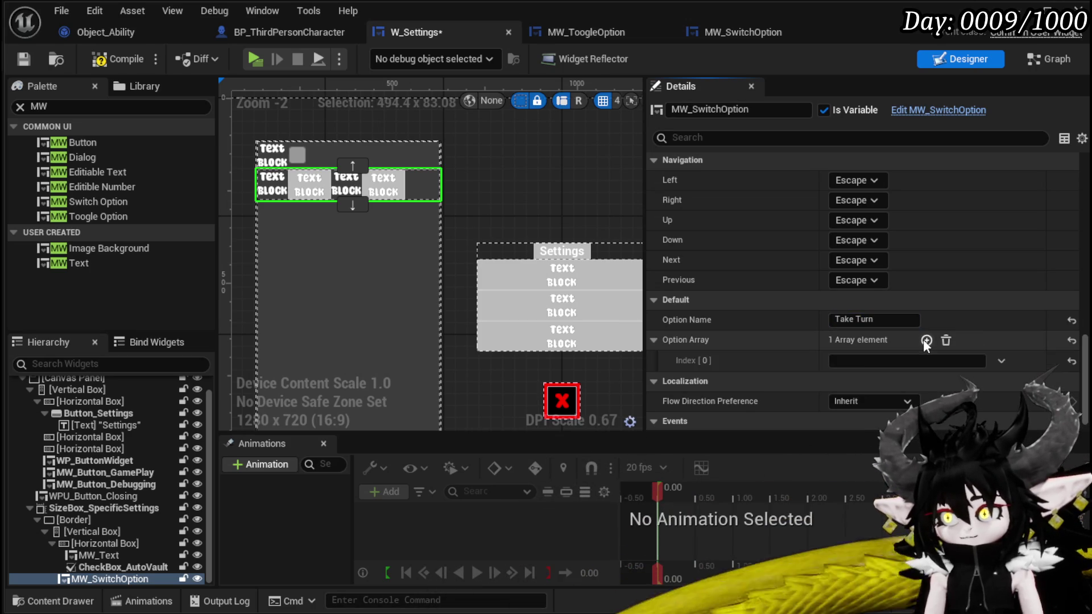
pyautogui.click(867, 360)
pyautogui.write('Auto')
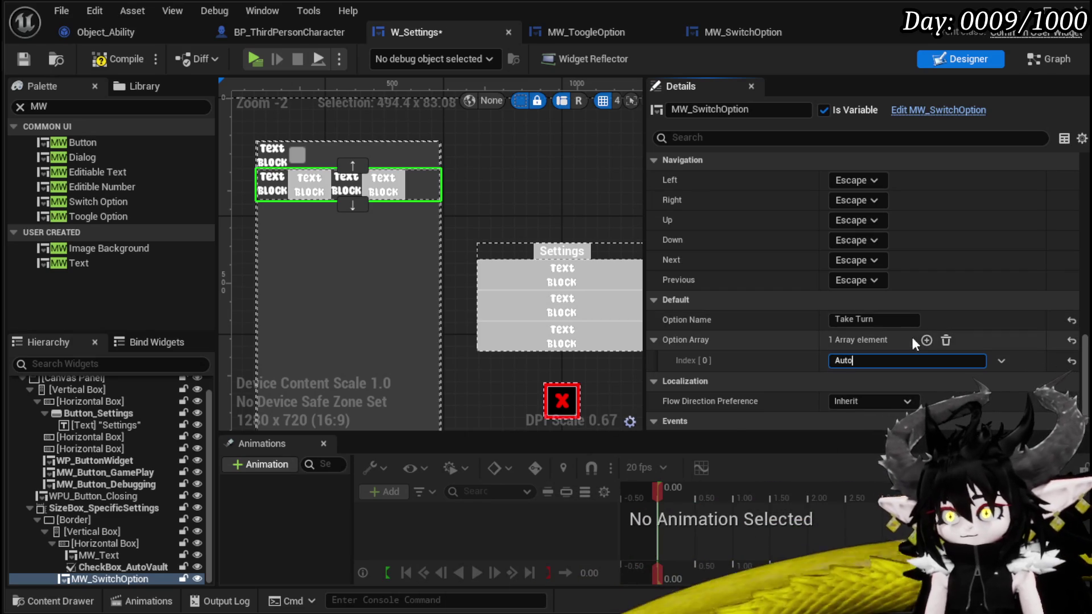
pyautogui.click(926, 340)
pyautogui.click(854, 382)
pyautogui.write('Manuel')
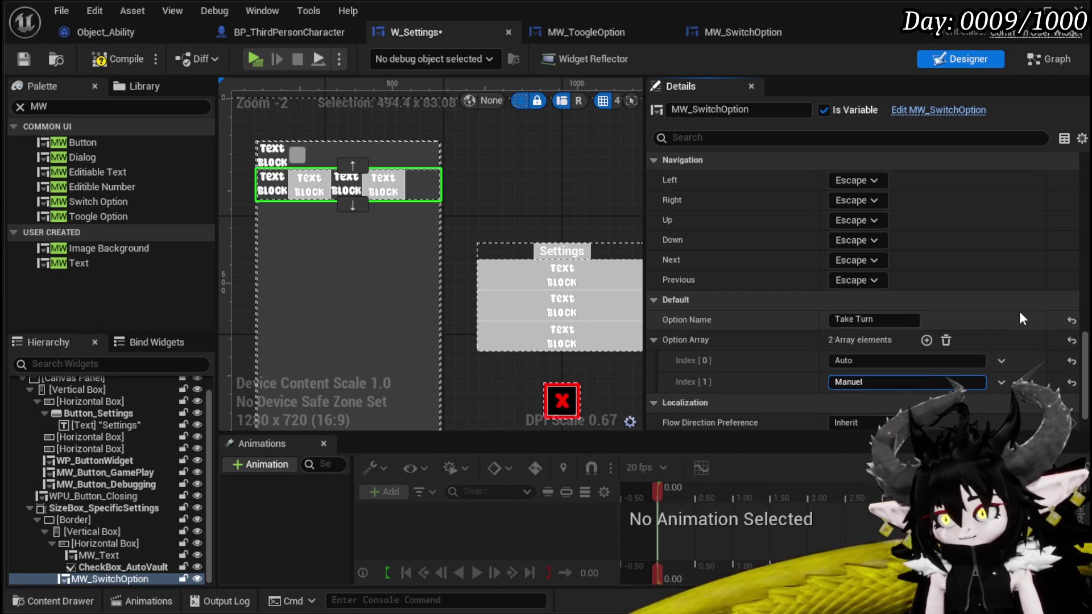
pyautogui.click(926, 340)
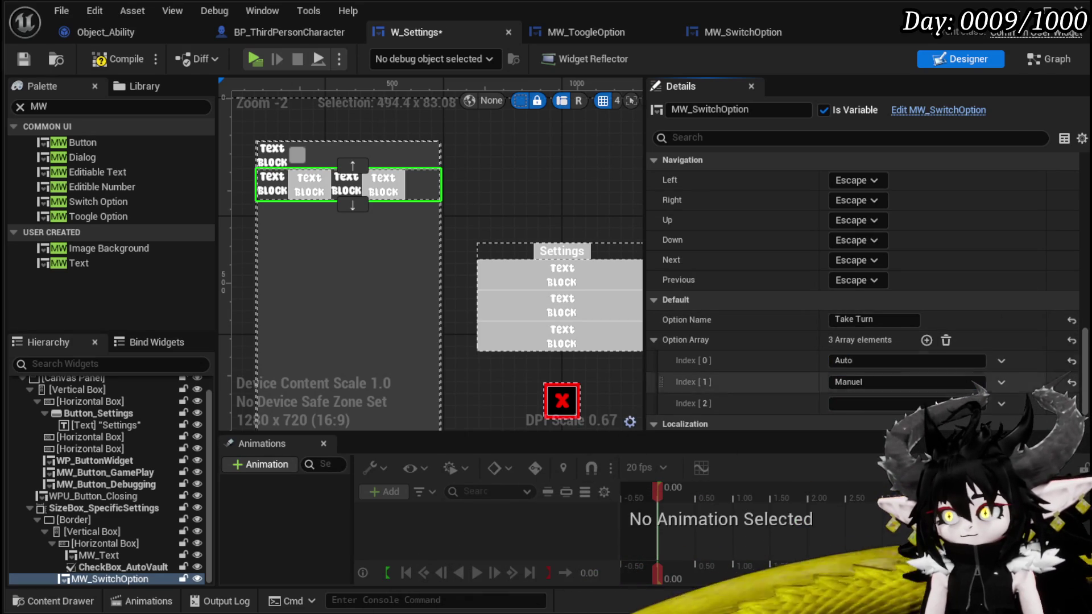
pyautogui.write('Both')
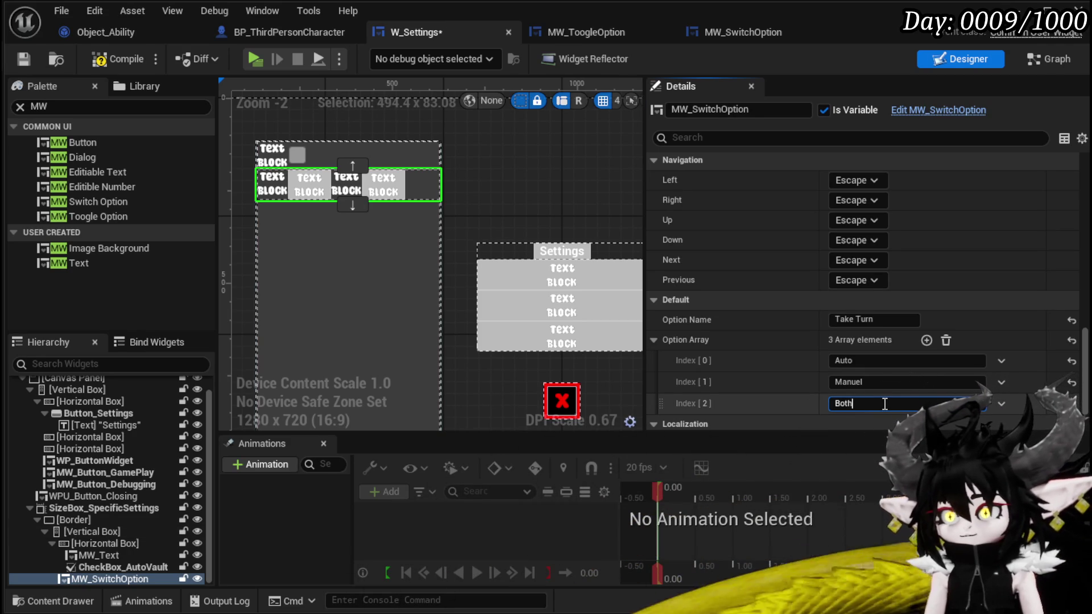
pyautogui.hotkey('ctrl', 'shift', 's')
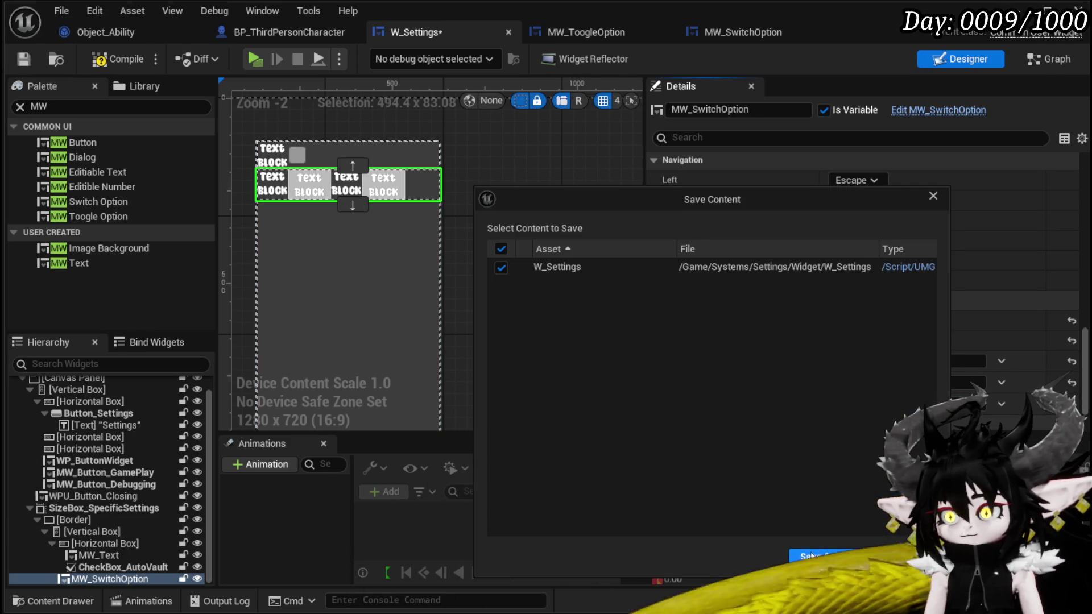
pyautogui.press('Return')
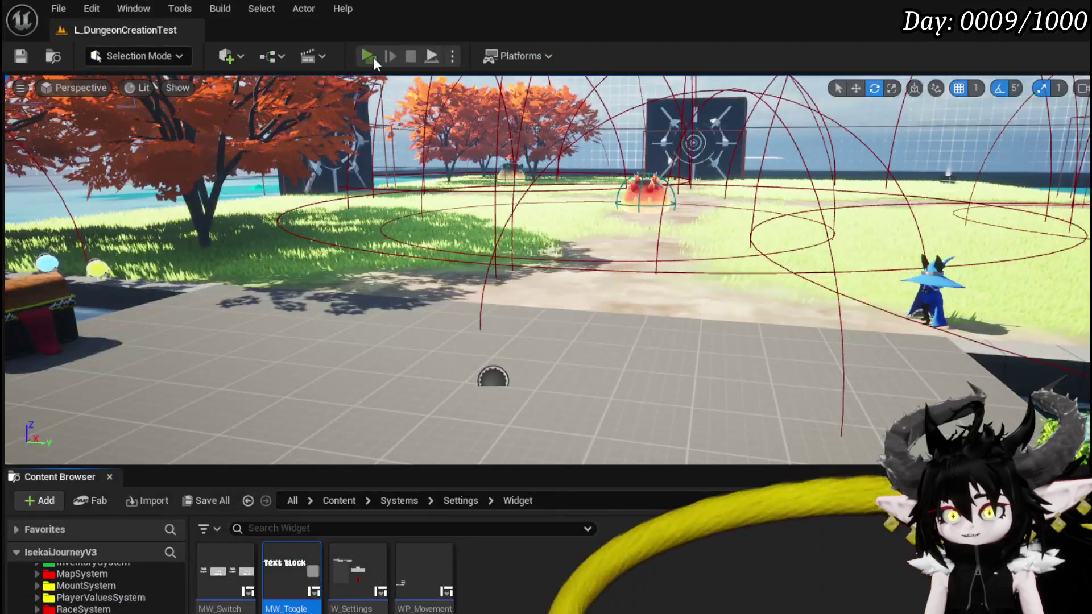
pyautogui.click(373, 57)
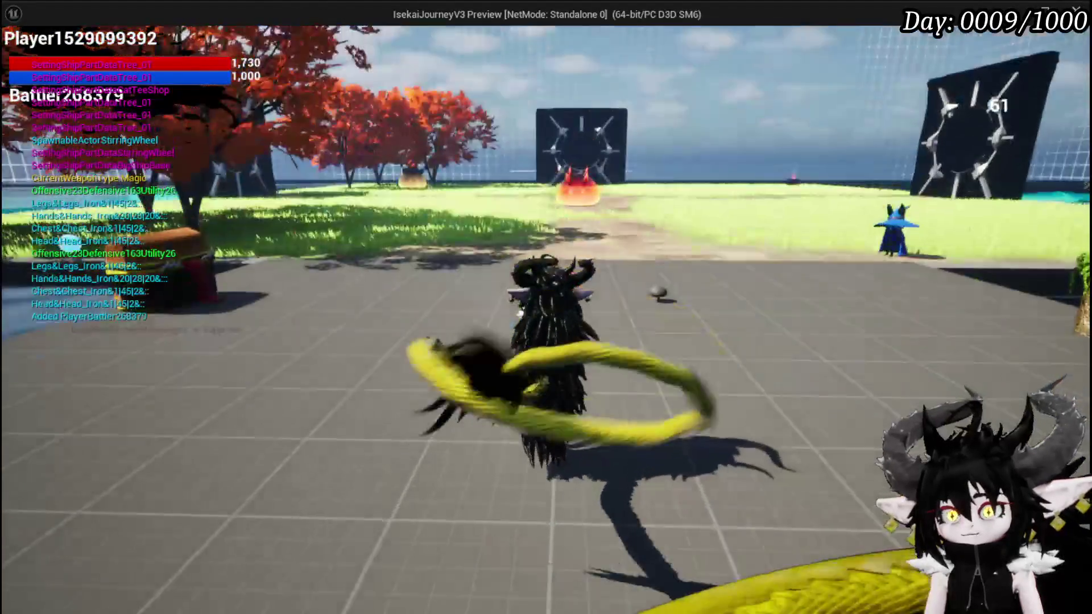
pyautogui.click(1061, 55)
pyautogui.press('Escape')
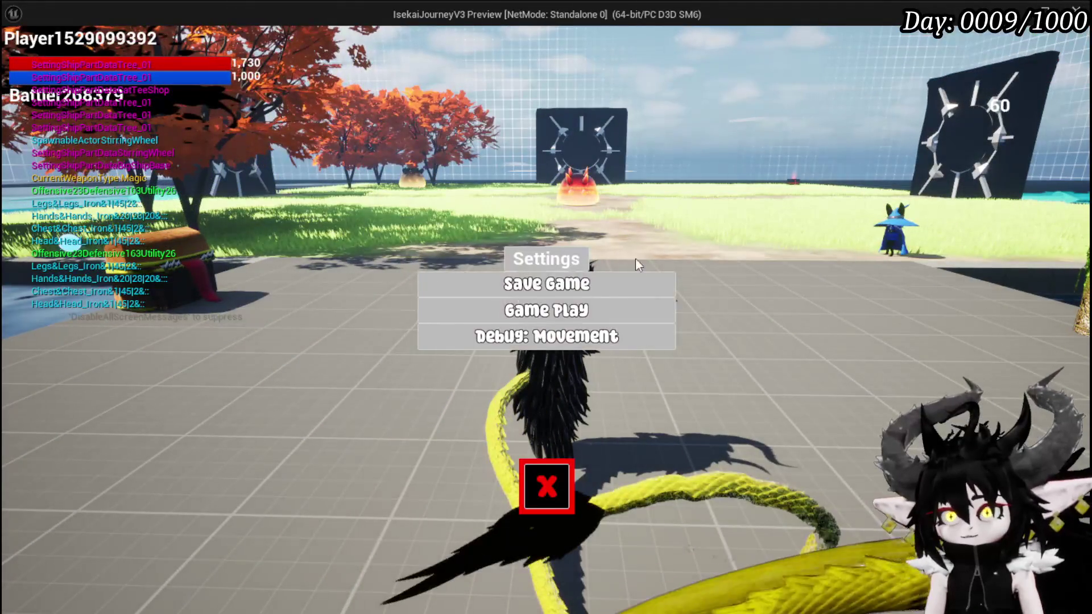
pyautogui.click(564, 315)
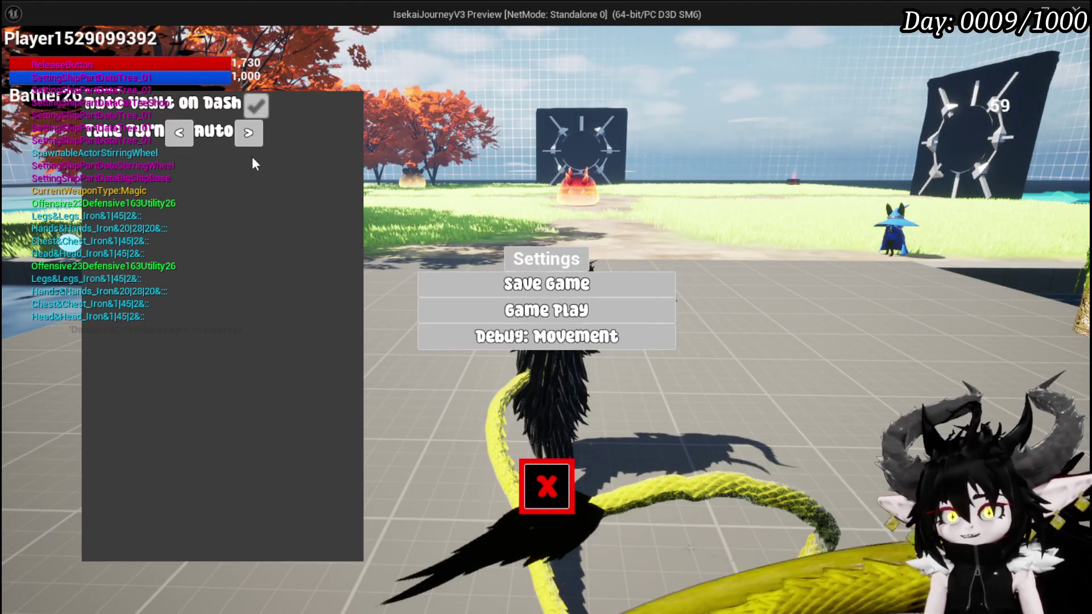
pyautogui.click(248, 134)
pyautogui.click(248, 133)
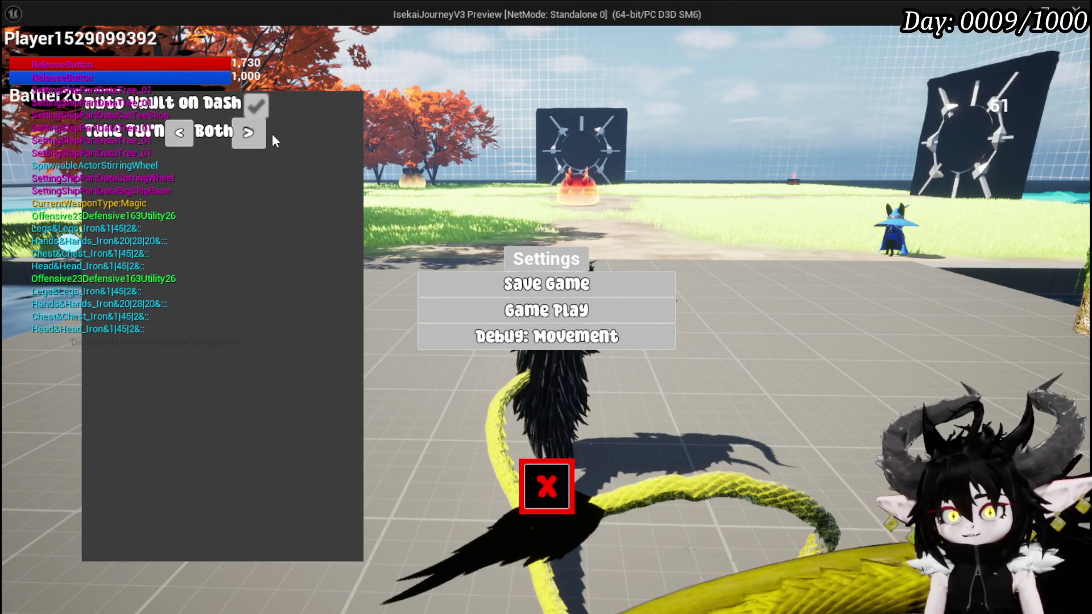
pyautogui.click(246, 135)
pyautogui.click(247, 136)
pyautogui.click(247, 135)
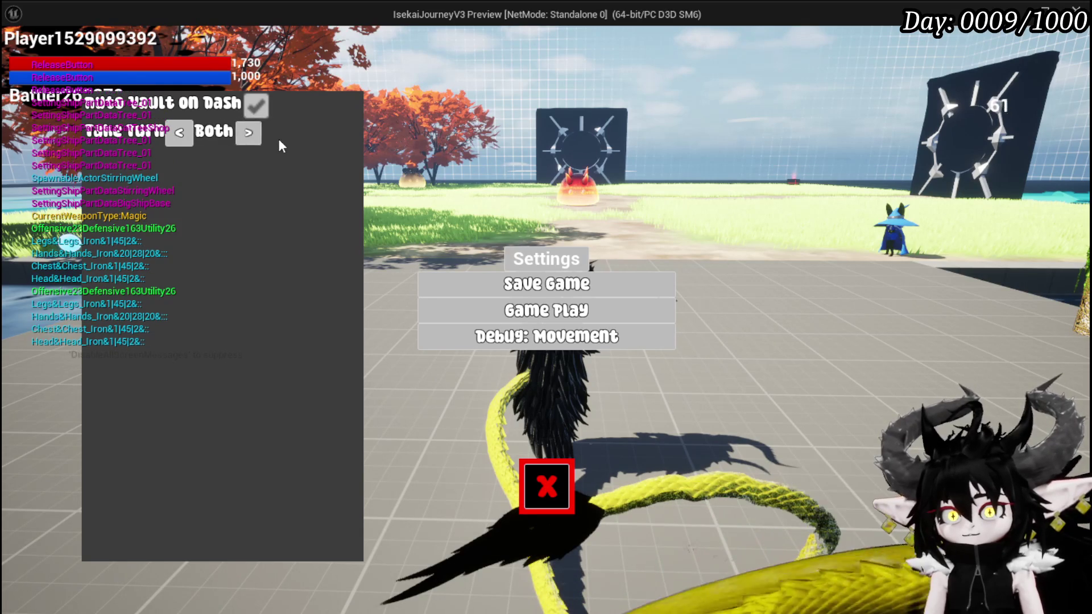
pyautogui.click(257, 139)
pyautogui.click(257, 138)
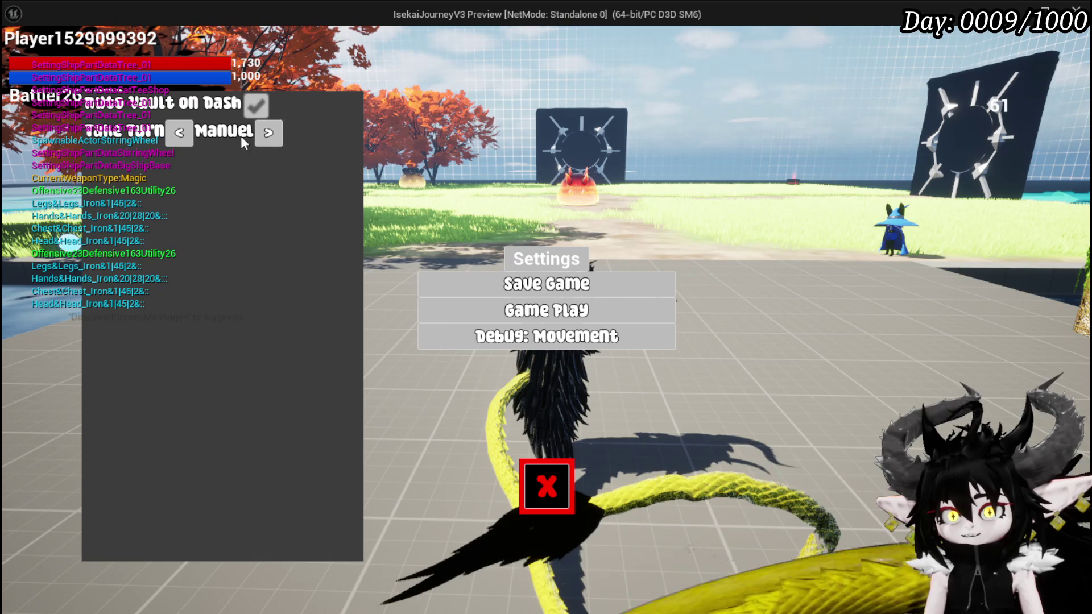
pyautogui.press('Escape')
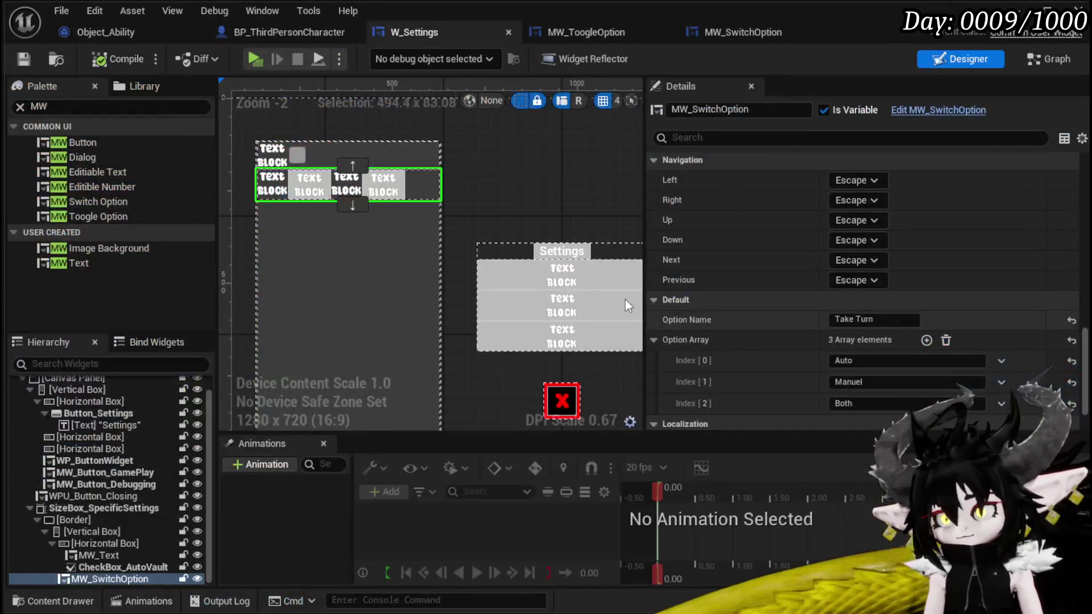
# - Right-align MW_Button_Right in the MW_SwitchOption designer, keeping MW_Button_Left left-aligned
pyautogui.click(738, 35)
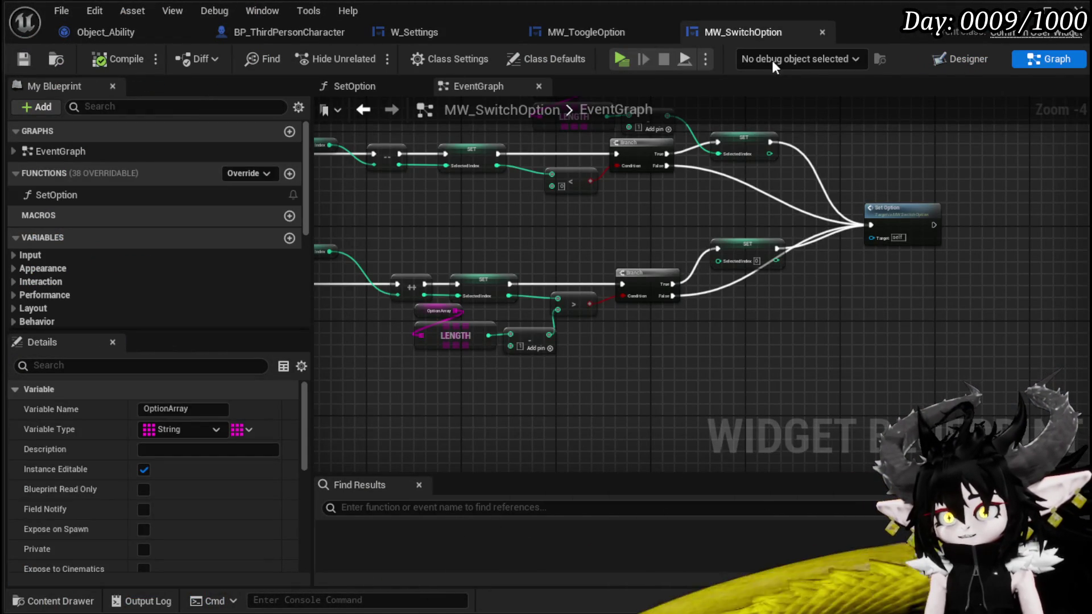
pyautogui.click(946, 62)
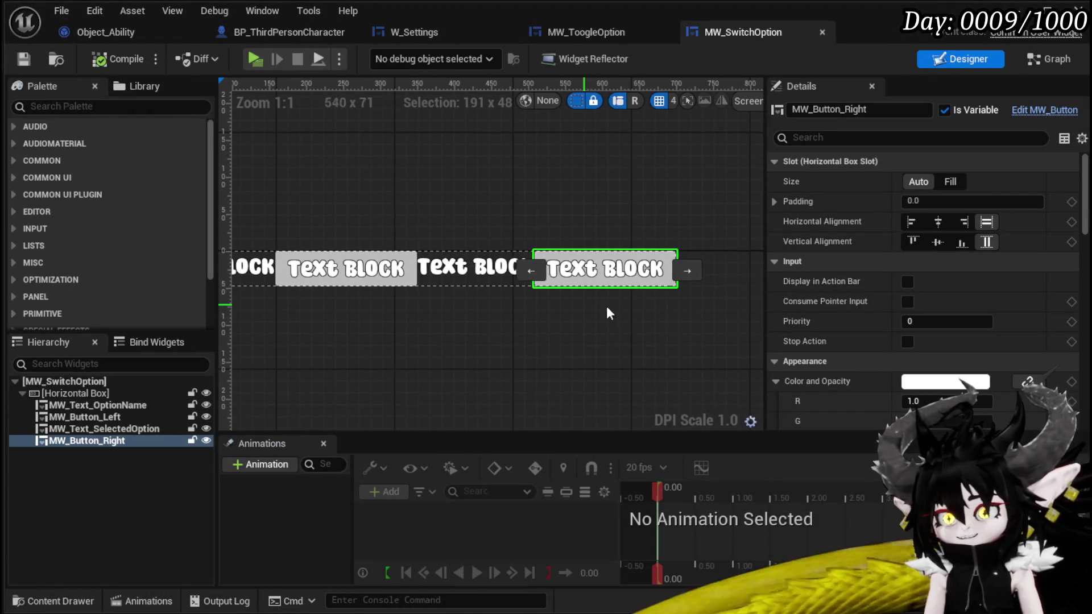
pyautogui.click(970, 221)
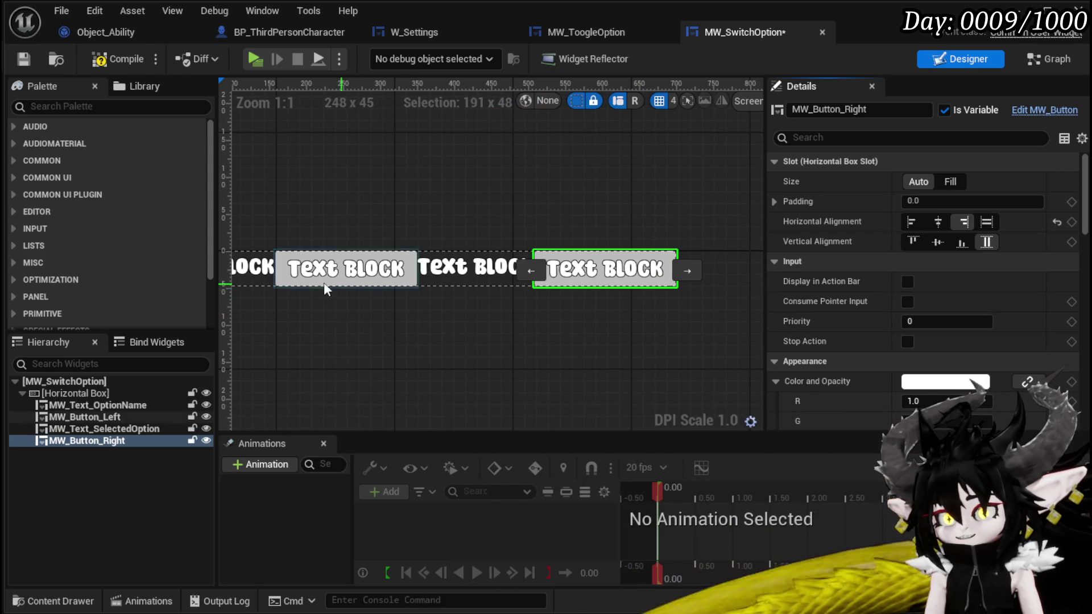
pyautogui.click(319, 281)
pyautogui.click(964, 222)
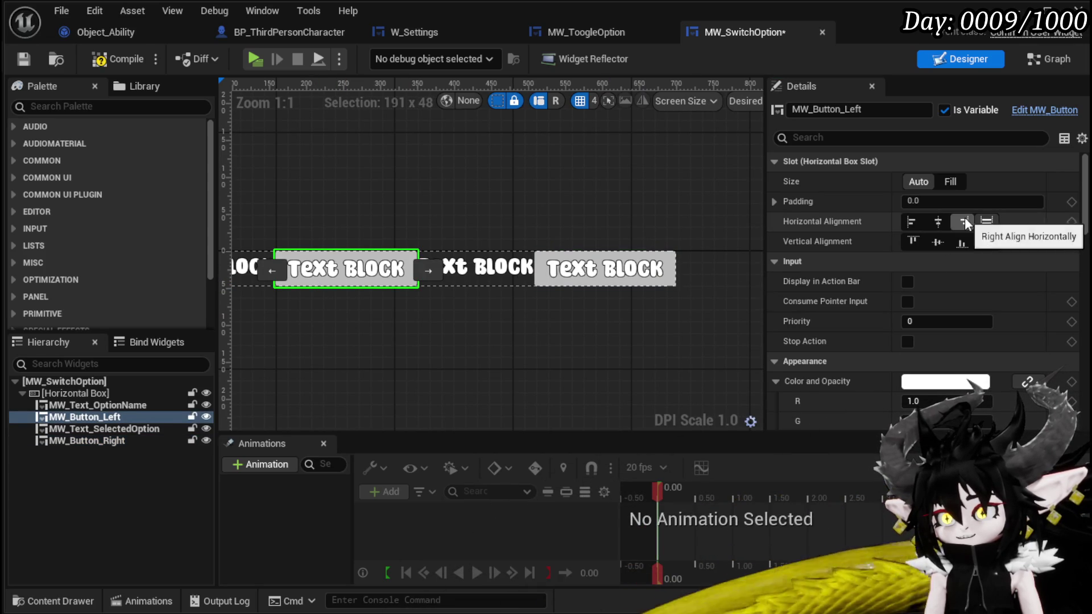
pyautogui.click(919, 217)
# - Right-align MW_Text_SelectedOption, compile, and launch the game to test the layout
pyautogui.click(498, 277)
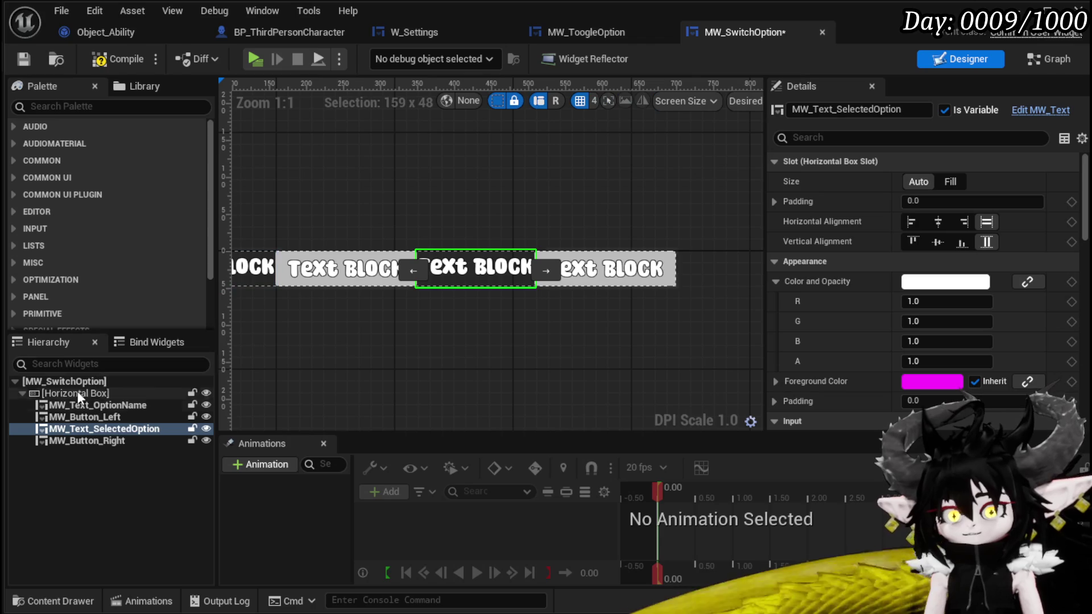
pyautogui.click(61, 359)
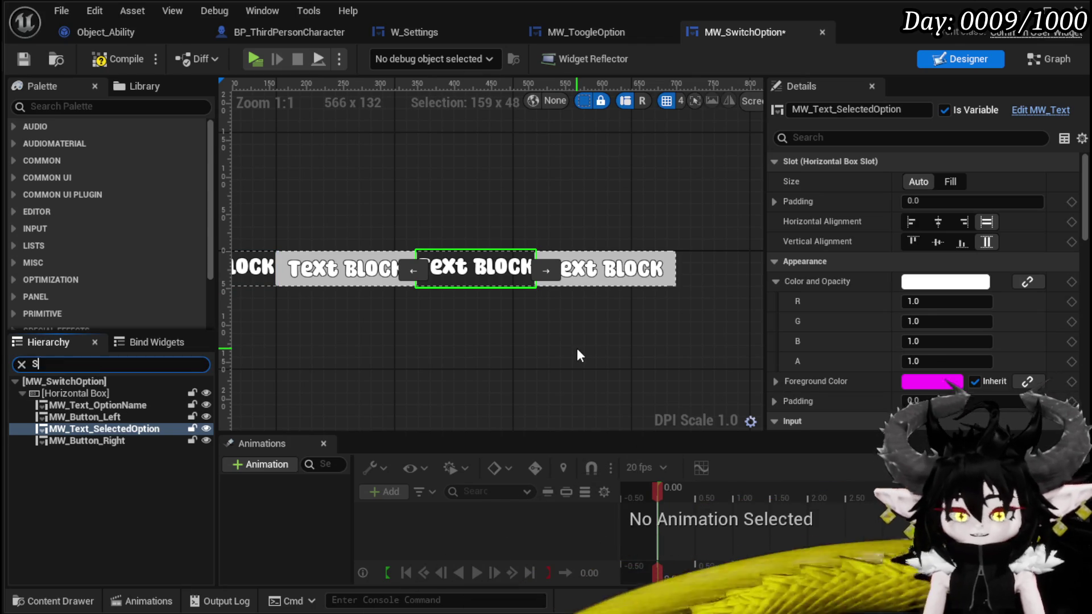
pyautogui.write('Space')
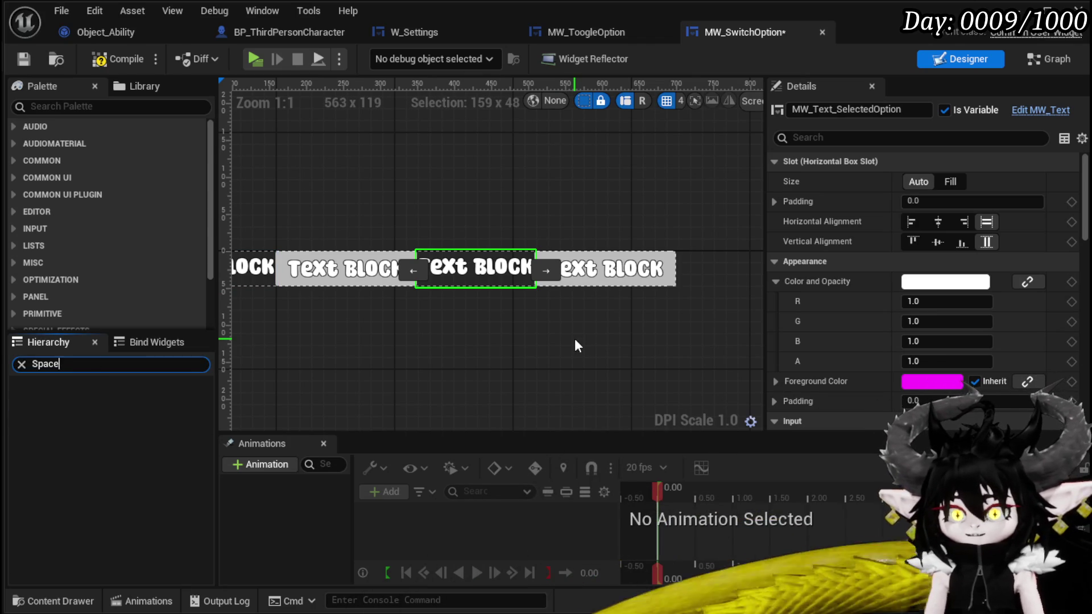
pyautogui.press('BackSpace')
pyautogui.press('BackSpace')
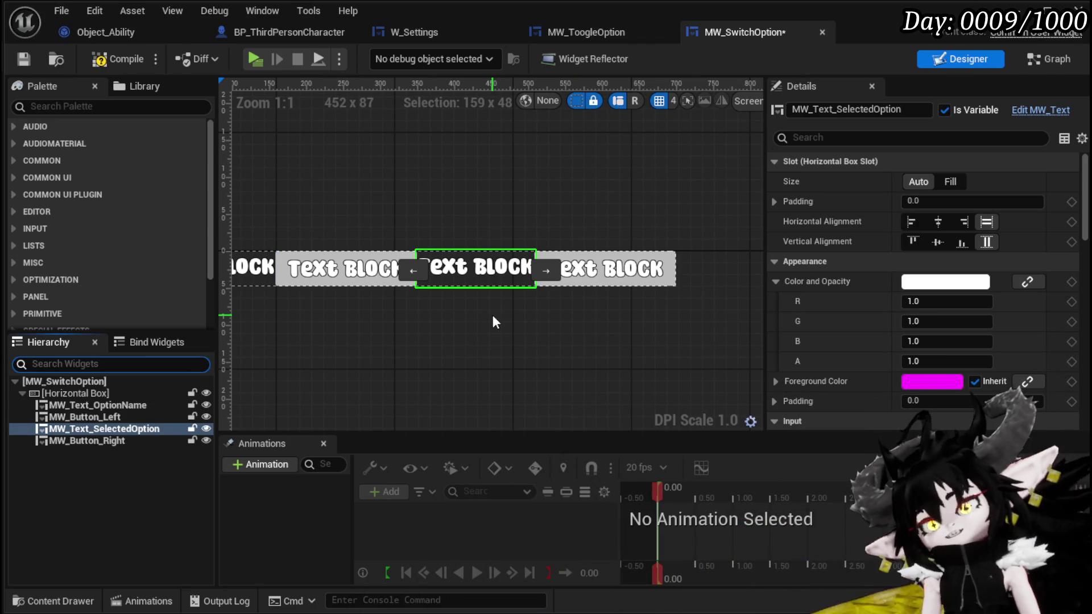
pyautogui.click(964, 224)
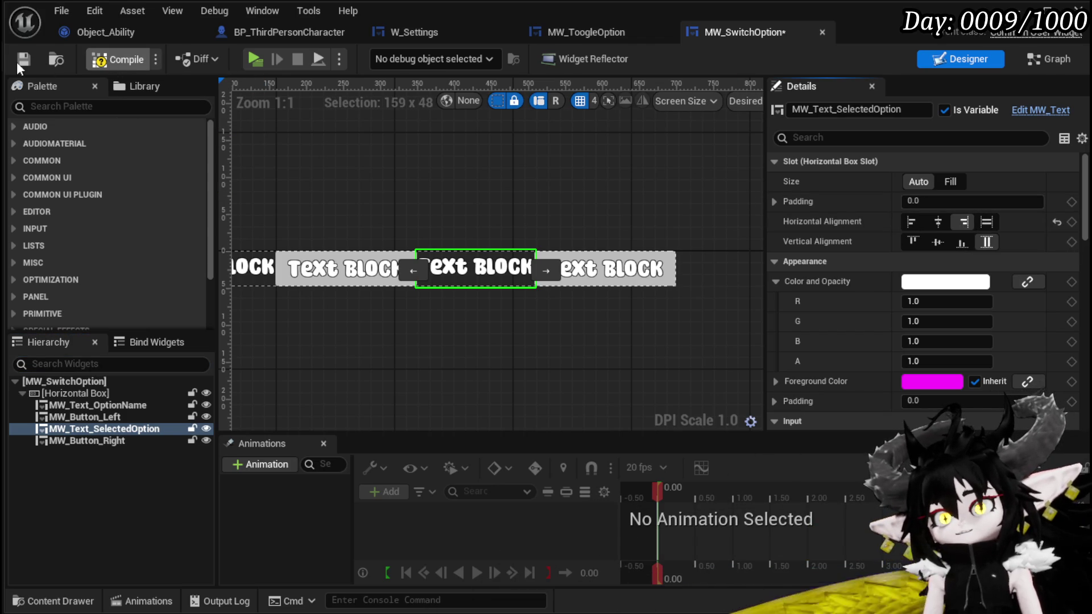
pyautogui.click(113, 59)
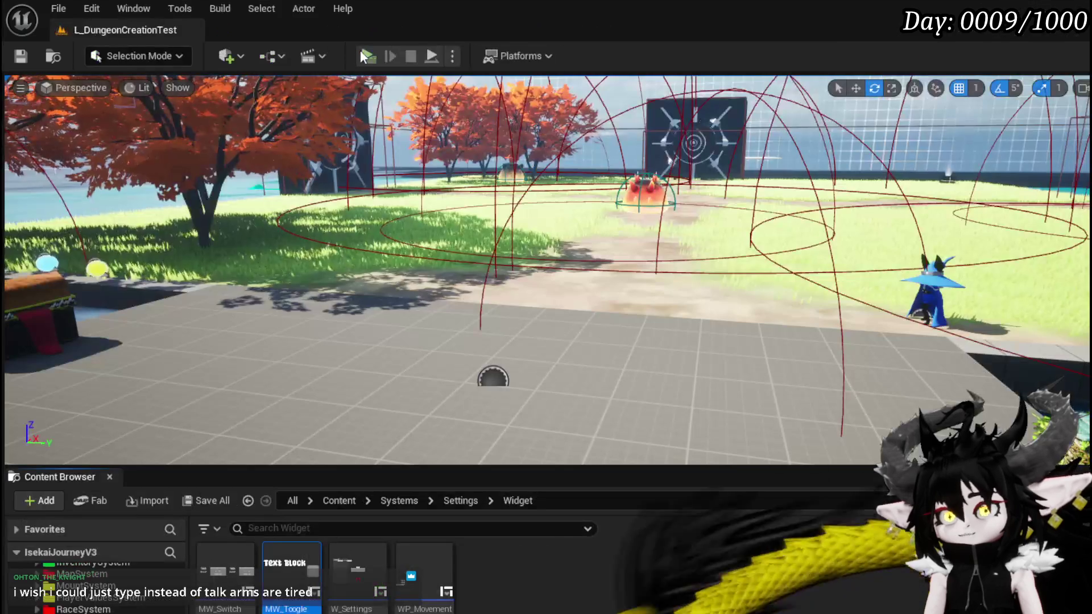
pyautogui.click(360, 50)
pyautogui.press('Tab')
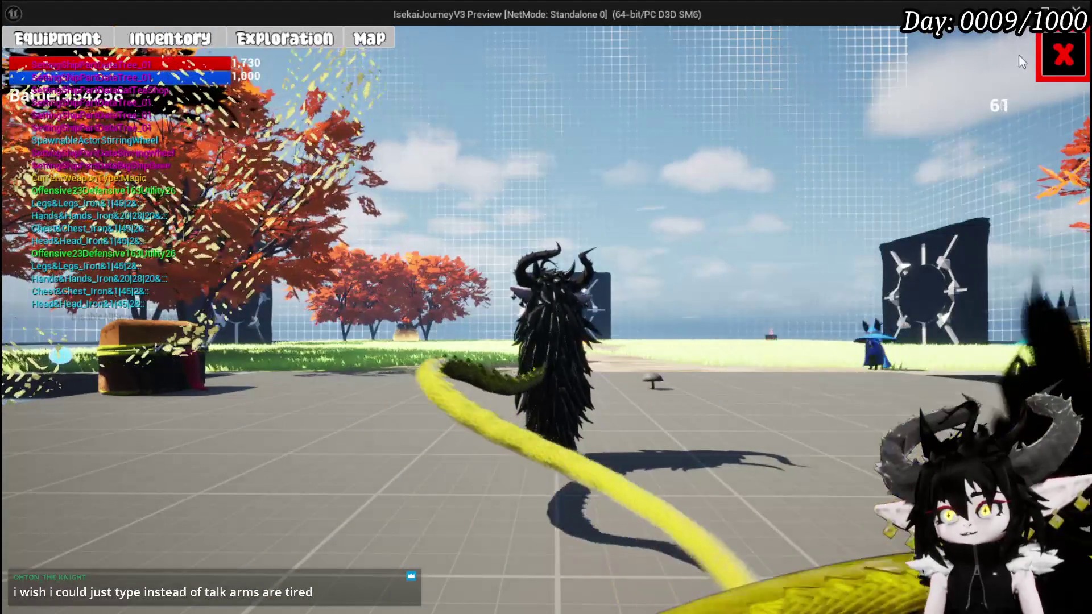
# - In Game Play settings, cycle Take Turn forwards and back through Auto, Manuel and Both, then stop play
pyautogui.press('Escape')
pyautogui.press('Escape')
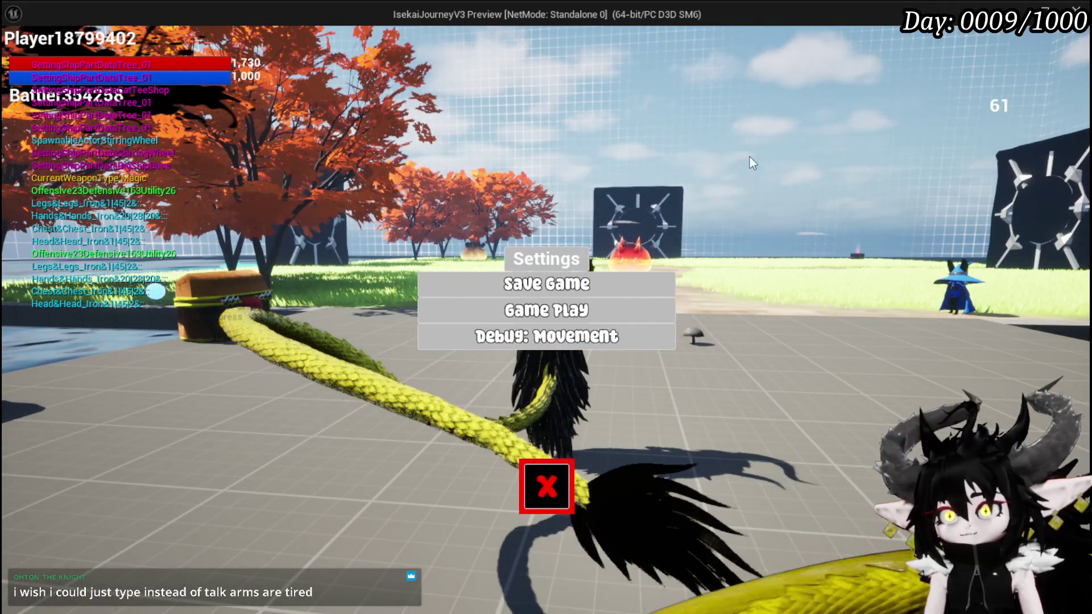
pyautogui.click(620, 307)
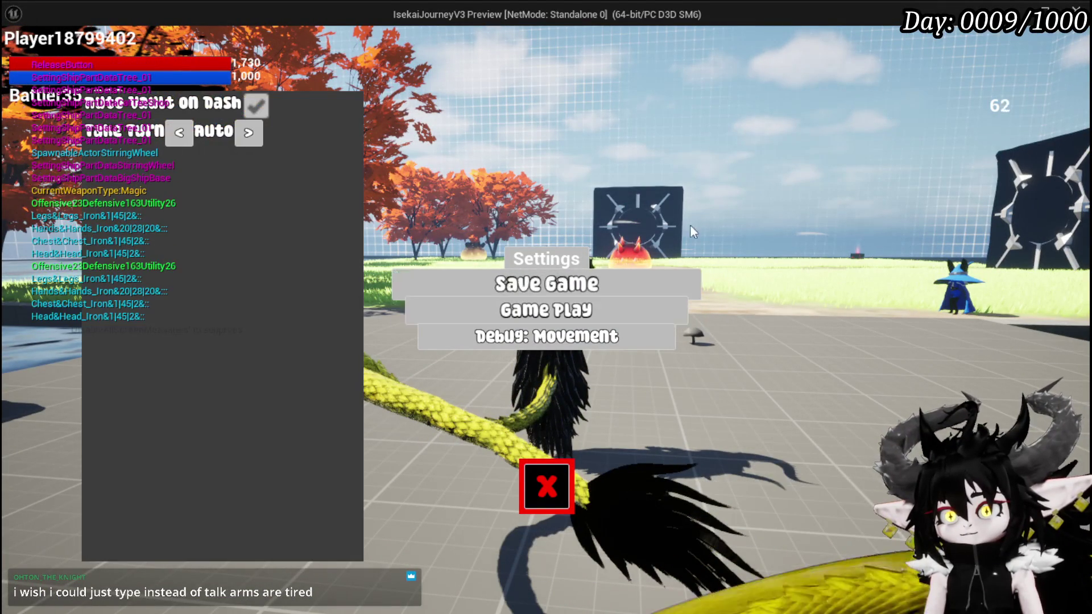
pyautogui.click(245, 134)
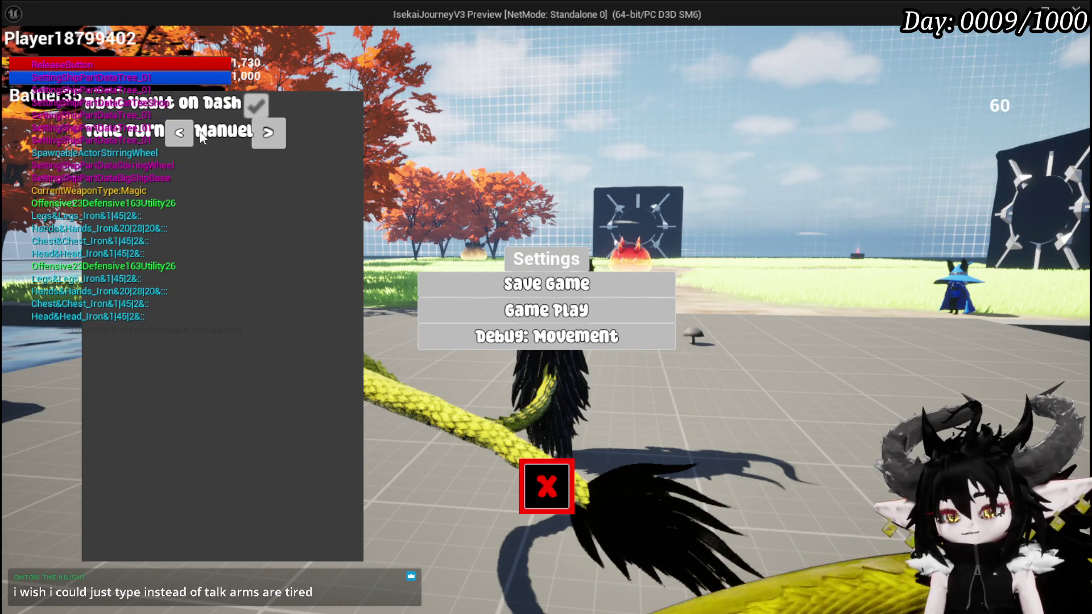
pyautogui.click(189, 131)
pyautogui.click(188, 130)
pyautogui.click(190, 133)
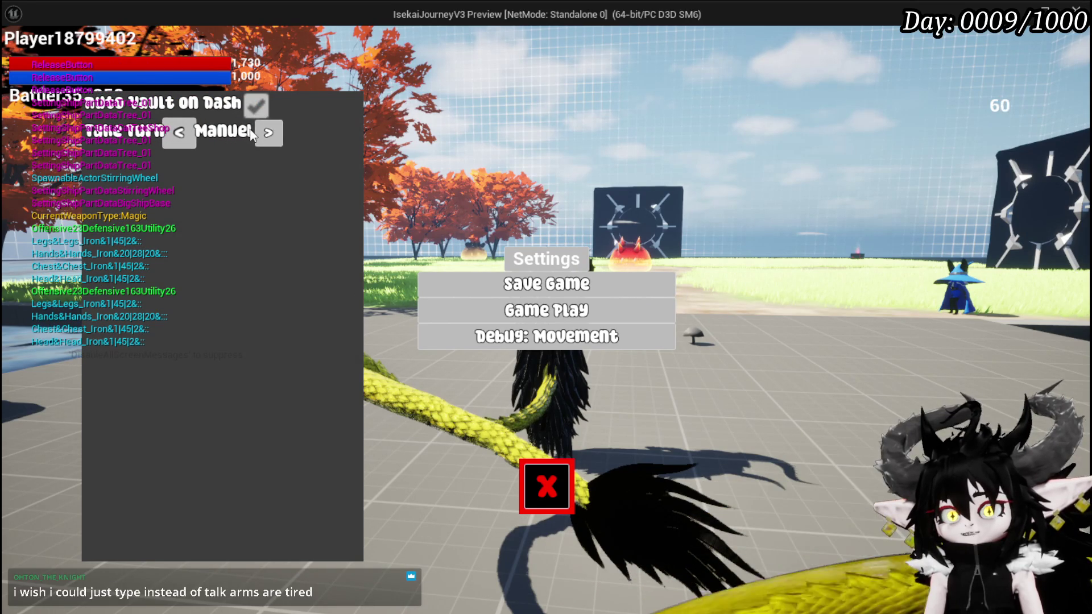
pyautogui.click(190, 133)
pyautogui.click(190, 133)
pyautogui.click(190, 133)
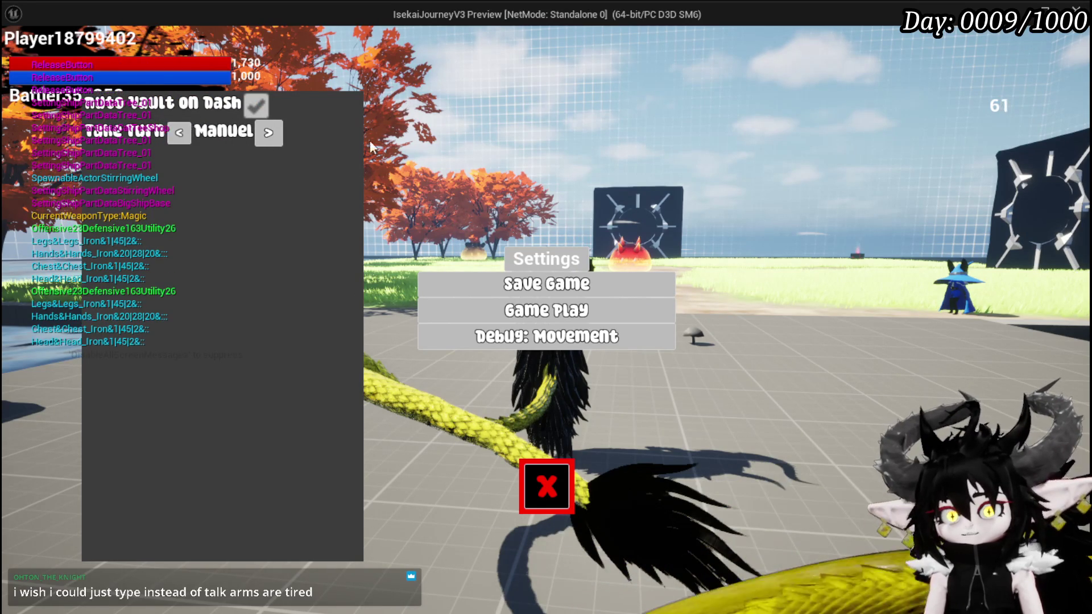
pyautogui.click(189, 132)
pyautogui.click(189, 132)
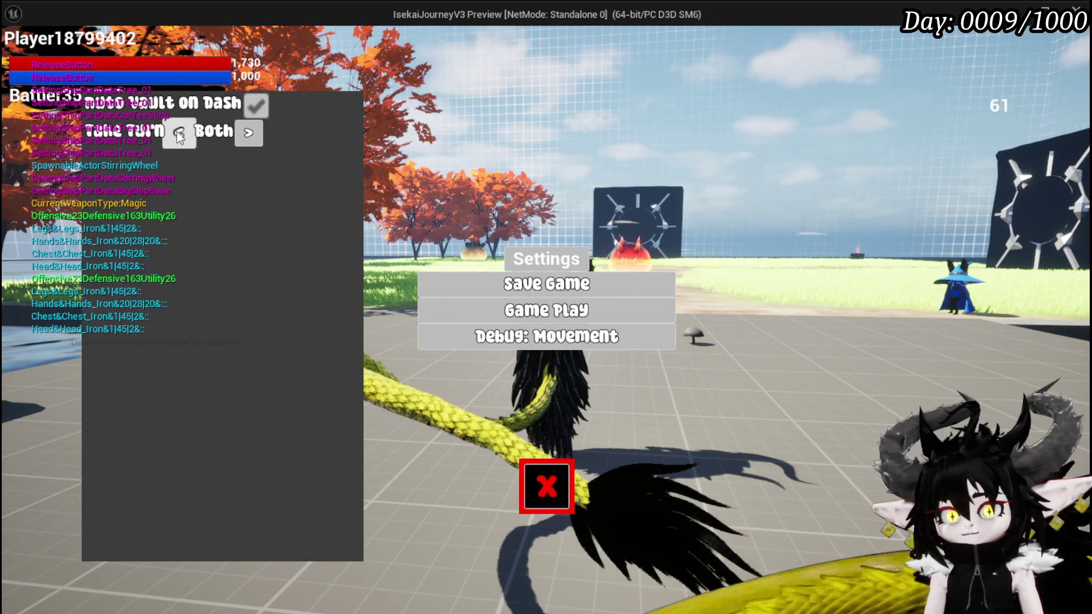
pyautogui.click(189, 132)
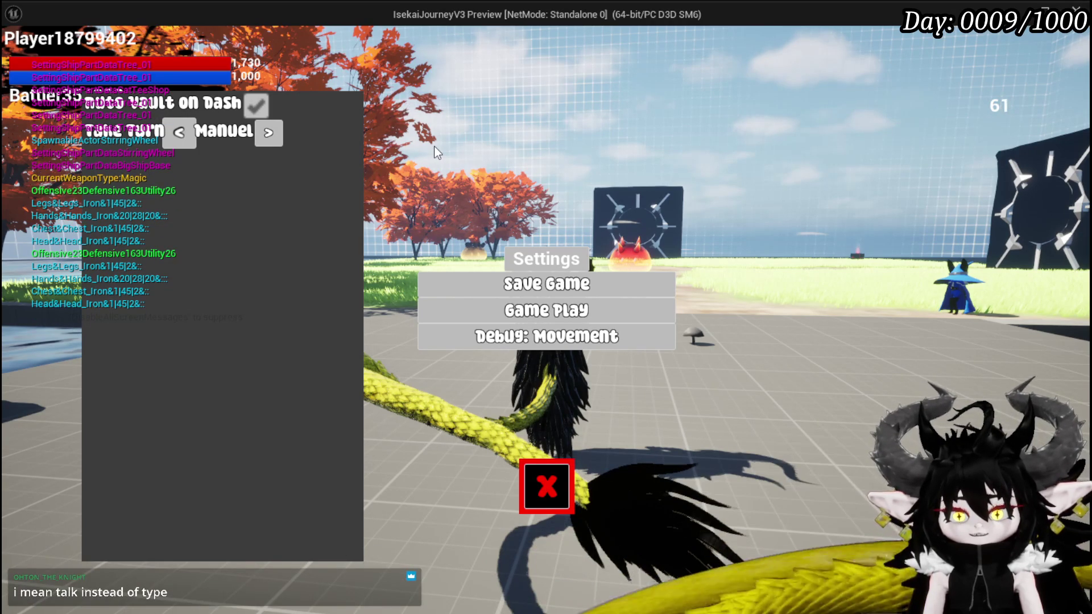
pyautogui.press('Escape')
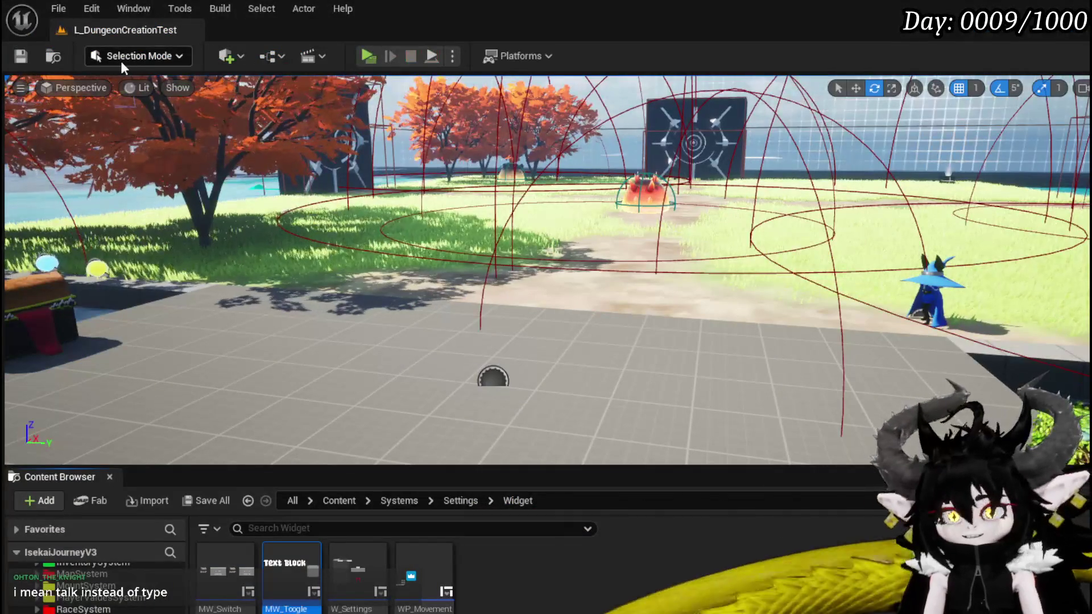
# - Save all and set MW_Button_Left's slot size to Fill in MW_SwitchOption
pyautogui.hotkey('ctrl', 's')
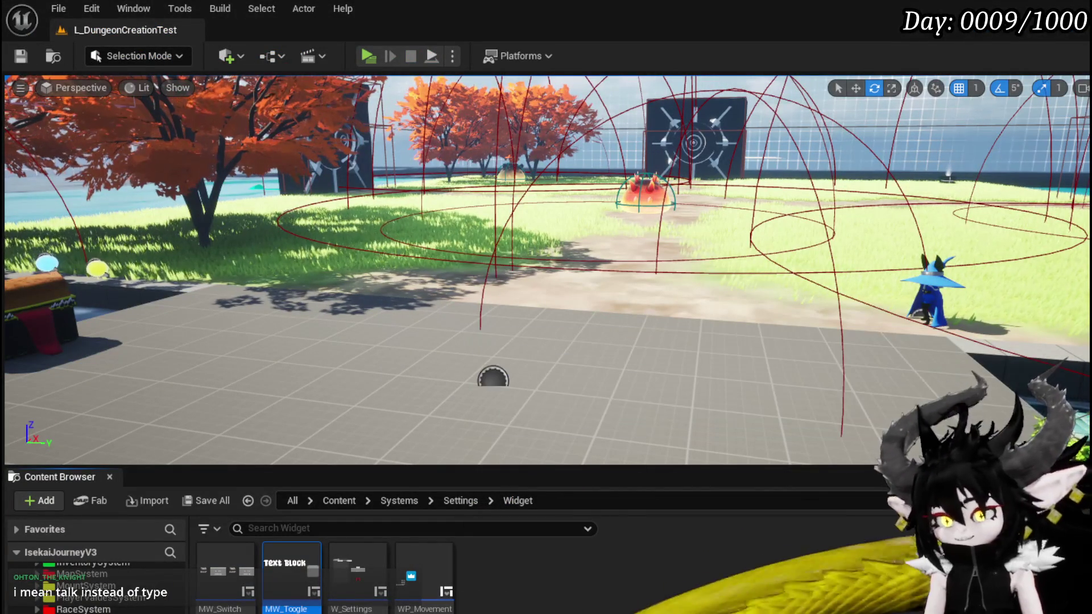
pyautogui.hotkey('alt', 'Tab')
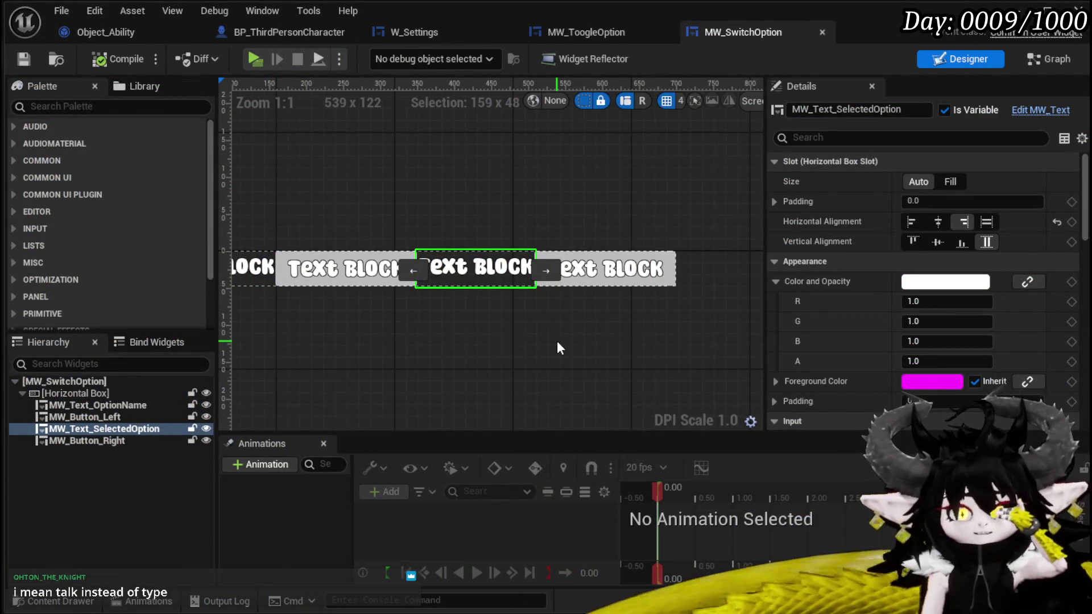
pyautogui.click(340, 270)
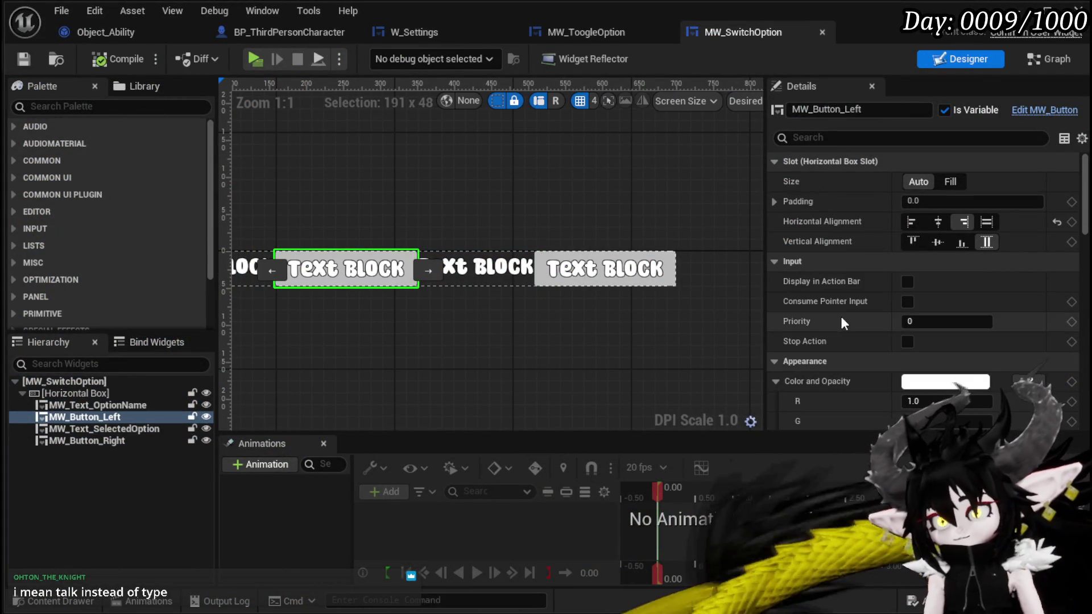
pyautogui.click(956, 181)
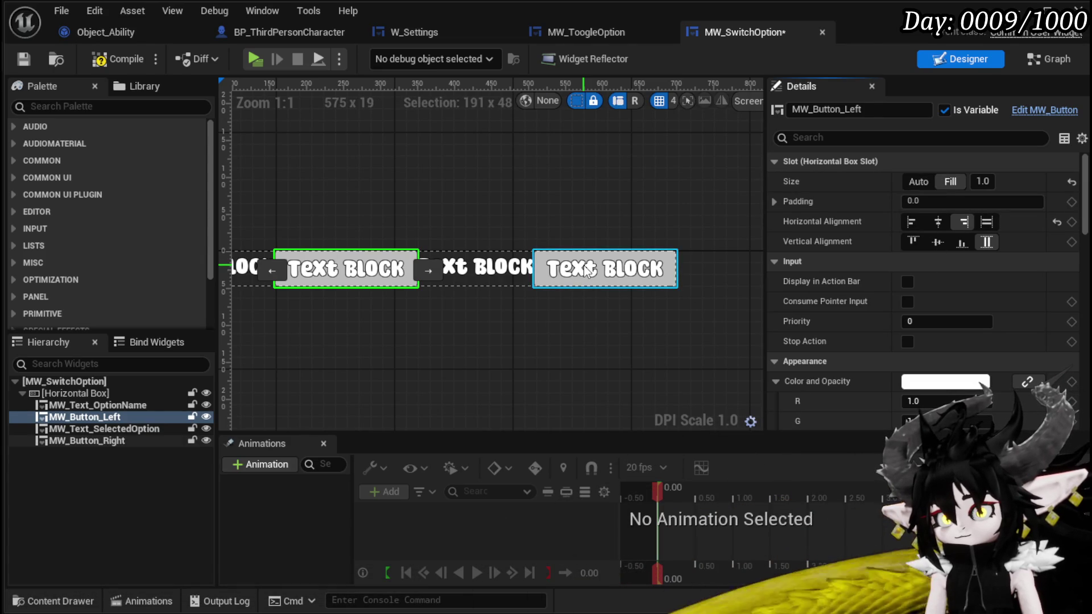
# - Make MW_Button_Right fill its slot vertically, recentre the canvas, and recompile
pyautogui.click(604, 268)
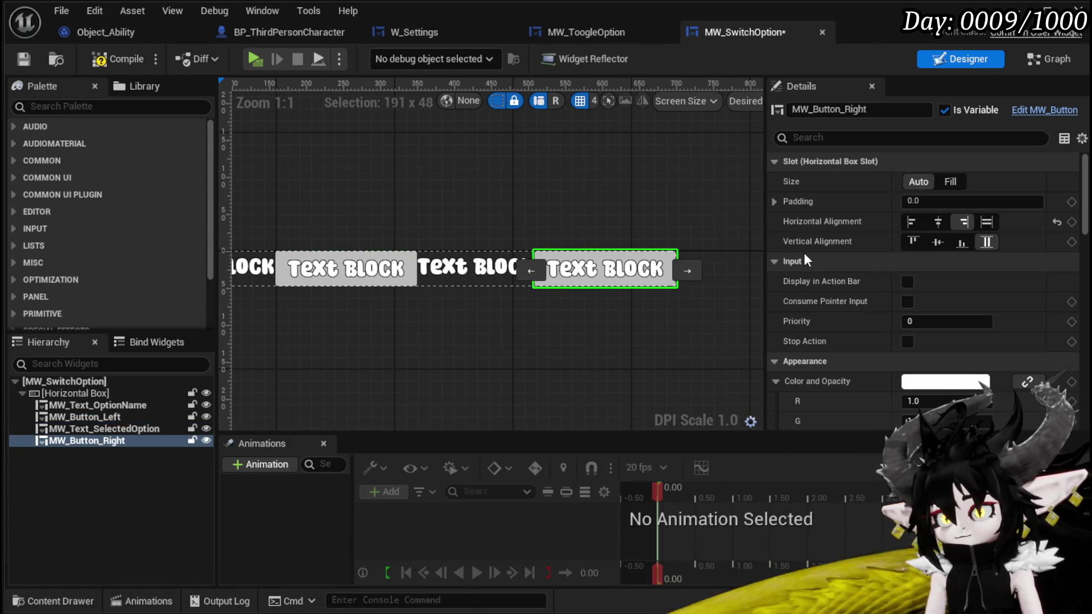
pyautogui.click(976, 234)
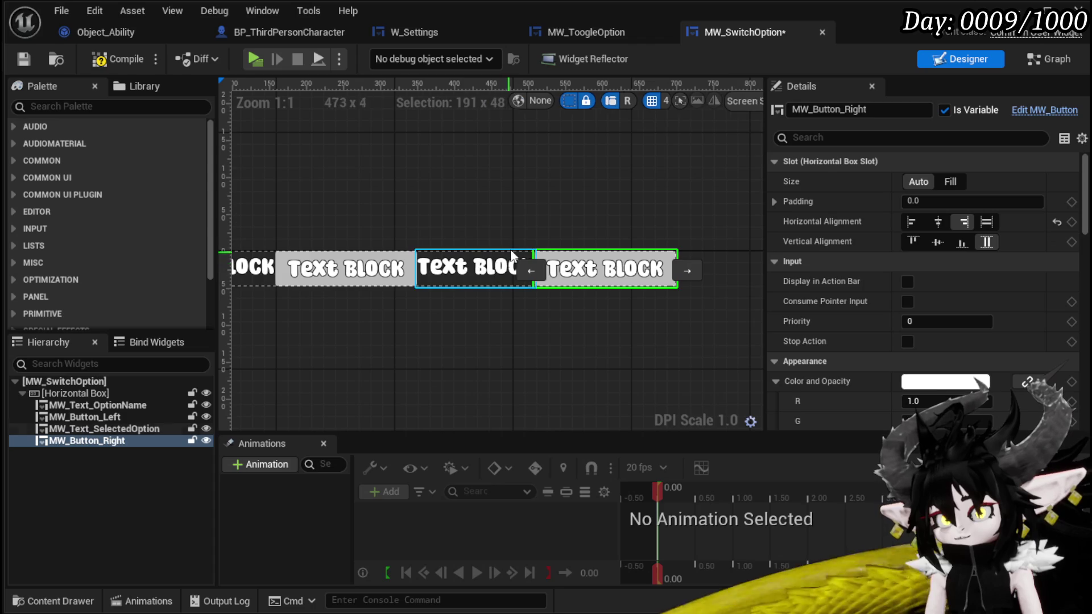
pyautogui.scroll(-1, 513, 240)
pyautogui.scroll(2, 508, 239)
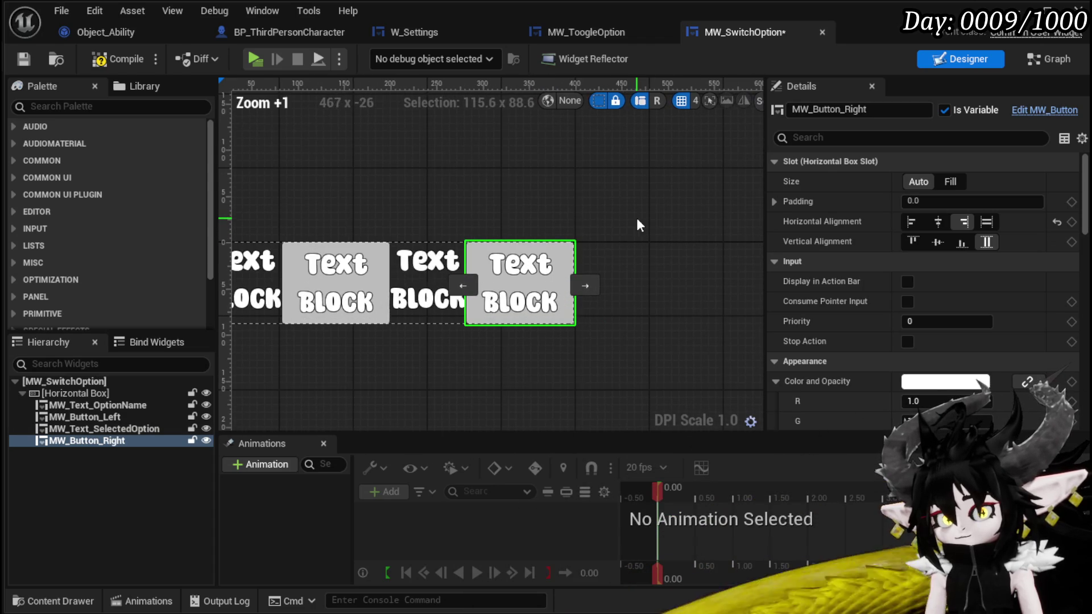
pyautogui.moveTo(672, 213); pyautogui.dragTo(684, 222)
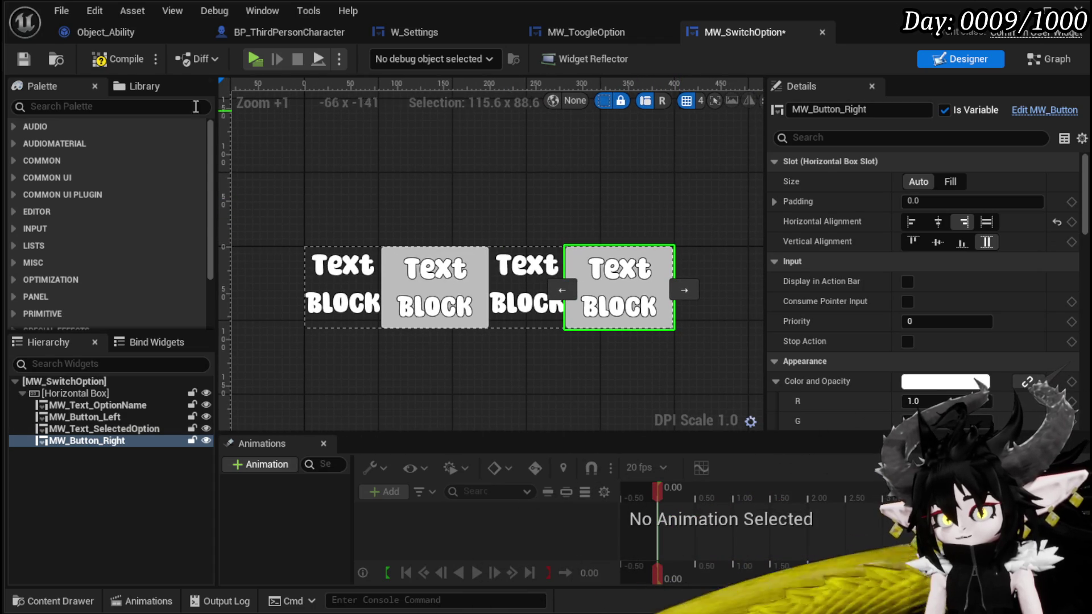
pyautogui.click(93, 415)
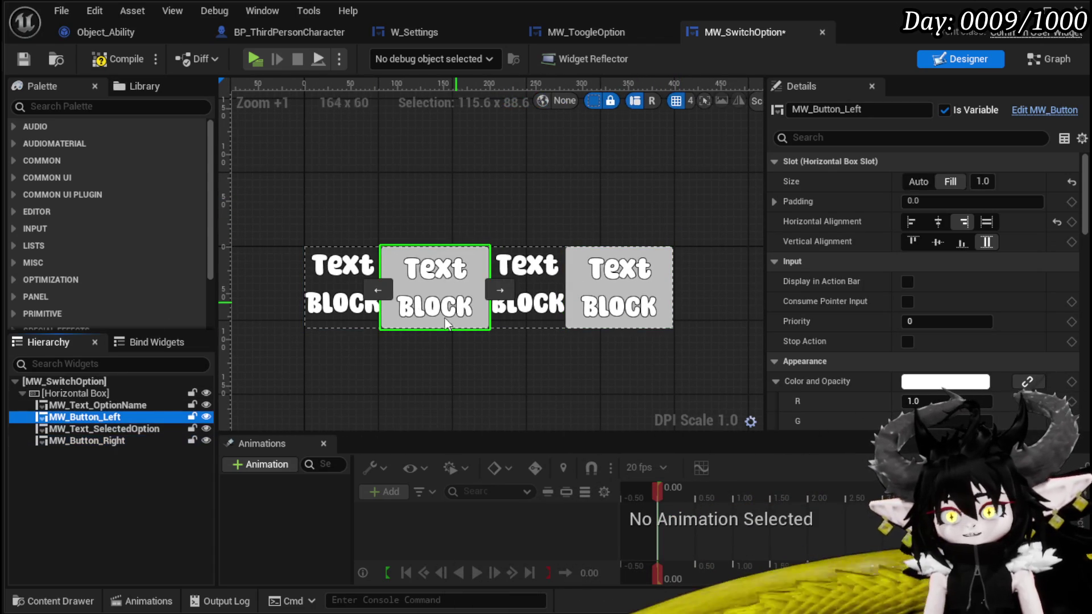
pyautogui.click(117, 60)
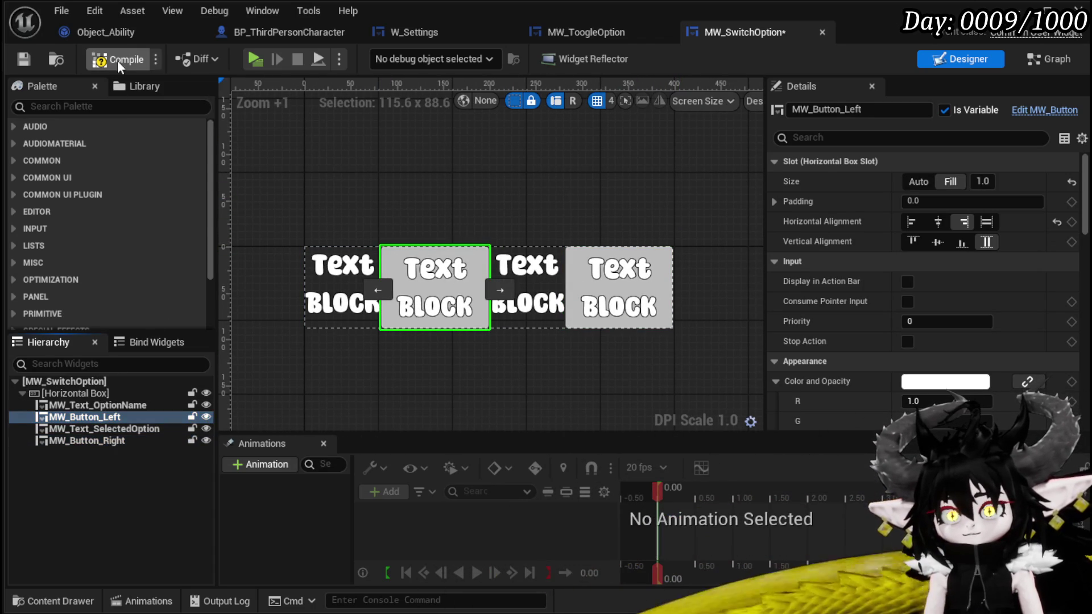
pyautogui.click(23, 59)
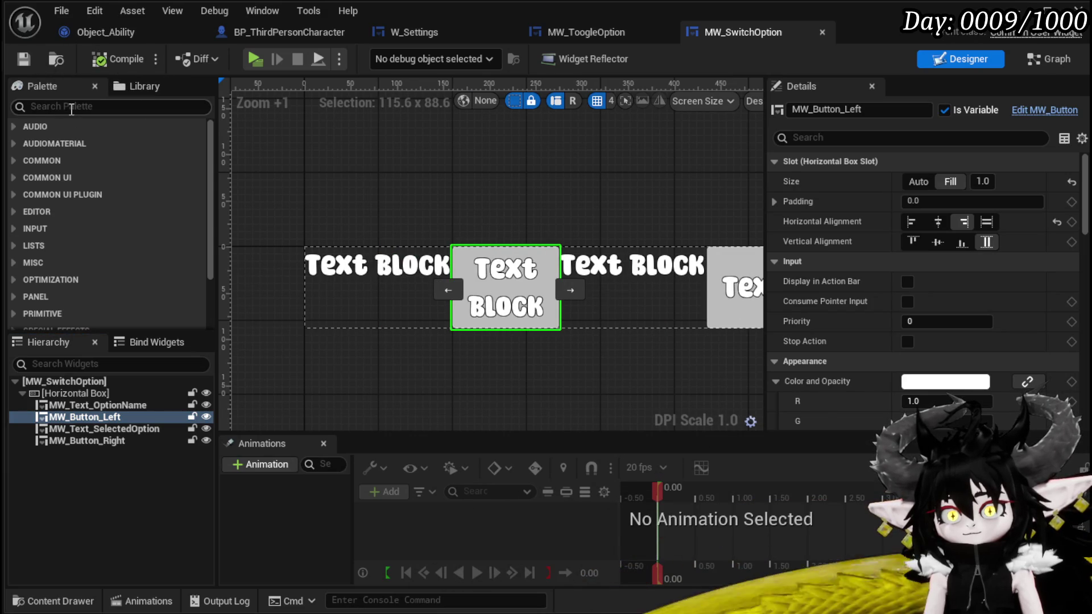
# - Insert a Fill-sized Spacer before MW_Button_Left, save, and launch the game preview
pyautogui.write('Spacer')
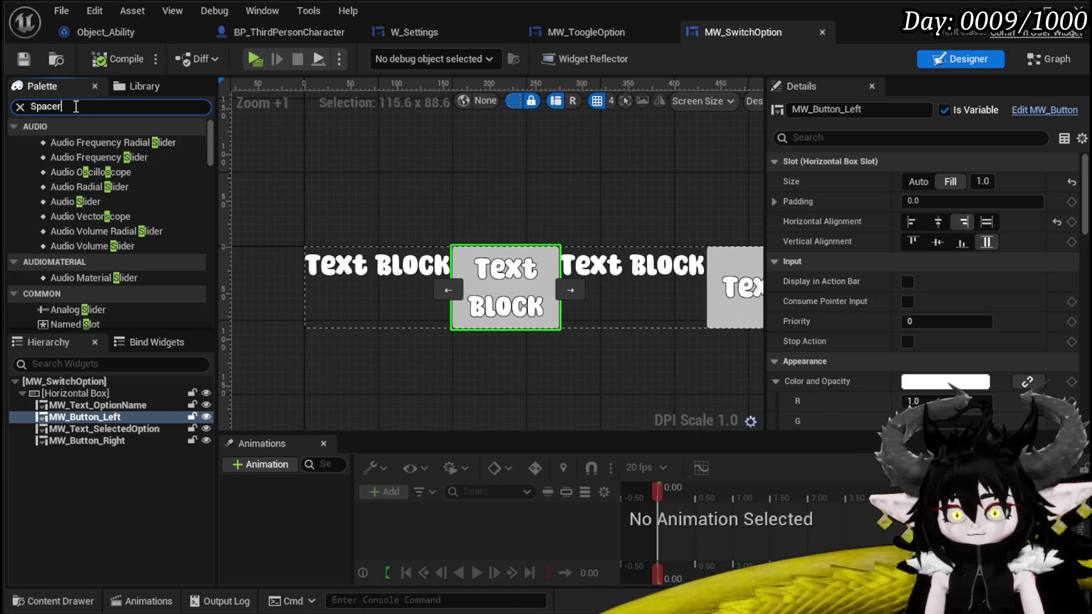
pyautogui.moveTo(119, 219); pyautogui.dragTo(87, 407)
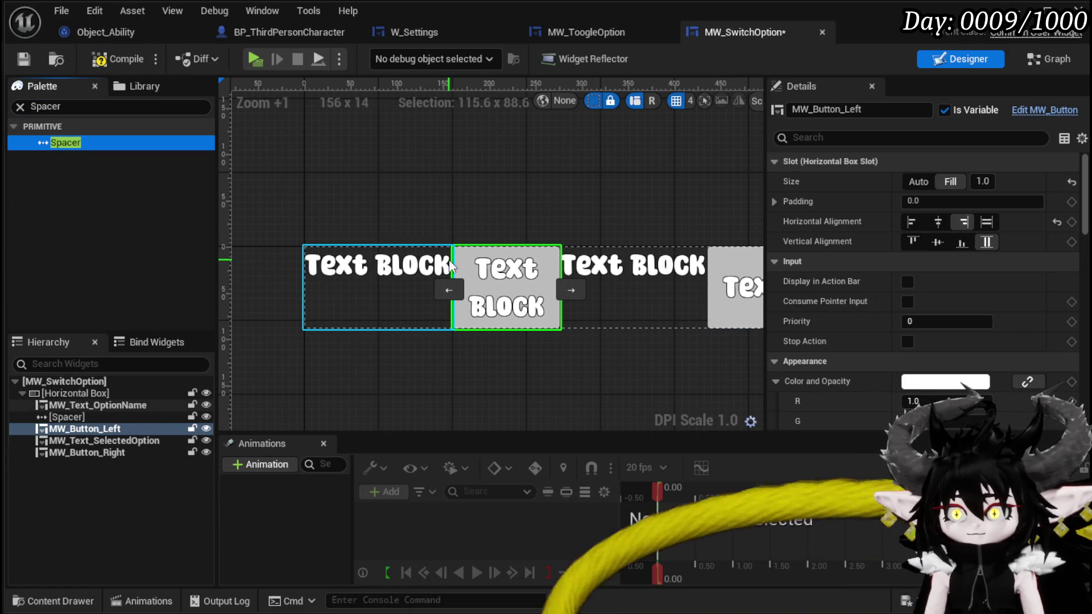
pyautogui.click(101, 417)
pyautogui.click(954, 183)
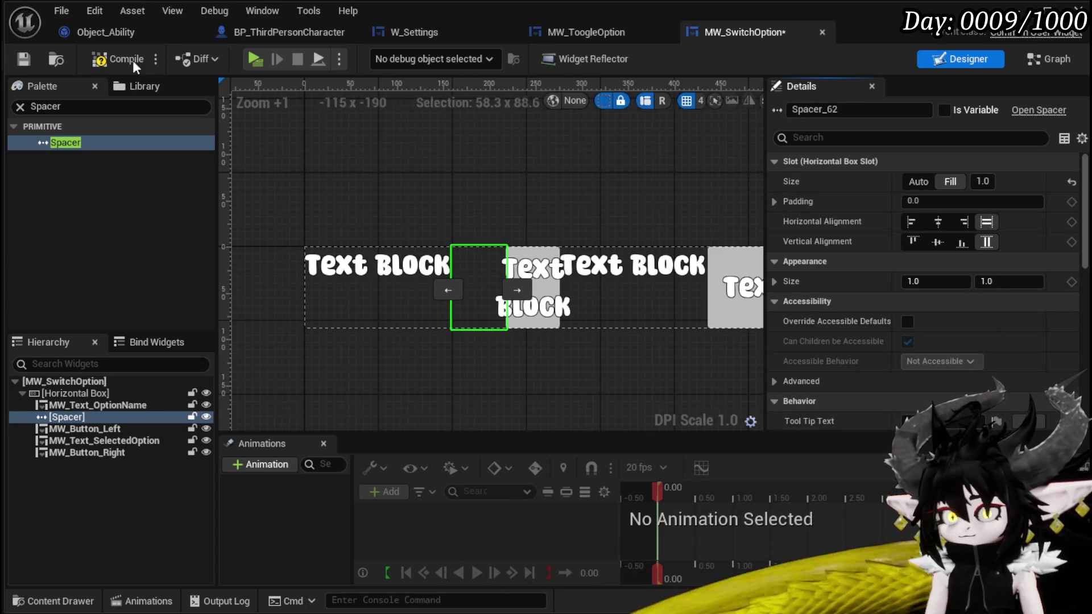
pyautogui.hotkey('ctrl', 's')
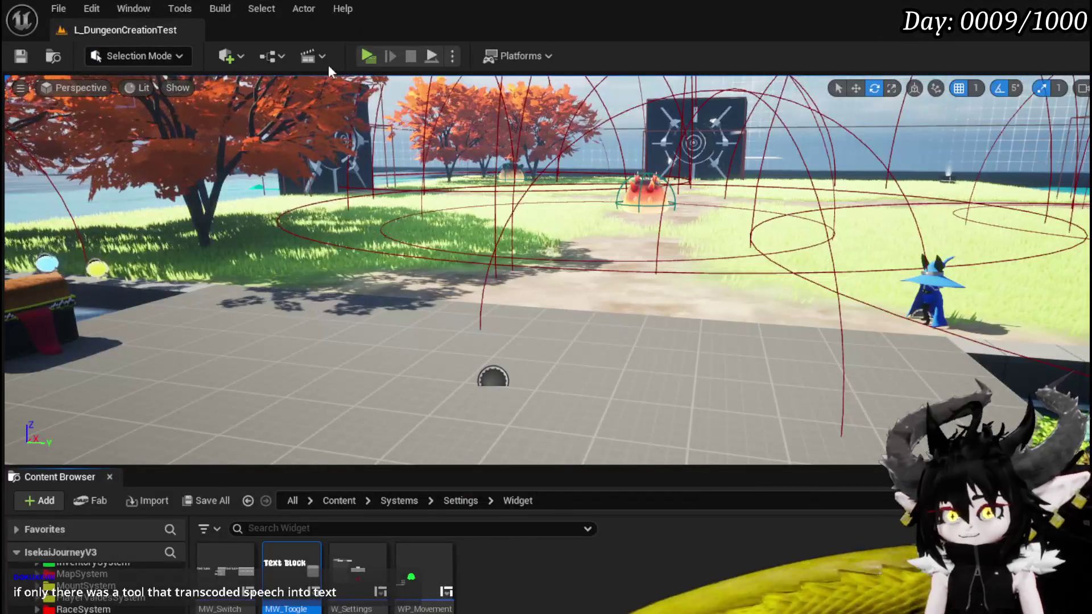
pyautogui.click(377, 56)
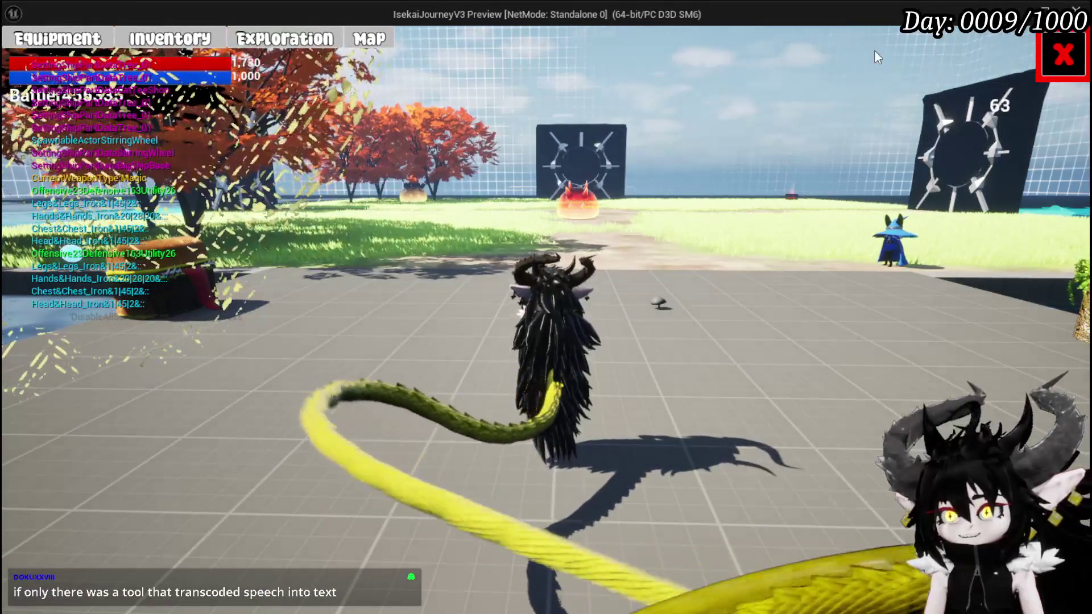
# - Open Game Play settings in the preview and step Take Turn back and forth
pyautogui.click(1062, 55)
pyautogui.press('Escape')
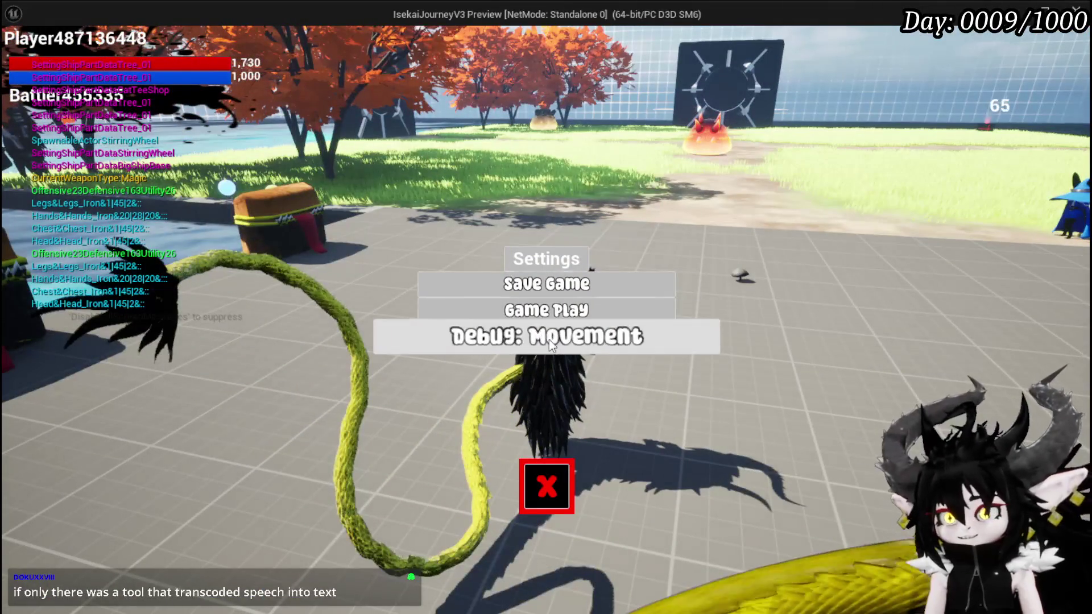
pyautogui.click(545, 309)
pyautogui.click(277, 134)
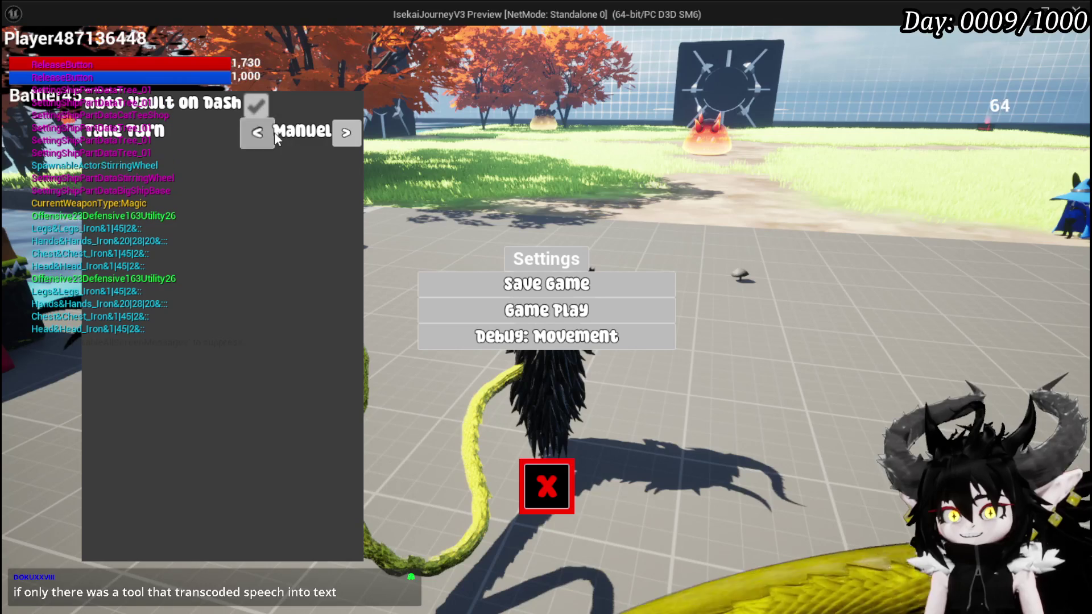
pyautogui.click(276, 135)
pyautogui.click(274, 137)
pyautogui.click(272, 134)
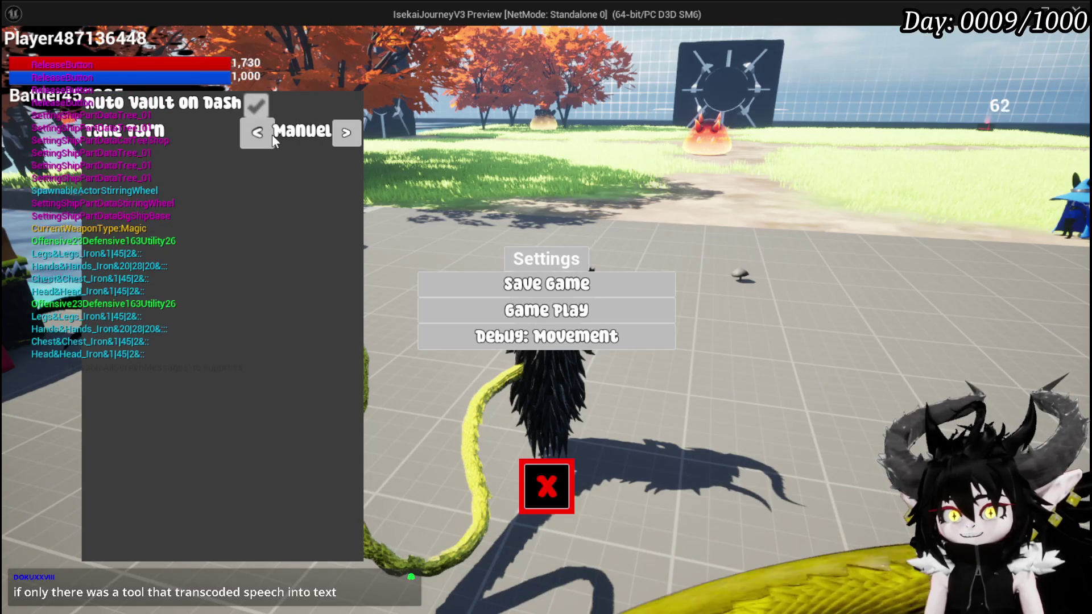
pyautogui.click(340, 137)
pyautogui.click(340, 137)
pyautogui.click(340, 136)
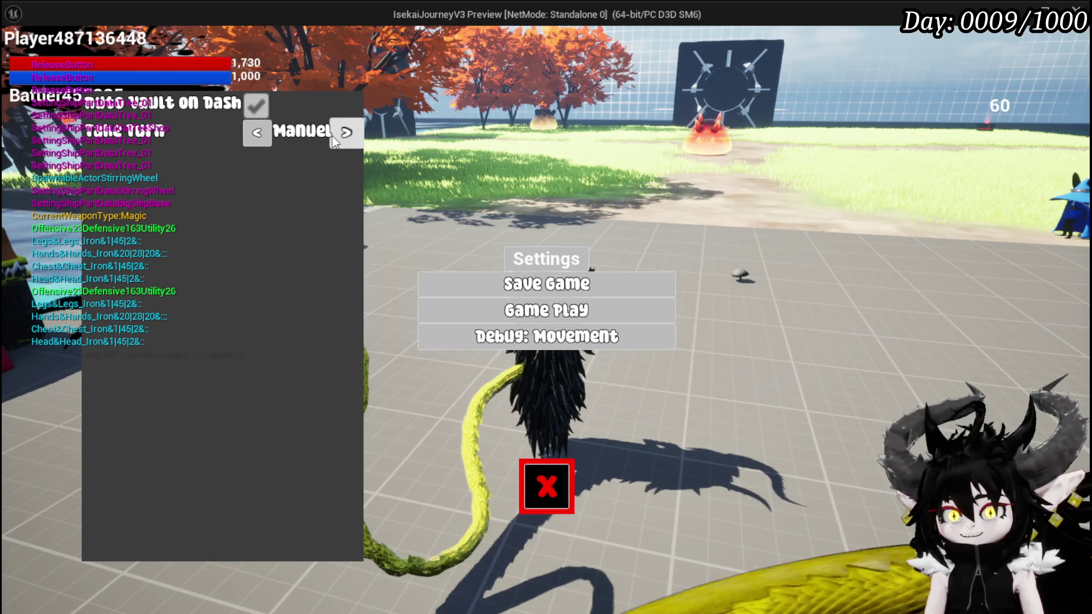
# - Cycle Take Turn through Both, Manuel and Auto, then close settings and stop play
pyautogui.click(275, 134)
pyautogui.click(273, 135)
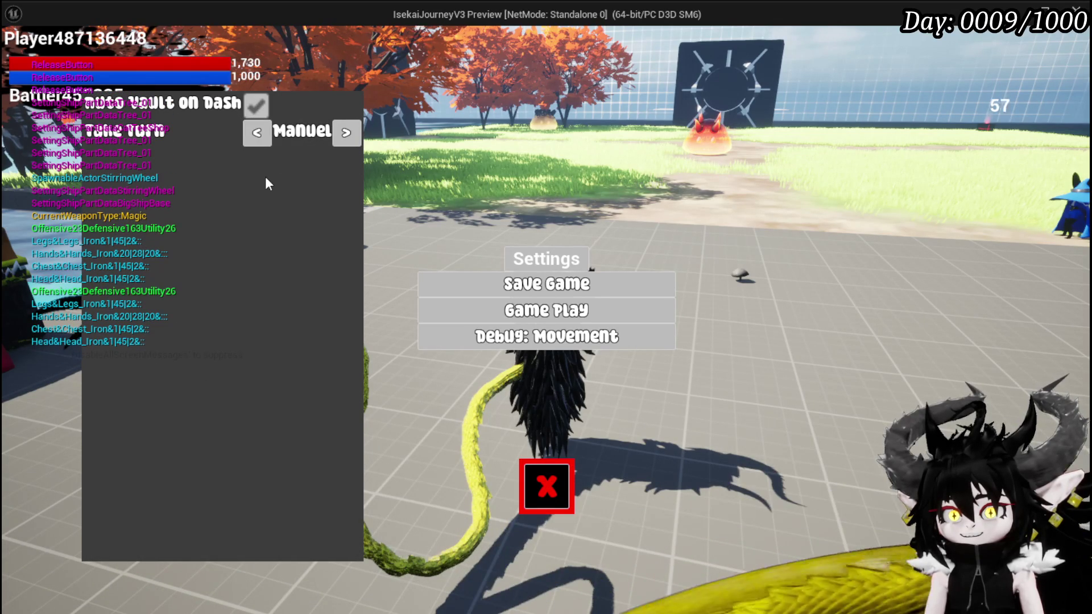
pyautogui.click(263, 126)
pyautogui.click(264, 131)
pyautogui.click(267, 132)
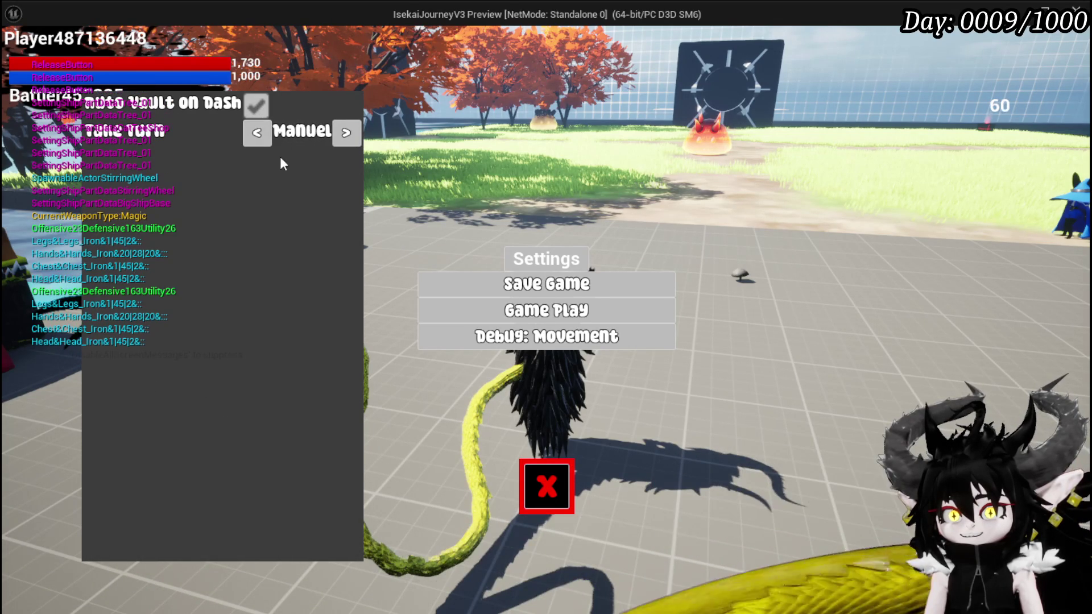
pyautogui.click(346, 128)
pyautogui.click(268, 127)
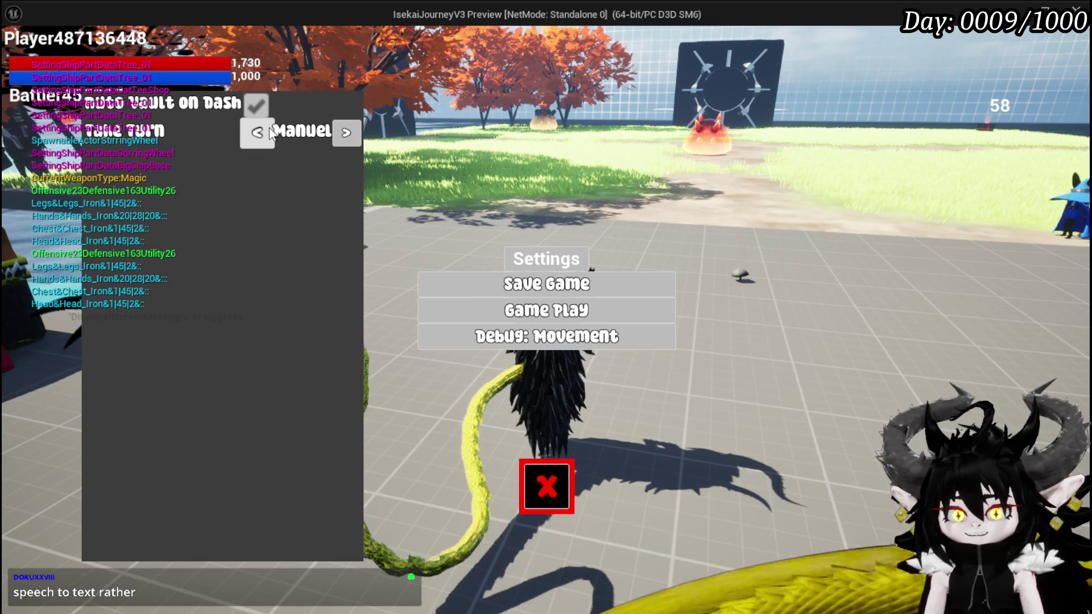
pyautogui.click(267, 128)
pyautogui.click(267, 129)
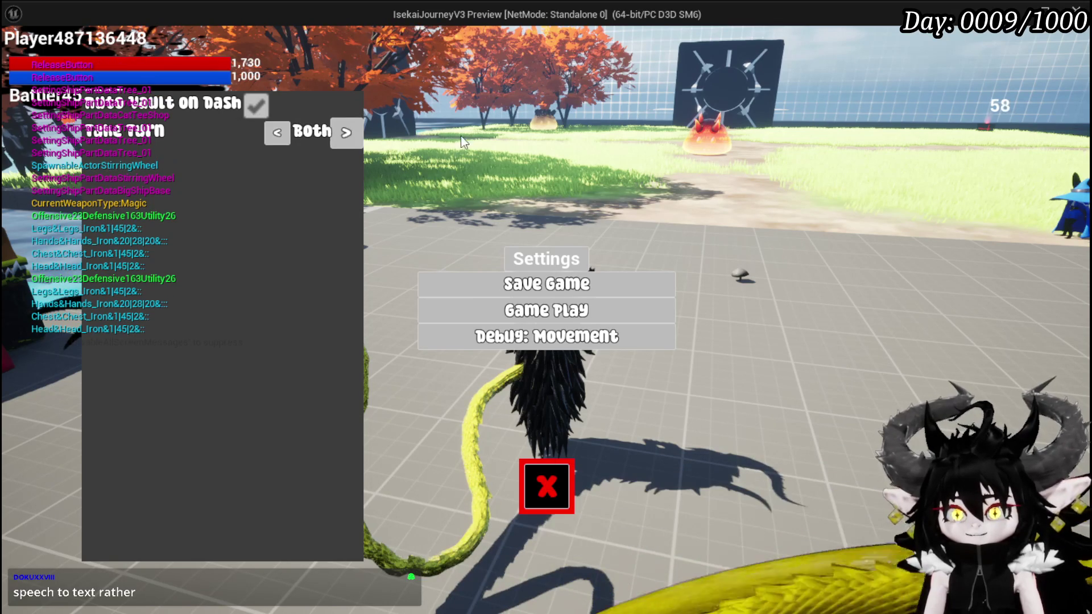
pyautogui.click(571, 476)
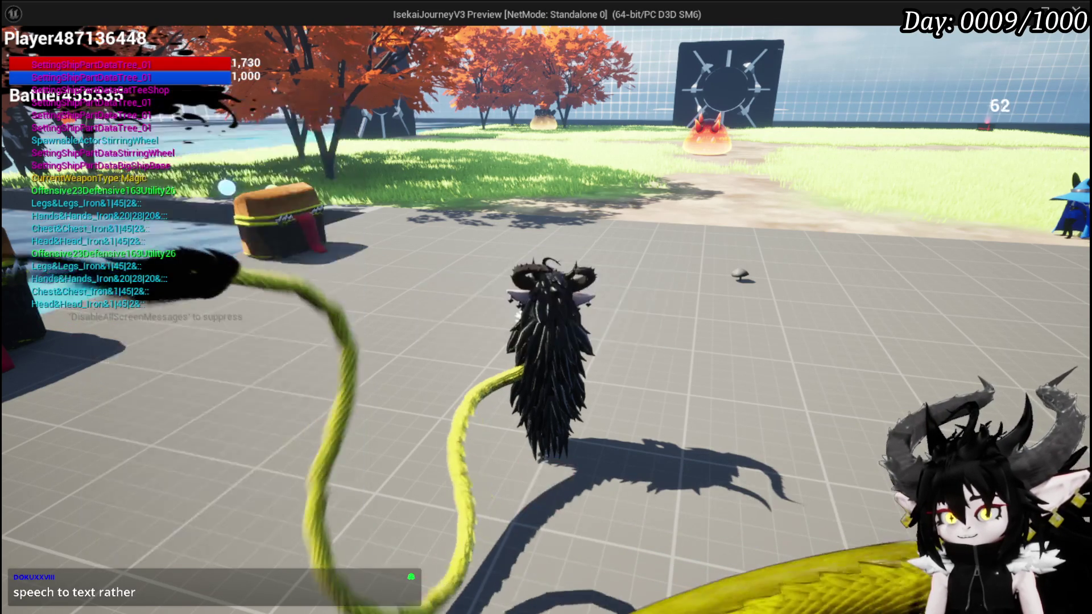
pyautogui.press('Escape')
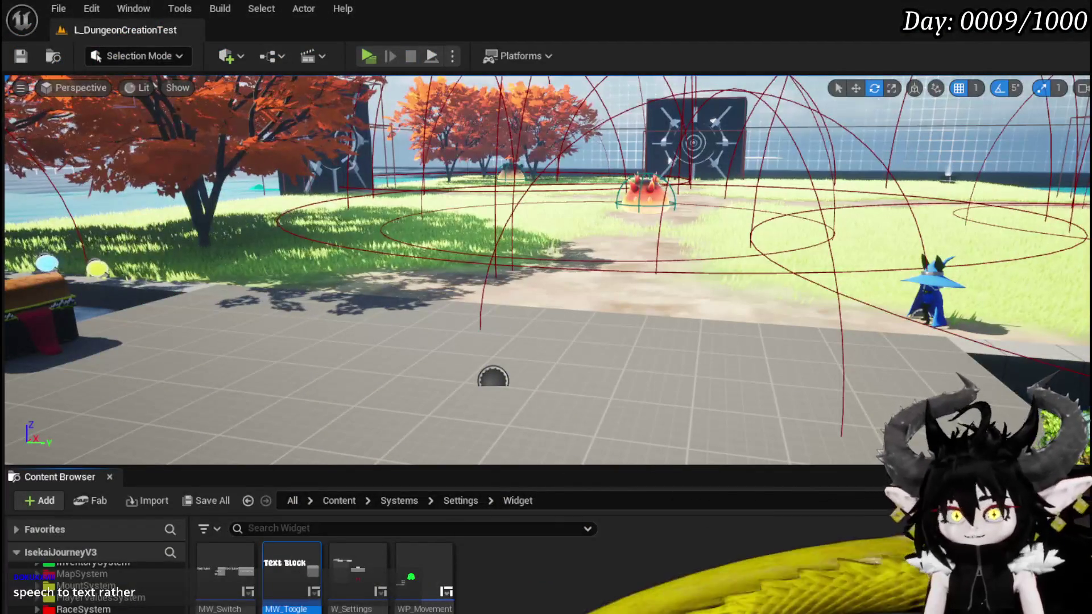
# - Save the level, paste a second Spacer above MW_Text_SelectedOption, and save MW_SwitchOption
pyautogui.click(29, 55)
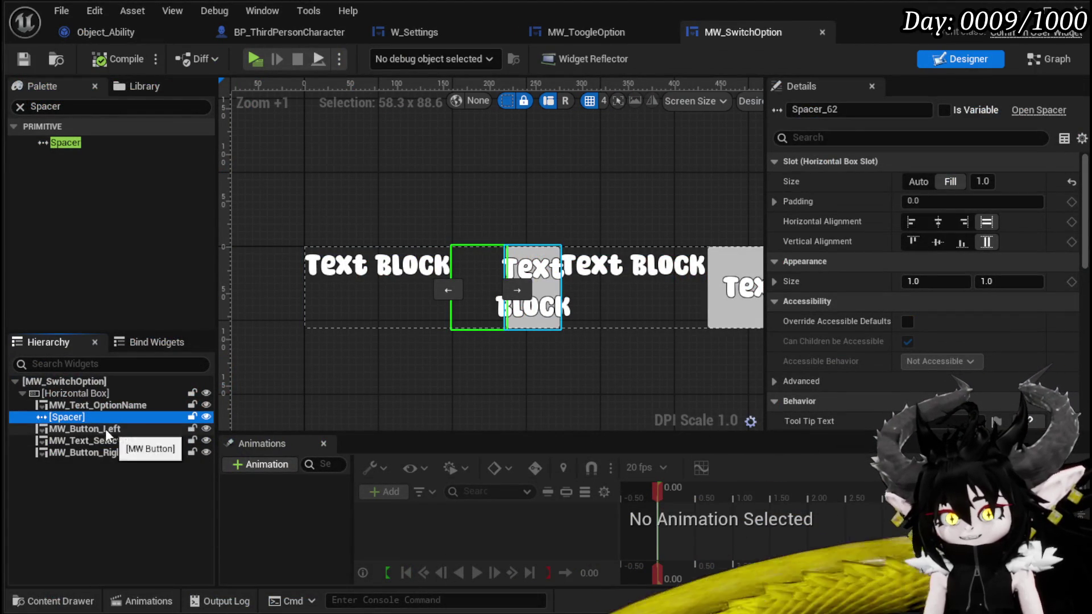
pyautogui.click(91, 439)
pyautogui.hotkey('ctrl', 'v')
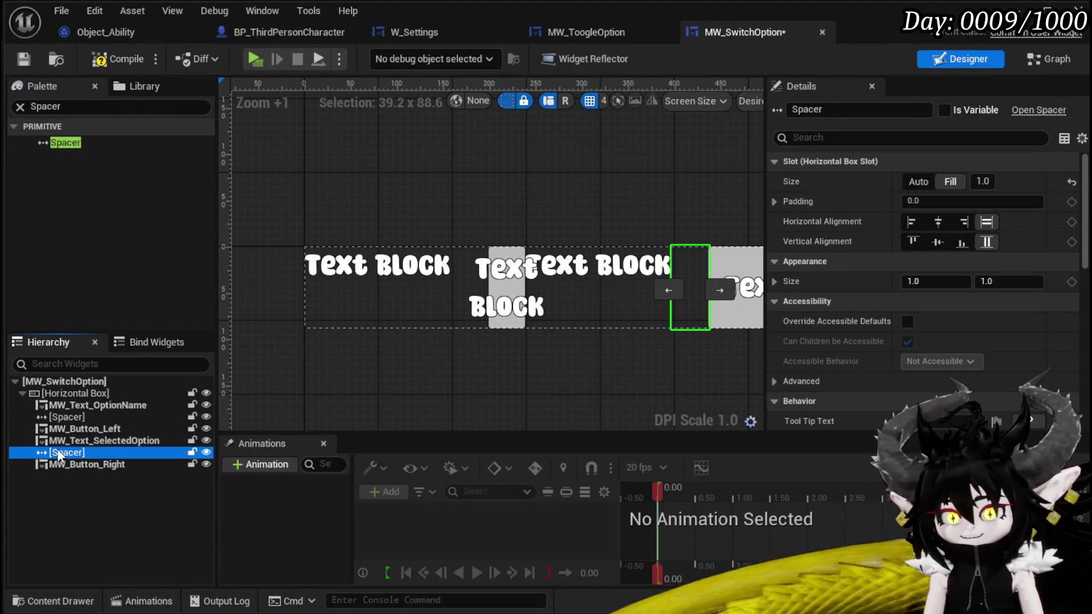
pyautogui.moveTo(65, 452); pyautogui.dragTo(76, 434)
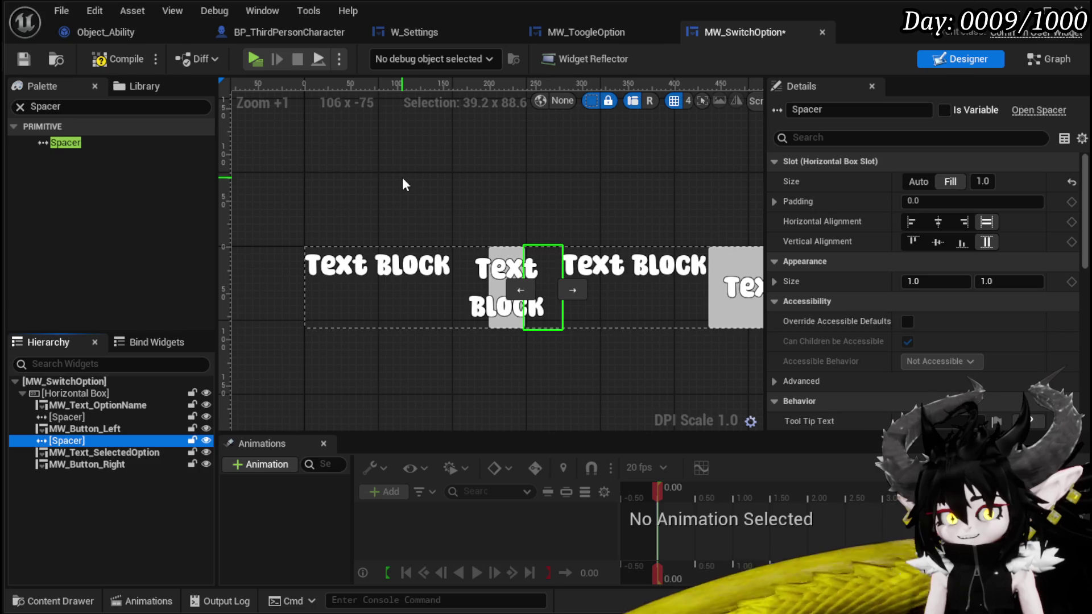
pyautogui.click(104, 58)
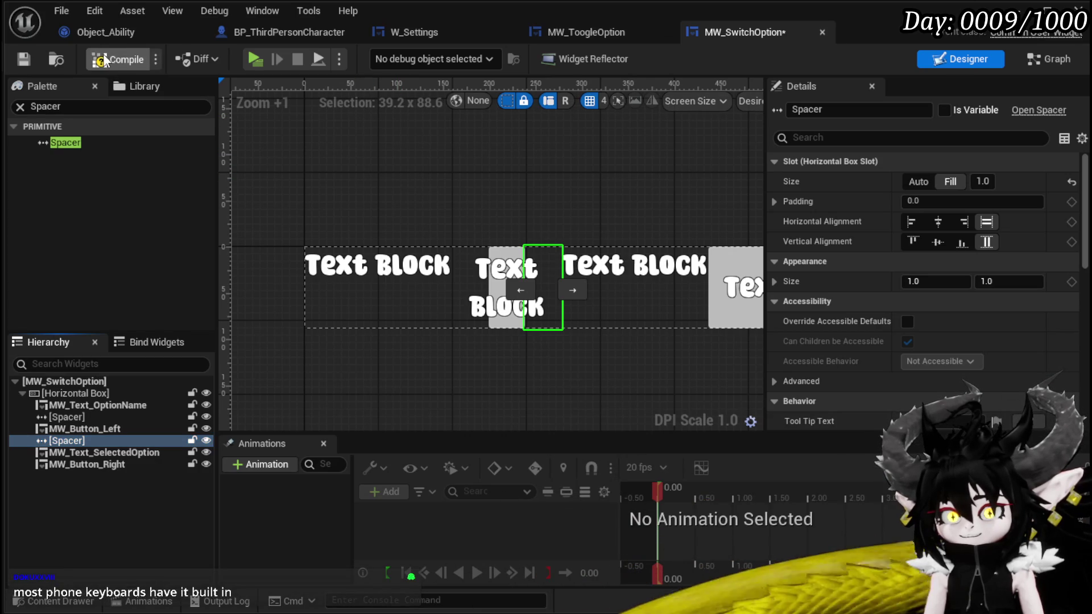
pyautogui.click(26, 59)
pyautogui.hotkey('alt', 'Tab')
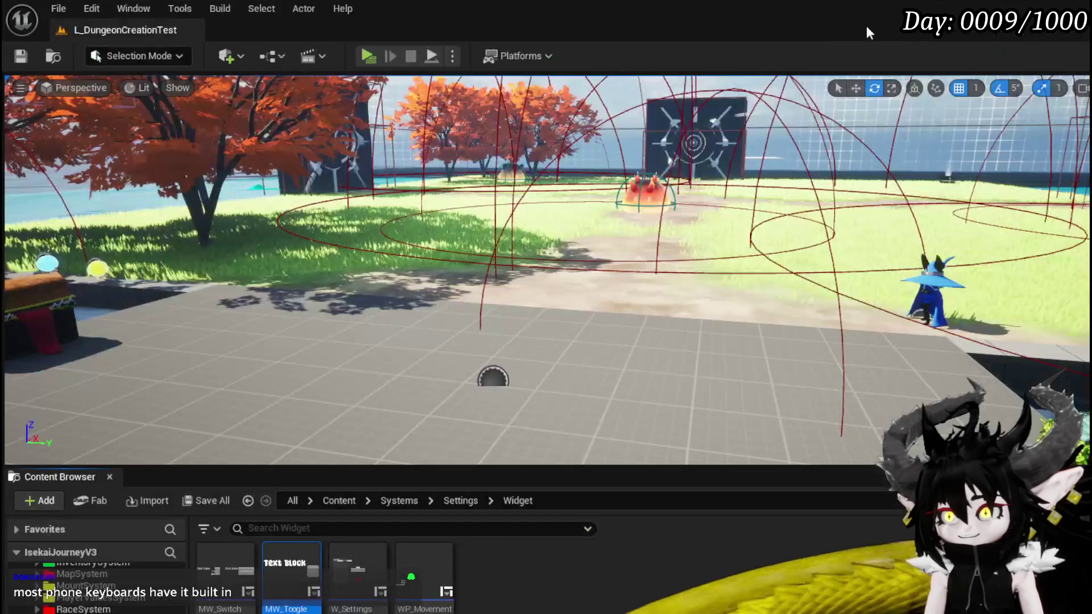
pyautogui.click(364, 55)
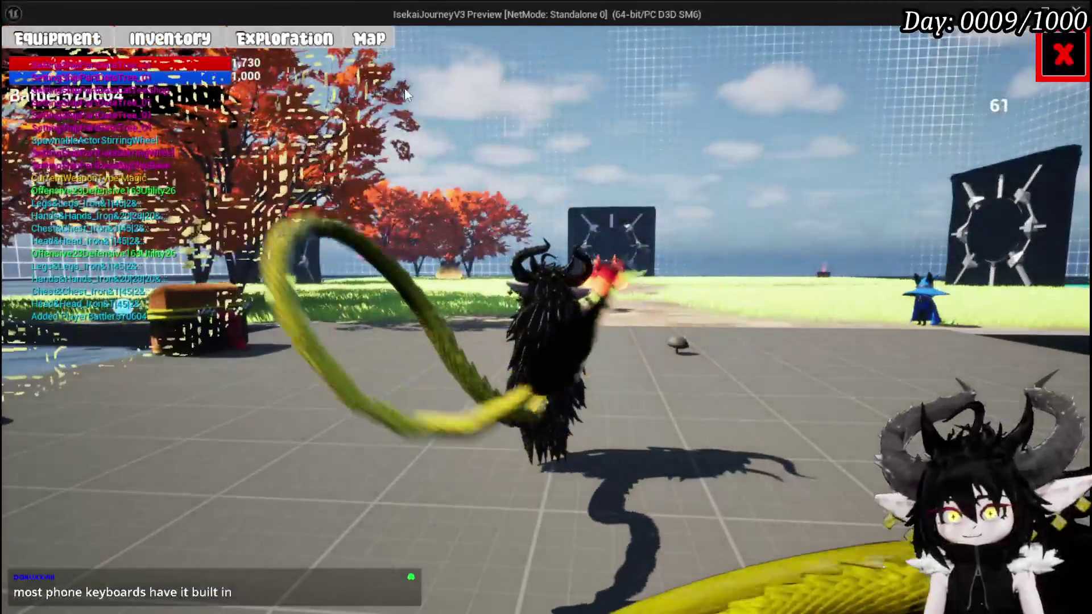
pyautogui.press('Escape')
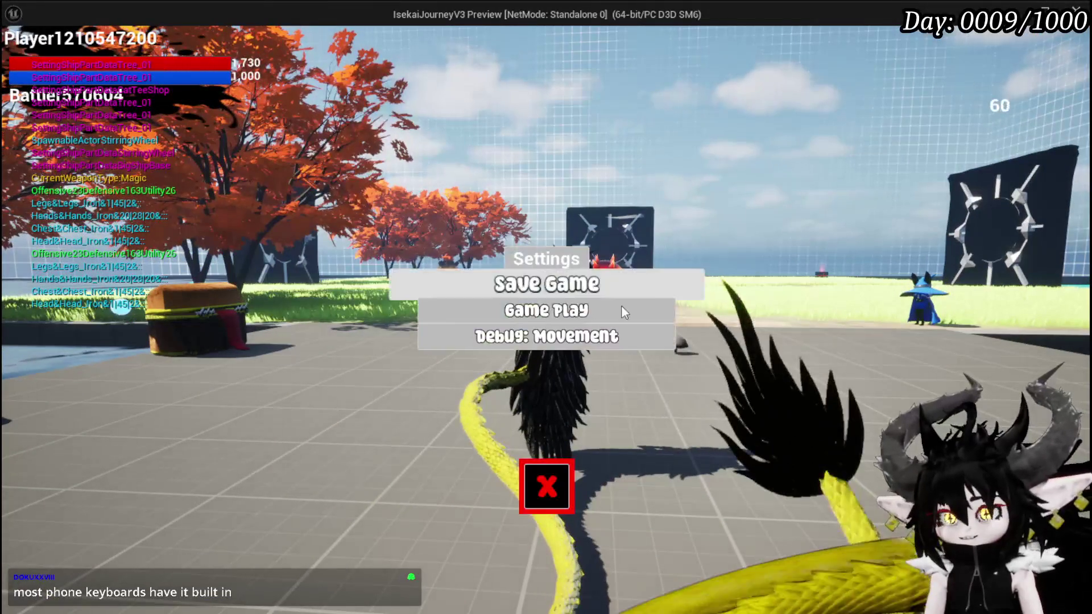
pyautogui.click(545, 312)
pyautogui.click(237, 138)
pyautogui.click(238, 141)
pyautogui.click(237, 139)
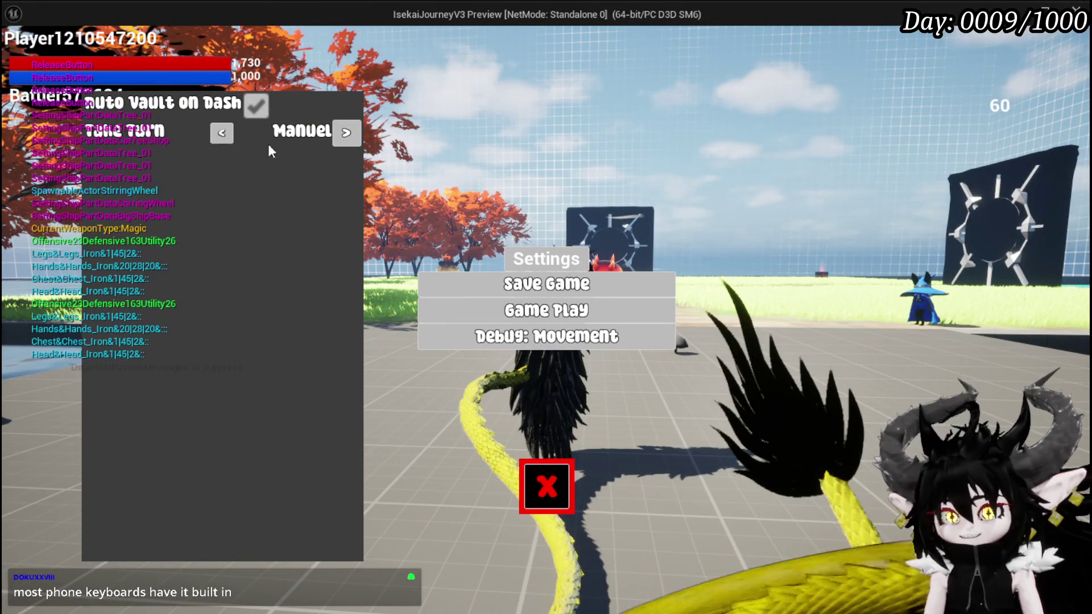
pyautogui.click(234, 133)
pyautogui.click(241, 133)
pyautogui.click(241, 133)
pyautogui.press('Escape')
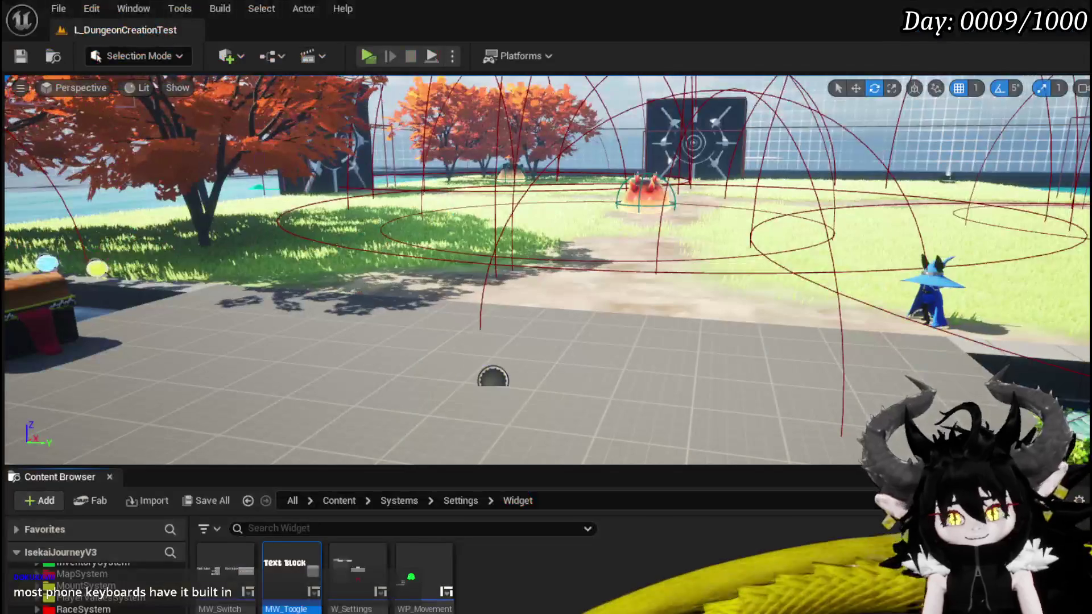
pyautogui.click(20, 56)
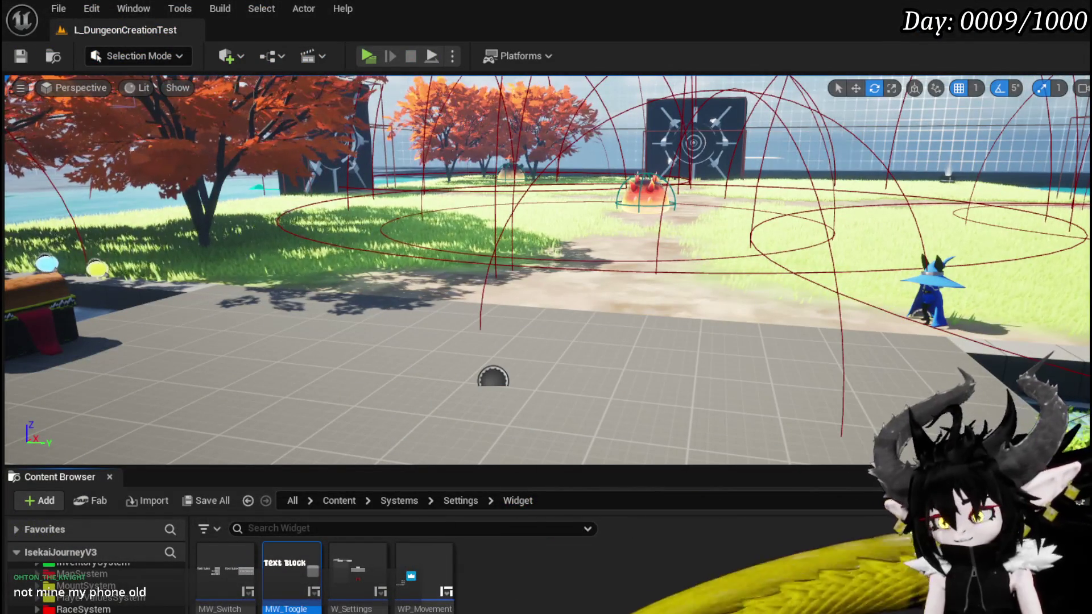
# - Delete the extra Spacer from MW_SwitchOption, then compile and save the widget
pyautogui.hotkey('alt', 'Tab')
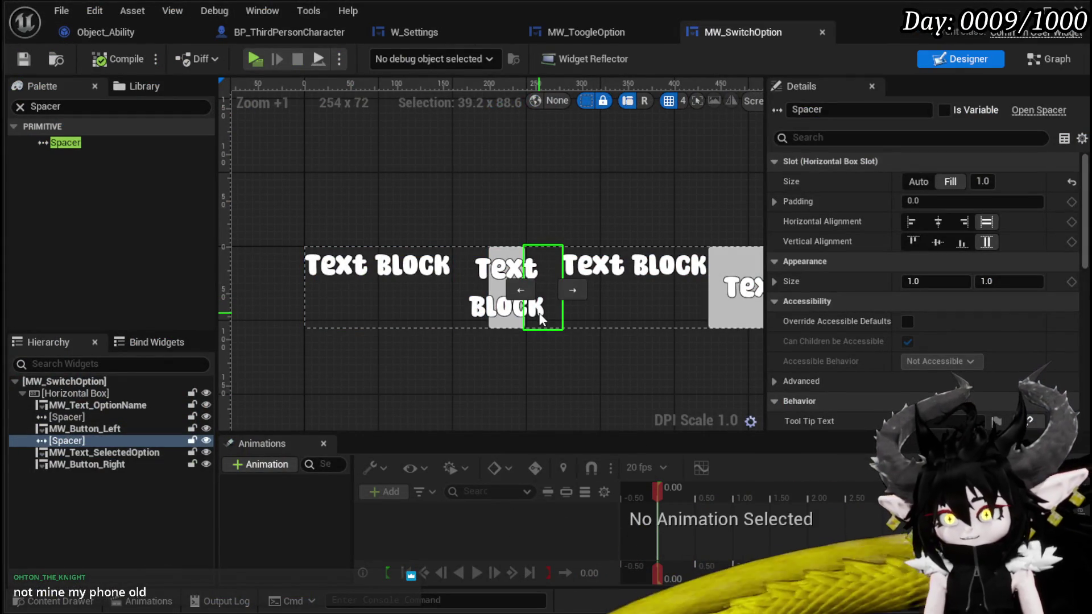
pyautogui.press('Delete')
pyautogui.click(108, 58)
pyautogui.click(23, 59)
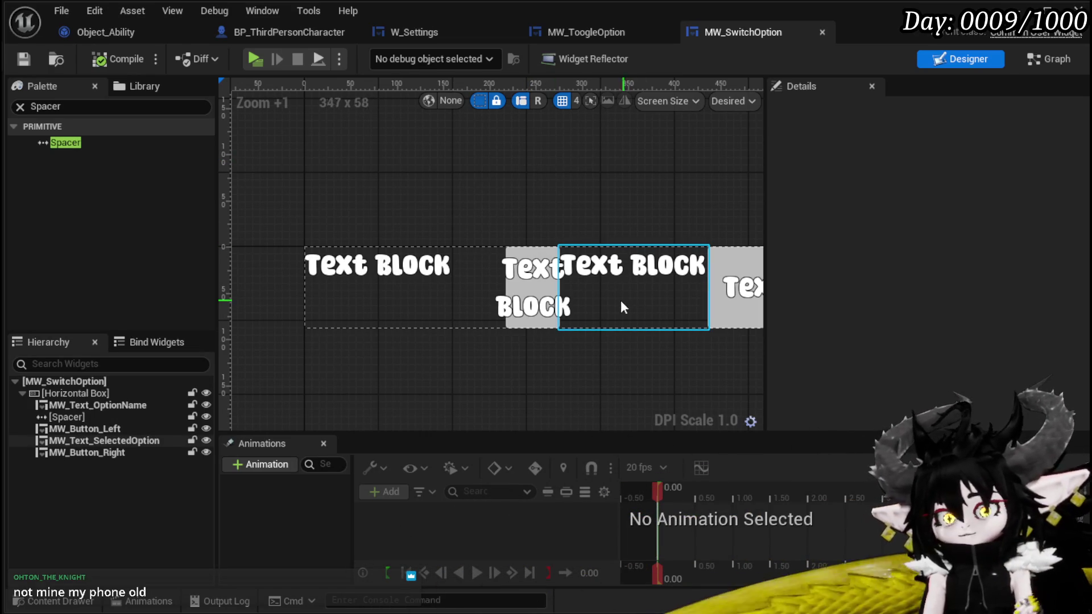
# - Centre MW_Button_Left horizontally in its slot, save, and minimize the widget editor
pyautogui.click(620, 326)
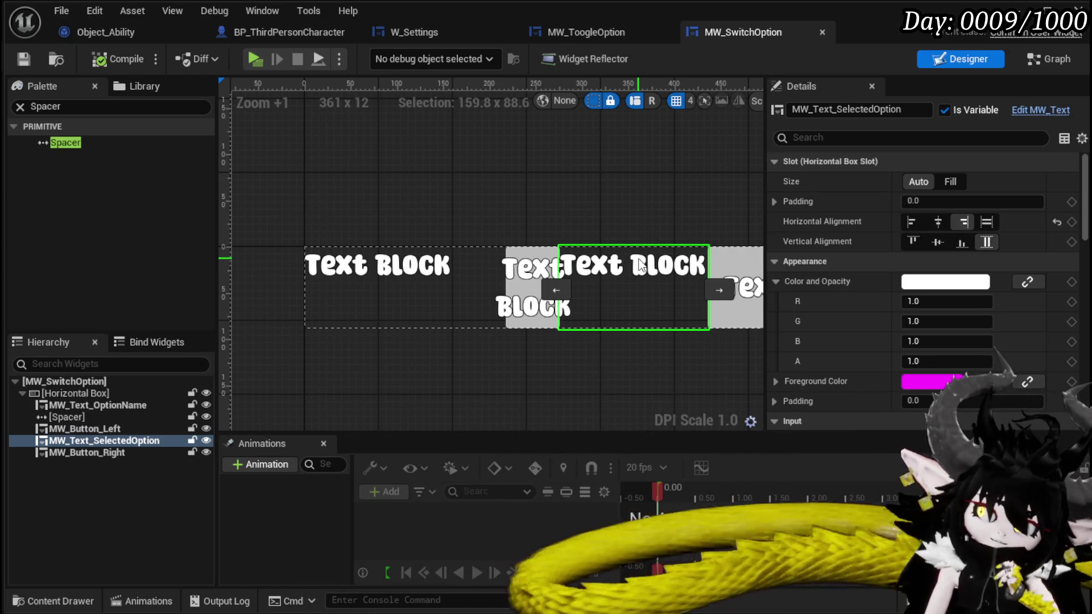
pyautogui.click(512, 261)
pyautogui.click(938, 221)
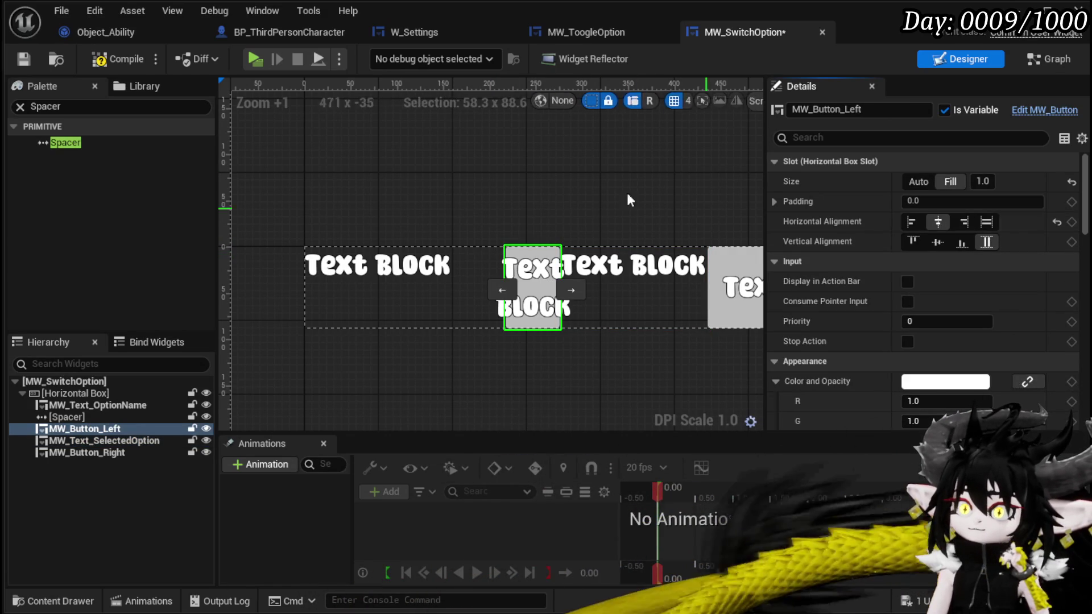
pyautogui.click(24, 61)
pyautogui.click(1028, 12)
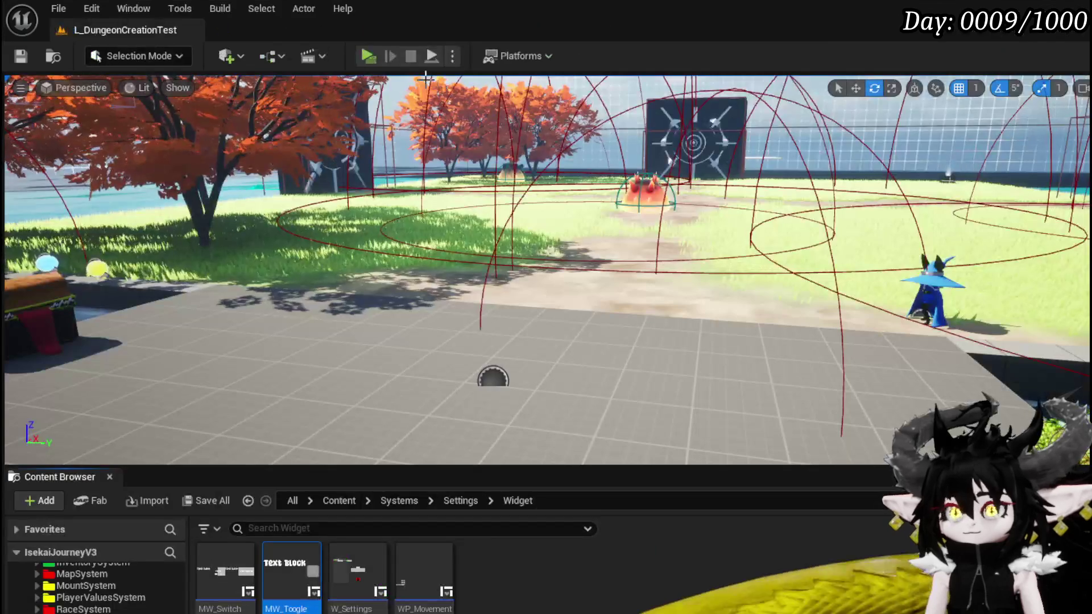
# - Play-test Game Play settings, cycling Take Turn through Auto, Manuel and Both, then stop playing
pyautogui.hotkey('alt', 'p')
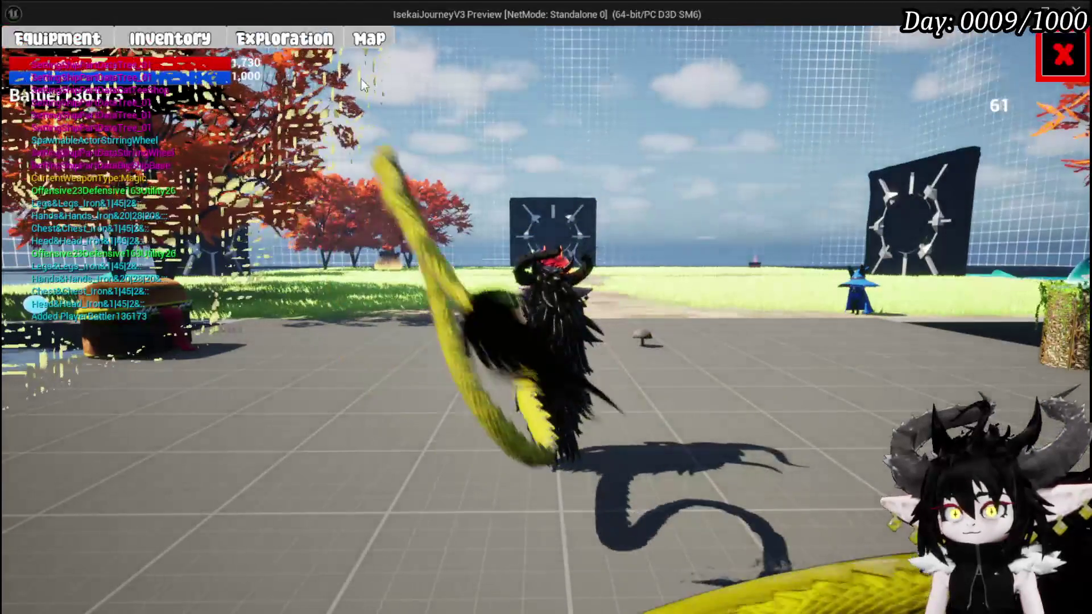
pyautogui.click(1062, 55)
pyautogui.press('Escape')
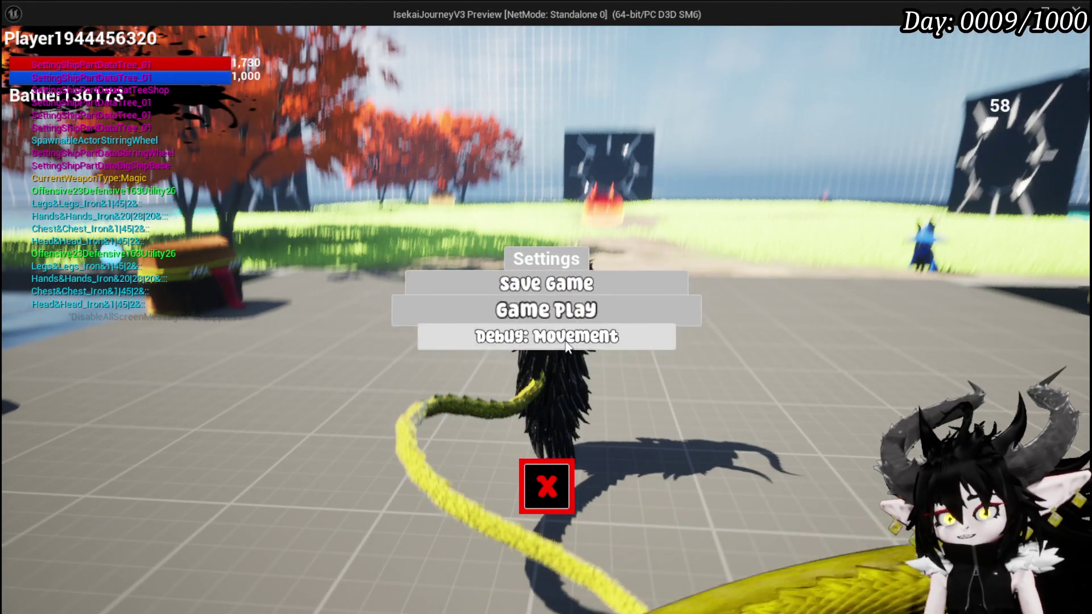
pyautogui.click(544, 311)
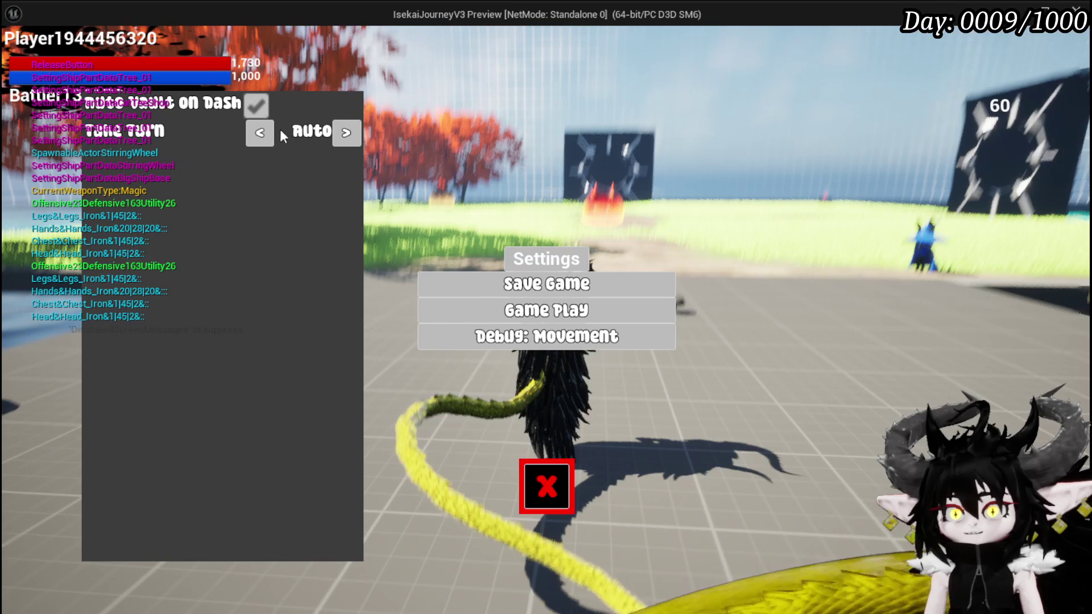
pyautogui.click(261, 135)
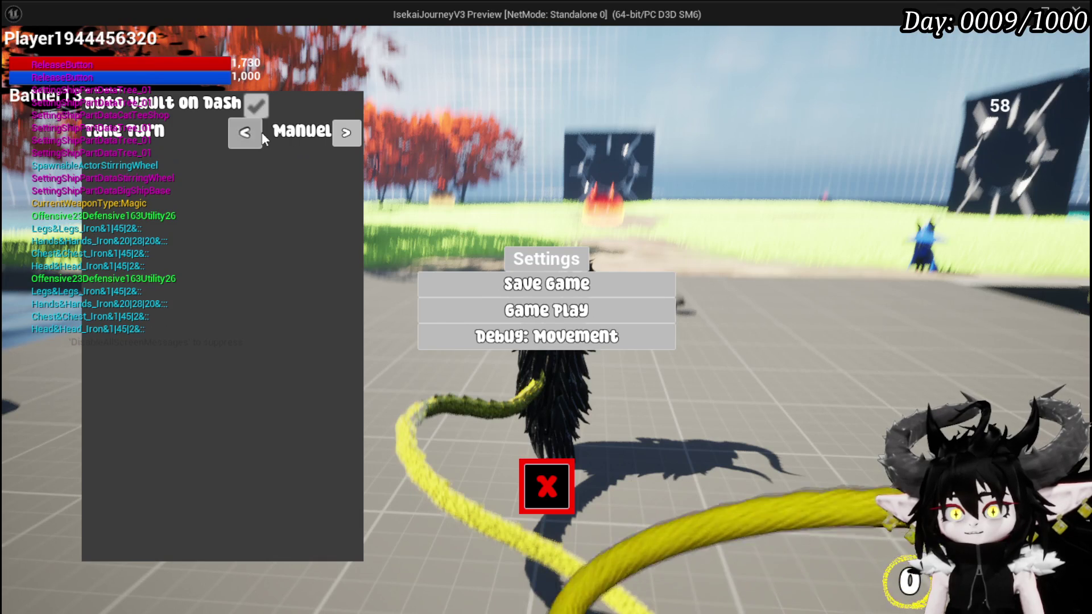
pyautogui.click(345, 142)
pyautogui.click(345, 143)
pyautogui.click(346, 142)
pyautogui.click(344, 142)
pyautogui.click(344, 142)
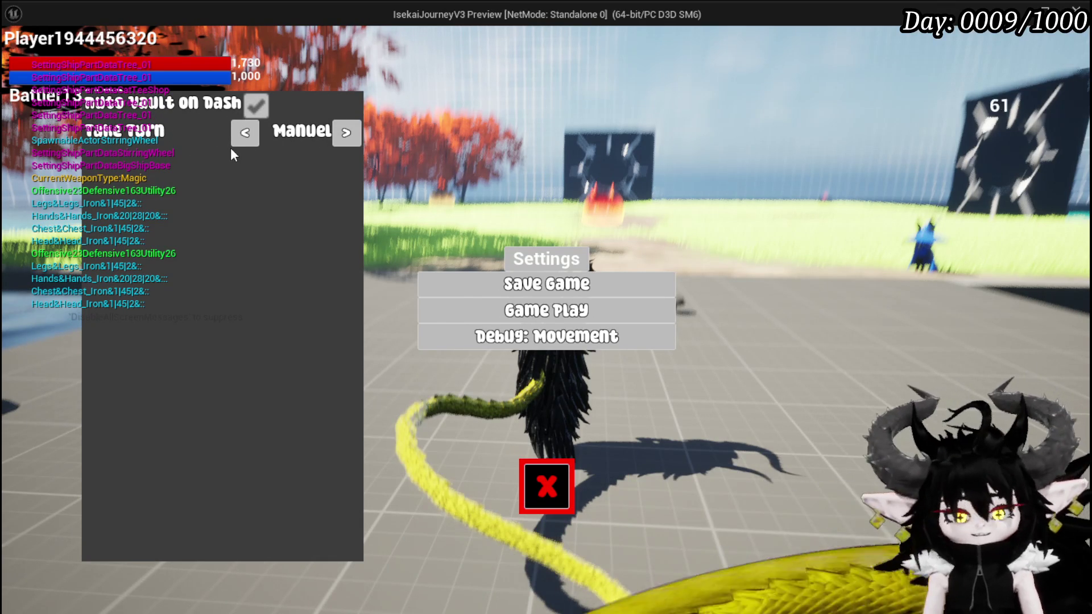
pyautogui.press('Escape')
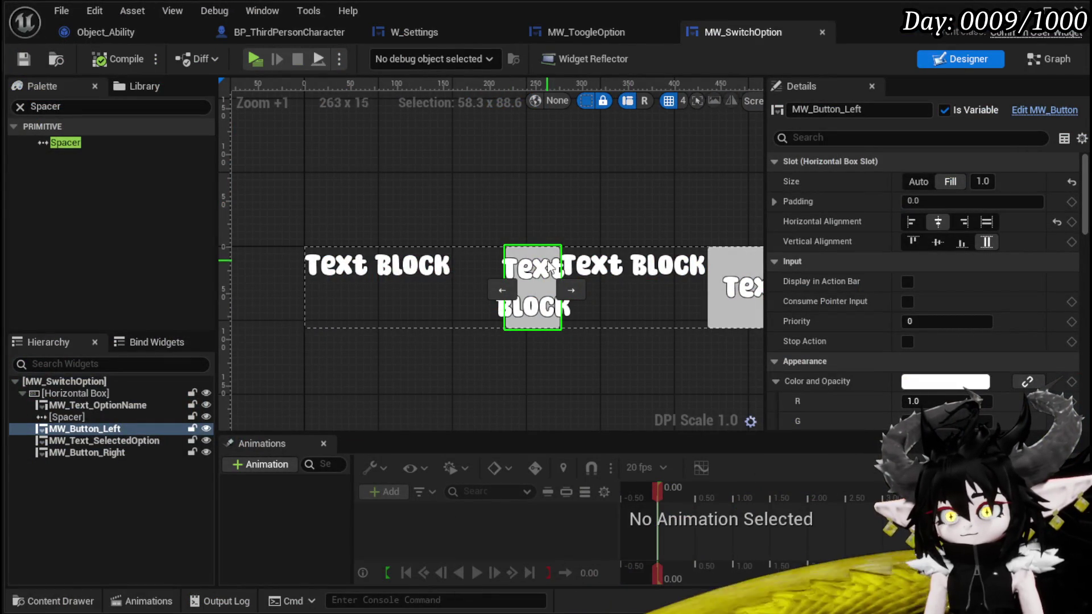
pyautogui.click(911, 221)
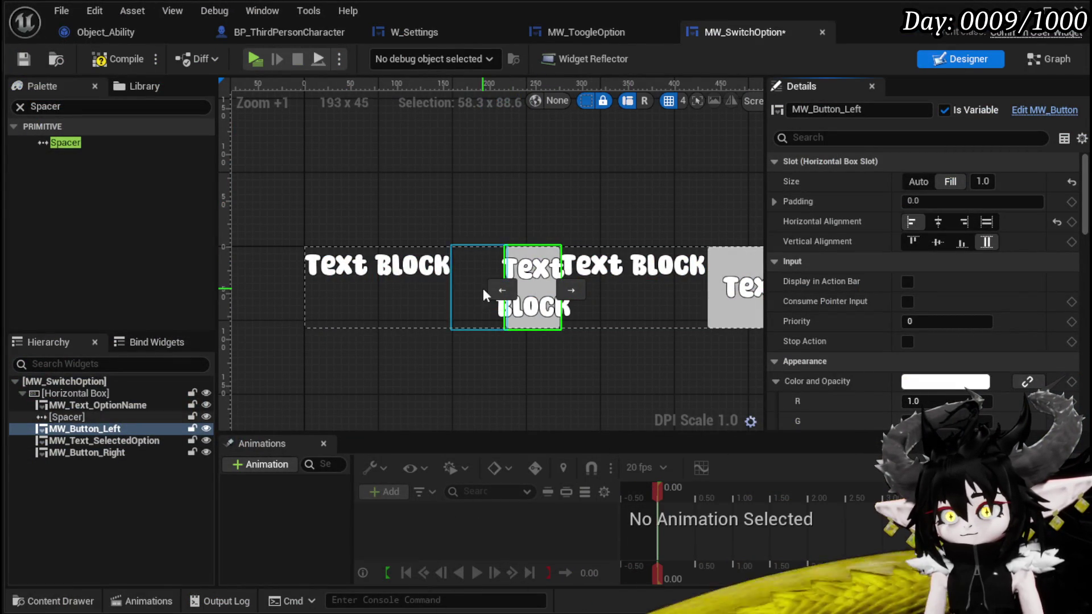
pyautogui.click(479, 277)
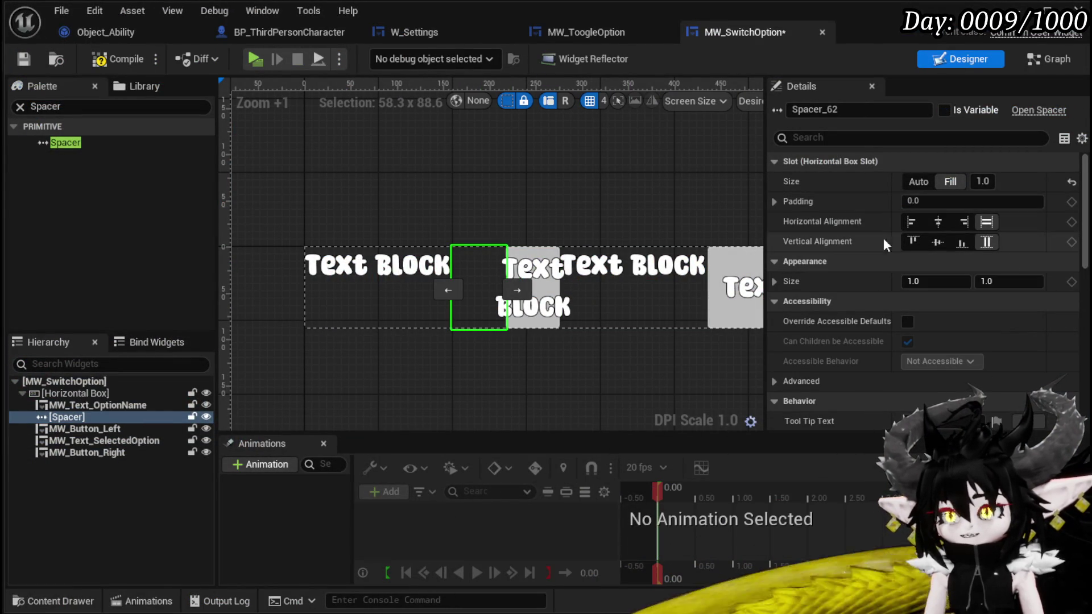
pyautogui.click(114, 63)
pyautogui.click(29, 58)
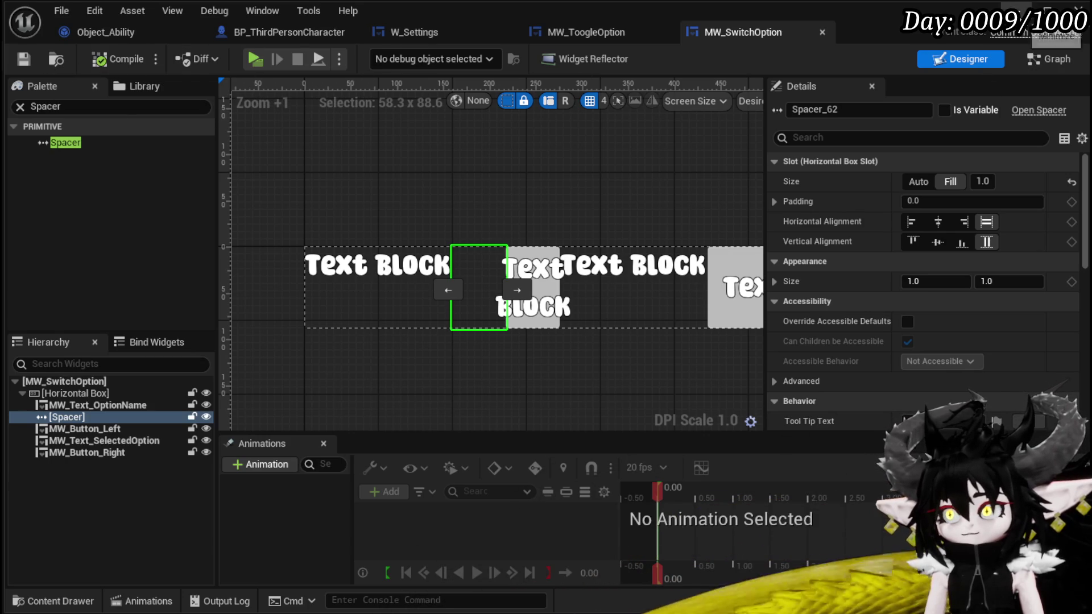
pyautogui.click(1077, 8)
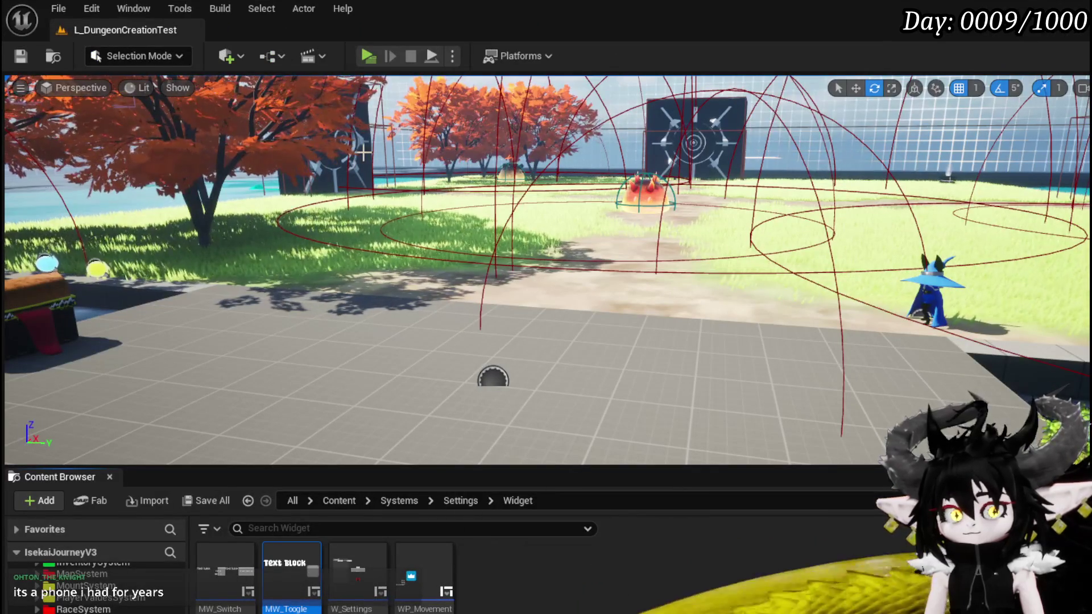
pyautogui.click(373, 59)
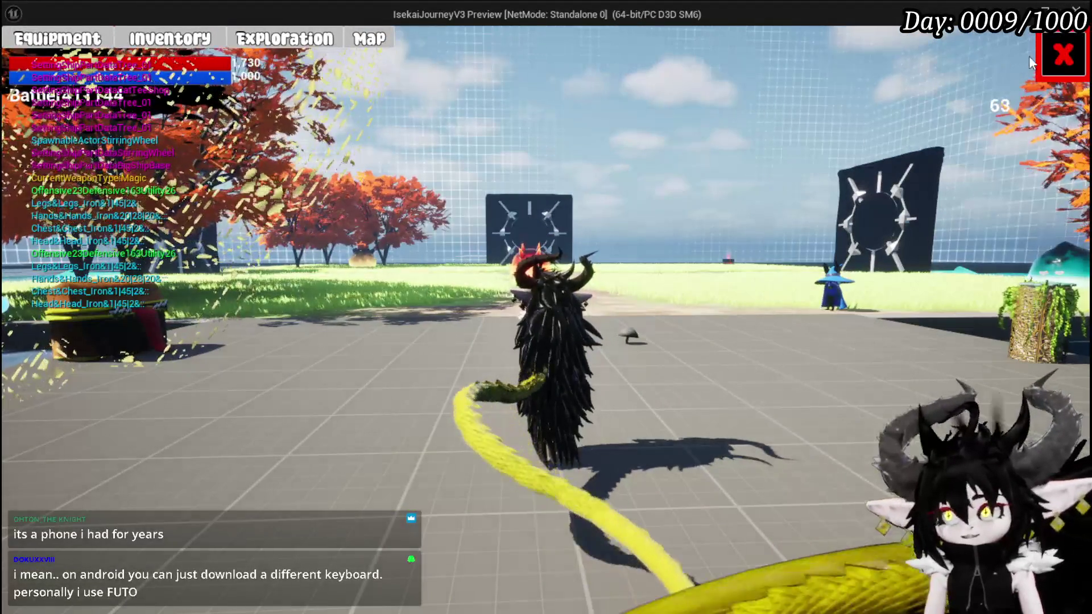
pyautogui.click(1052, 56)
pyautogui.click(545, 310)
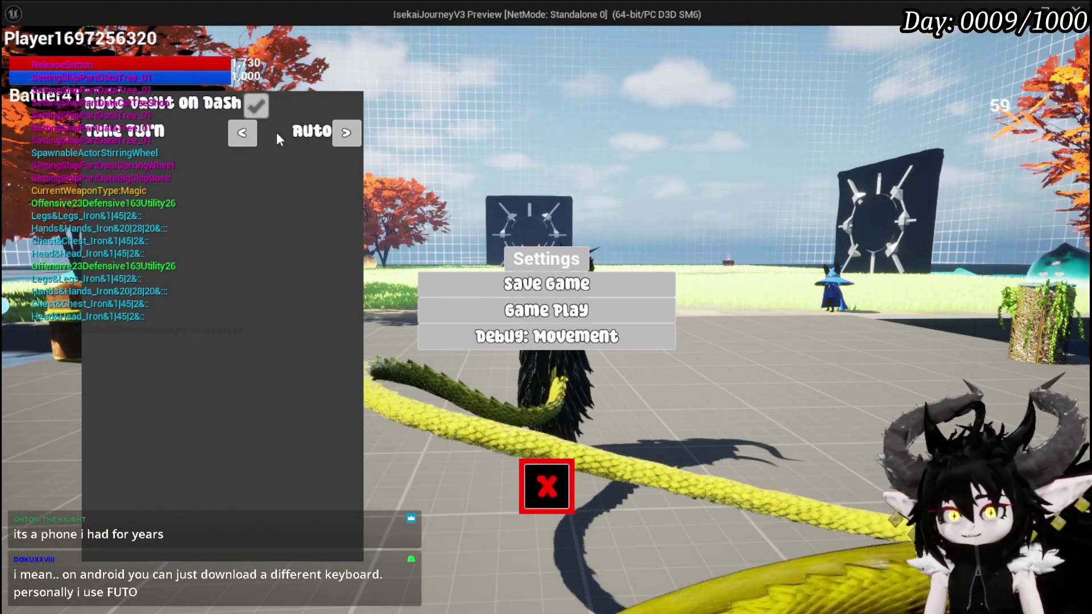
pyautogui.click(243, 134)
pyautogui.click(242, 135)
pyautogui.click(242, 134)
pyautogui.click(243, 134)
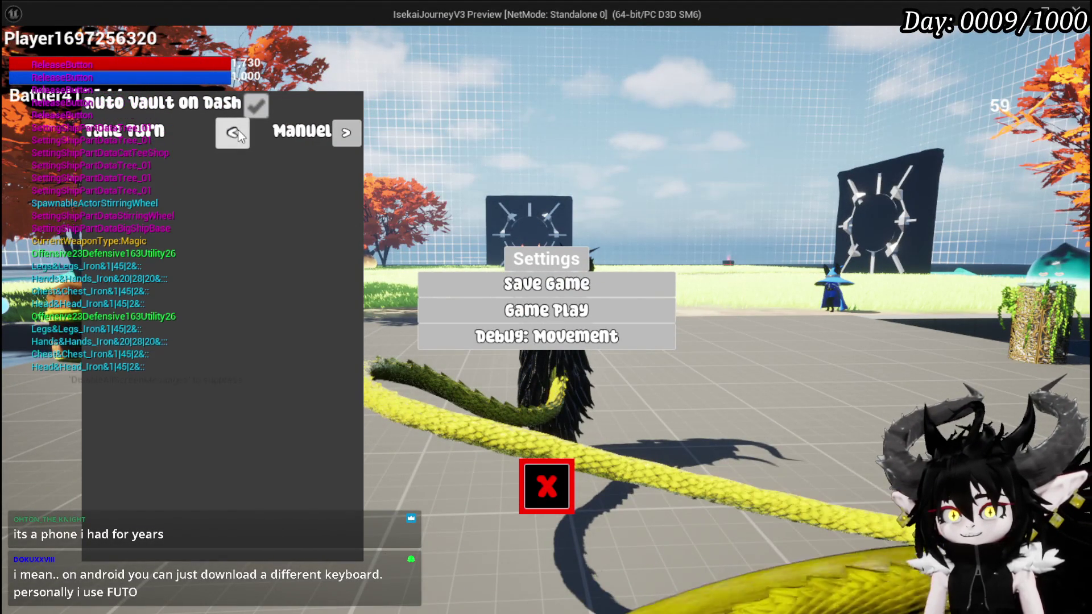
pyautogui.click(242, 134)
pyautogui.click(243, 135)
pyautogui.click(242, 134)
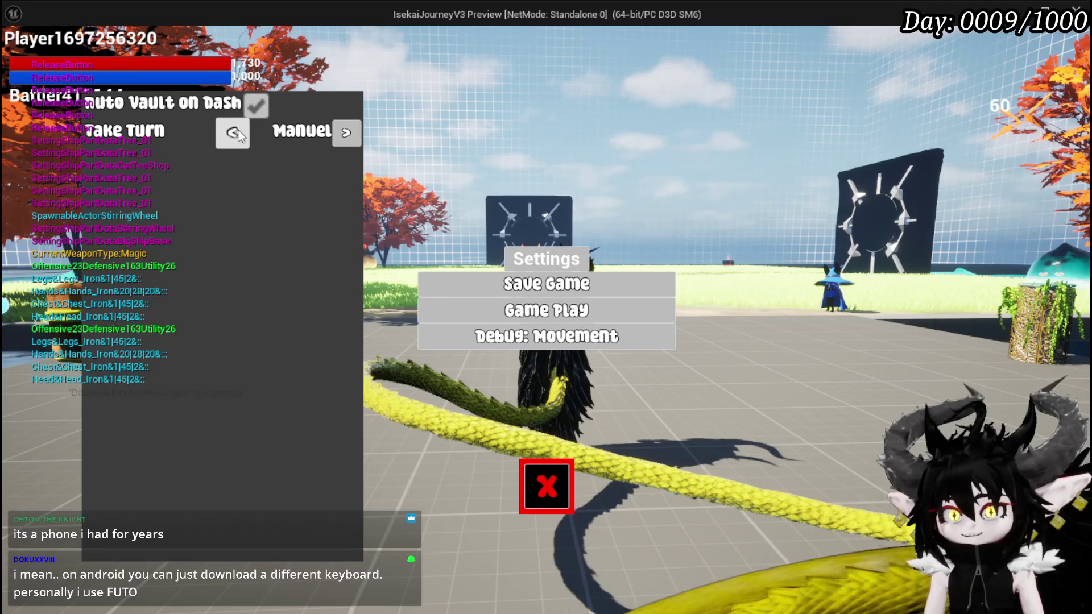
pyautogui.click(239, 134)
pyautogui.click(239, 134)
pyautogui.click(336, 140)
pyautogui.click(335, 139)
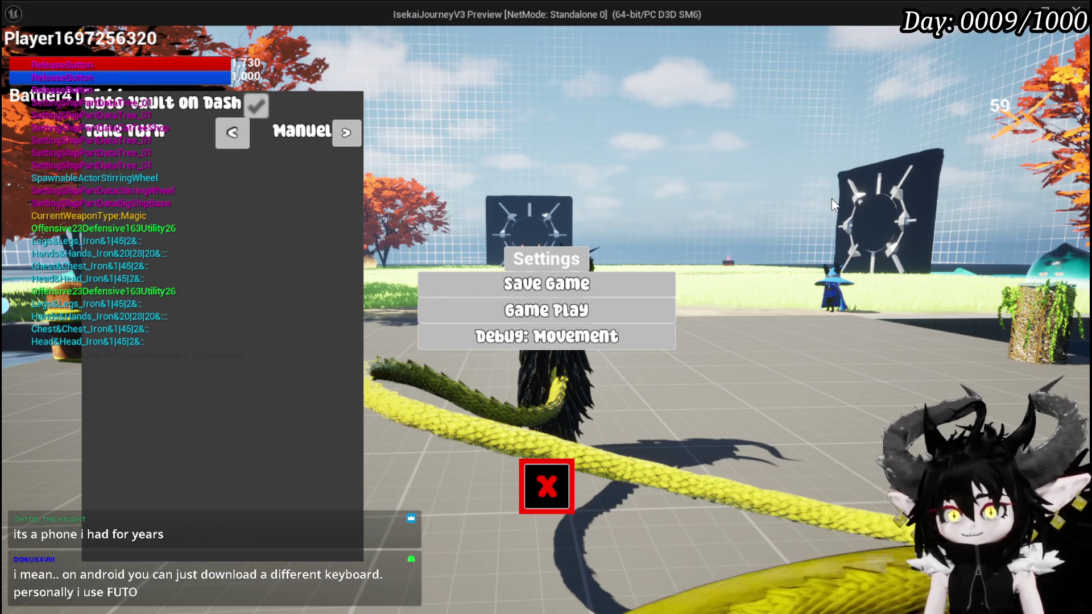
pyautogui.press('Escape')
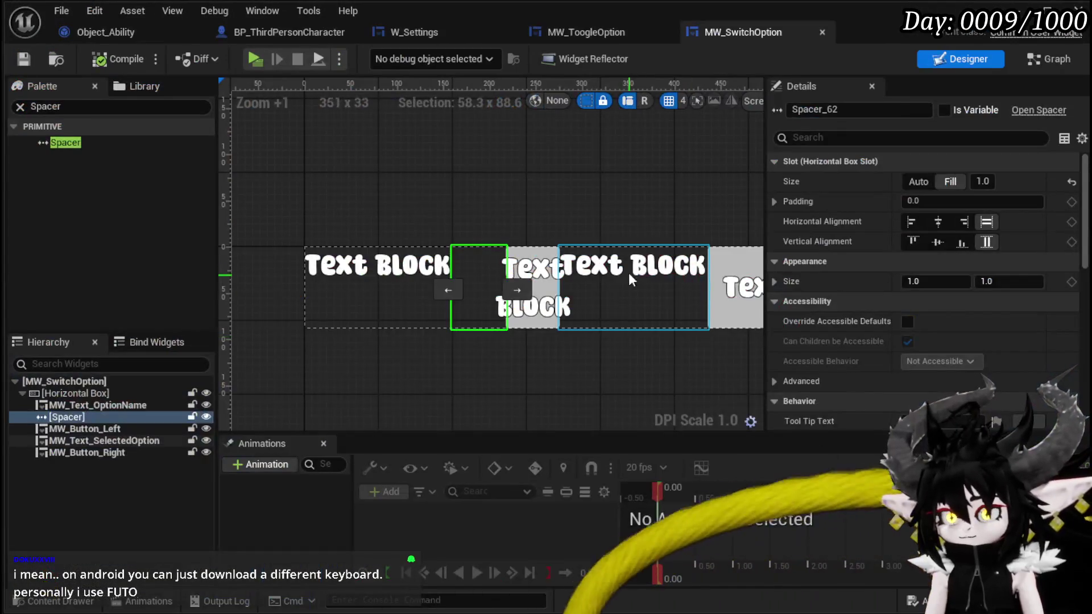
# - Set MW_Text_SelectedOption to Center horizontal alignment and Fill size, then compile and save
pyautogui.click(628, 272)
pyautogui.click(937, 223)
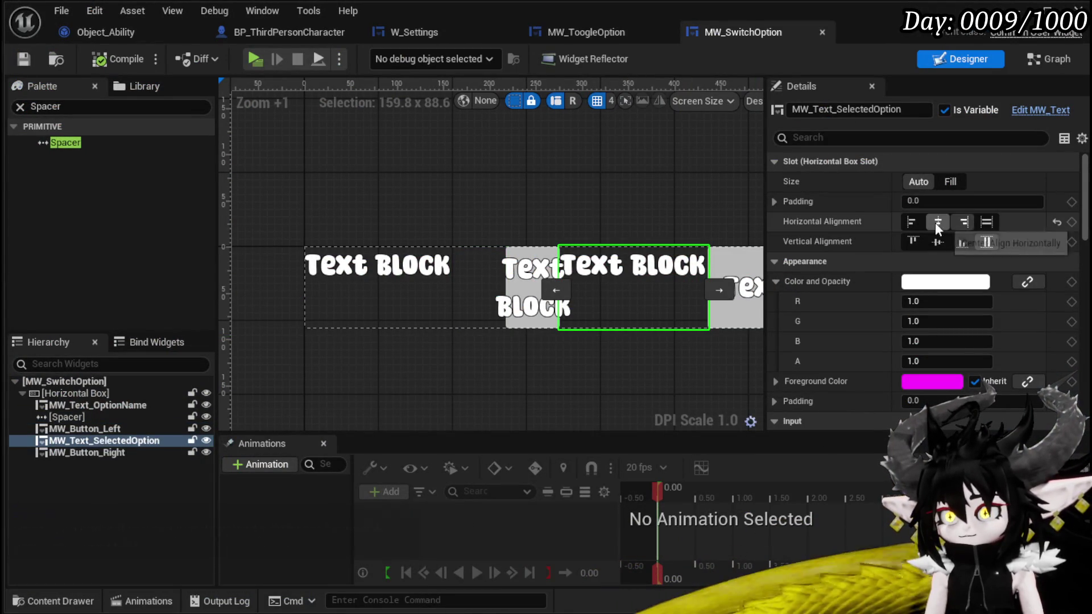
pyautogui.click(116, 59)
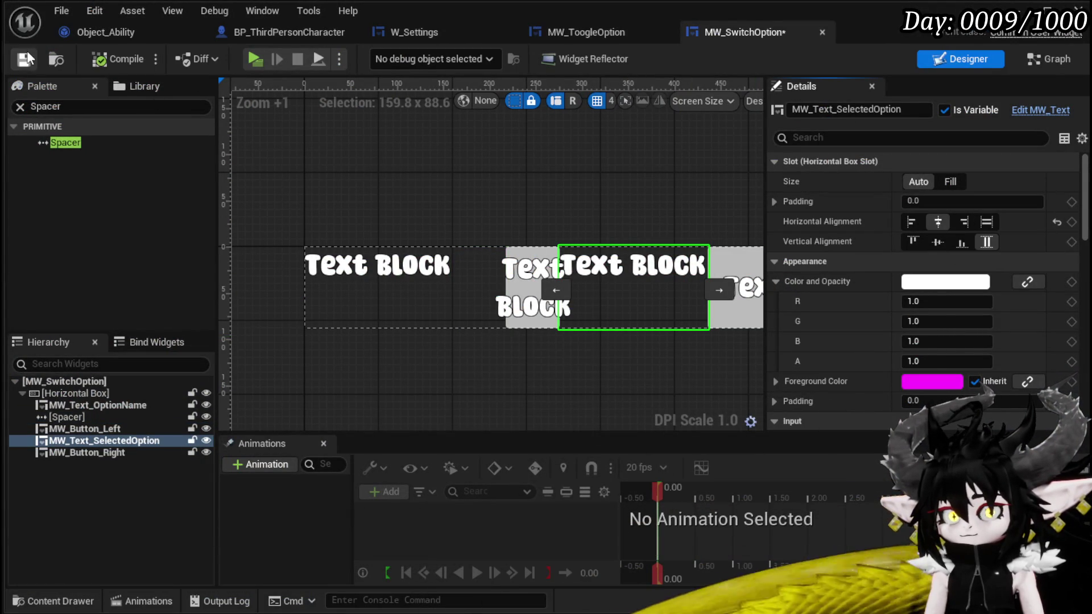
pyautogui.click(950, 181)
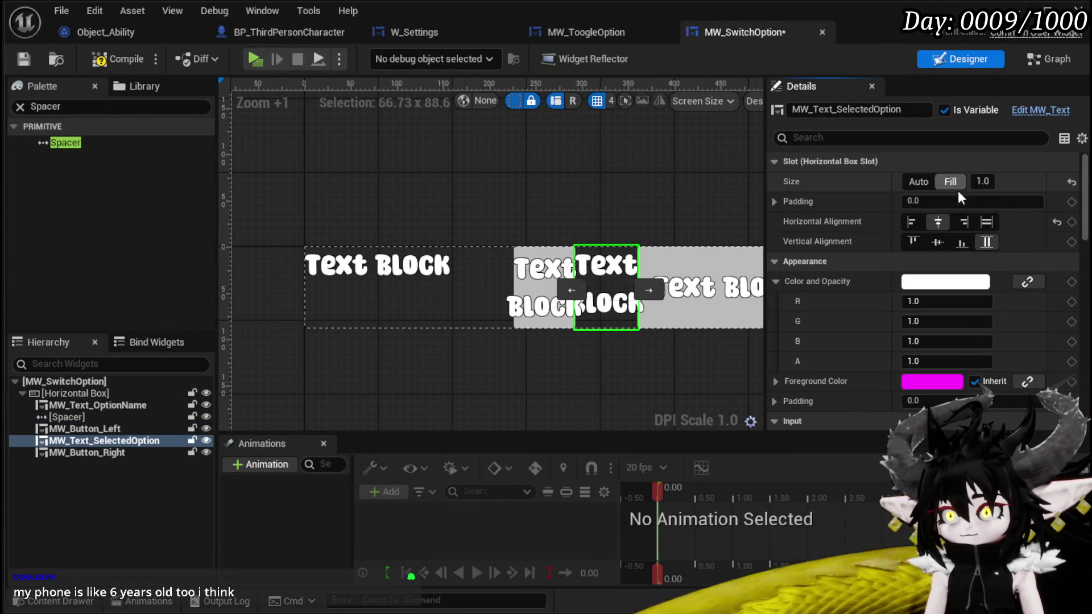
pyautogui.click(39, 55)
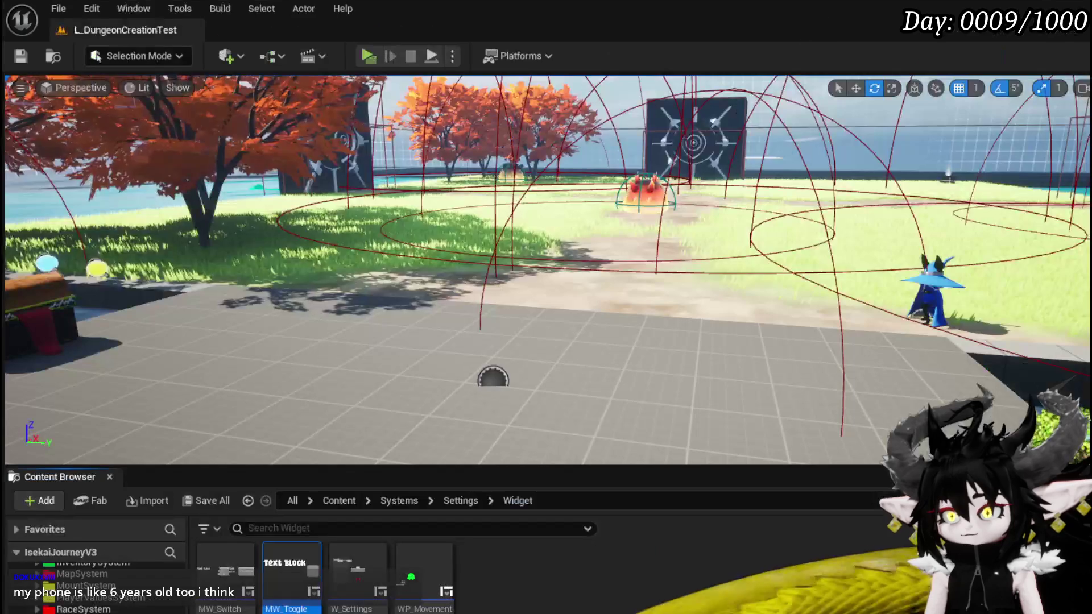
# - Play-test Take Turn, cycling it forward and back to Both, then end play and return to the editor
pyautogui.click(368, 56)
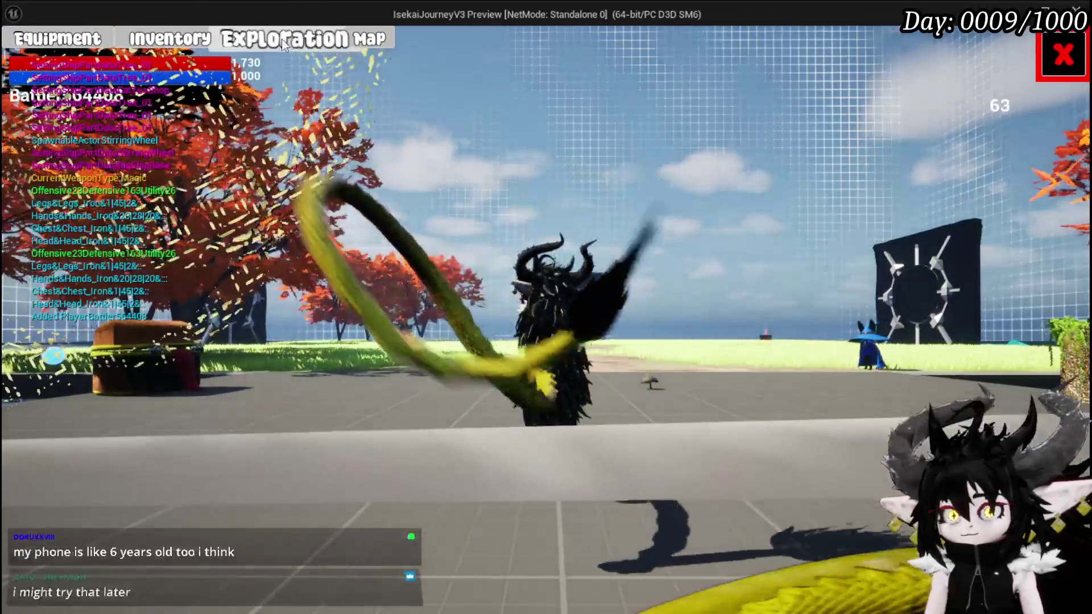
pyautogui.press('Escape')
pyautogui.press('Escape')
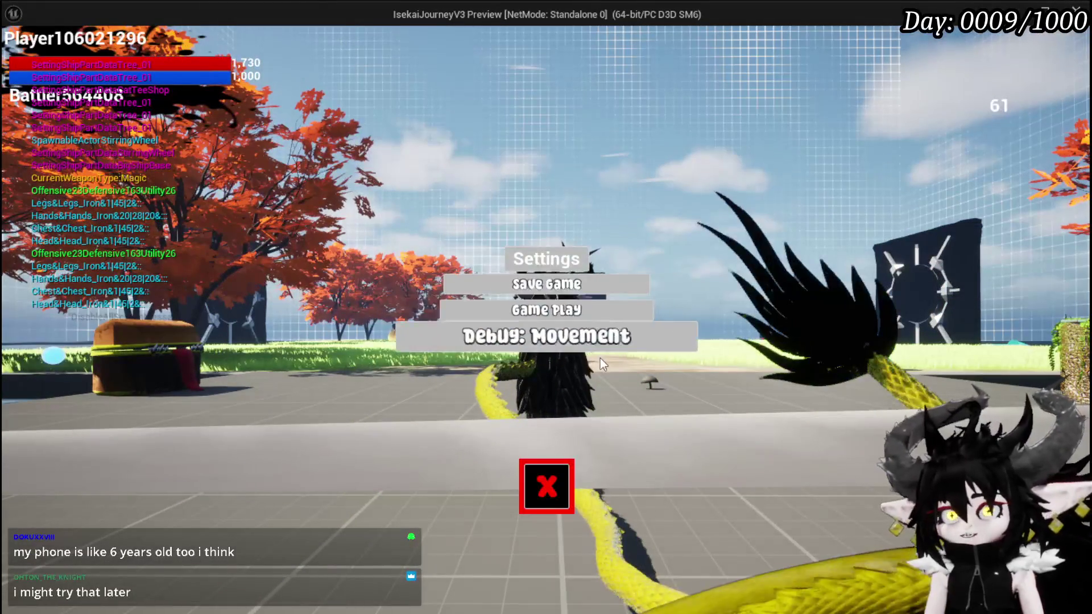
pyautogui.click(597, 339)
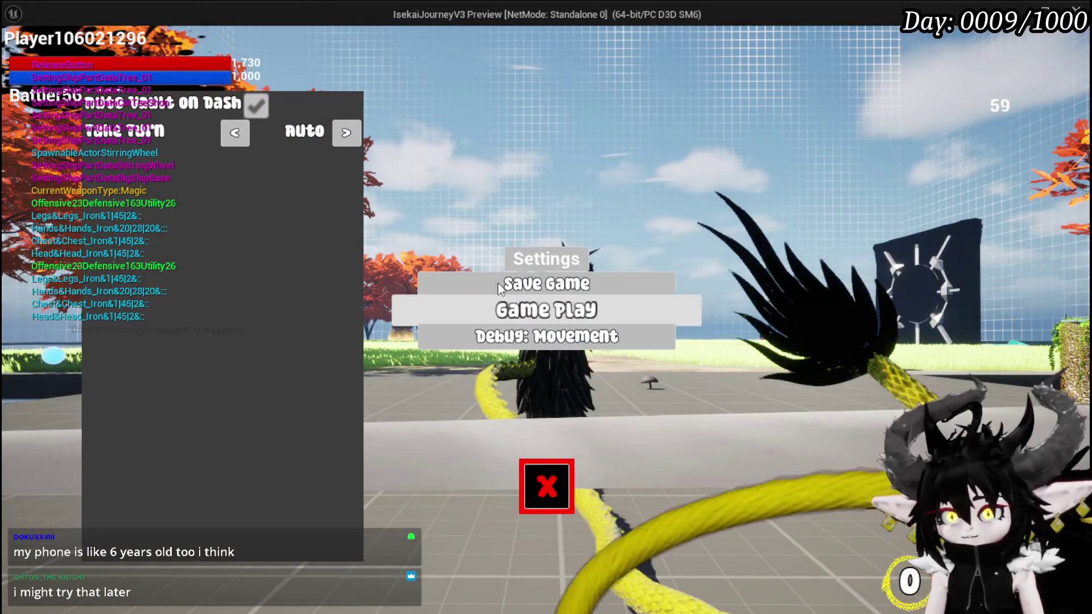
pyautogui.click(350, 137)
pyautogui.click(351, 137)
pyautogui.click(351, 136)
pyautogui.click(243, 139)
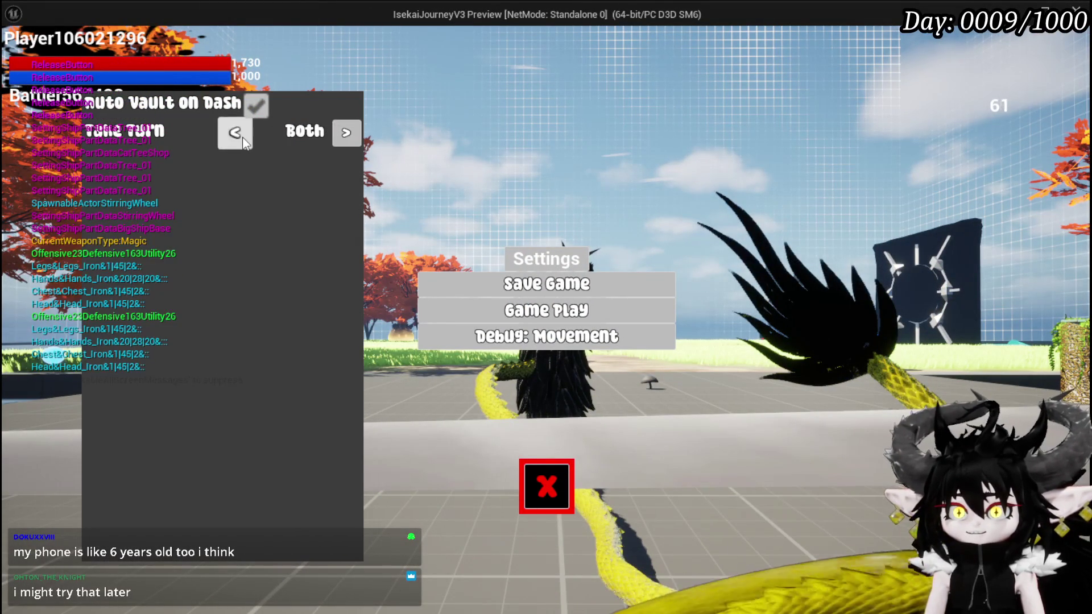
pyautogui.click(235, 133)
pyautogui.click(235, 132)
pyautogui.click(235, 133)
pyautogui.click(243, 138)
pyautogui.click(243, 138)
pyautogui.click(242, 138)
pyautogui.click(243, 138)
pyautogui.click(243, 138)
pyautogui.click(242, 137)
pyautogui.hotkey('alt', 'Tab')
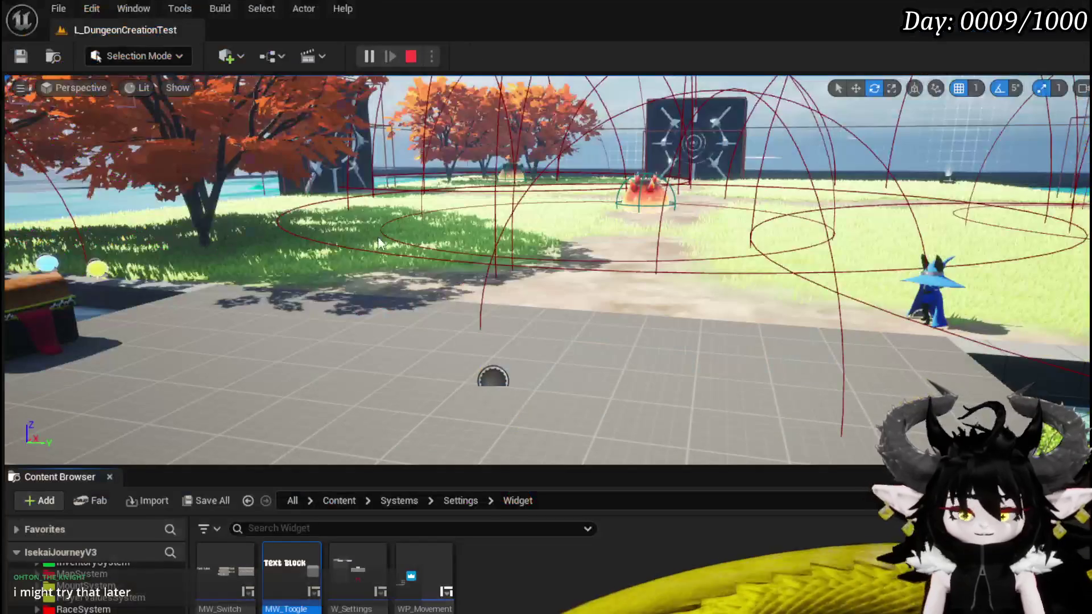
pyautogui.press('Escape')
pyautogui.hotkey('alt', 'Tab')
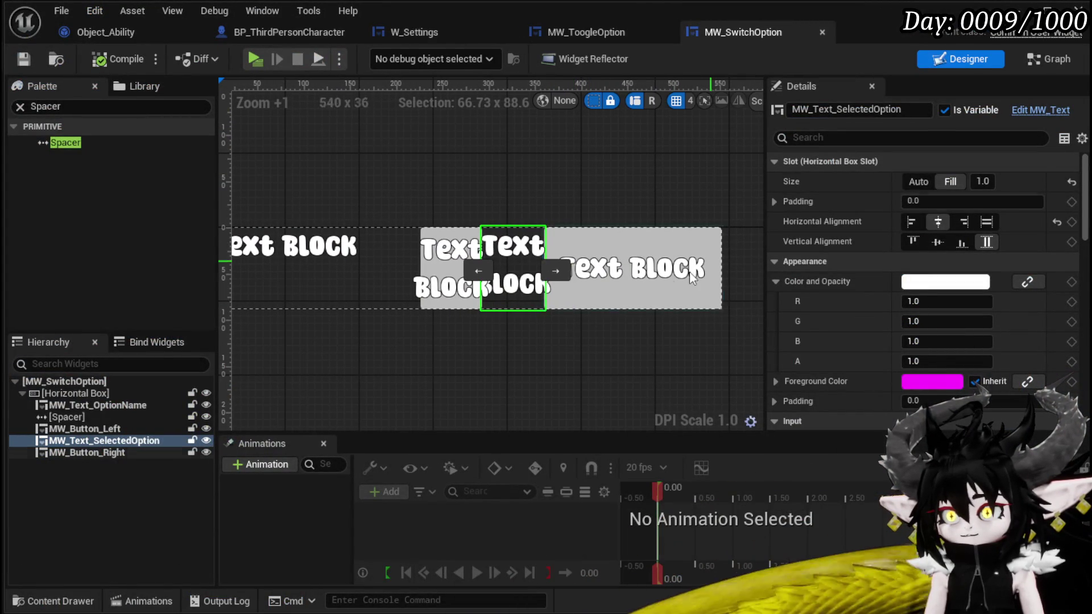
# - Set MW_Button_Right's slot size to Fill
pyautogui.click(636, 273)
pyautogui.click(951, 183)
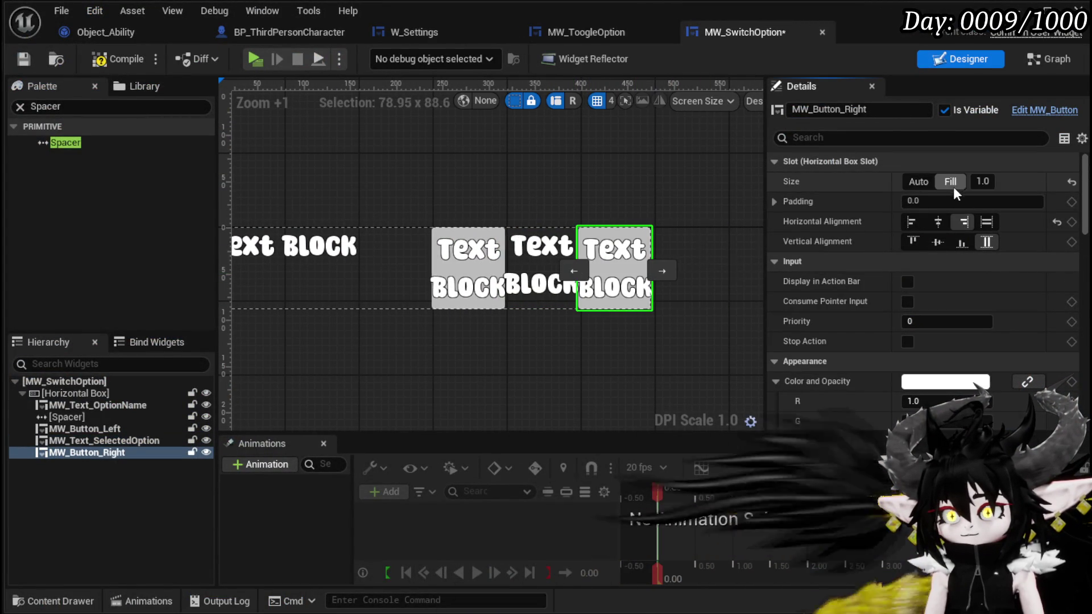
pyautogui.click(480, 268)
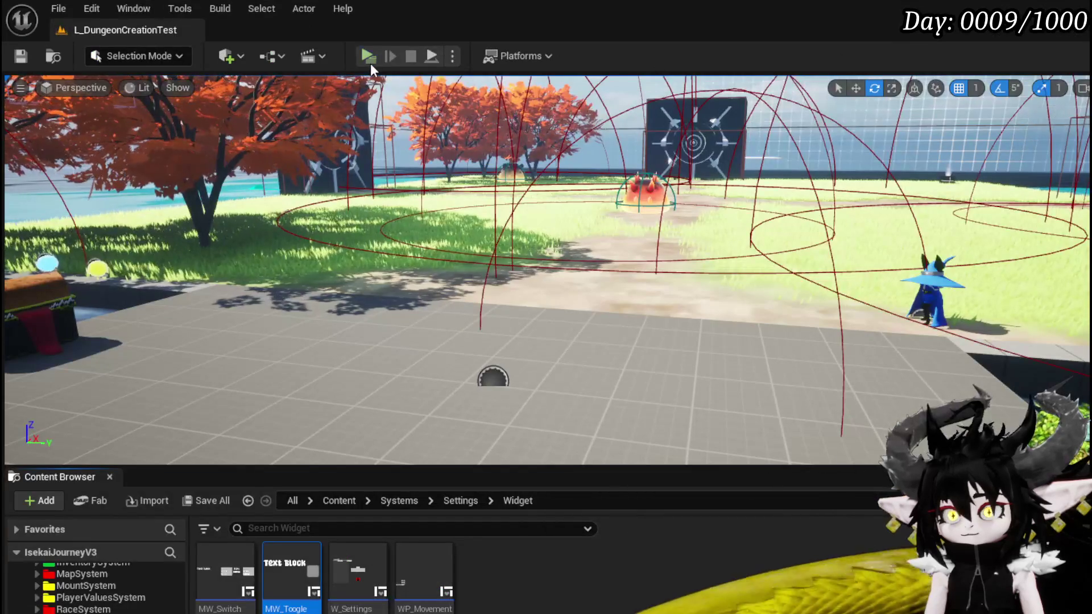
# - Play-test Take Turn, cycling it to Auto, then end play and save the level map
pyautogui.click(370, 64)
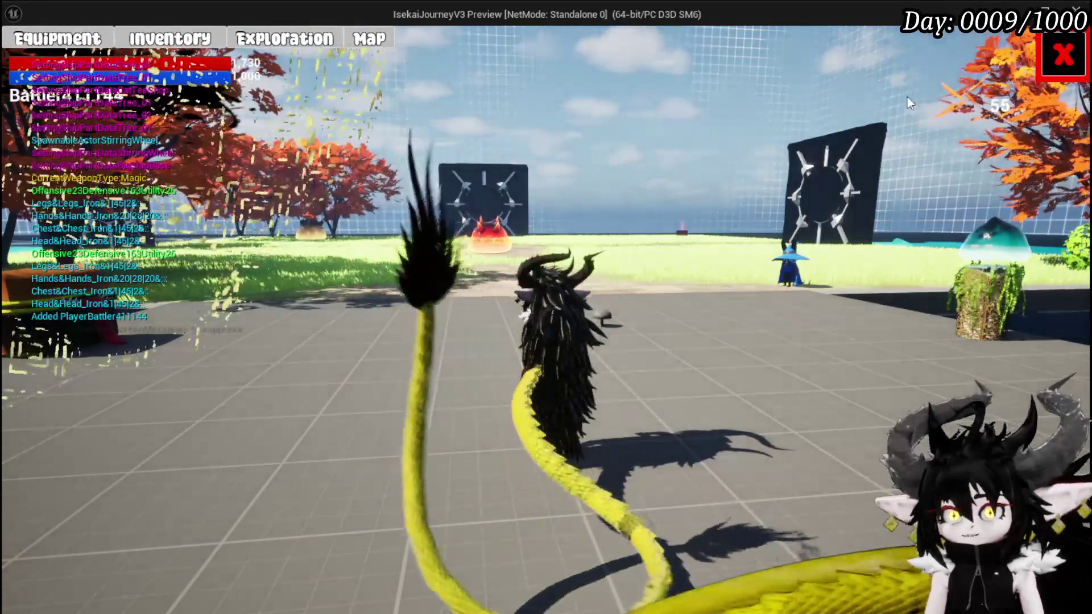
pyautogui.press('Escape')
pyautogui.click(565, 307)
pyautogui.click(232, 131)
pyautogui.click(232, 132)
pyautogui.click(232, 132)
pyautogui.click(232, 132)
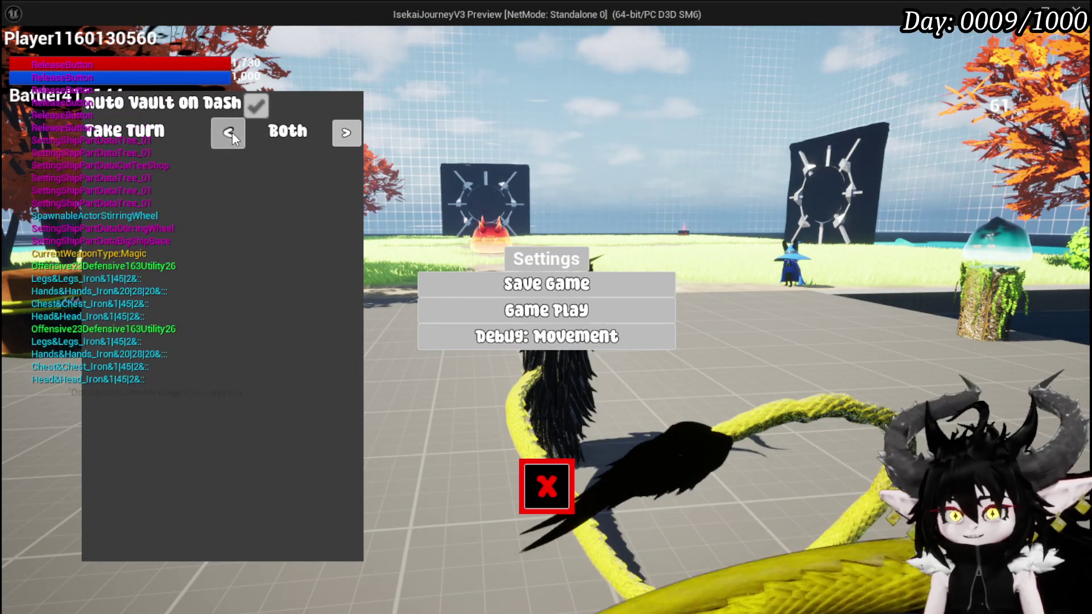
pyautogui.click(231, 132)
pyautogui.click(231, 132)
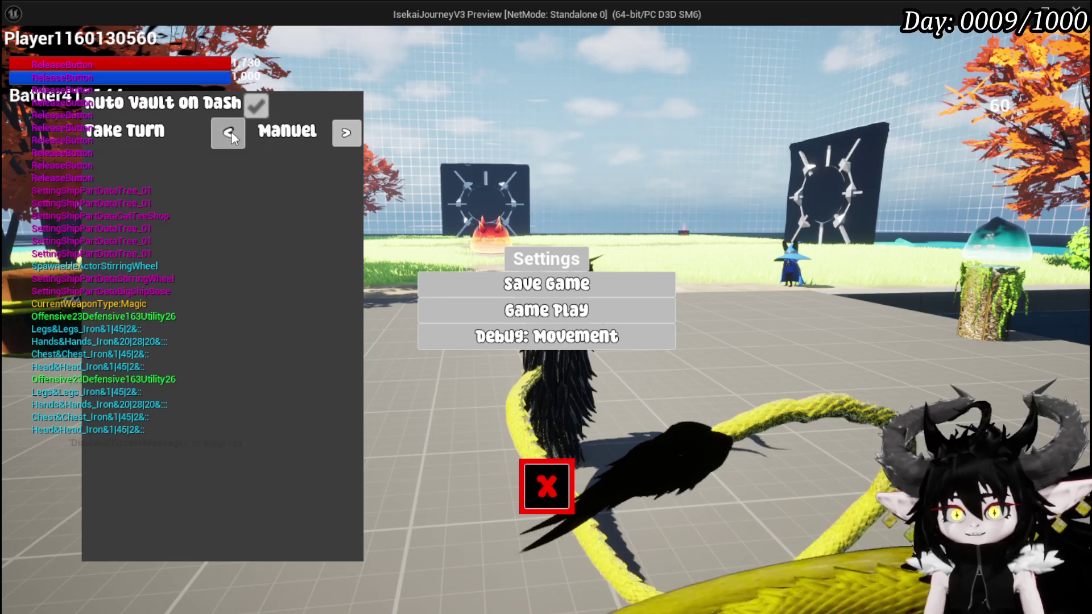
pyautogui.click(230, 131)
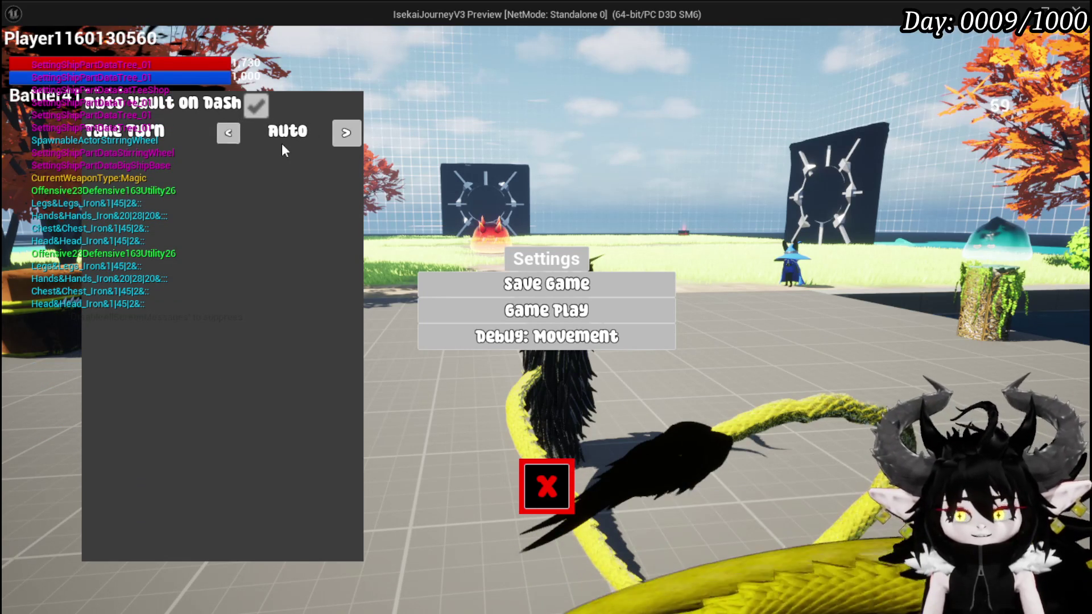
pyautogui.click(546, 486)
pyautogui.press('w')
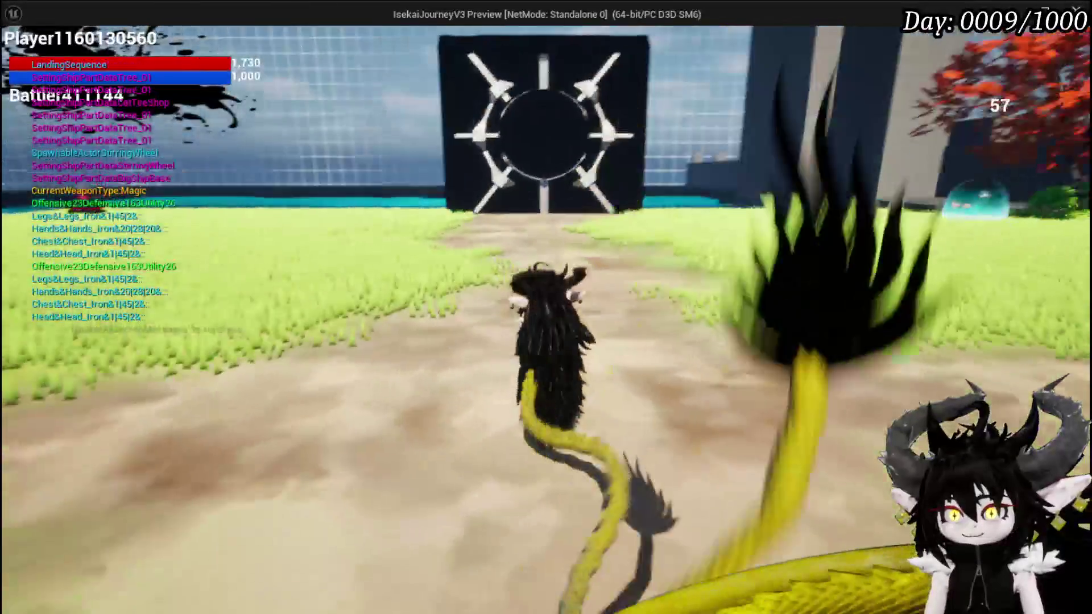
pyautogui.press('Escape')
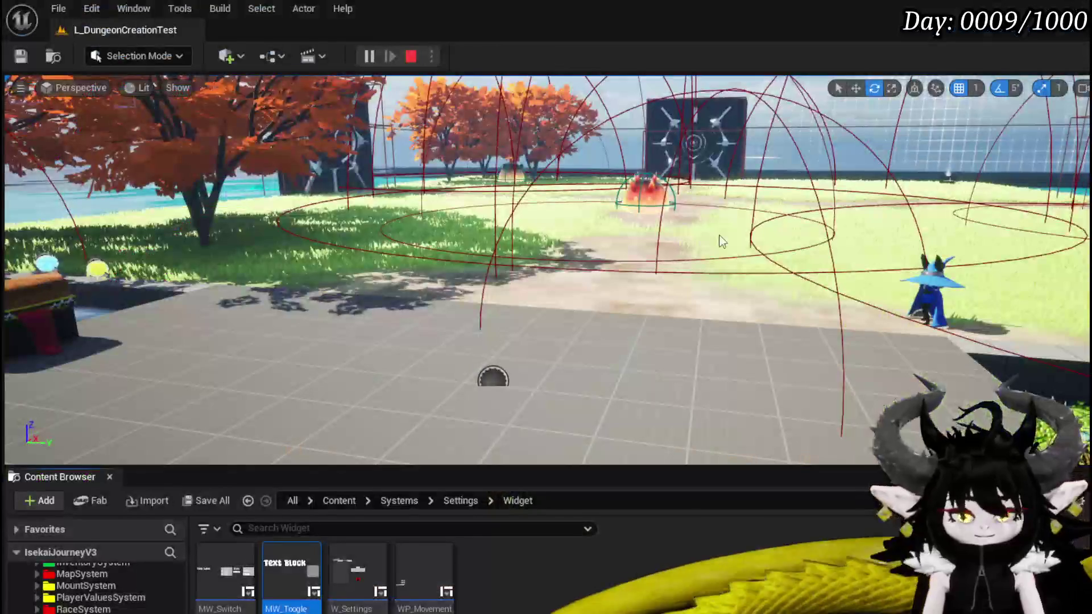
pyautogui.click(11, 56)
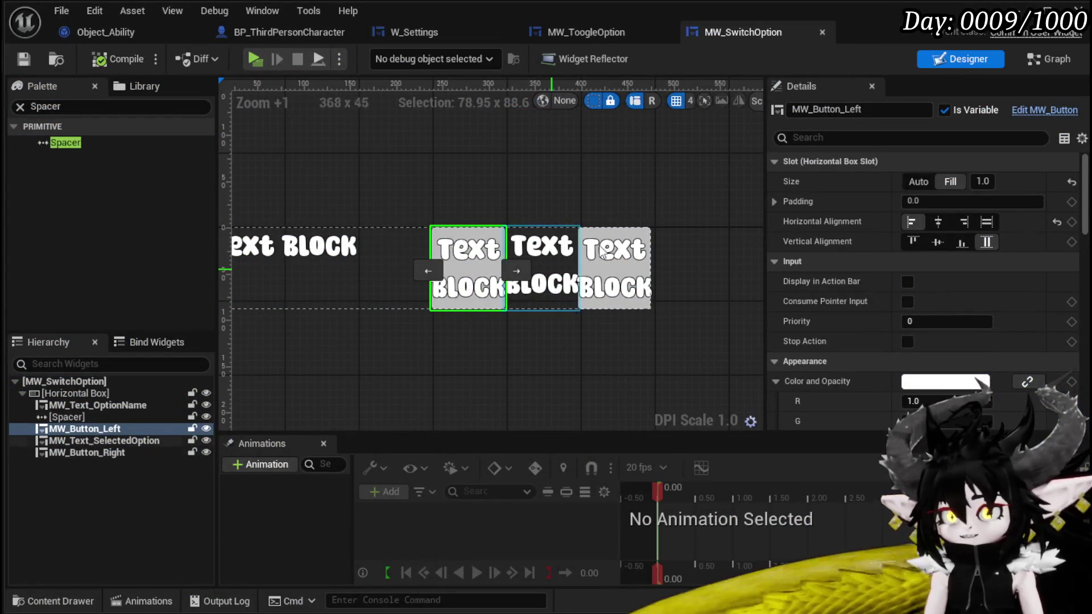
# - Compile and save MW_SwitchOption from its Graph view, then return to the W_Settings designer
pyautogui.click(1051, 61)
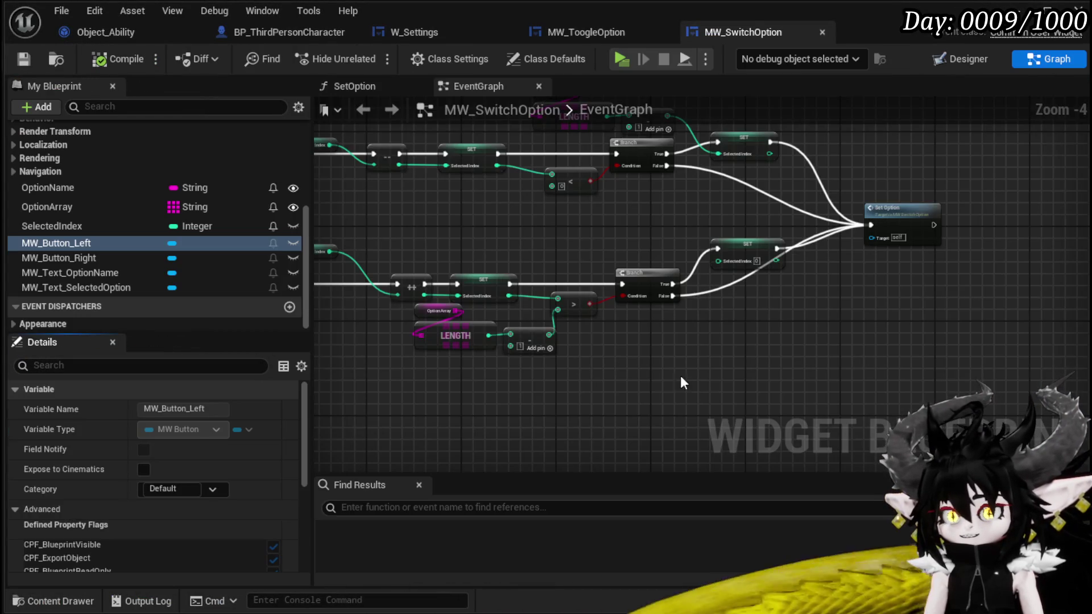
pyautogui.click(24, 59)
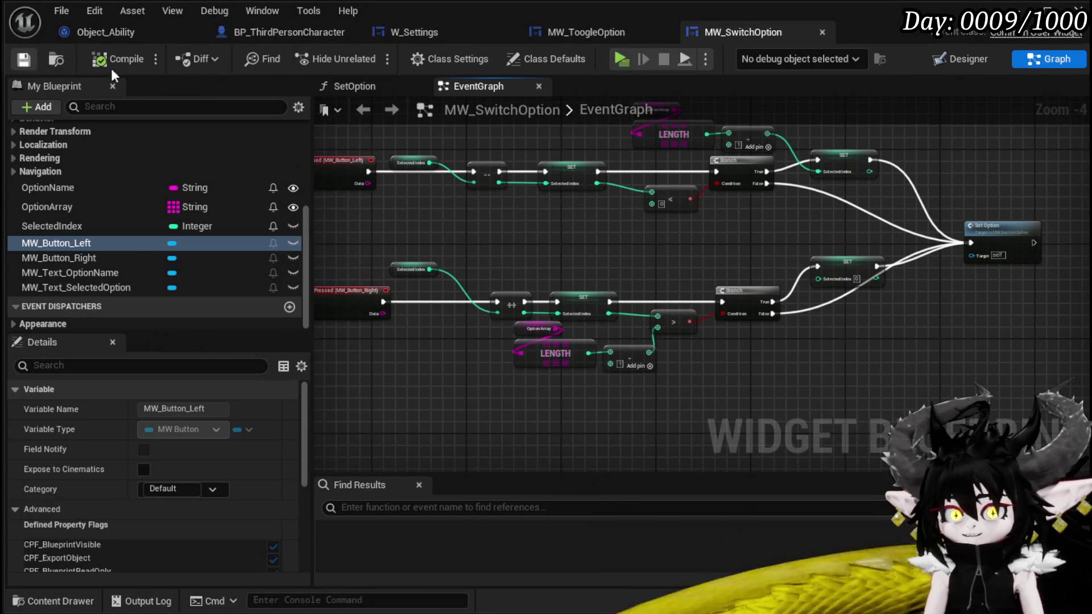
pyautogui.click(414, 33)
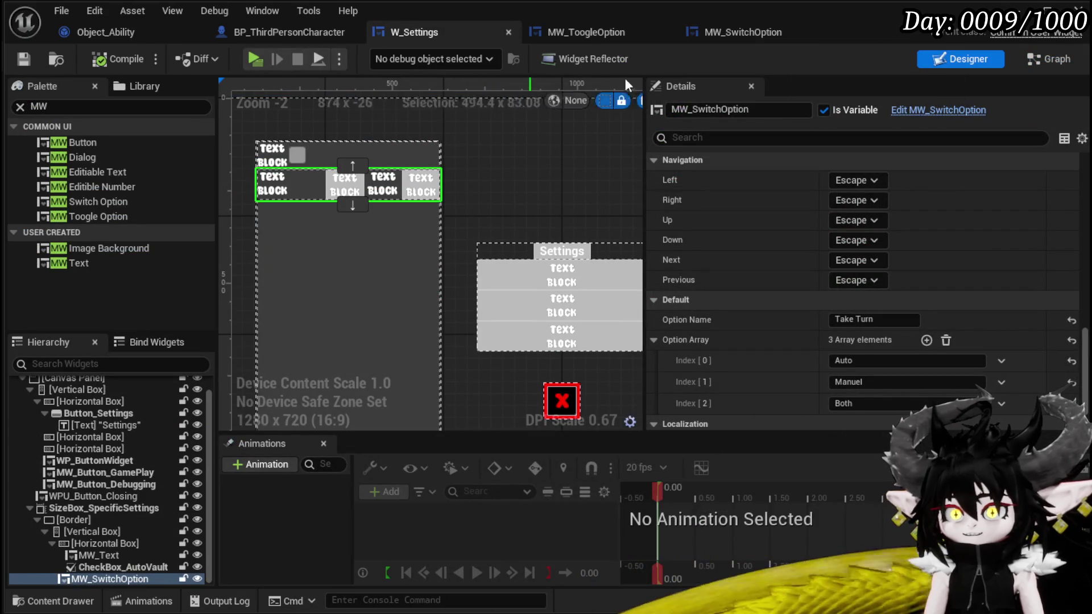
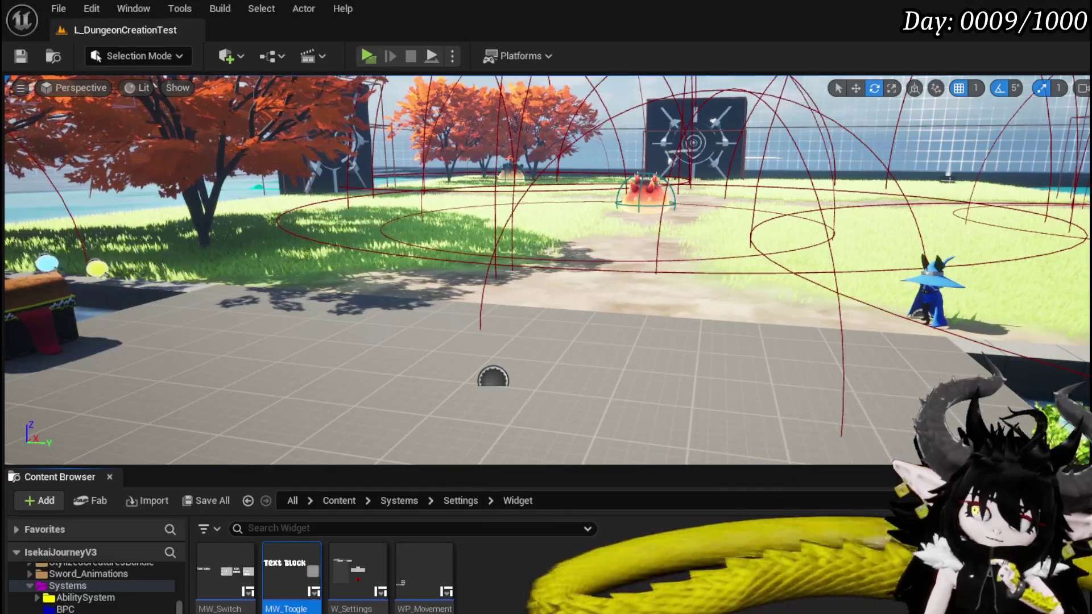
# - Show the Systems > BPC folder's blueprint component assets in the Content Browser
pyautogui.click(77, 609)
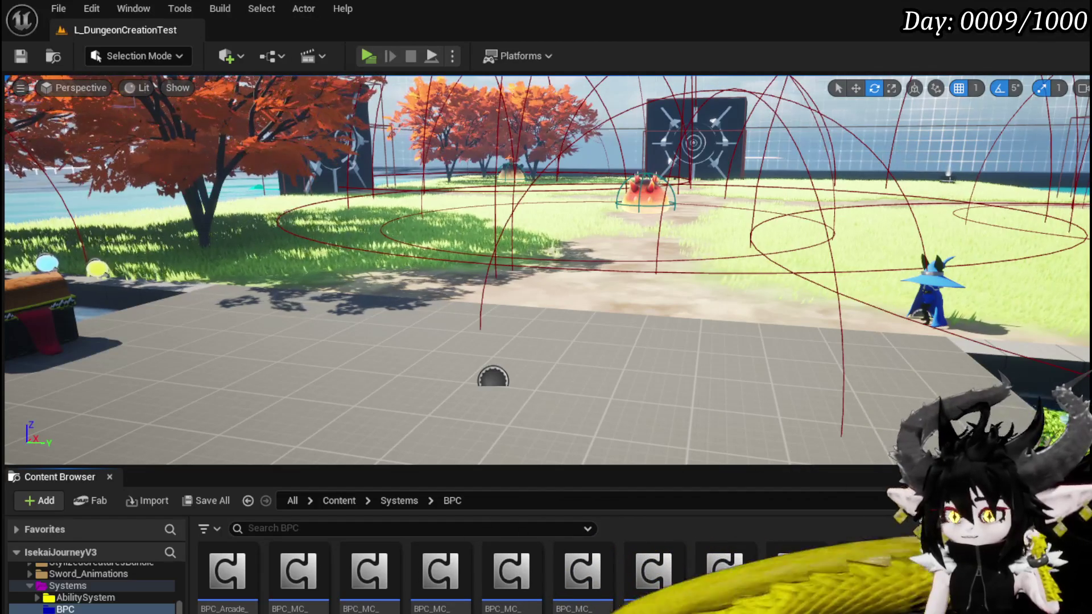
pyautogui.scroll(-1, 398, 575)
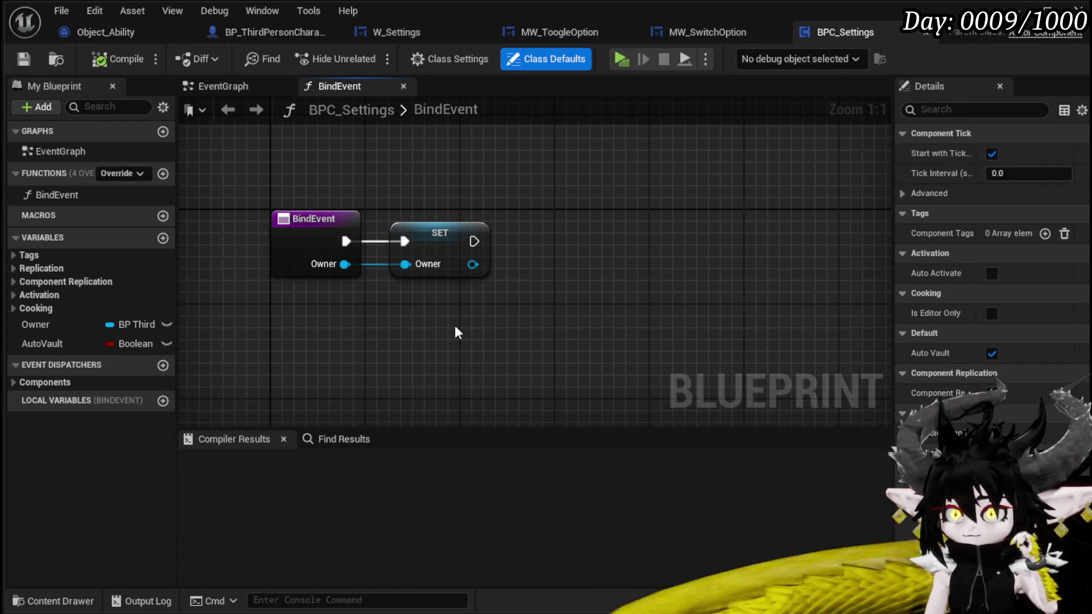
# - Add a new String variable named TakeTurn to BPC_Settings and compile
pyautogui.click(163, 239)
pyautogui.click(122, 367)
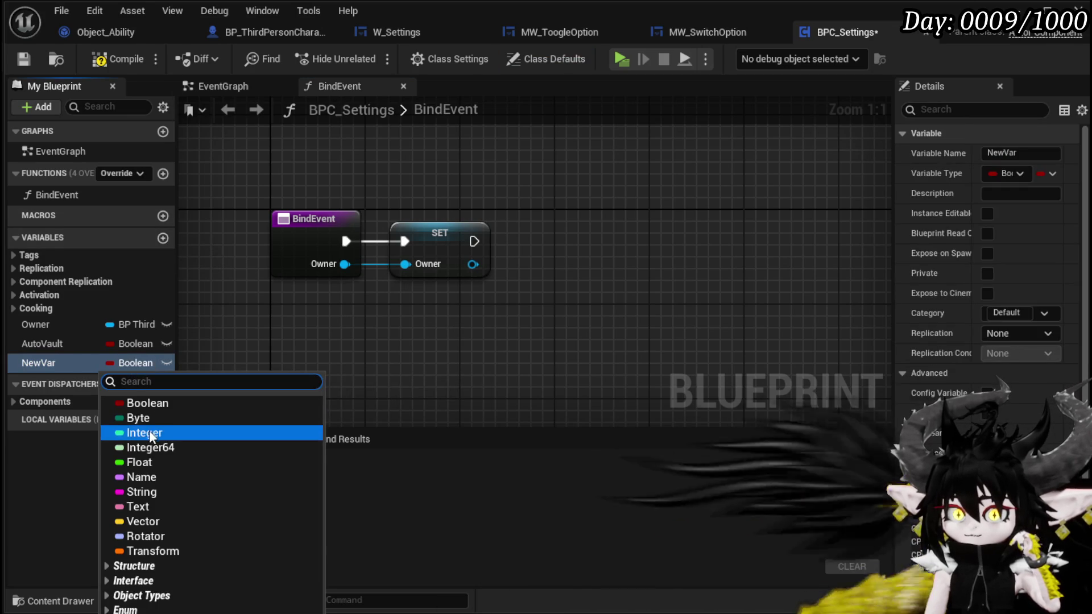
pyautogui.click(132, 490)
pyautogui.doubleClick(46, 365)
pyautogui.write('Take')
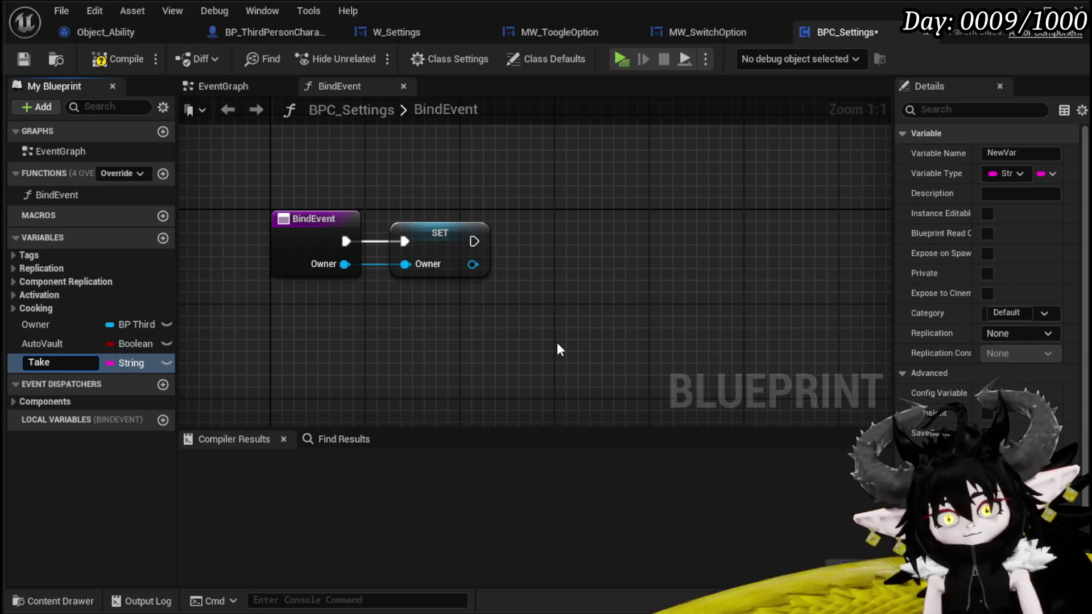
pyautogui.press('Return')
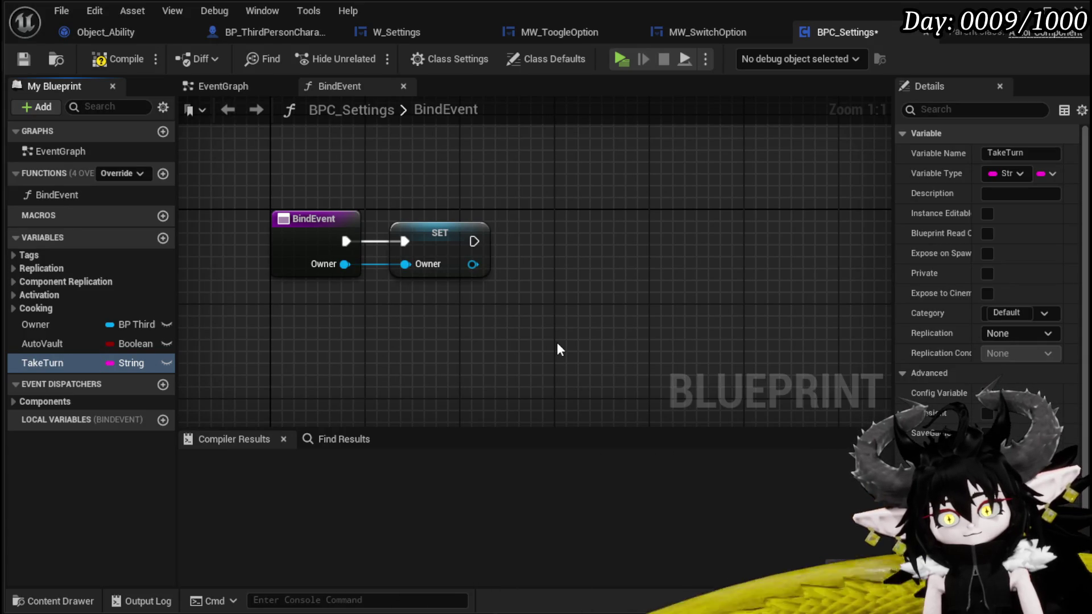
pyautogui.click(23, 59)
# - Rename the TakeTurn variable to TakeTurnOption
pyautogui.rightClick(48, 365)
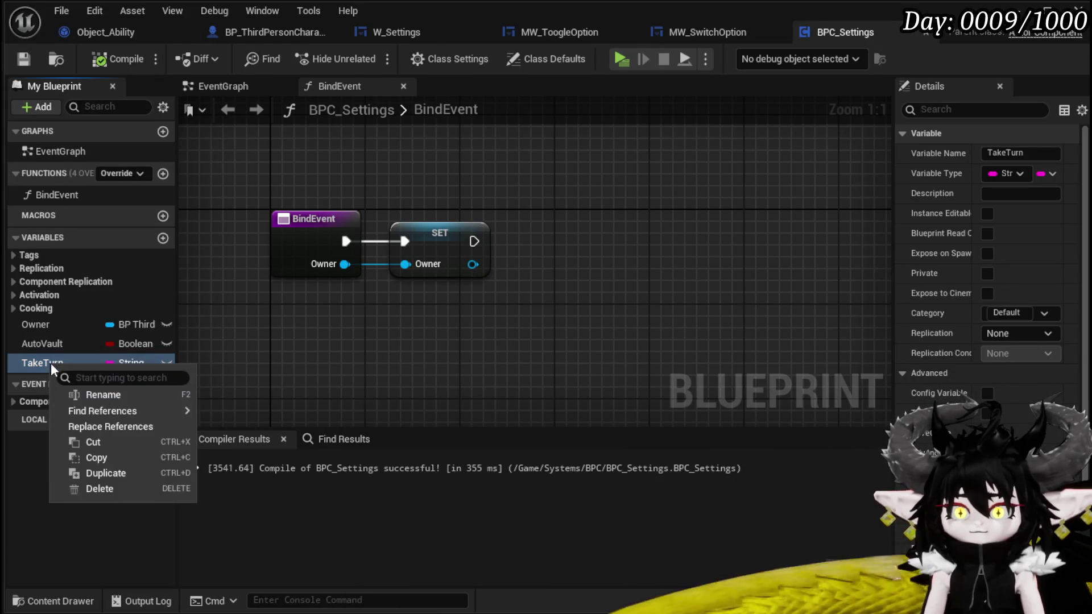
pyautogui.click(101, 395)
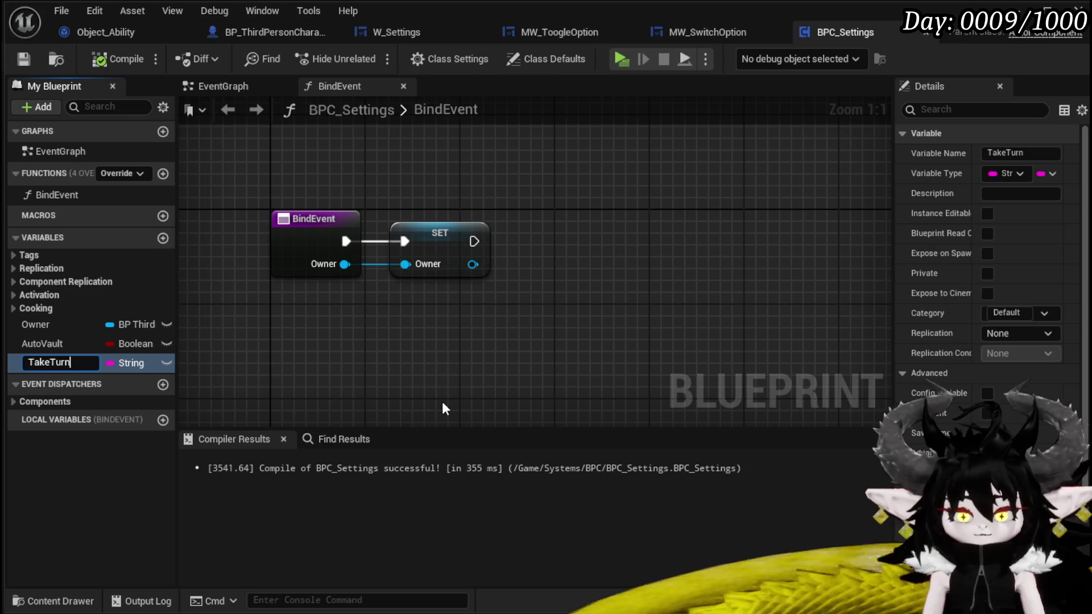
pyautogui.write('on')
pyautogui.press('Return')
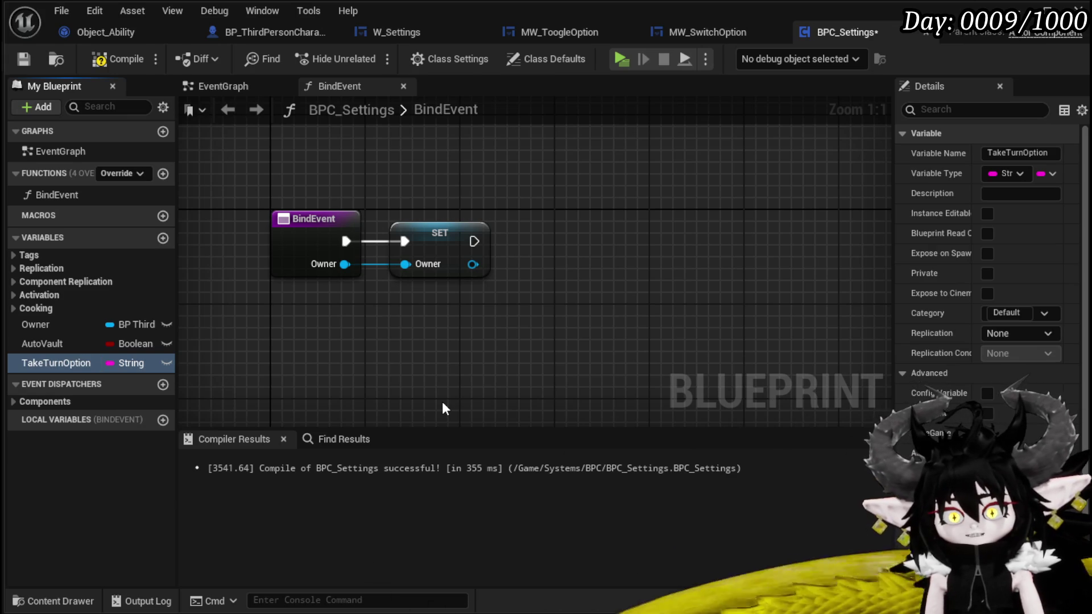
# - Rename the AutoVault variable to AutoVaultOption, then bring up W_Settings
pyautogui.rightClick(52, 340)
pyautogui.click(97, 367)
pyautogui.write('O')
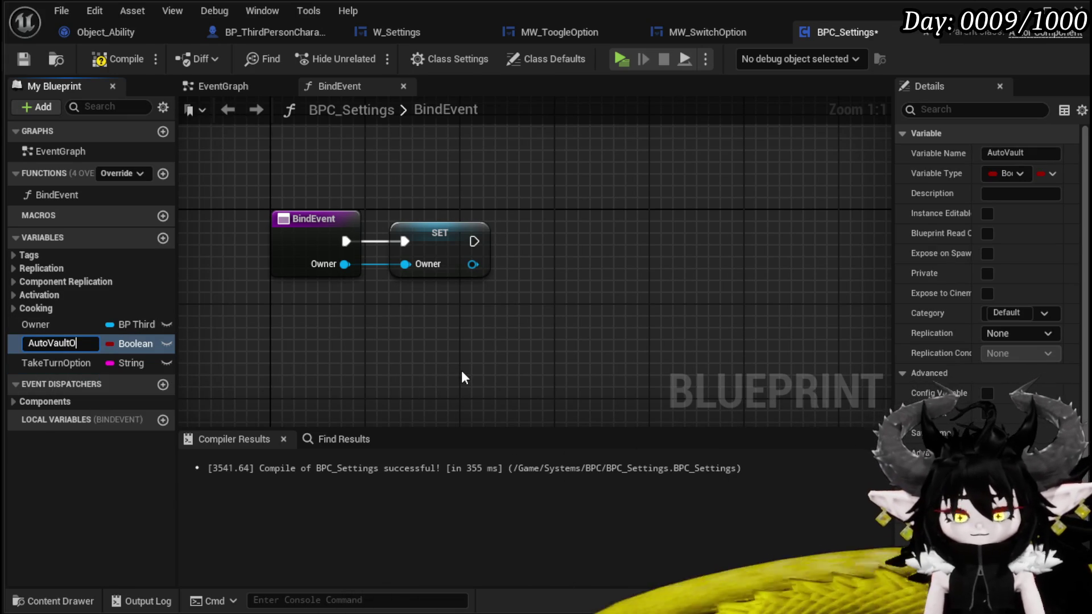
pyautogui.write('ption')
pyautogui.press('Return')
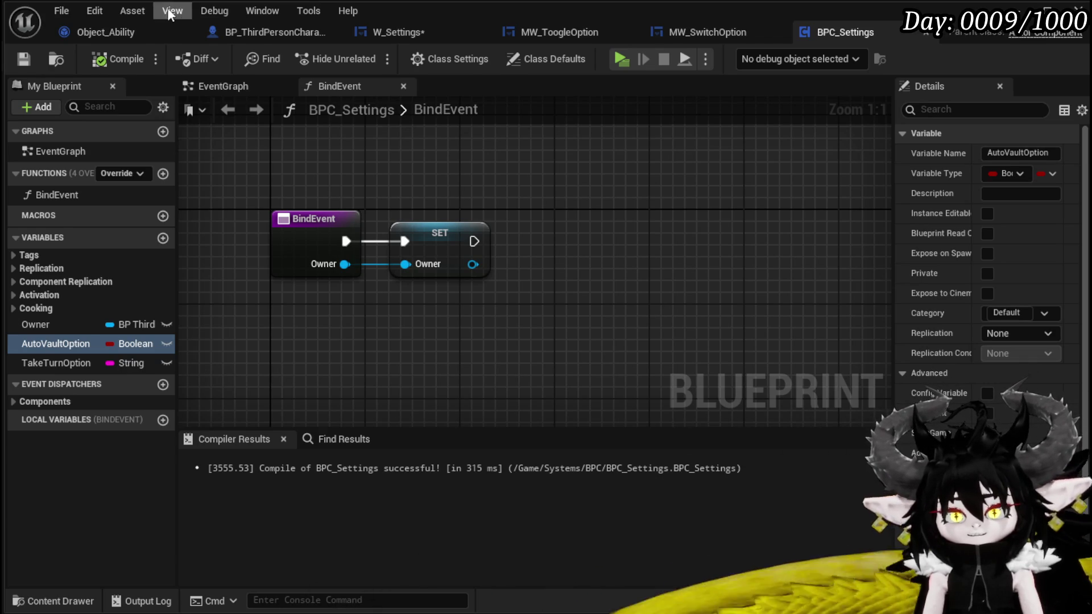
pyautogui.click(398, 32)
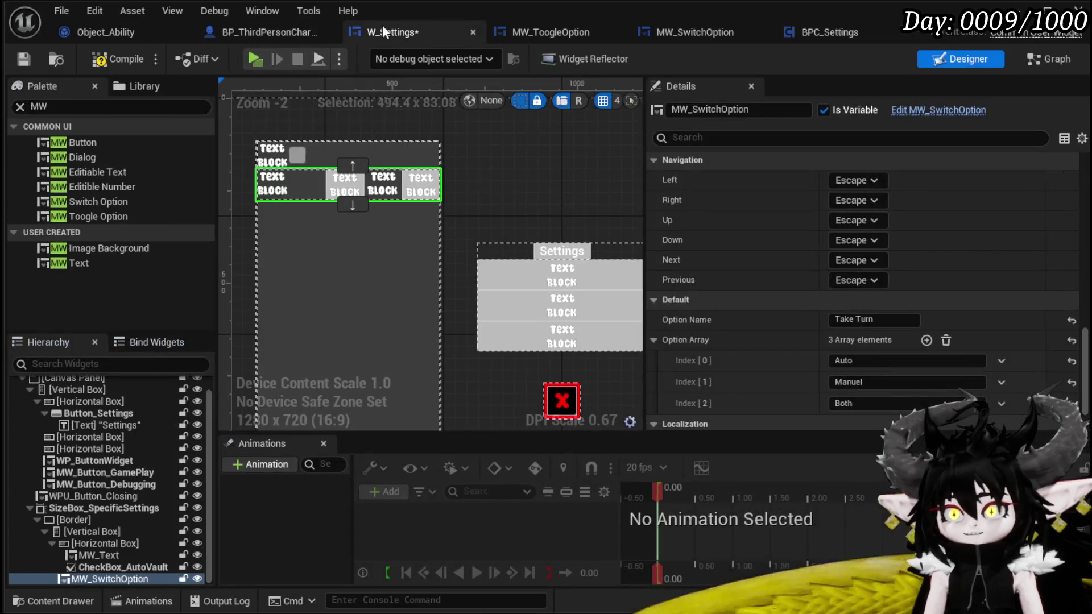
# - Compile W_Settings and switch to its event graph
pyautogui.click(93, 59)
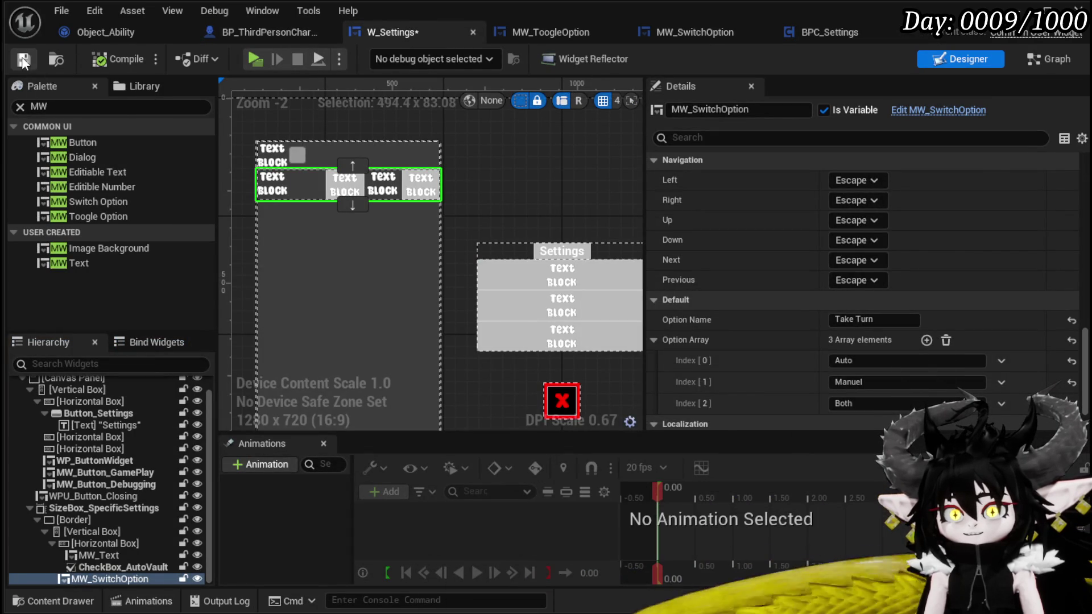
pyautogui.scroll(-1, 558, 210)
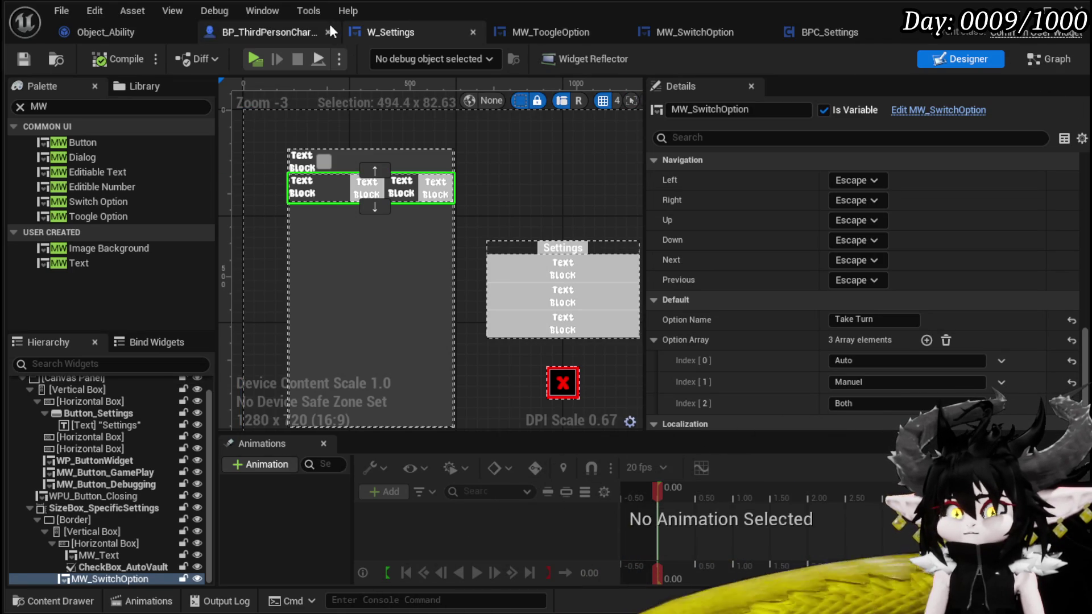
pyautogui.click(1026, 58)
pyautogui.scroll(-4, 540, 256)
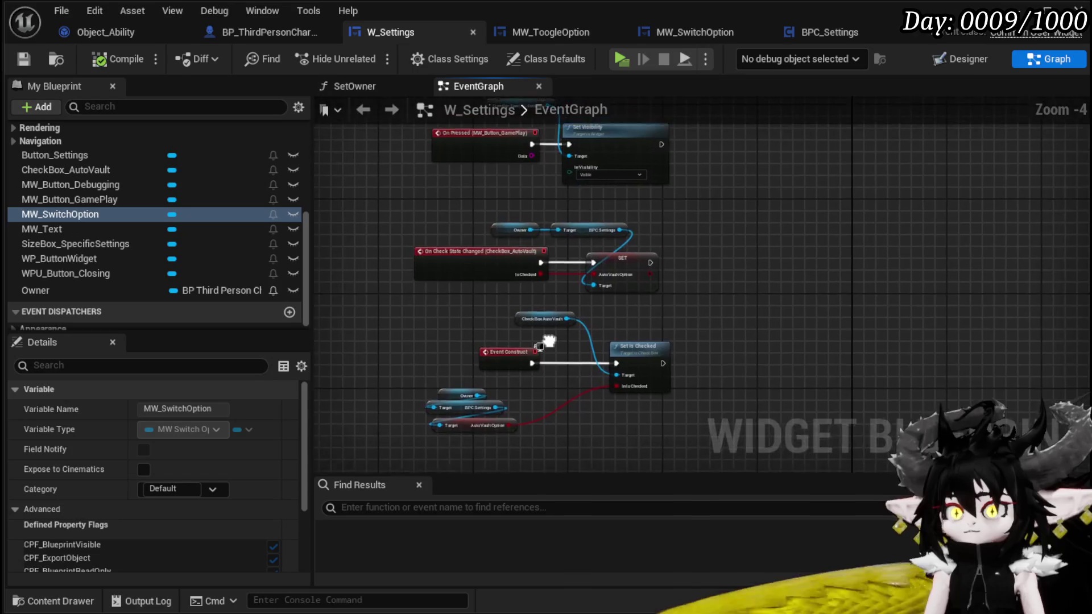
pyautogui.moveTo(554, 336); pyautogui.dragTo(550, 235)
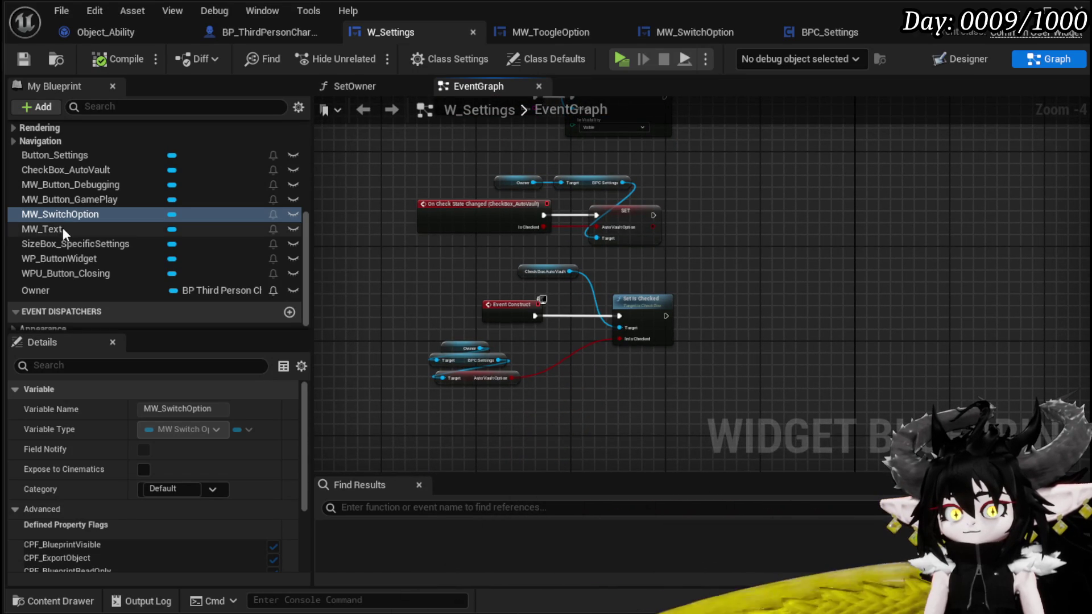
# - Place a MW_SwitchOption reference in the W_Settings graph and inspect its available actions
pyautogui.moveTo(68, 215)
pyautogui.mouseDown()
pyautogui.moveTo(461, 444)
pyautogui.moveTo(476, 441)
pyautogui.moveTo(520, 288)
pyautogui.mouseUp()
pyautogui.click(484, 435)
pyautogui.scroll(5, 519, 289)
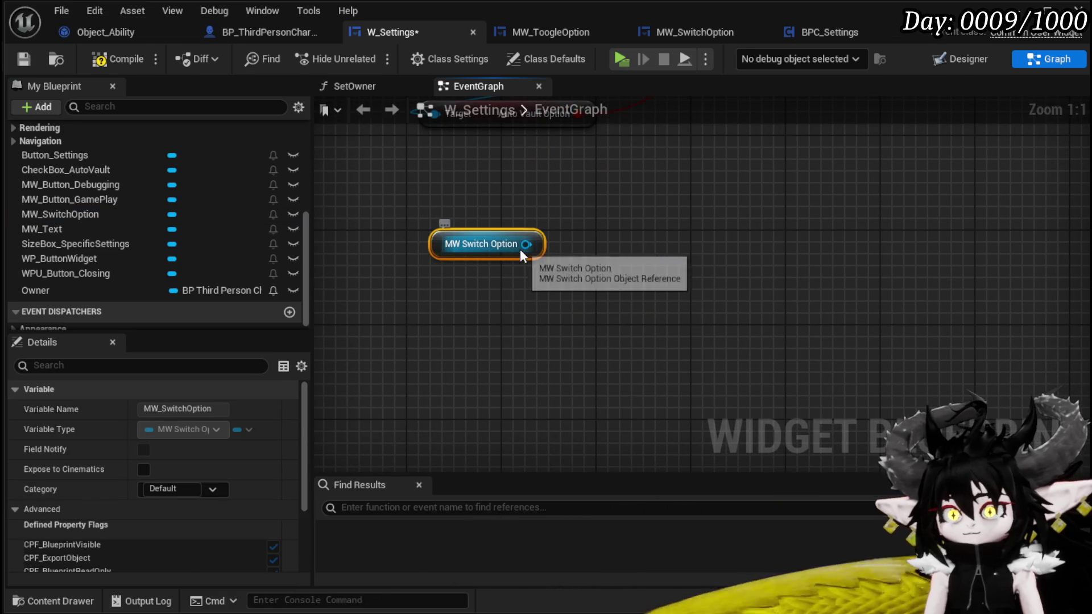
pyautogui.moveTo(520, 246)
pyautogui.mouseDown()
pyautogui.moveTo(685, 281)
pyautogui.moveTo(633, 284)
pyautogui.mouseUp()
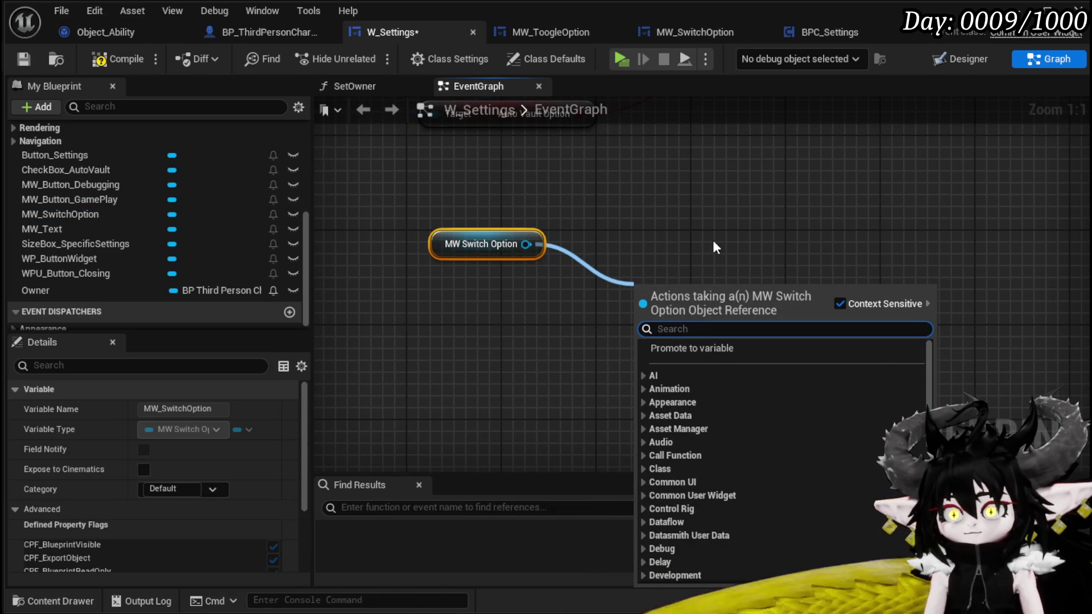
pyautogui.click(625, 217)
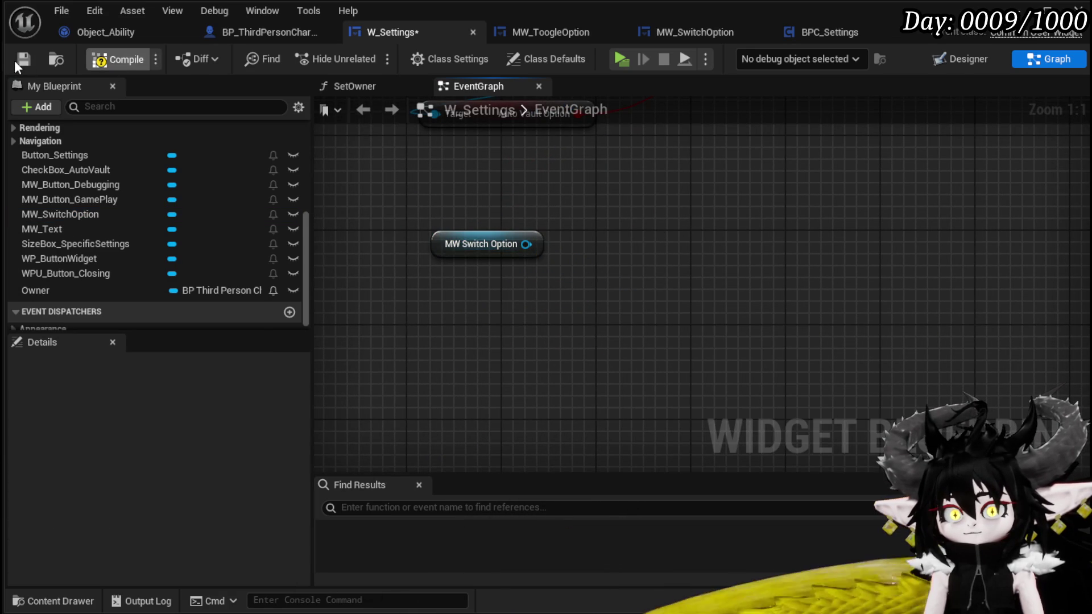
pyautogui.moveTo(476, 244); pyautogui.dragTo(451, 256)
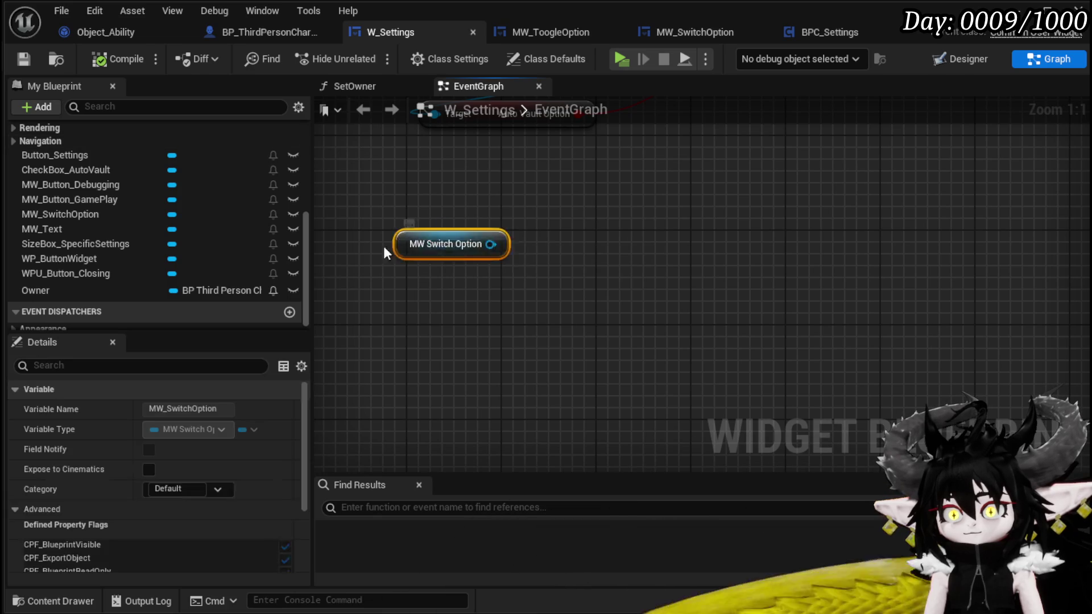
pyautogui.click(370, 199)
# - Delete the MW_SwitchOption reference node and save W_Settings
pyautogui.click(20, 61)
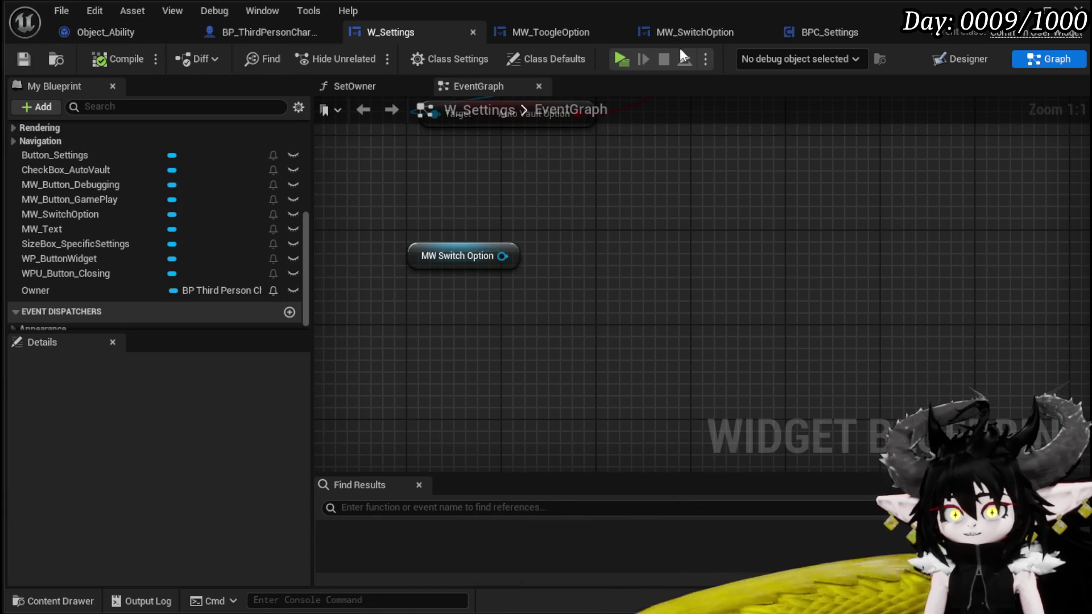
pyautogui.click(455, 256)
pyautogui.press('Delete')
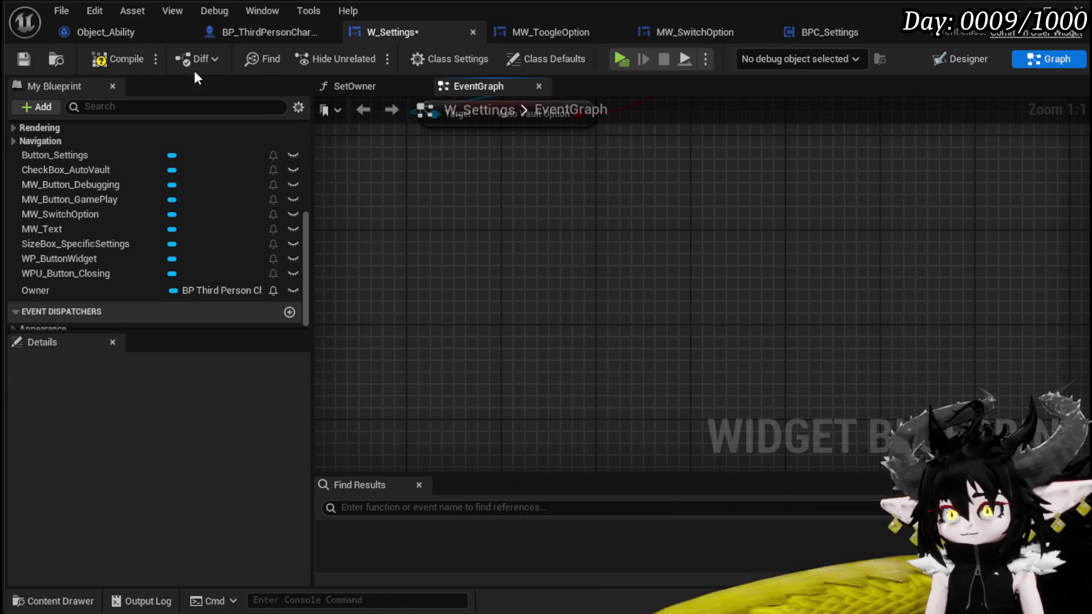
pyautogui.click(21, 61)
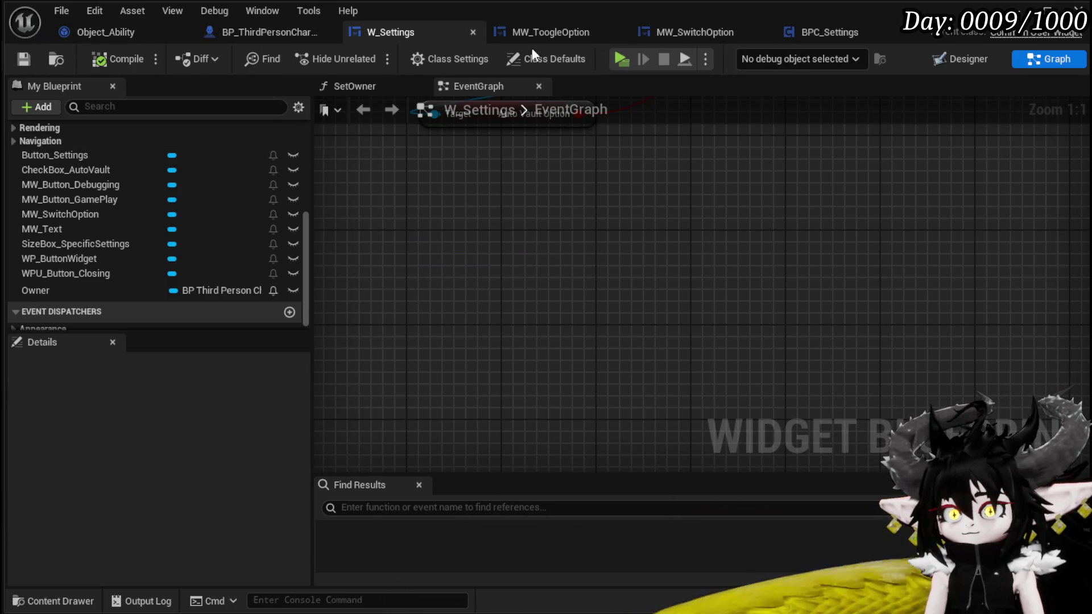
pyautogui.click(688, 33)
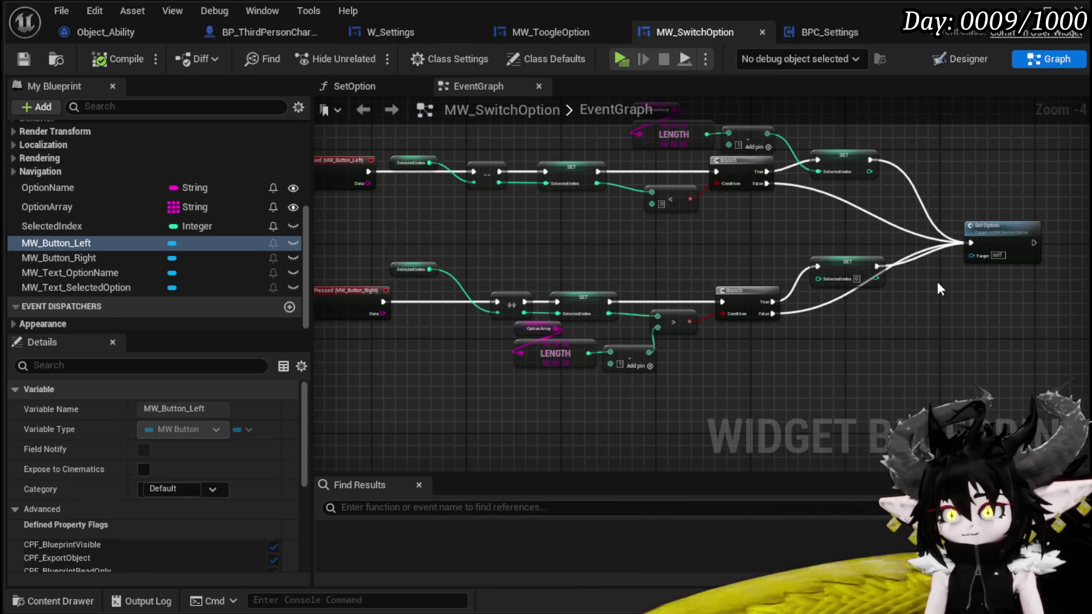
# - Create an OnSwitchOption event dispatcher and place a call to it after Set Option
pyautogui.scroll(3, 608, 263)
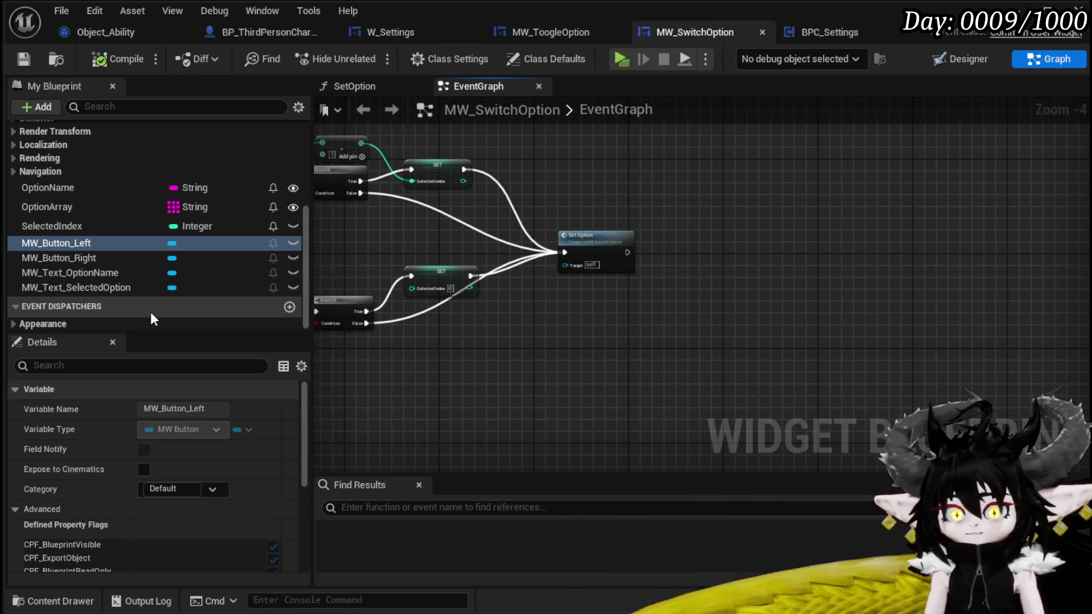
pyautogui.click(289, 308)
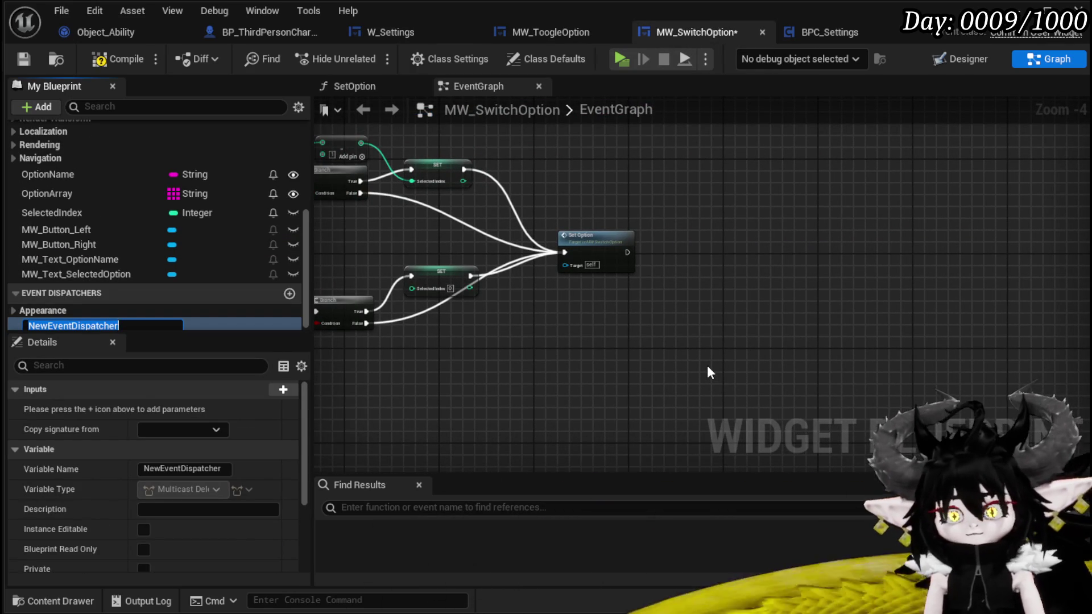
pyautogui.write('O')
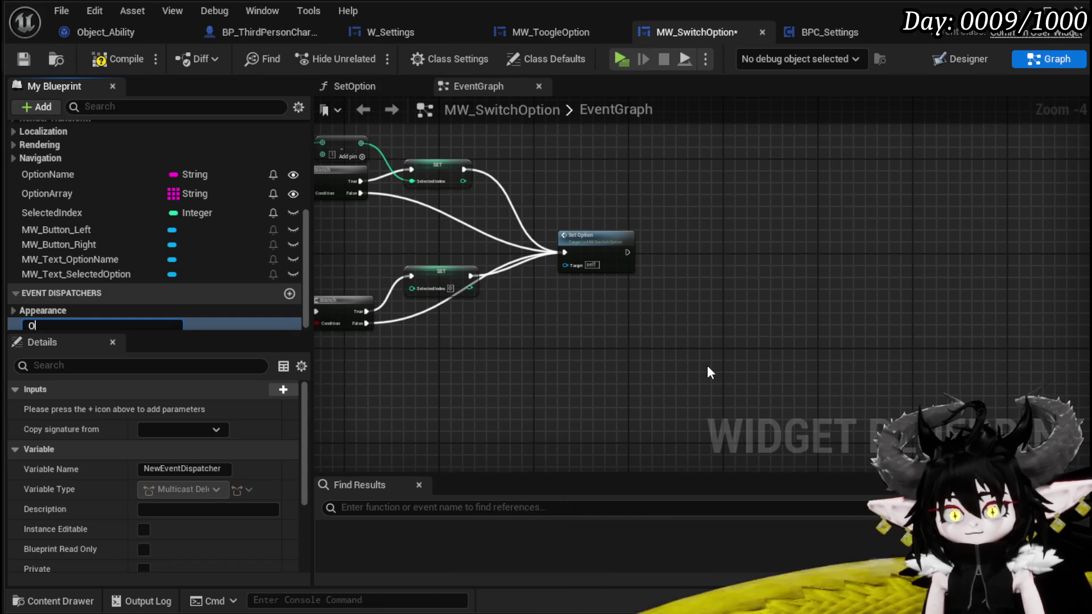
pyautogui.write('nSwitch')
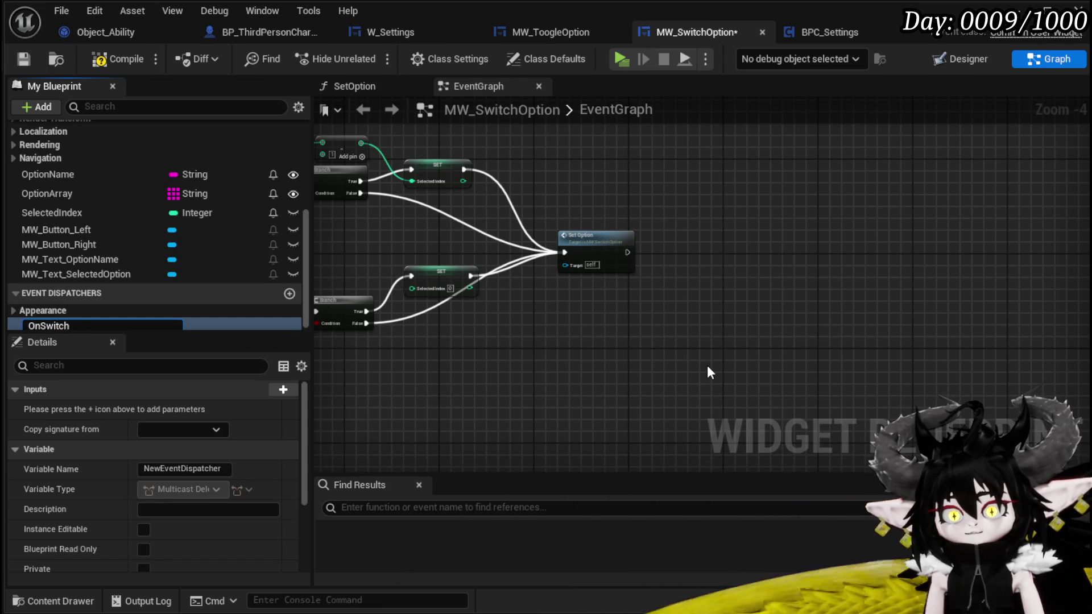
pyautogui.write('Option')
pyautogui.press('Return')
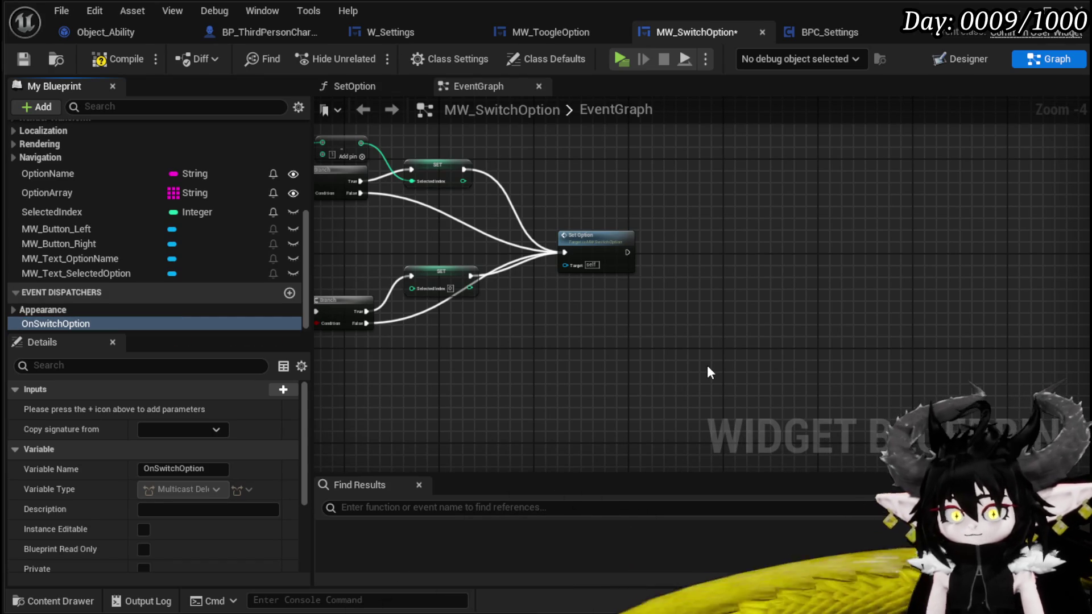
pyautogui.moveTo(71, 332); pyautogui.dragTo(721, 216)
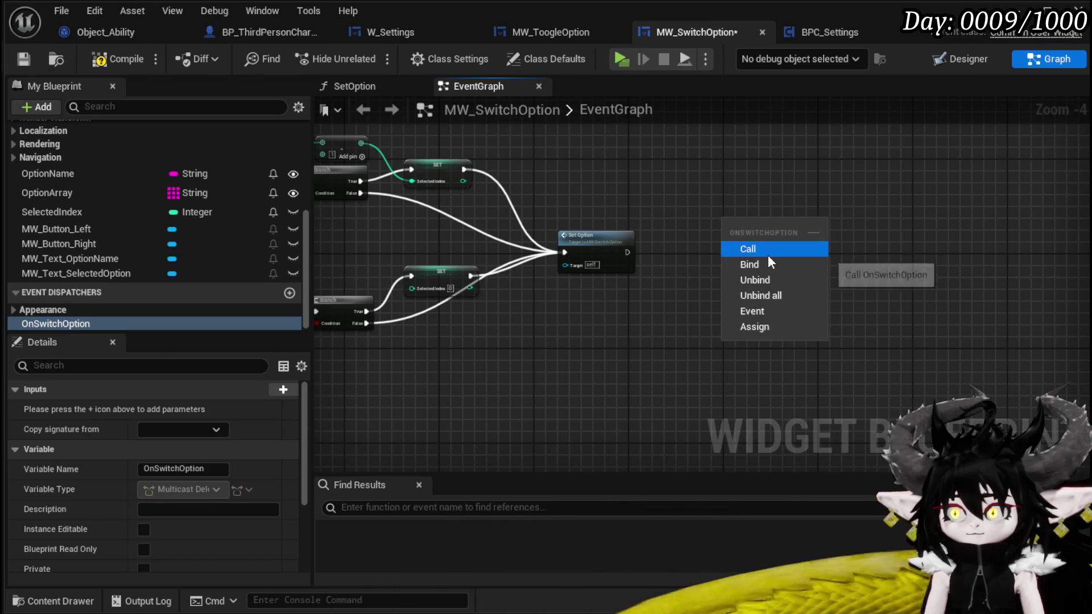
pyautogui.click(766, 255)
pyautogui.moveTo(626, 252)
pyautogui.mouseDown()
pyautogui.moveTo(702, 249)
pyautogui.moveTo(742, 219)
pyautogui.mouseUp()
# - Give OnSwitchOption a String input parameter named SelectedOption
pyautogui.click(244, 323)
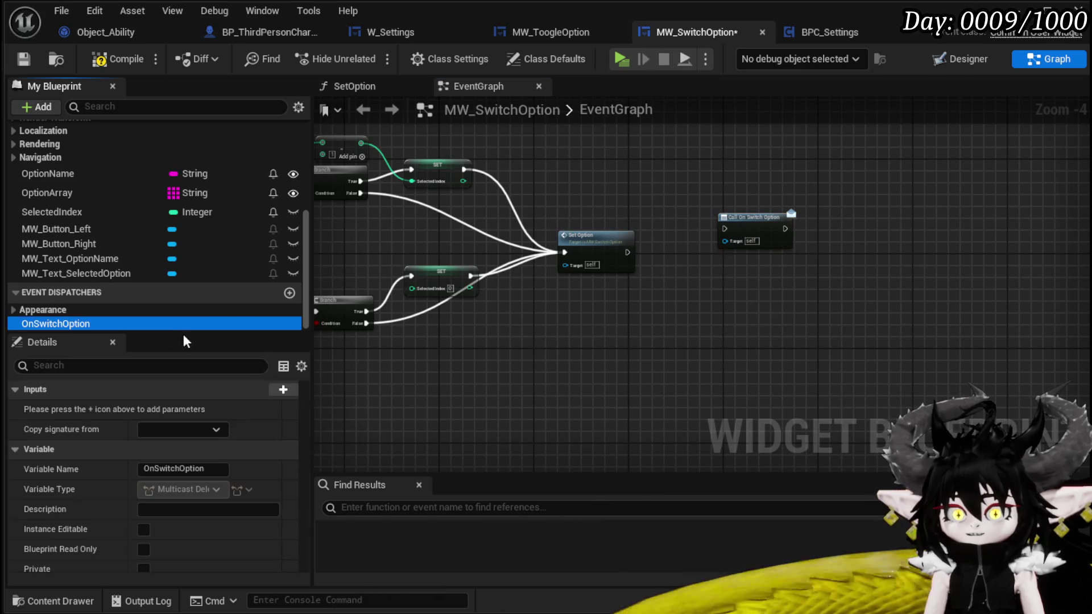
pyautogui.click(268, 391)
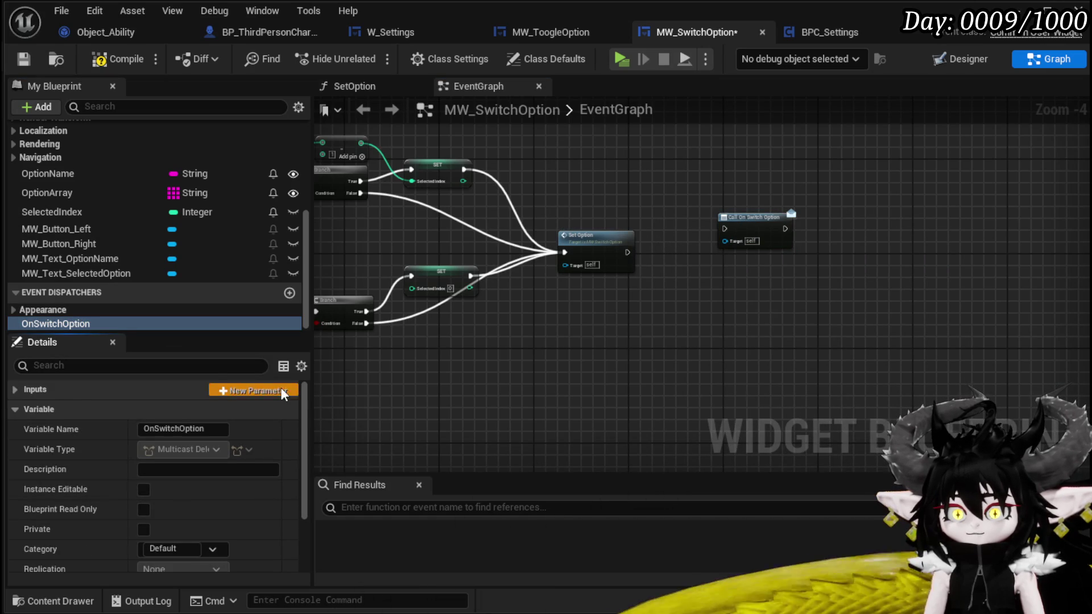
pyautogui.click(42, 392)
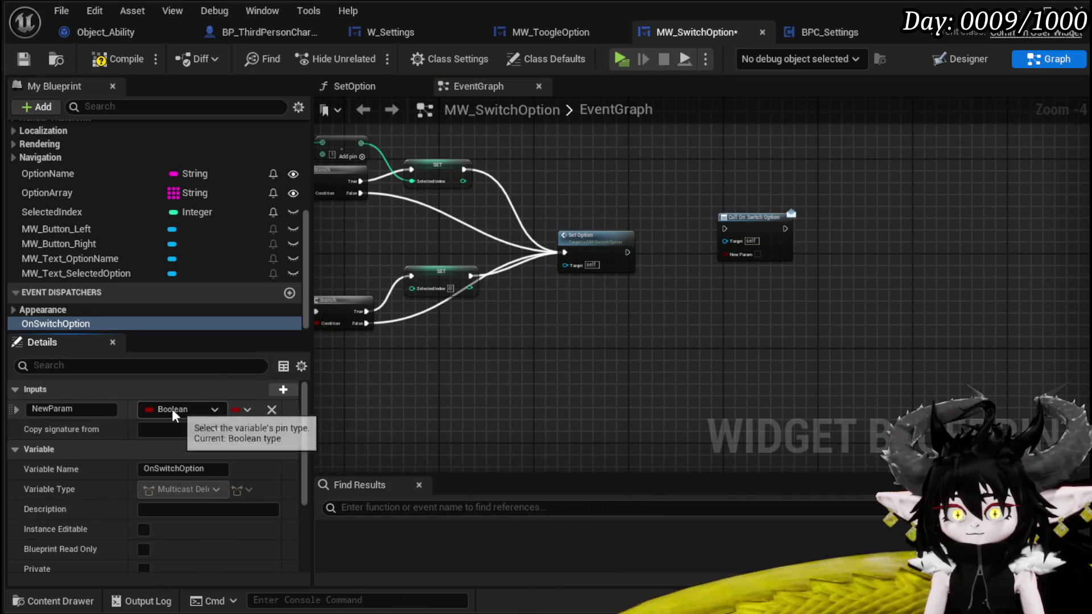
pyautogui.write('SelectedOption')
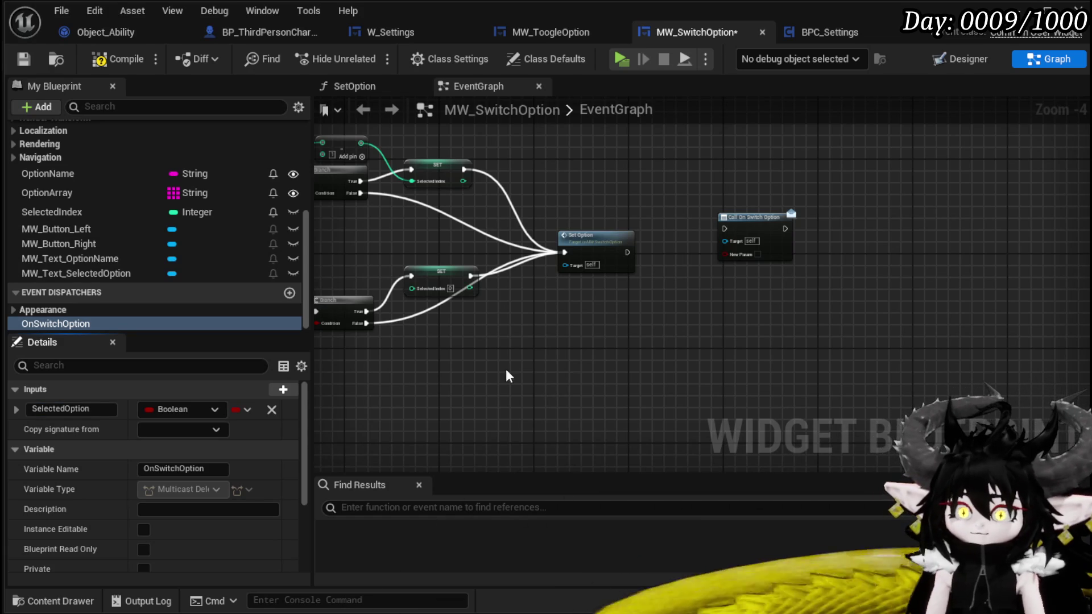
pyautogui.click(200, 409)
pyautogui.click(176, 536)
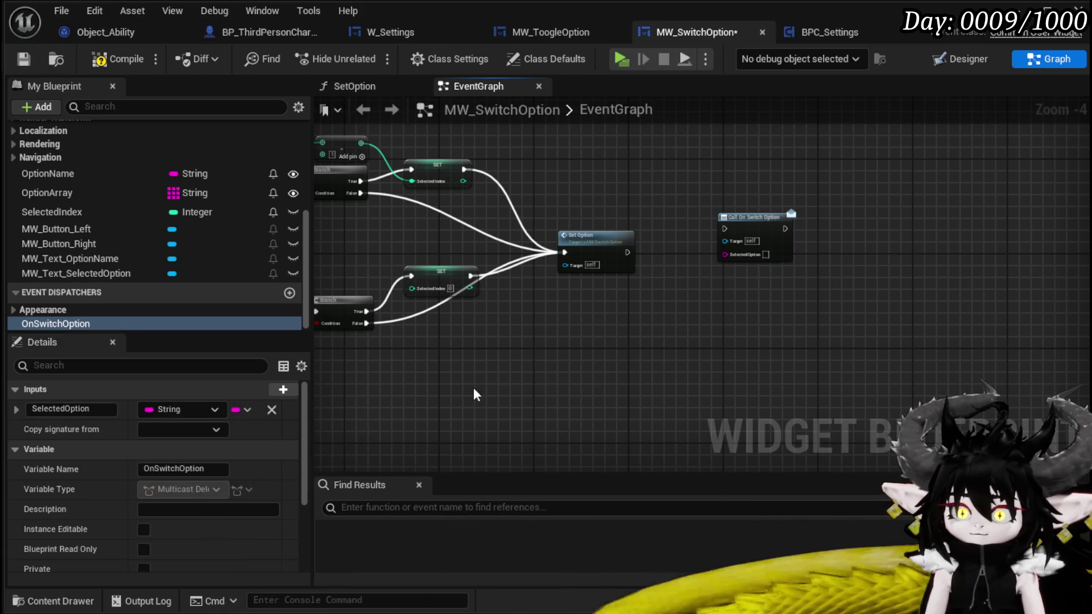
pyautogui.scroll(1, 704, 298)
pyautogui.scroll(3, 703, 298)
# - Build an OptionArray GET lookup indexed by SelectedIndex
pyautogui.moveTo(46, 193); pyautogui.dragTo(432, 296)
pyautogui.click(484, 326)
pyautogui.moveTo(515, 297); pyautogui.dragTo(597, 295)
pyautogui.write('get')
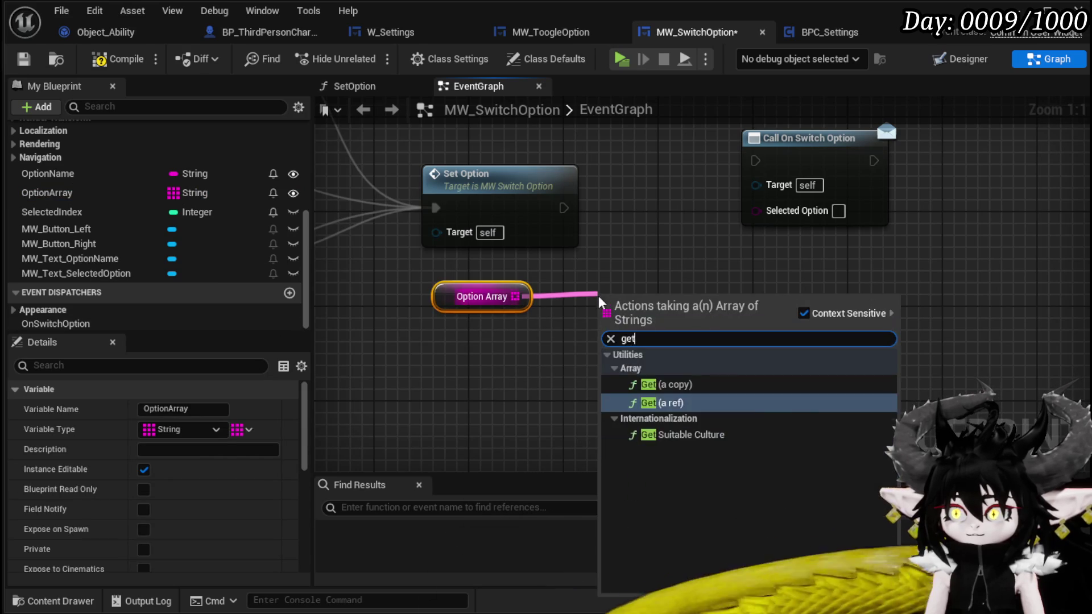
pyautogui.click(650, 403)
pyautogui.moveTo(52, 211)
pyautogui.mouseDown()
pyautogui.moveTo(455, 358)
pyautogui.moveTo(469, 339)
pyautogui.mouseUp()
pyautogui.click(522, 355)
pyautogui.moveTo(537, 332); pyautogui.dragTo(602, 320)
# - Run Call On Switch Option after Set Option with the looked-up string, and save
pyautogui.moveTo(562, 208)
pyautogui.mouseDown()
pyautogui.moveTo(595, 215)
pyautogui.moveTo(796, 172)
pyautogui.moveTo(756, 162)
pyautogui.moveTo(832, 187)
pyautogui.mouseUp()
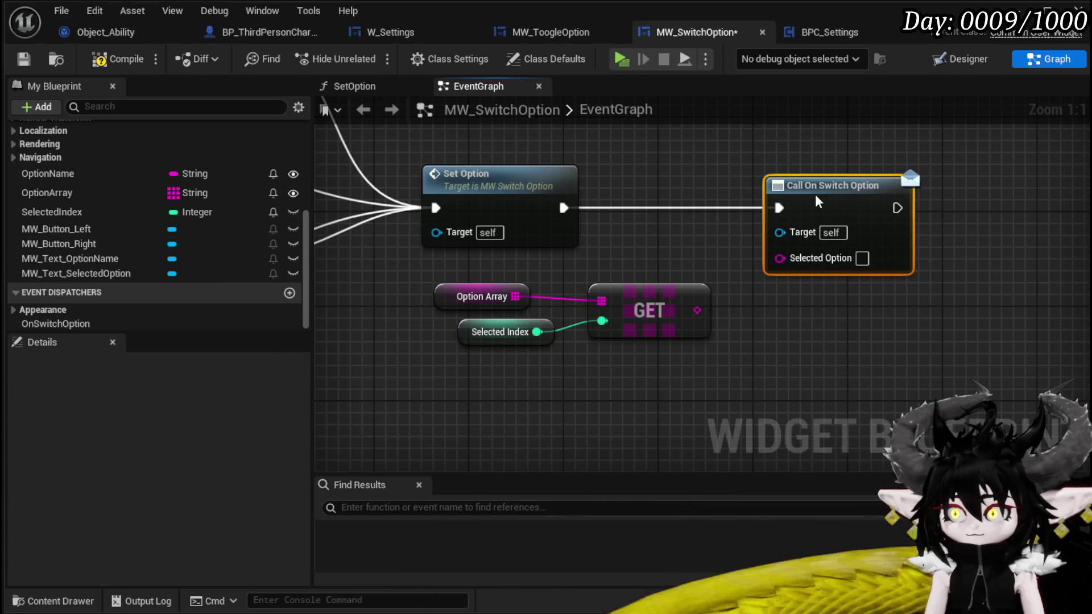
pyautogui.moveTo(697, 309); pyautogui.dragTo(780, 258)
pyautogui.click(807, 351)
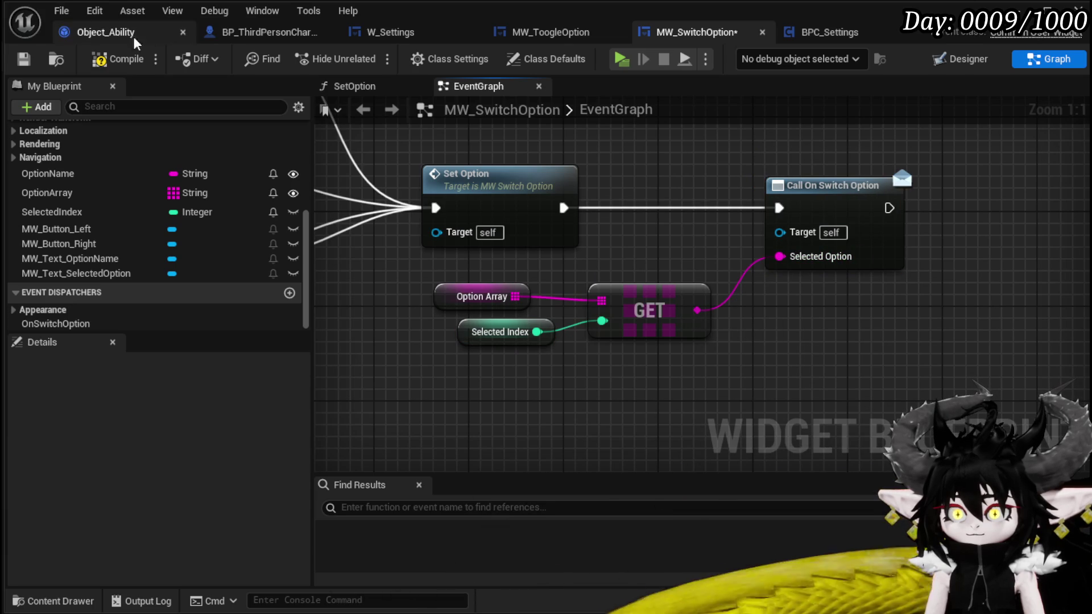
pyautogui.click(31, 63)
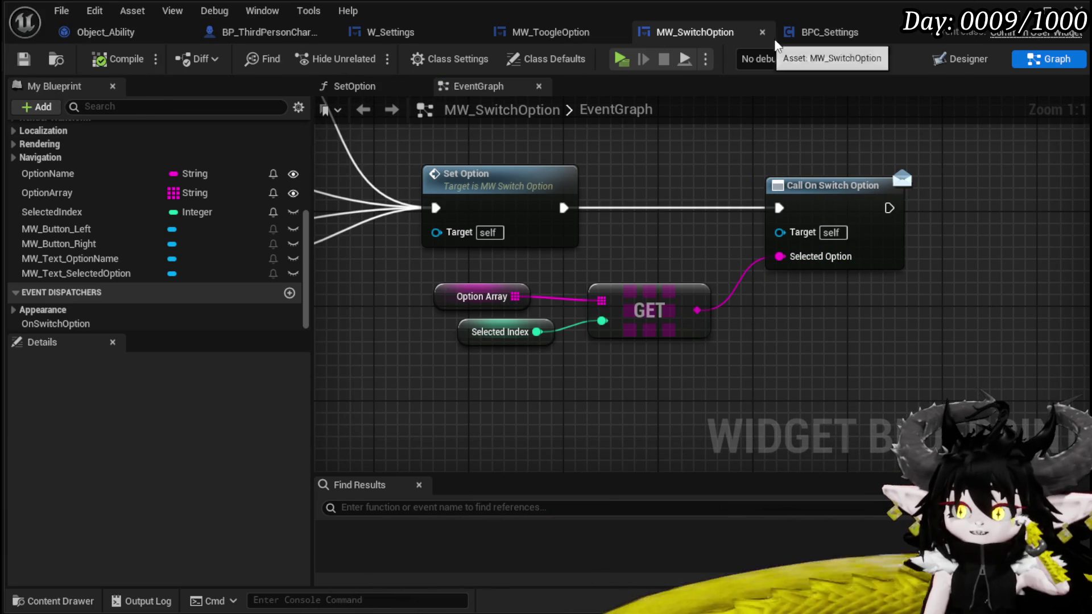
pyautogui.click(819, 33)
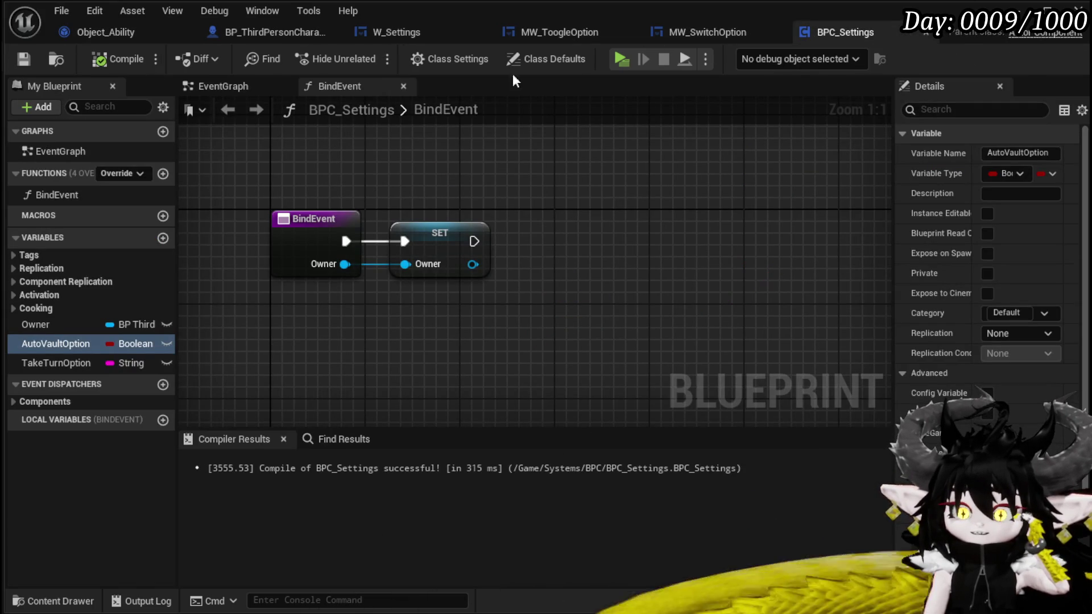
# - In W_Settings, add an On Switch Option event for the switch widget
pyautogui.click(414, 38)
pyautogui.scroll(1, 94, 289)
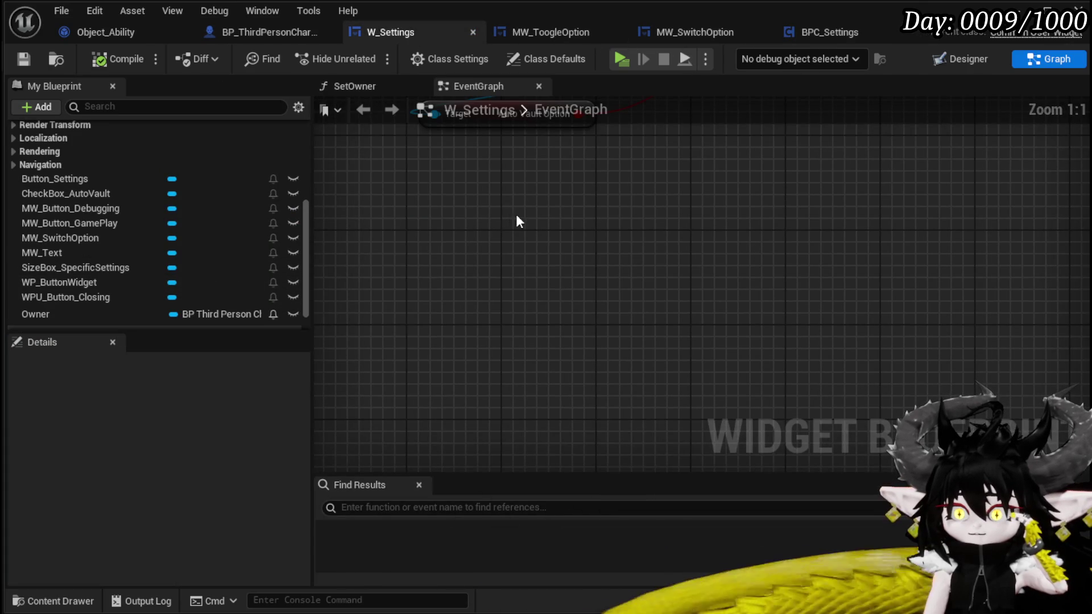
pyautogui.scroll(5, 54, 169)
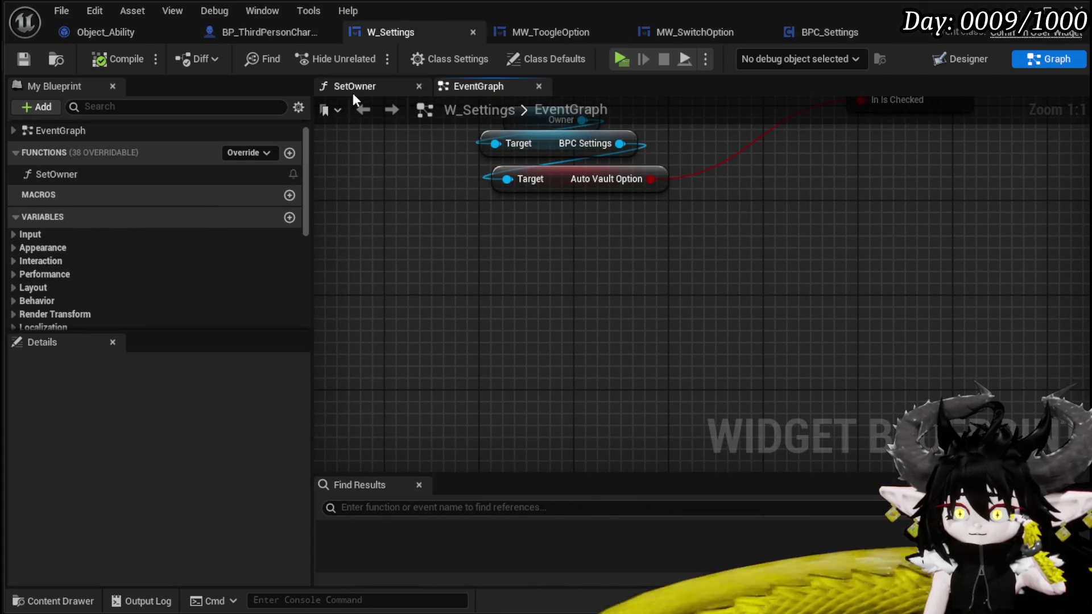
pyautogui.click(967, 54)
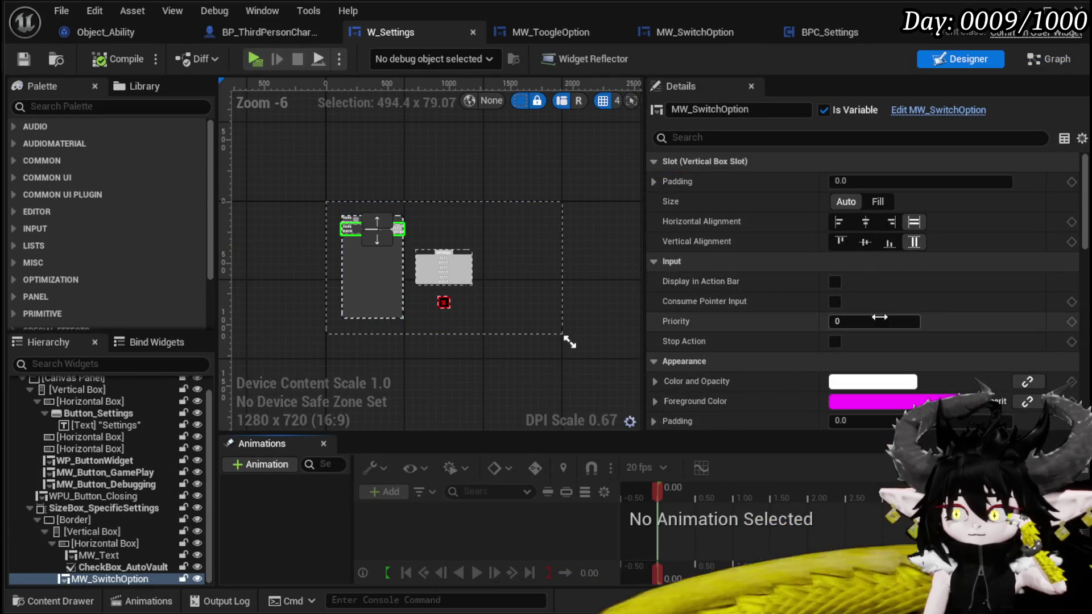
pyautogui.scroll(-15, 898, 308)
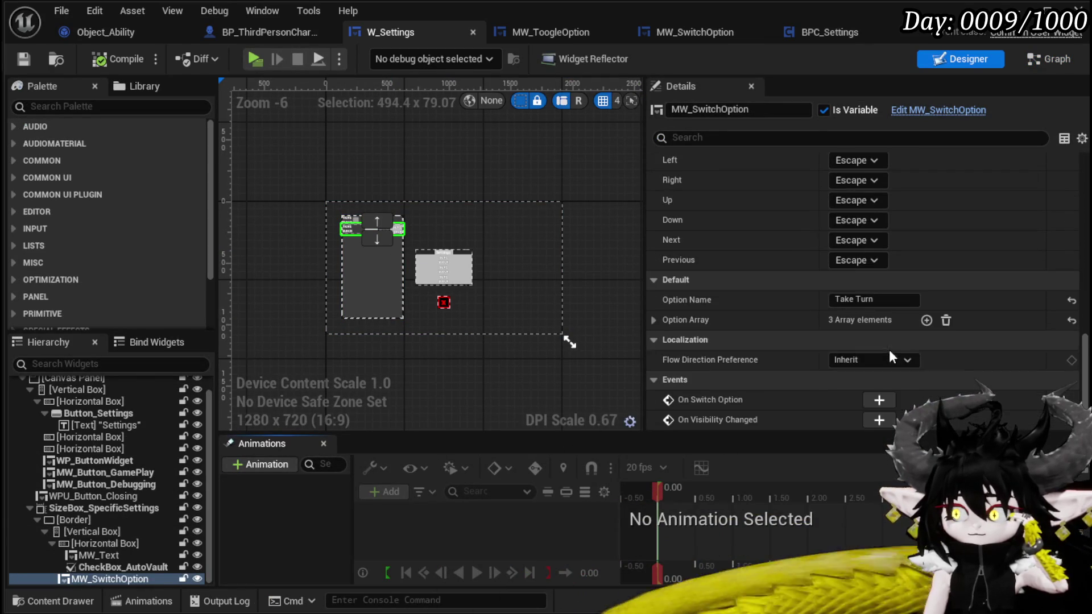
pyautogui.click(880, 400)
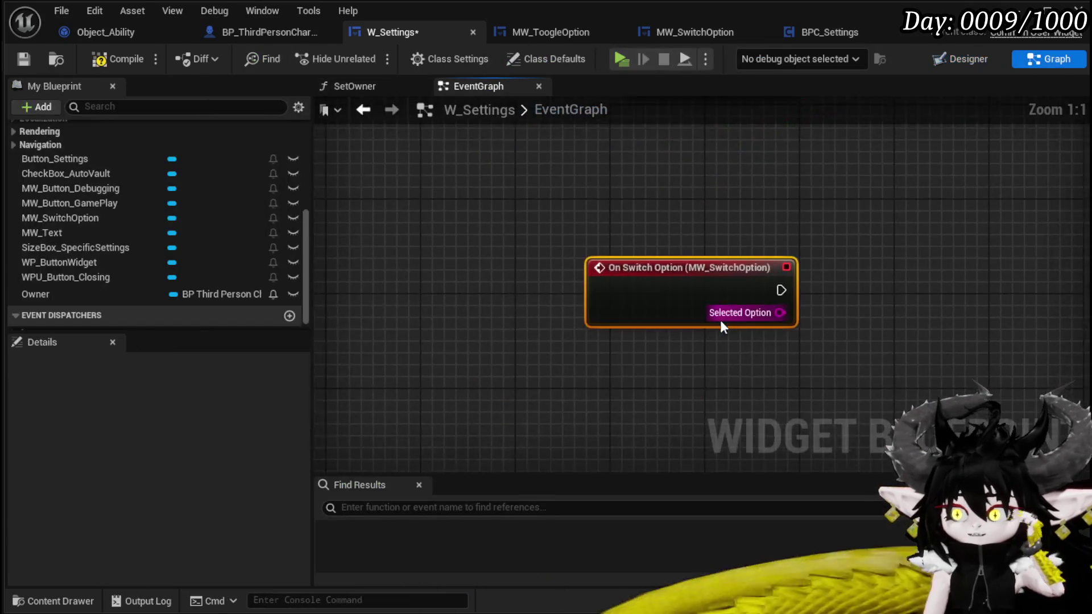
pyautogui.scroll(10, 194, 218)
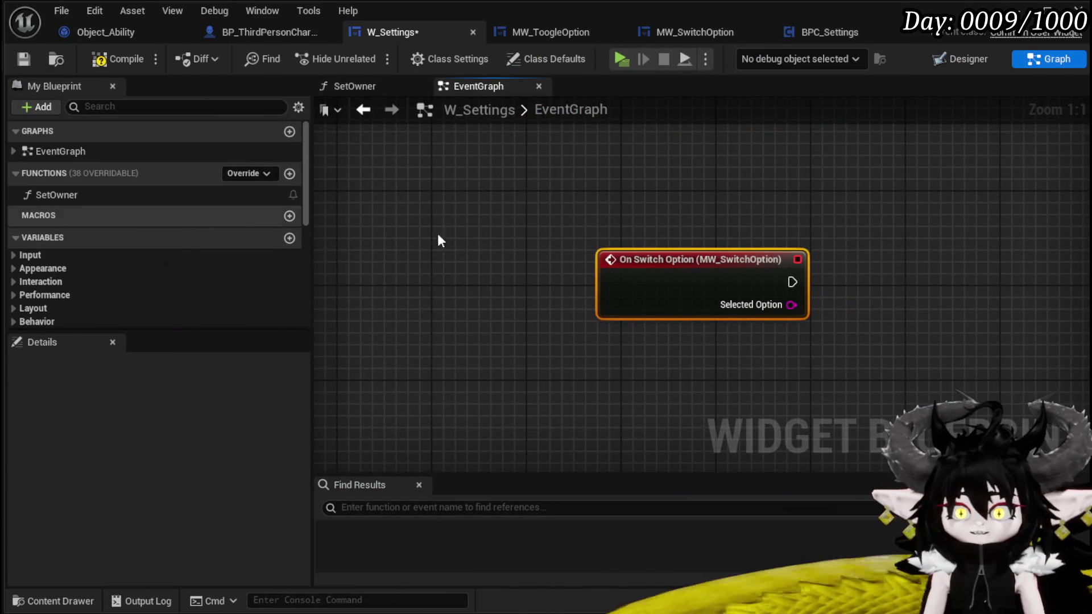
pyautogui.scroll(-5, 501, 292)
pyautogui.scroll(4, 508, 266)
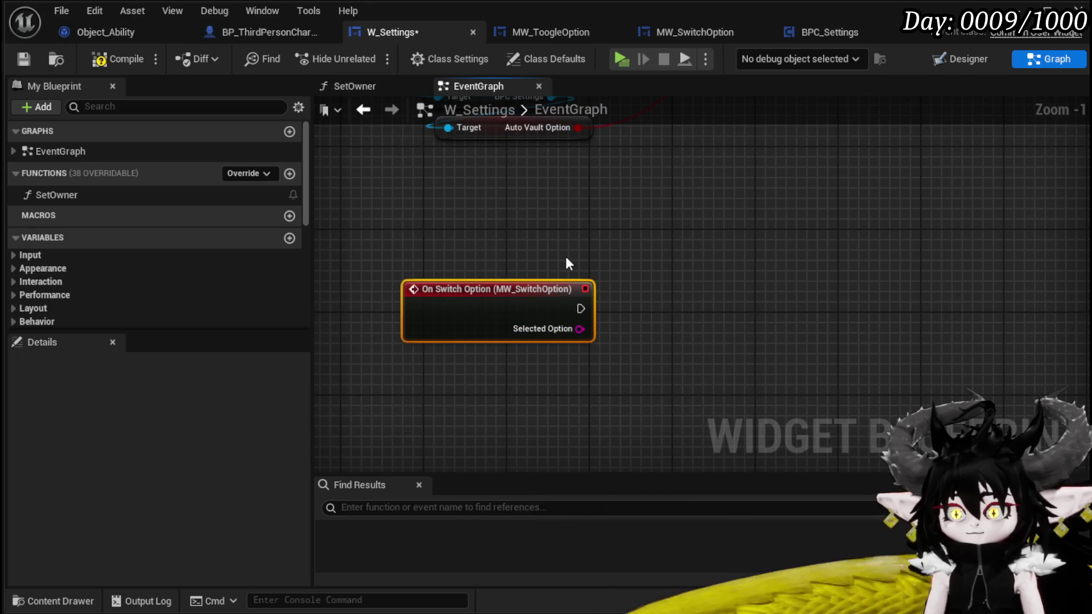
pyautogui.moveTo(526, 290); pyautogui.dragTo(571, 353)
# - Paste the Owner and BPC Settings nodes and add a SET Take Turn Option node
pyautogui.moveTo(605, 274)
pyautogui.mouseDown()
pyautogui.moveTo(572, 410)
pyautogui.moveTo(546, 200)
pyautogui.mouseUp()
pyautogui.moveTo(354, 165); pyautogui.dragTo(443, 137)
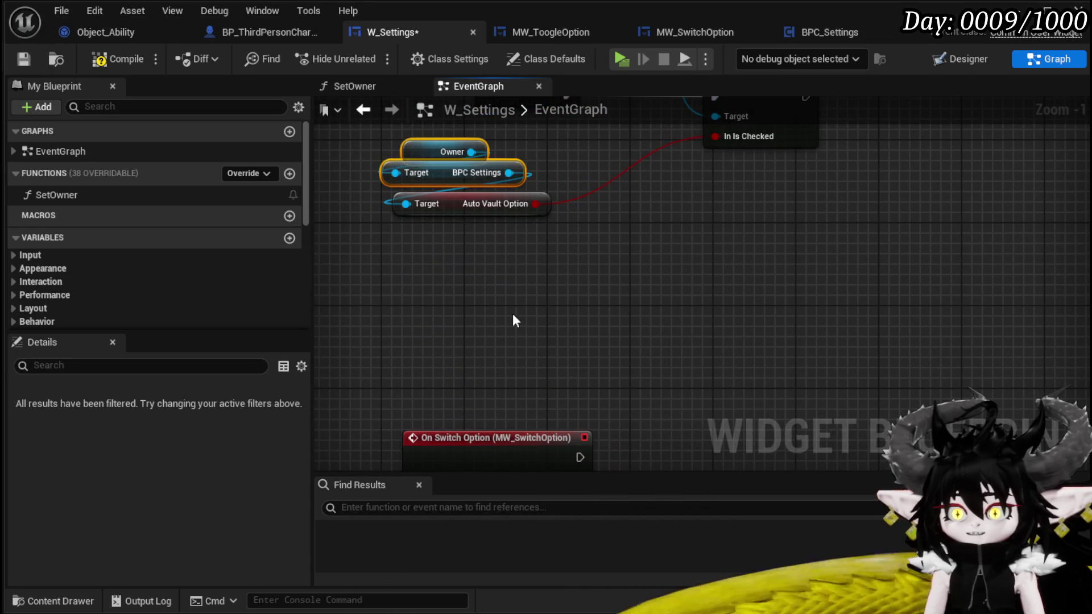
pyautogui.moveTo(496, 252); pyautogui.dragTo(440, 156)
pyautogui.hotkey('ctrl', 'v')
pyautogui.moveTo(546, 295); pyautogui.dragTo(705, 373)
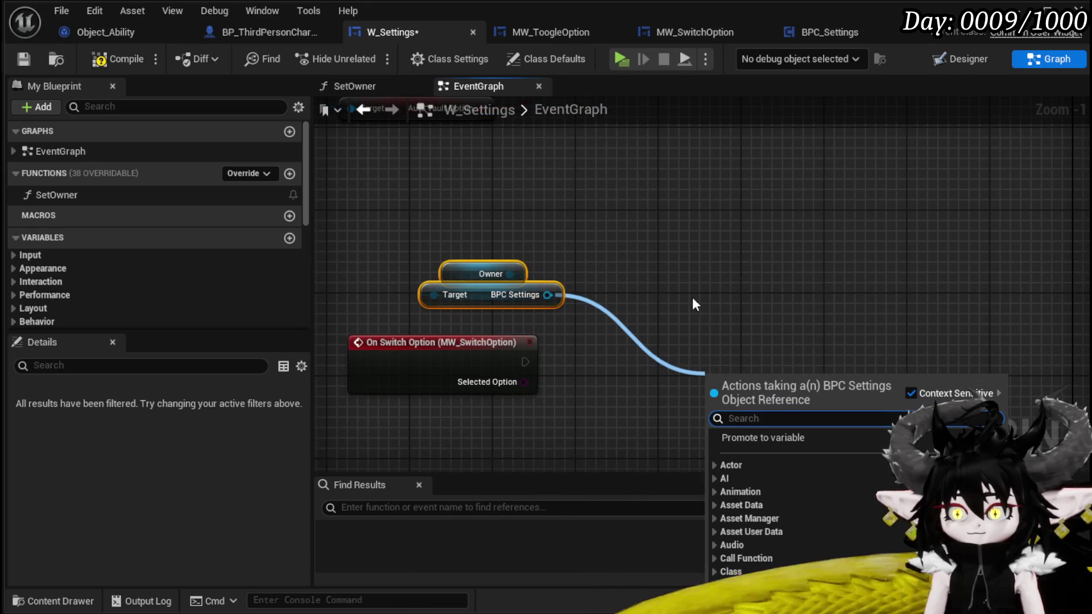
pyautogui.write('Set')
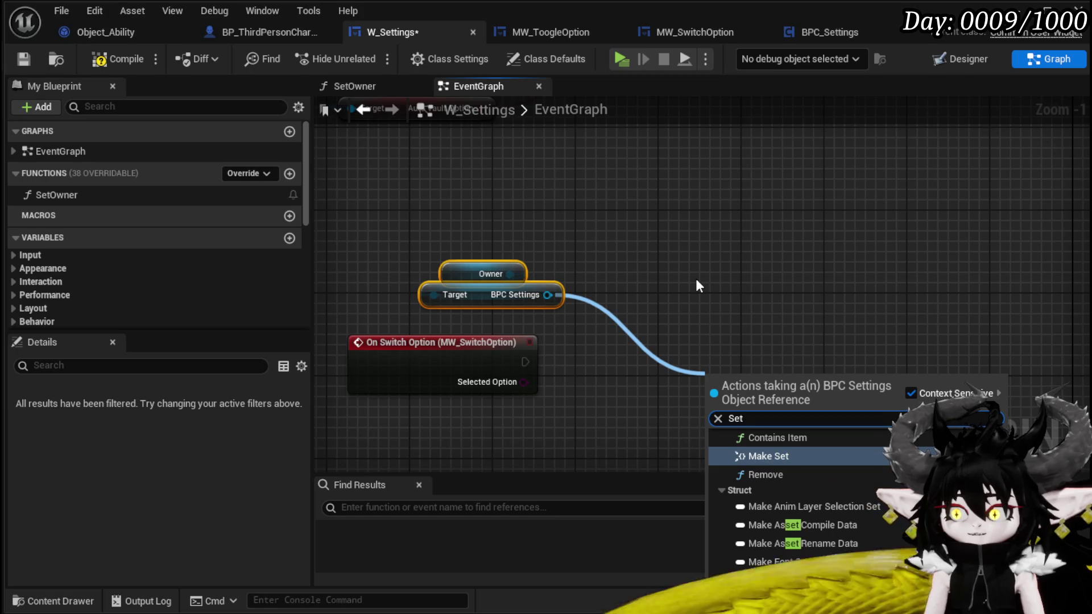
pyautogui.write(' Tak')
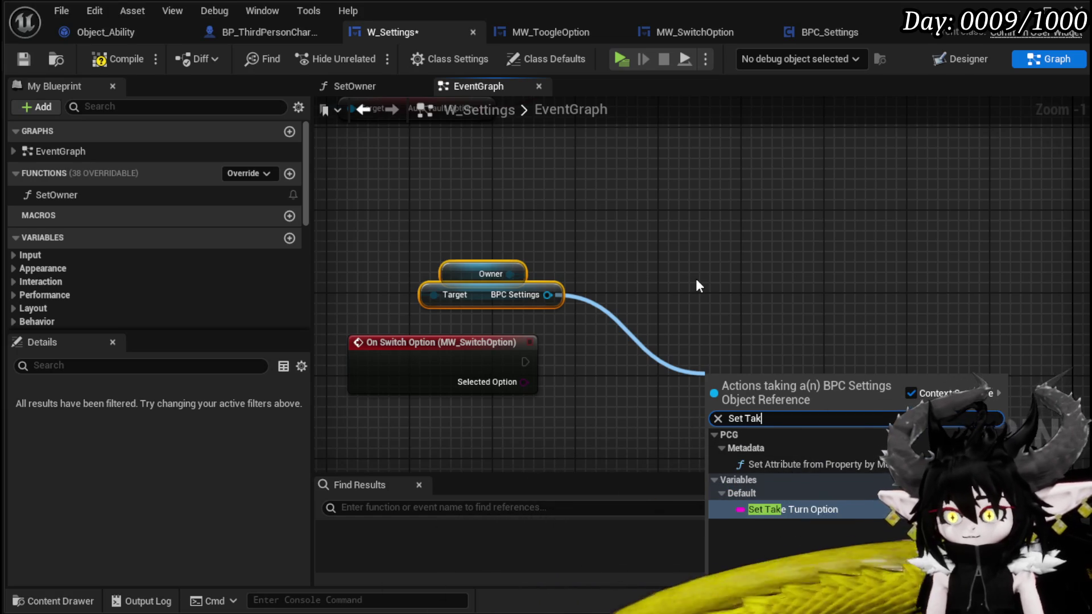
pyautogui.click(792, 509)
# - Wire the event and its Selected Option into SET Take Turn Option, then compile and save
pyautogui.moveTo(525, 362)
pyautogui.mouseDown()
pyautogui.moveTo(746, 407)
pyautogui.moveTo(727, 383)
pyautogui.moveTo(624, 367)
pyautogui.mouseUp()
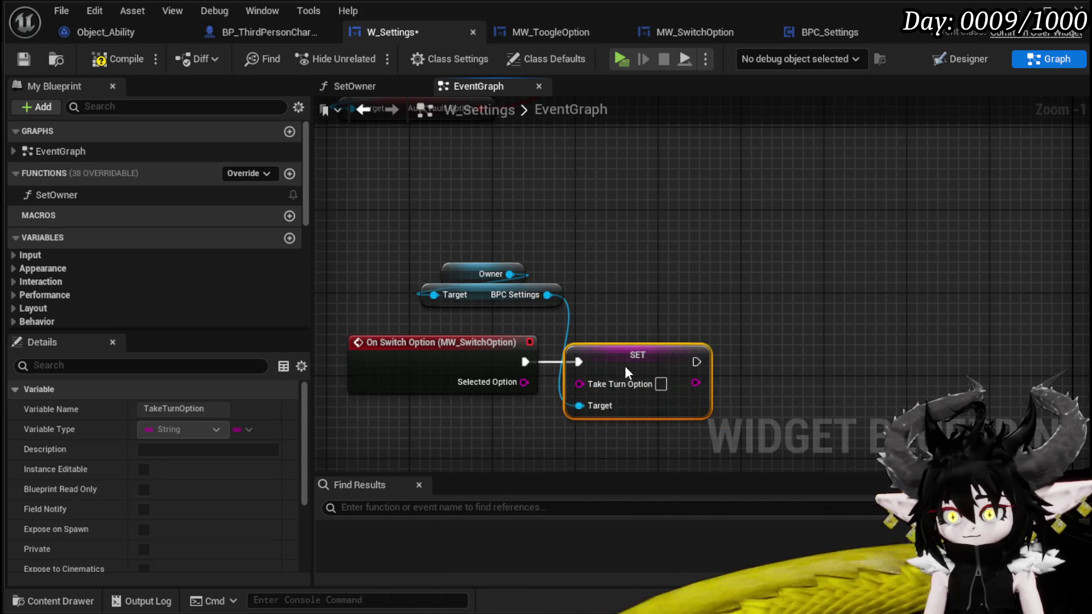
pyautogui.moveTo(524, 382)
pyautogui.mouseDown()
pyautogui.moveTo(625, 386)
pyautogui.moveTo(579, 384)
pyautogui.mouseUp()
pyautogui.click(340, 141)
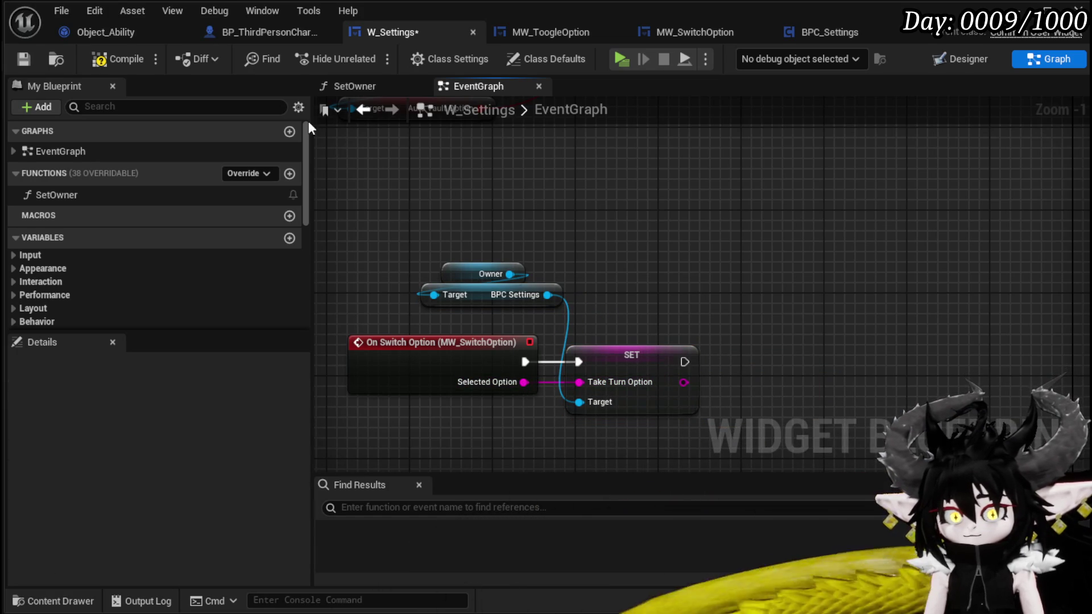
pyautogui.click(110, 57)
pyautogui.click(25, 58)
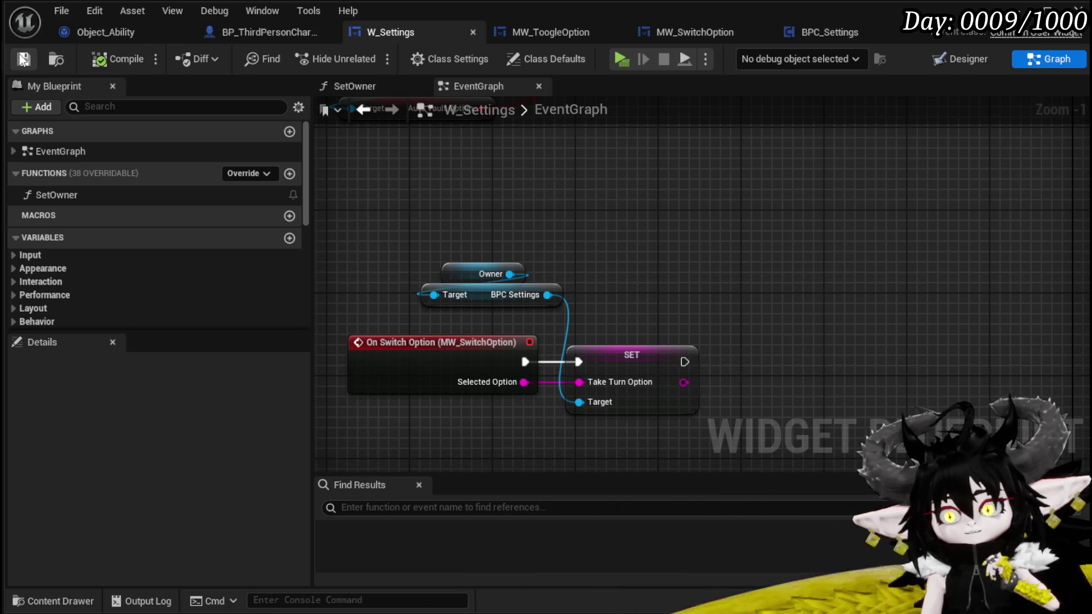
pyautogui.scroll(-1, 740, 222)
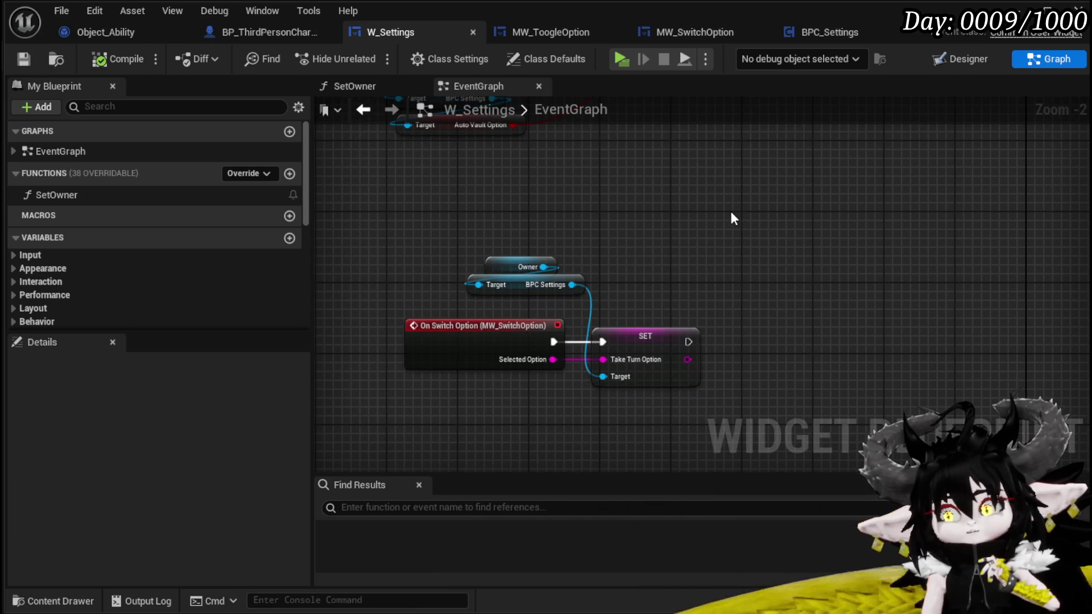
# - Save all unsaved assets and return to the widget designer
pyautogui.hotkey('ctrl', 'shift', 's')
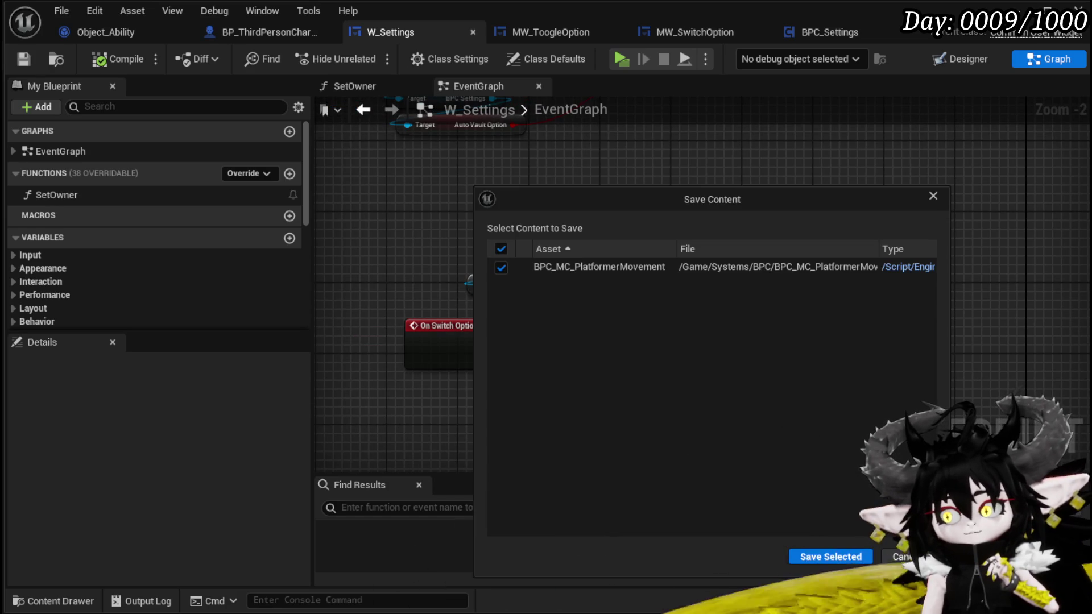
pyautogui.click(830, 556)
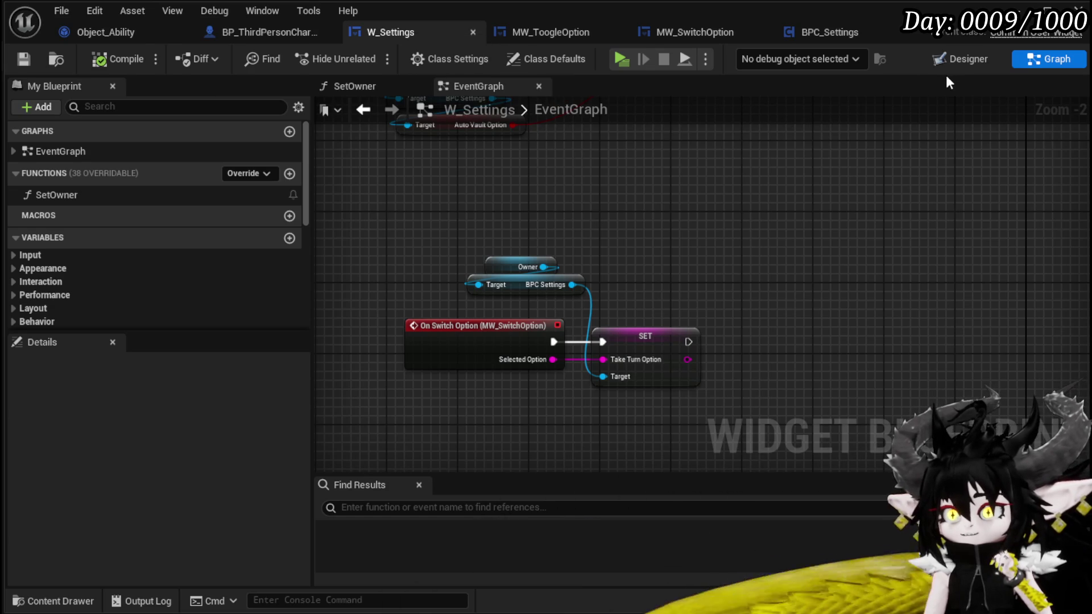
pyautogui.click(989, 57)
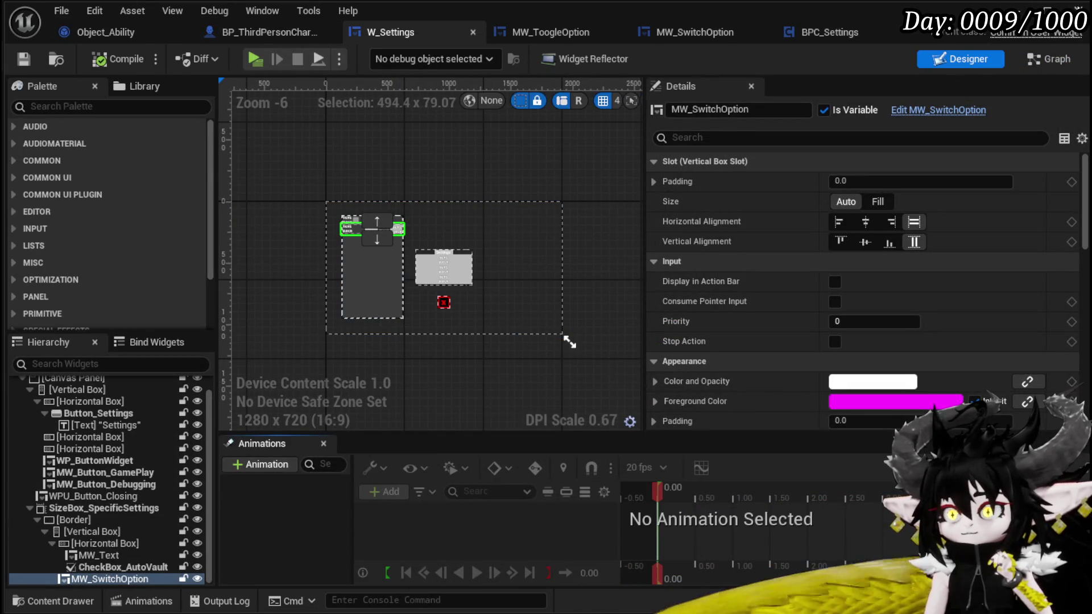
pyautogui.scroll(-10, 91, 591)
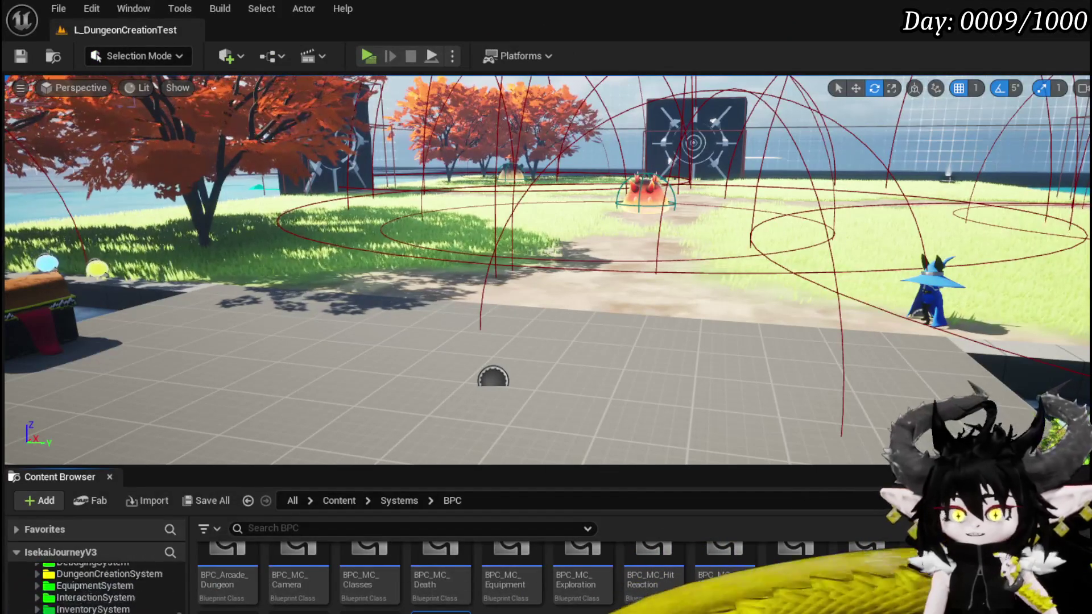
pyautogui.scroll(-5, 118, 596)
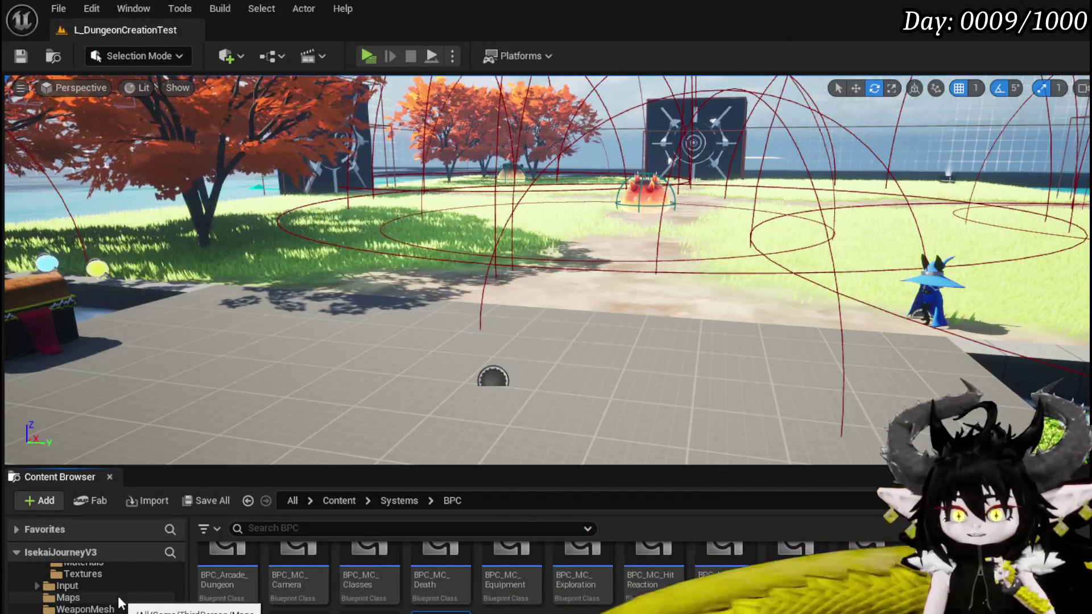
pyautogui.scroll(-5, 120, 593)
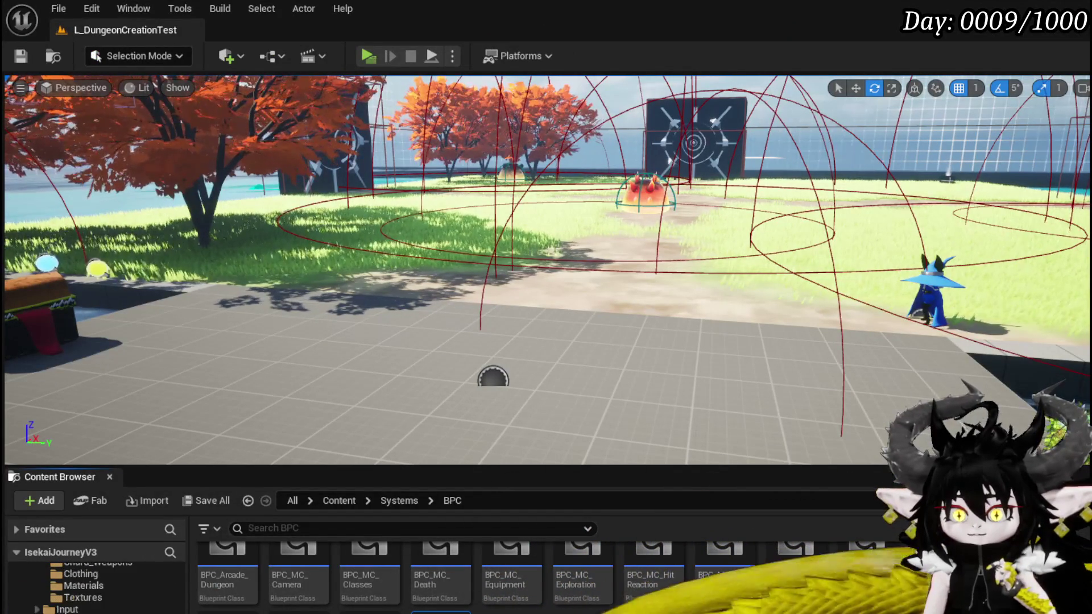
pyautogui.scroll(10, 104, 597)
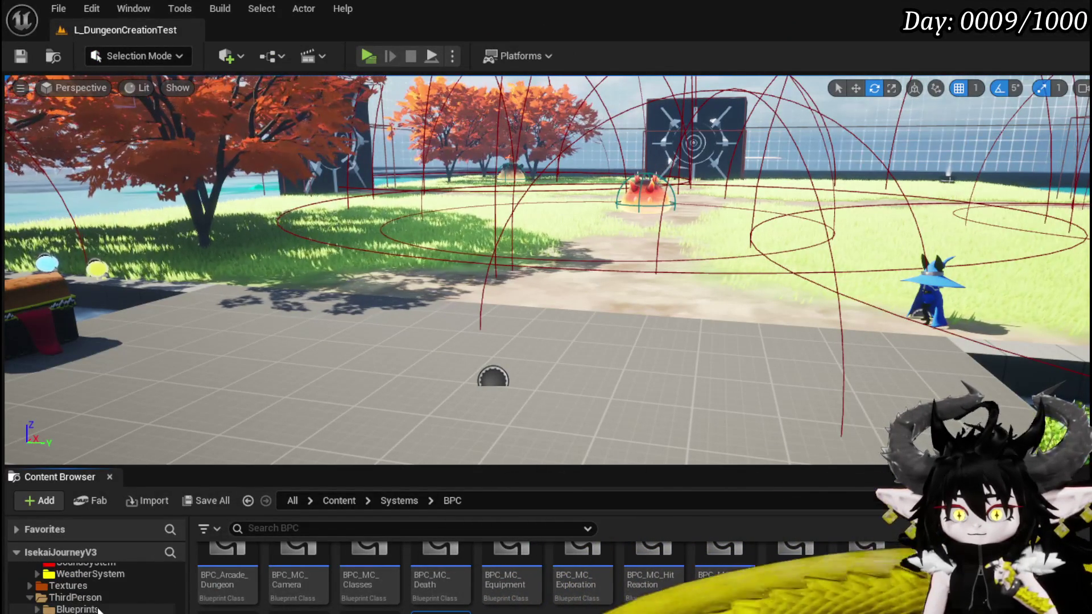
# - Open W_PlayerHUD from the ThirdPerson > Blueprints folder
pyautogui.click(75, 597)
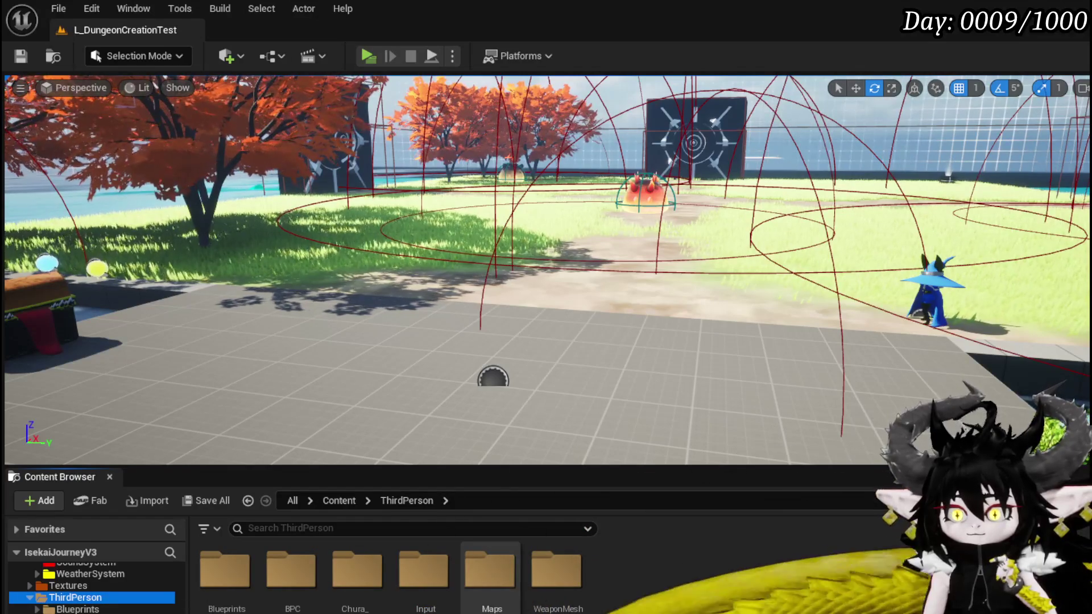
pyautogui.scroll(-5, 82, 603)
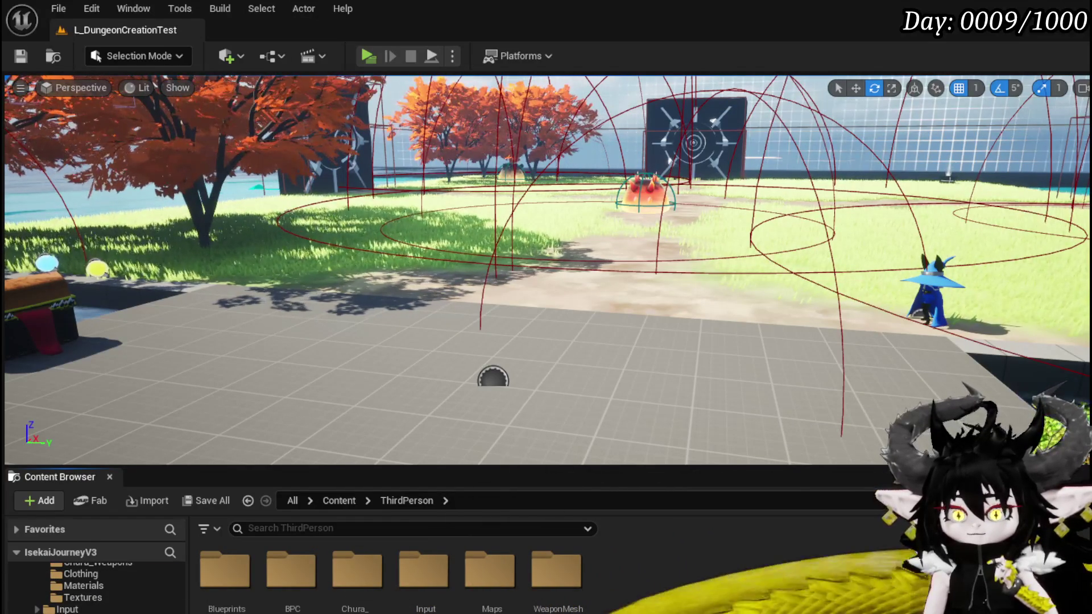
pyautogui.scroll(3, 82, 585)
pyautogui.scroll(-3, 91, 585)
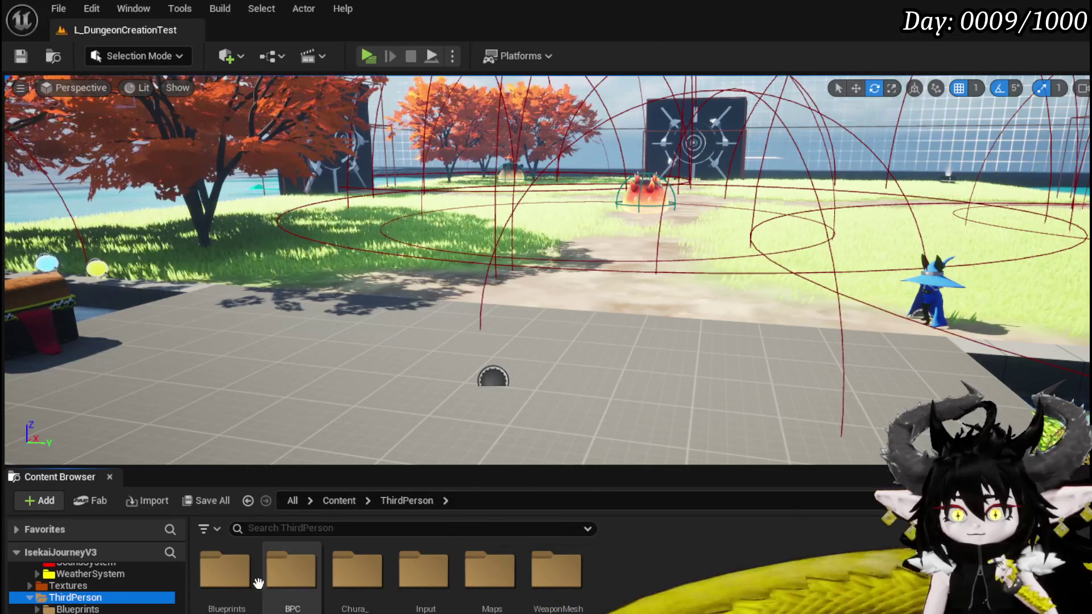
pyautogui.doubleClick(241, 583)
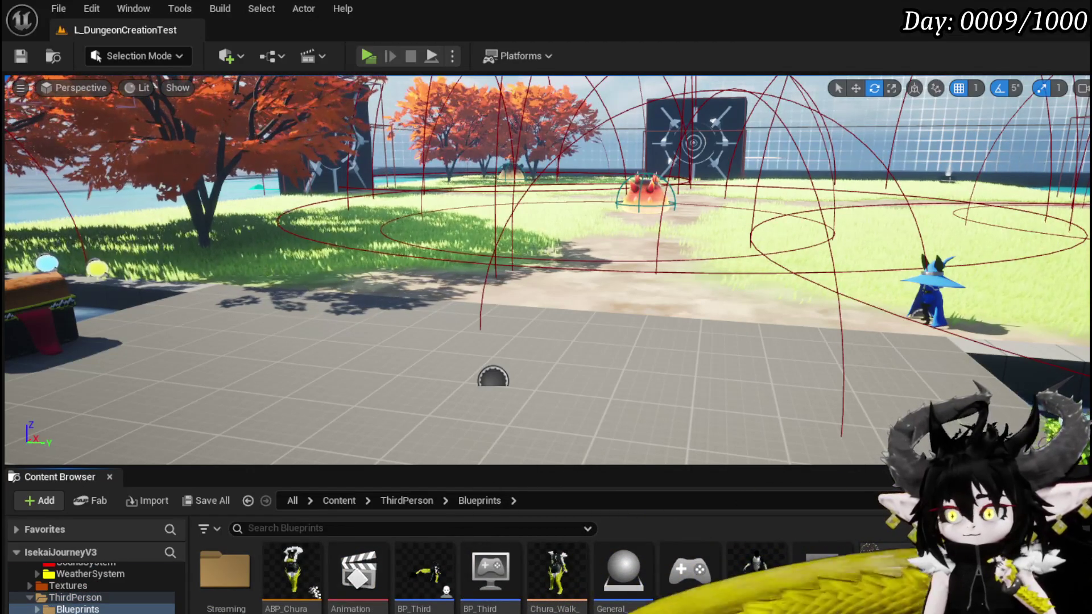
pyautogui.doubleClick(889, 571)
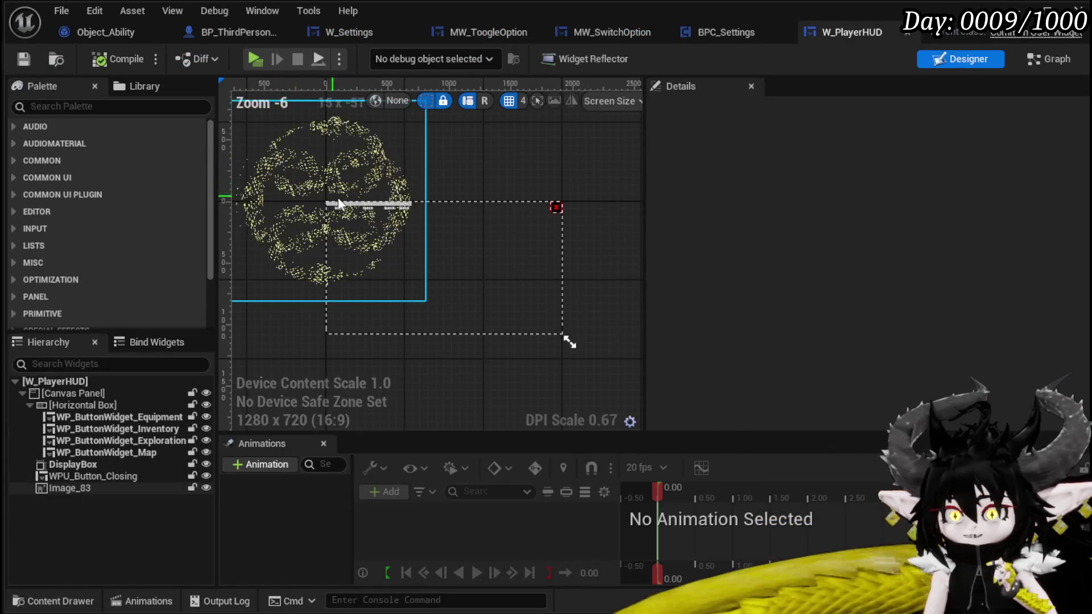
# - Duplicate the Map button widget and rename the copy WP_ButtonWidget_Settings
pyautogui.scroll(4, 318, 188)
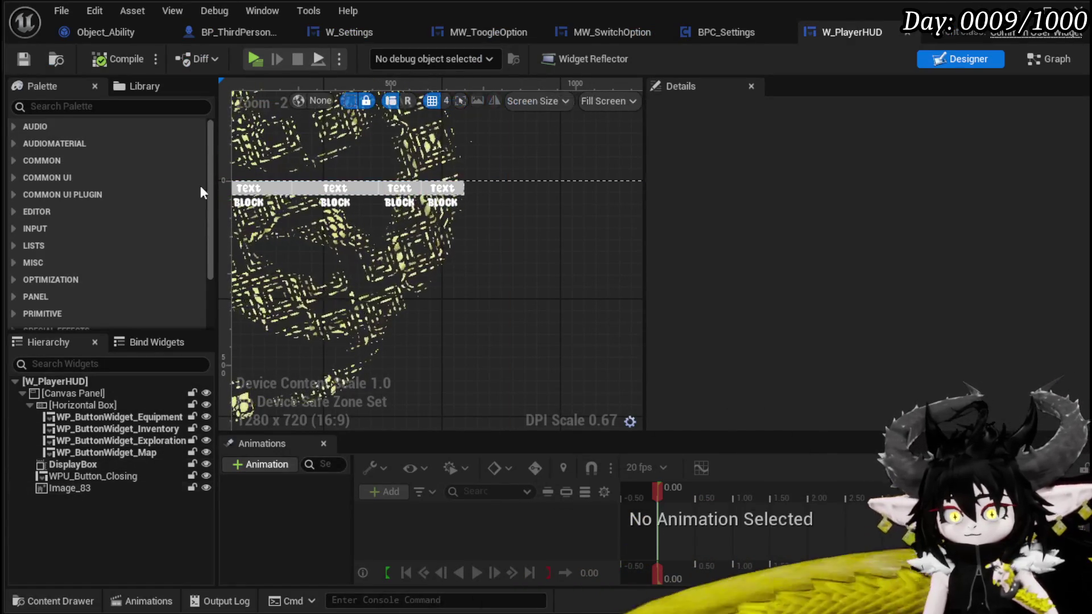
pyautogui.click(96, 452)
pyautogui.hotkey('ctrl', 'd')
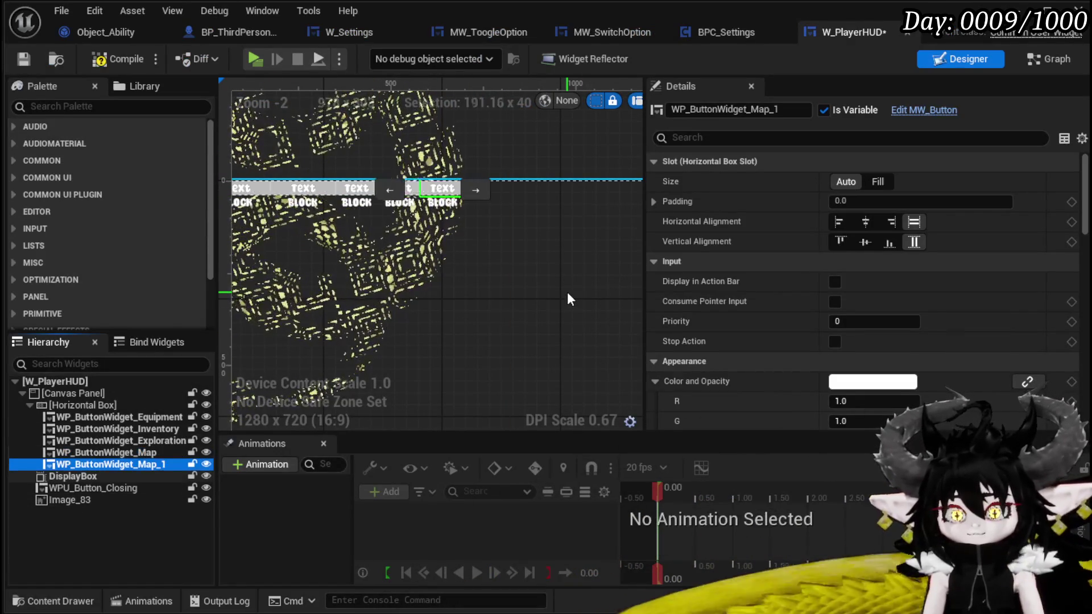
pyautogui.moveTo(750, 109); pyautogui.dragTo(776, 111)
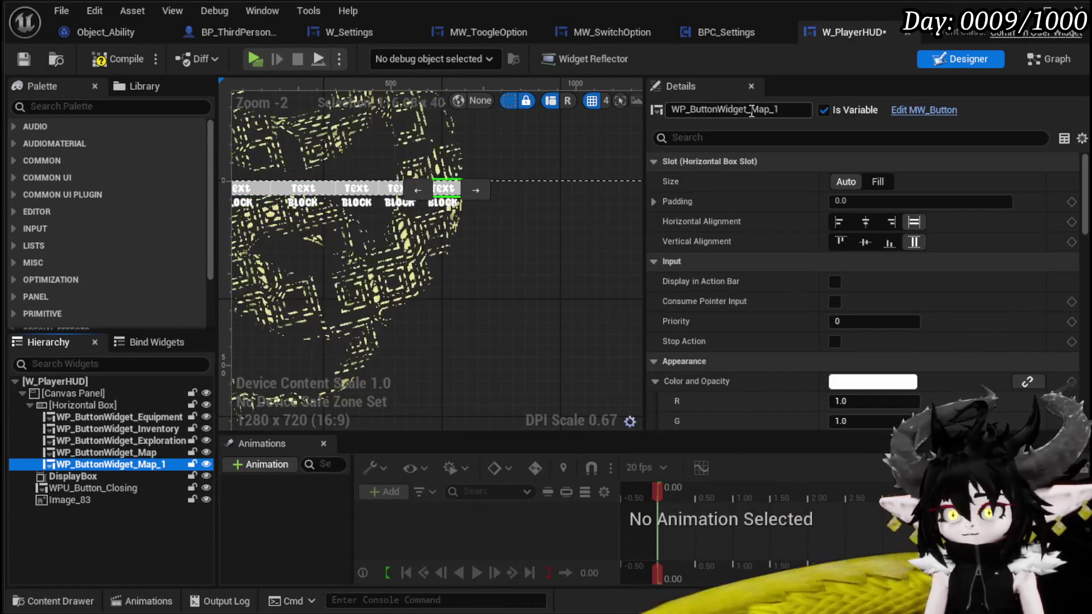
pyautogui.write('Set')
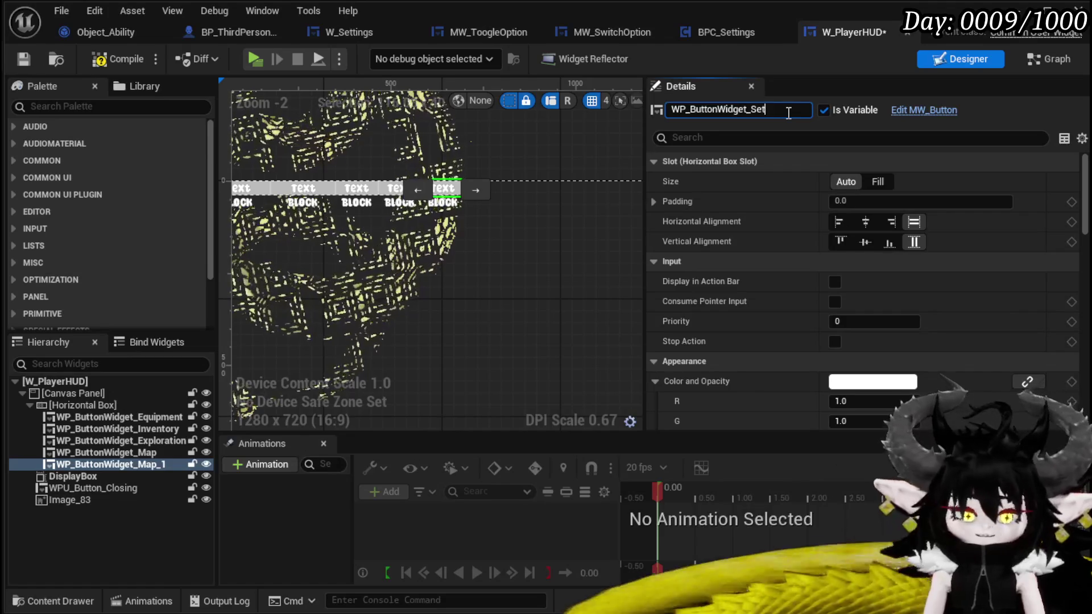
pyautogui.write('tings')
pyautogui.press('Return')
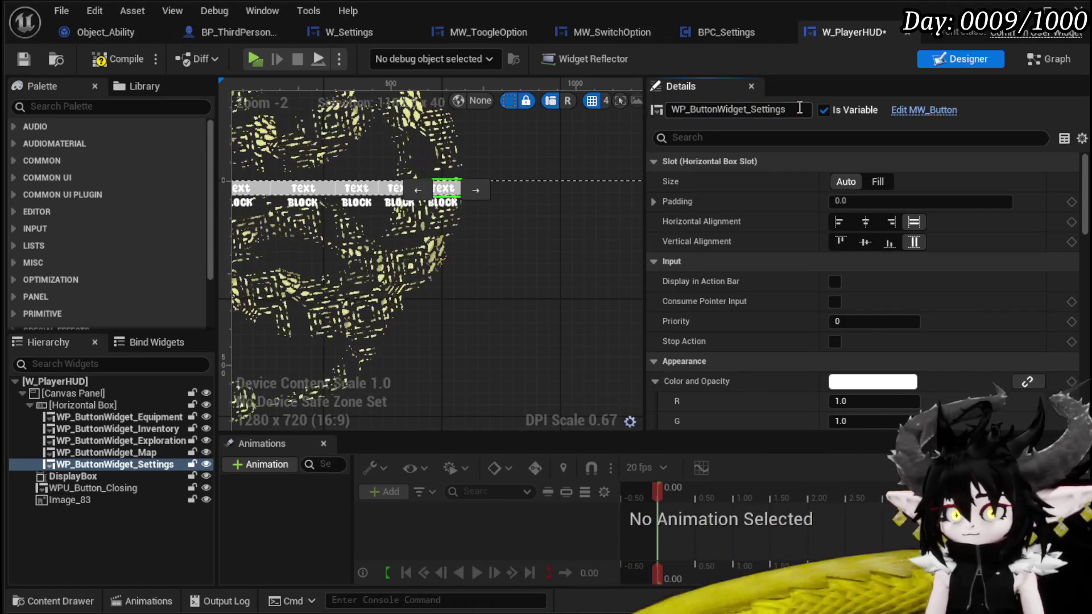
# - Set the new button's Name to Settings, save, and add its On Pressed event
pyautogui.scroll(-10, 872, 356)
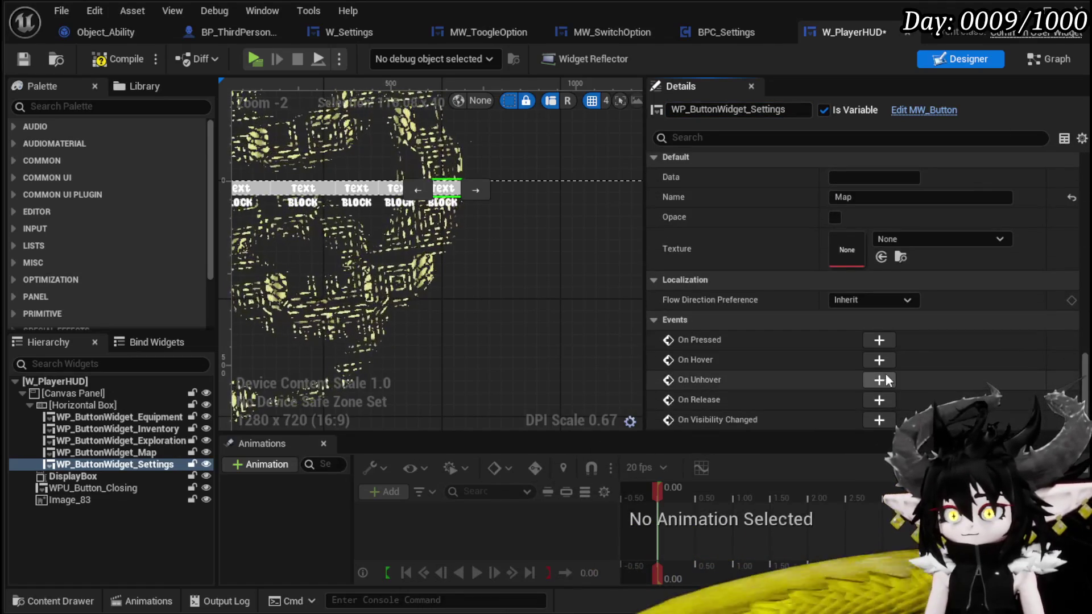
pyautogui.click(847, 196)
pyautogui.write('Setting')
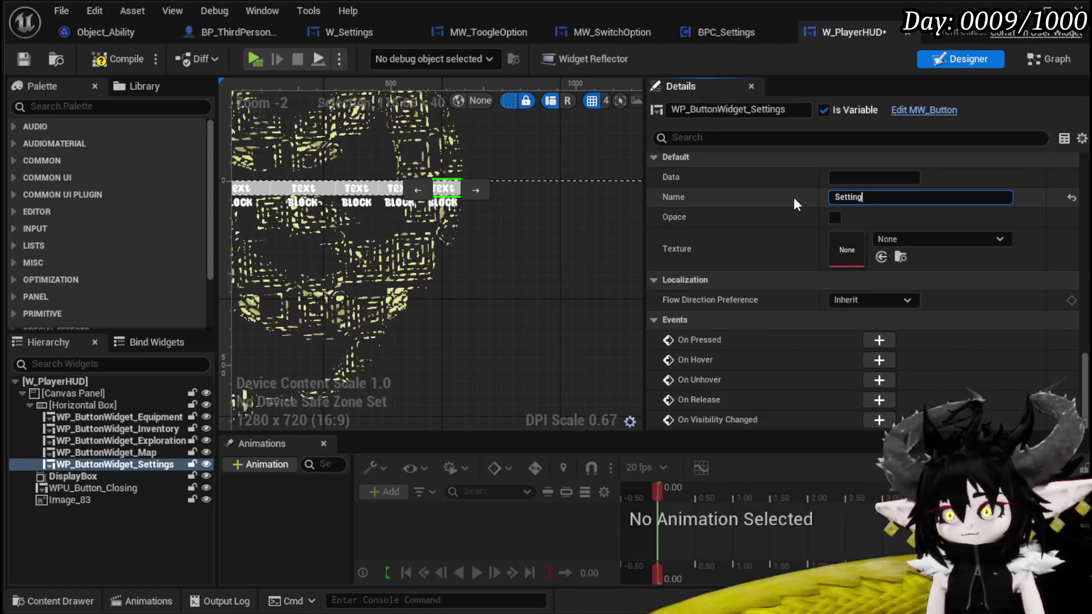
pyautogui.write('s')
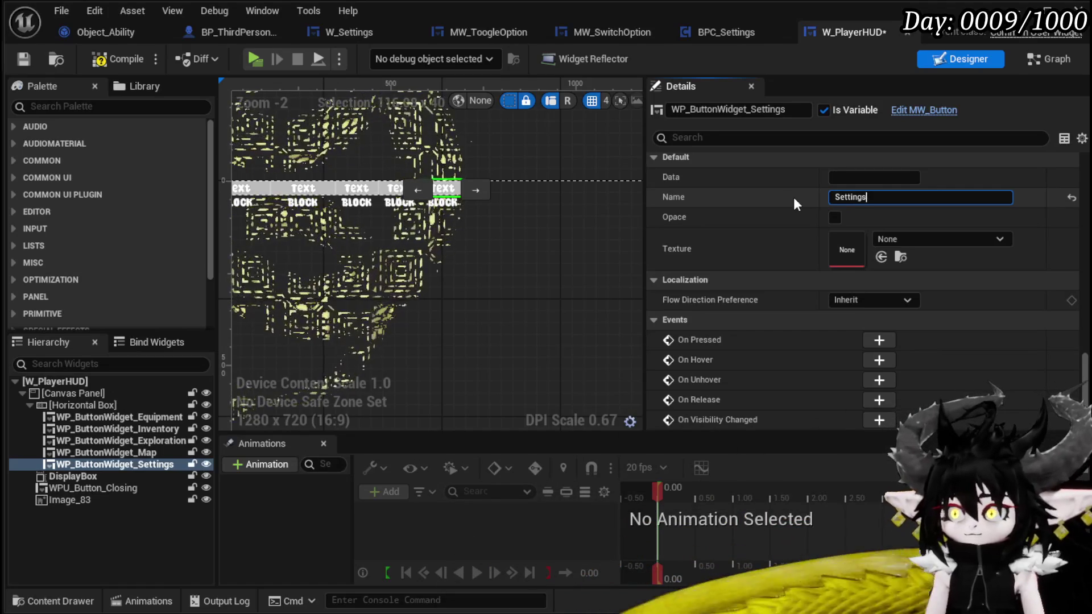
pyautogui.press('Return')
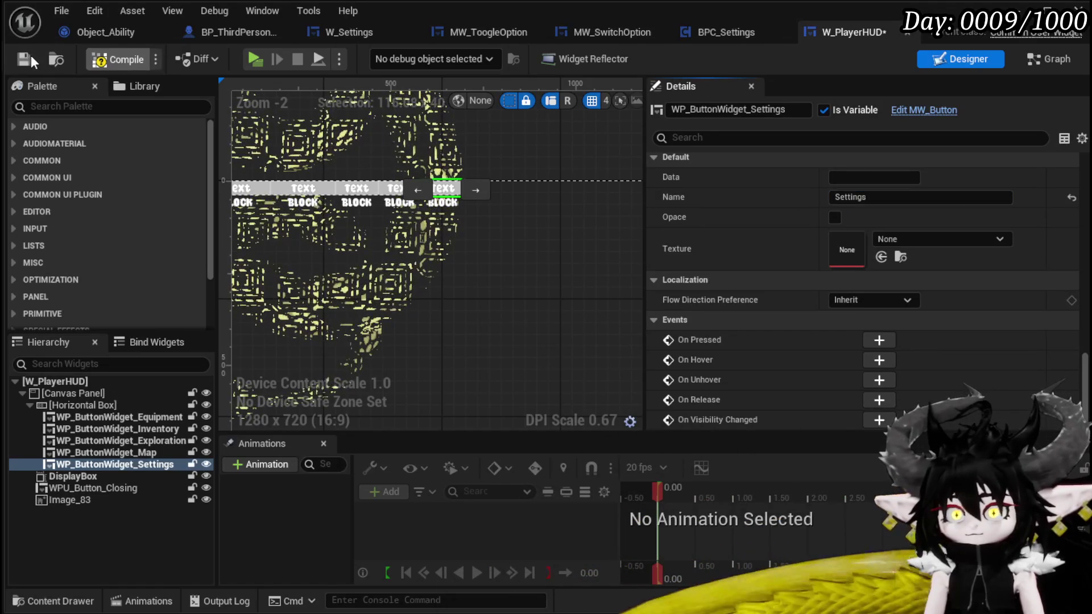
pyautogui.click(23, 58)
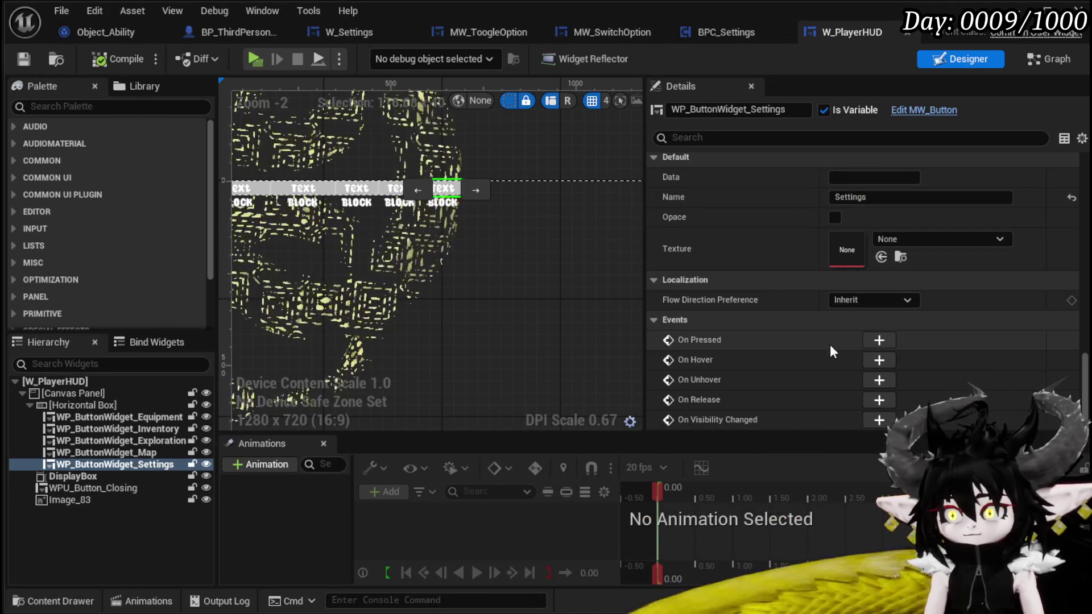
pyautogui.click(878, 339)
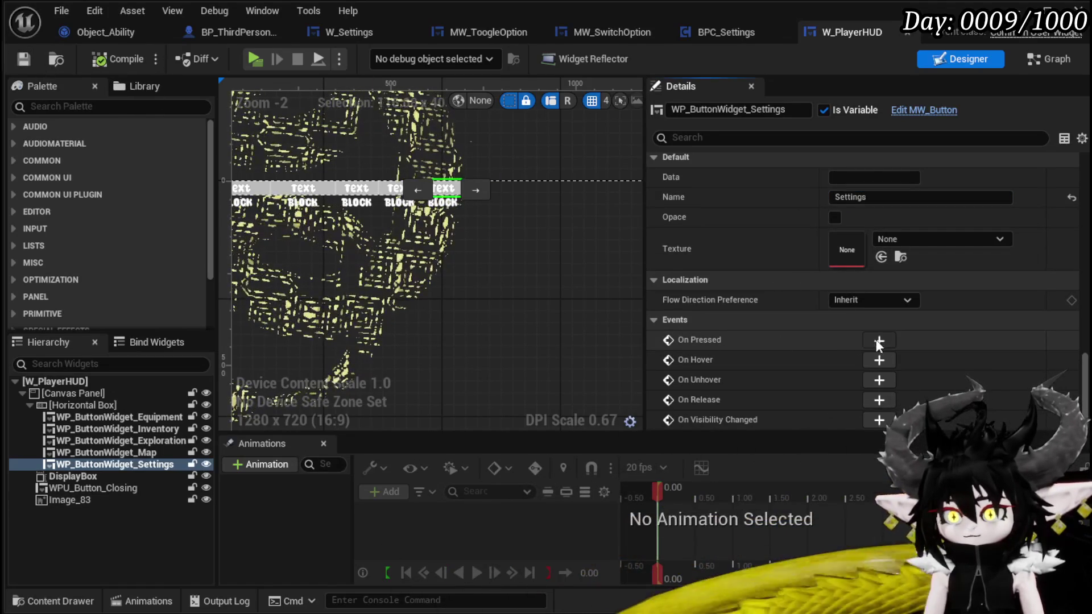
pyautogui.moveTo(865, 329); pyautogui.dragTo(616, 316)
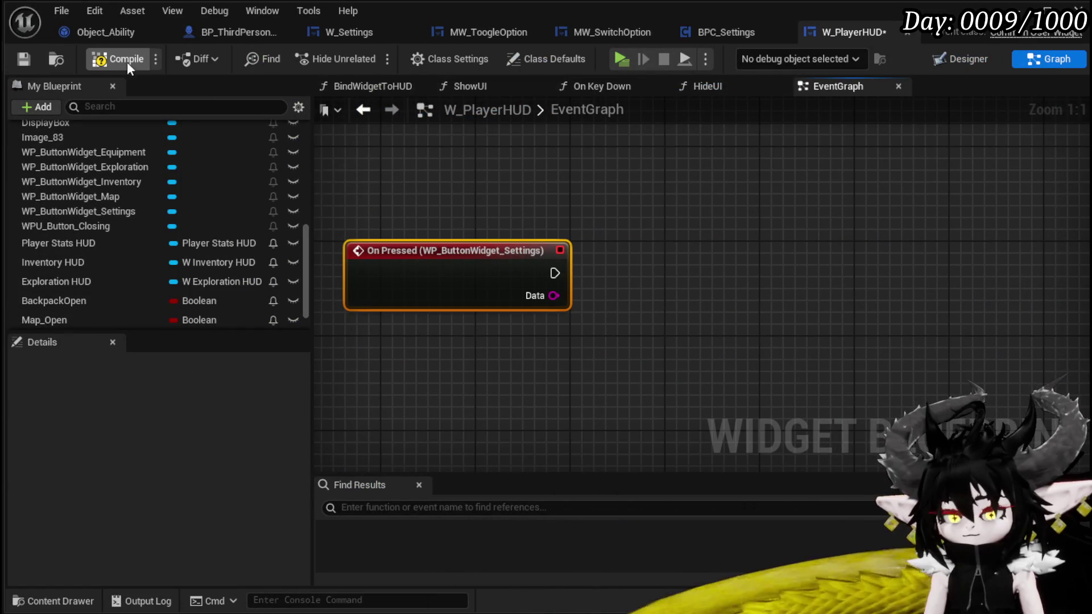
# - Compile and save W_PlayerHUD, then locate W_Settings in the Systems > Settings > Widget folder
pyautogui.click(17, 60)
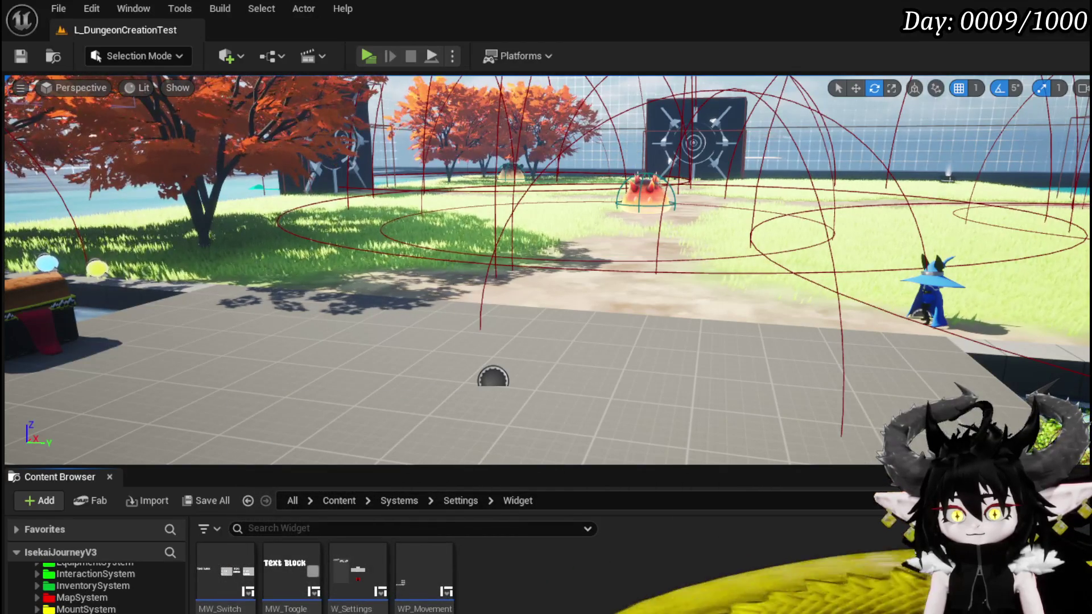
pyautogui.moveTo(228, 579)
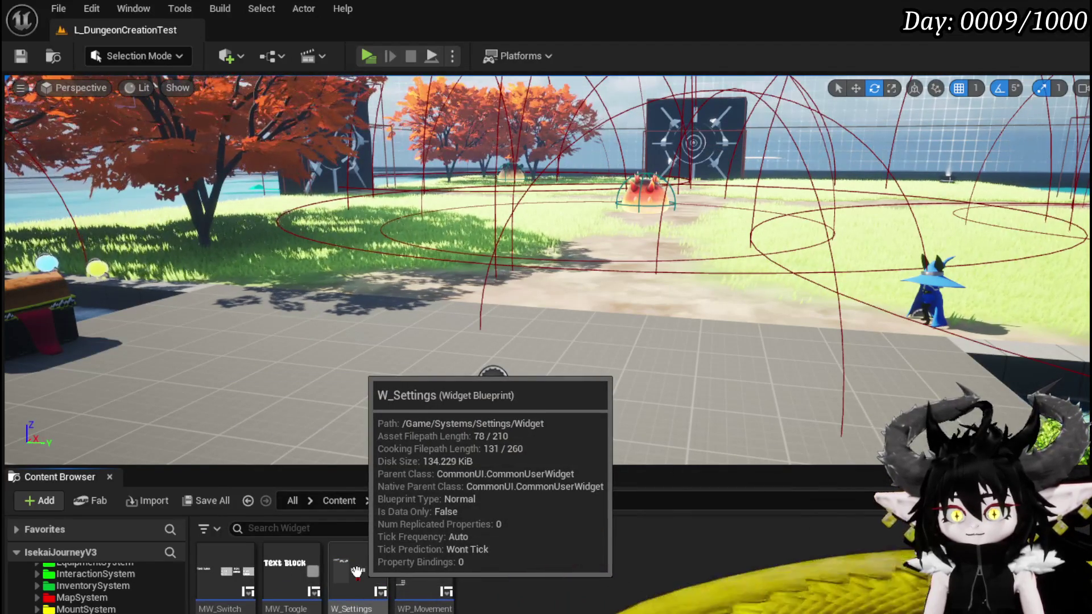
# - Add a Create Widget node after the Settings button's On Pressed event
pyautogui.hotkey('alt', 'Tab')
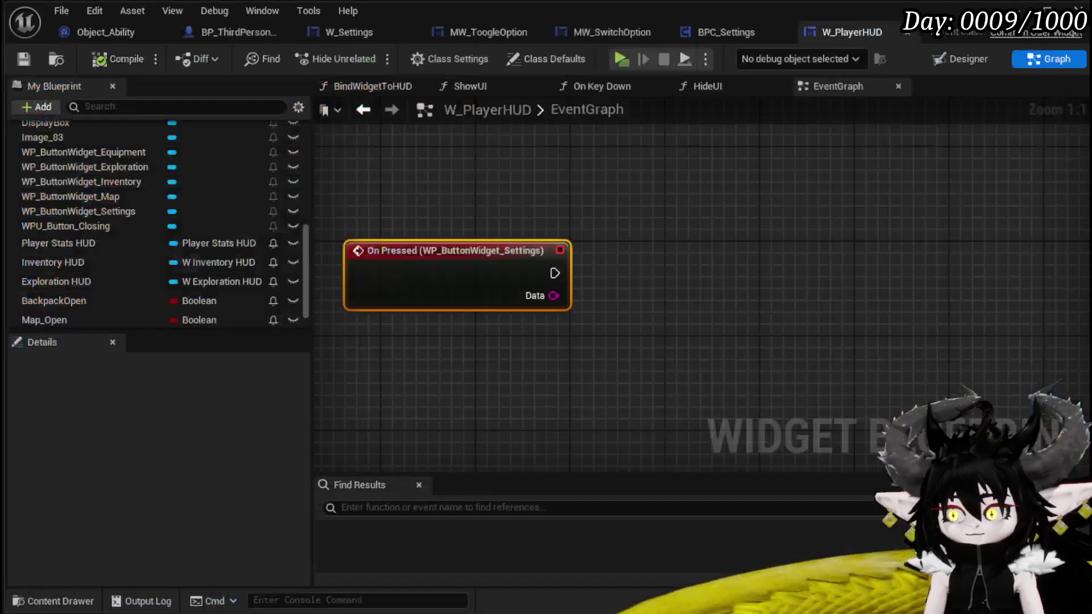
pyautogui.moveTo(609, 275); pyautogui.dragTo(681, 280)
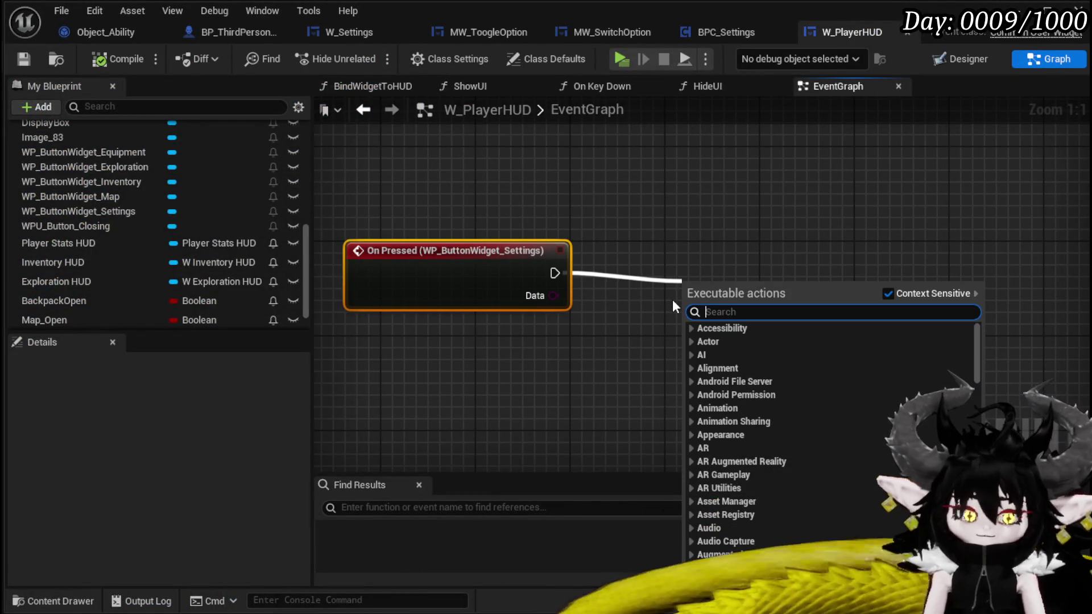
pyautogui.write('Construc')
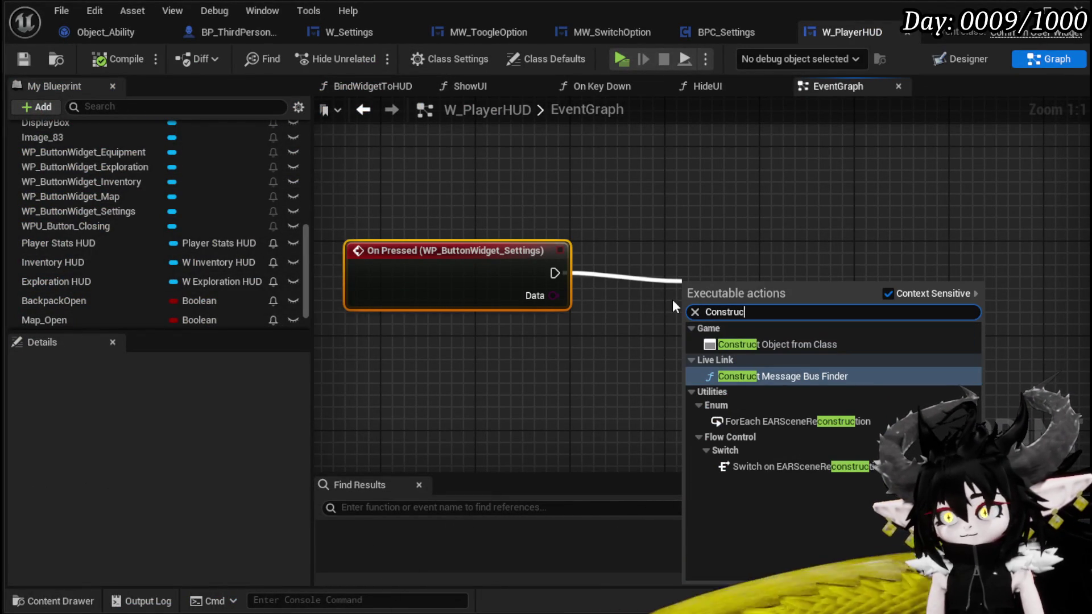
pyautogui.press('BackSpace')
pyautogui.press('BackSpace')
pyautogui.press('BackSpace')
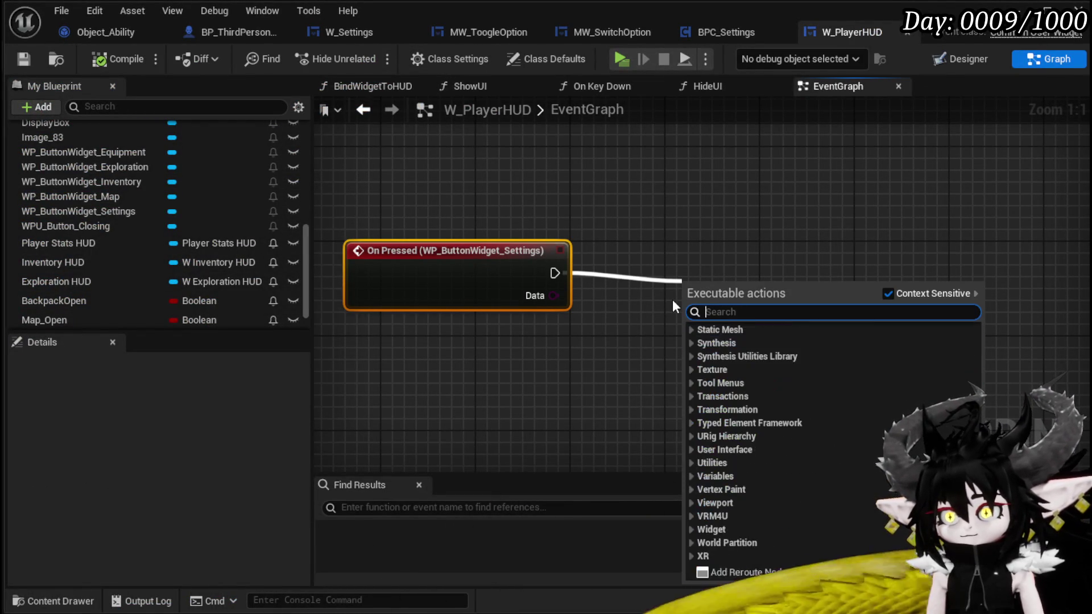
pyautogui.write('Widget')
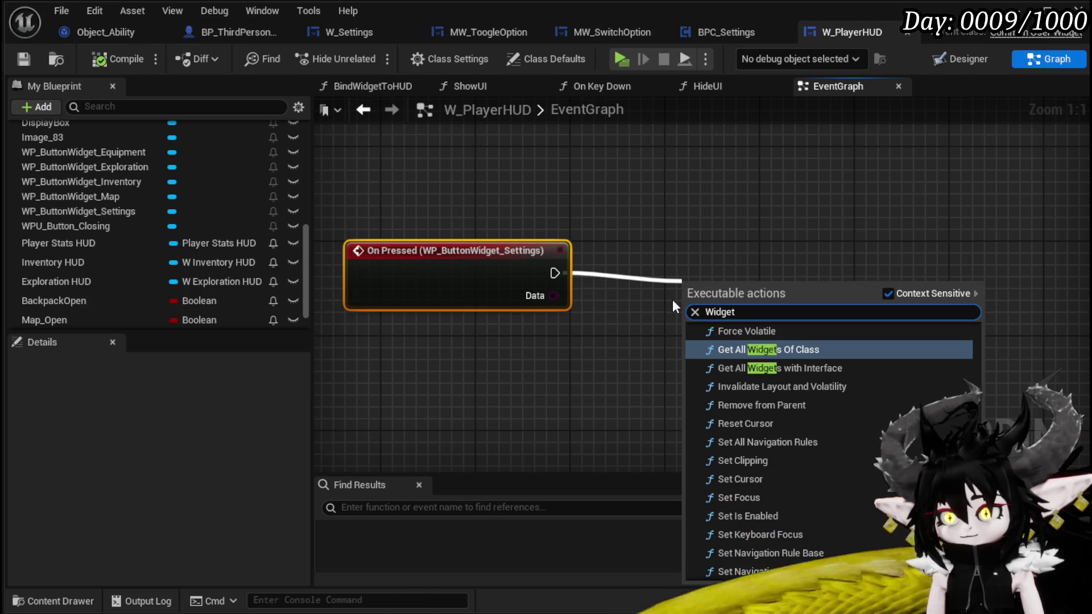
pyautogui.scroll(-10, 816, 393)
pyautogui.scroll(5, 814, 383)
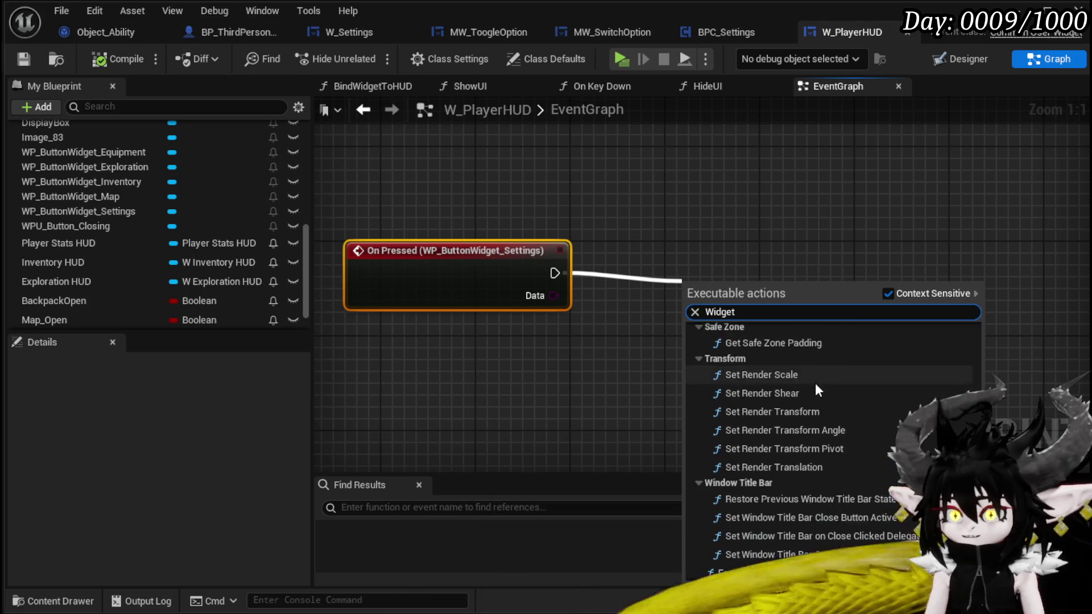
pyautogui.scroll(6, 815, 371)
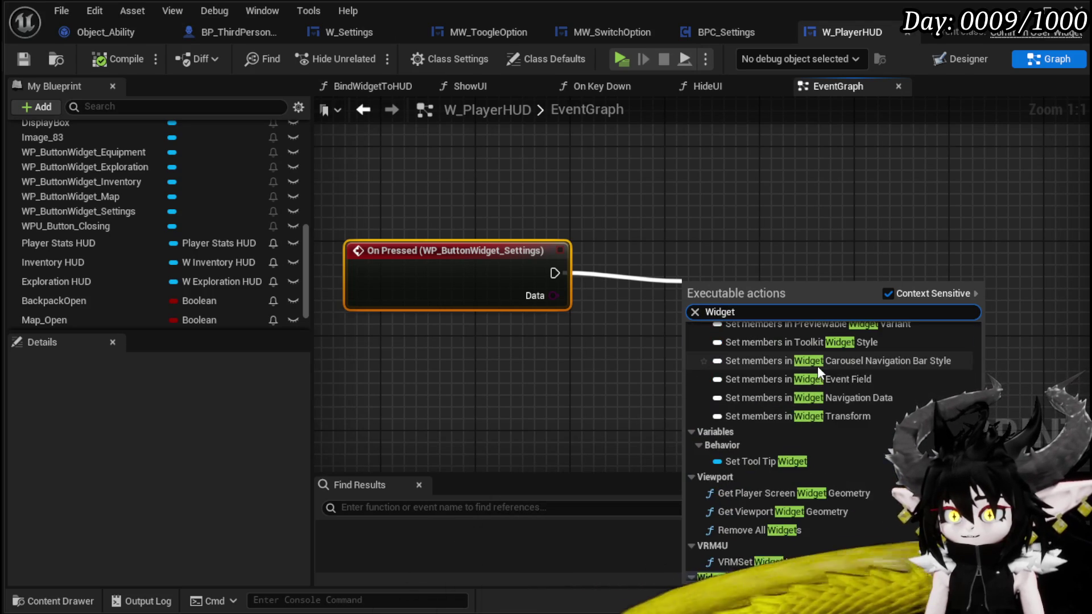
pyautogui.scroll(8, 817, 366)
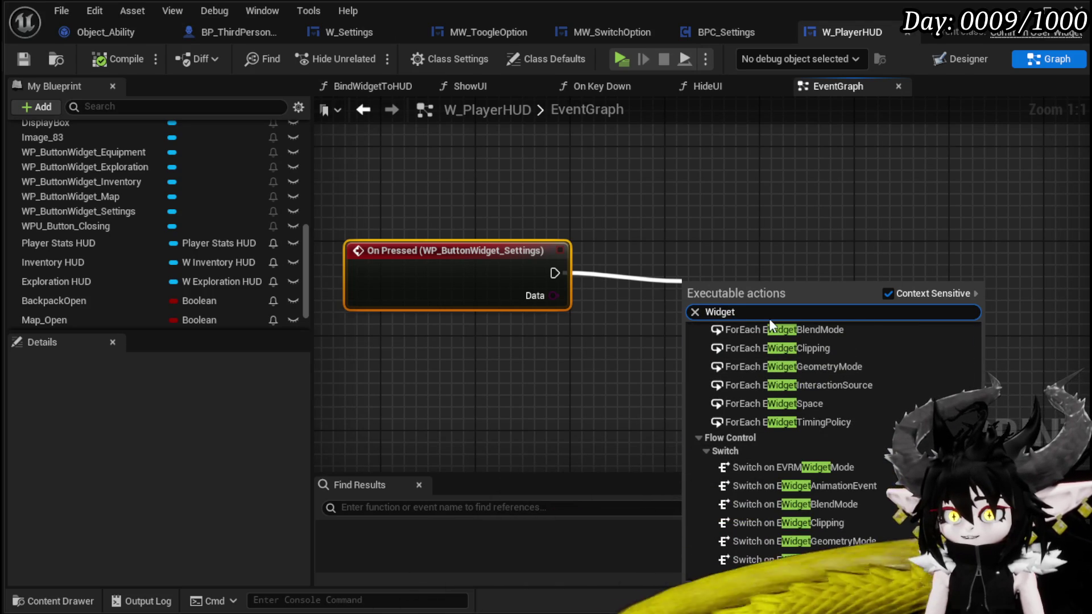
pyautogui.write('co')
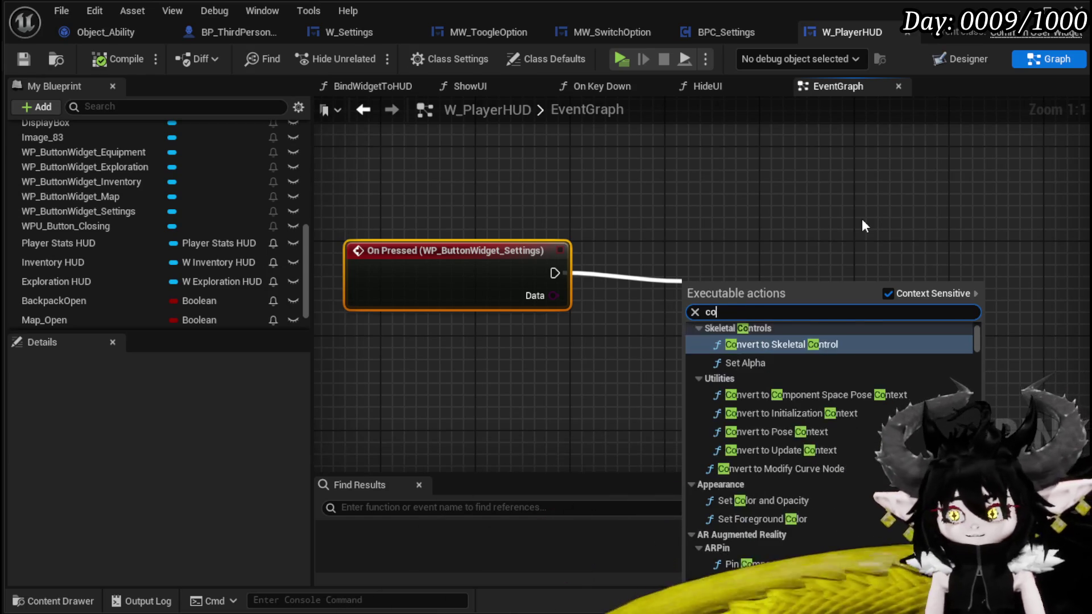
pyautogui.write('nstruct')
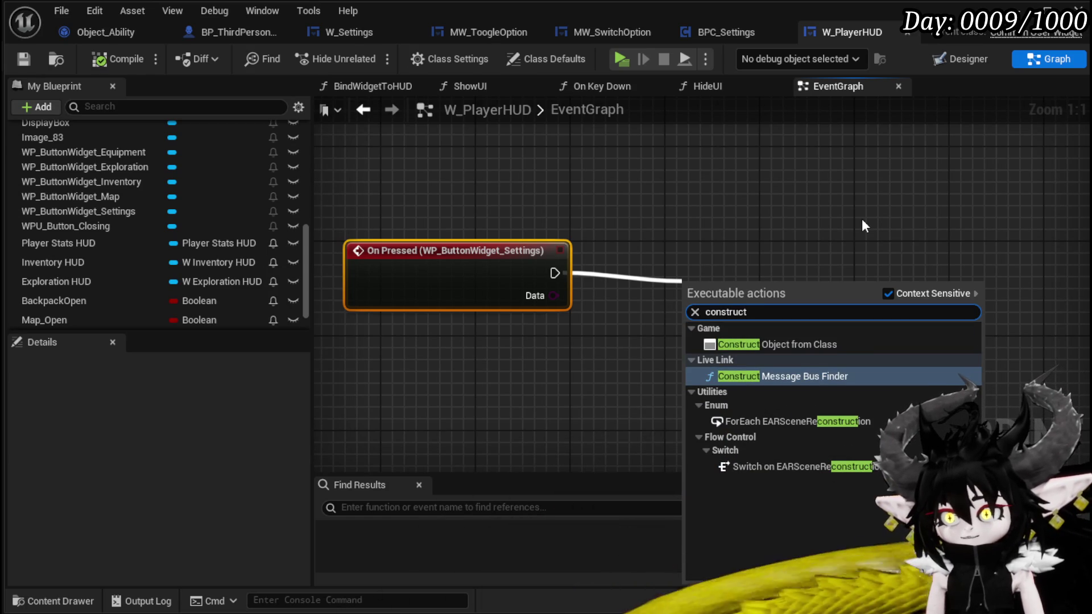
pyautogui.press('BackSpace')
pyautogui.press('BackSpace')
pyautogui.press('BackSpace')
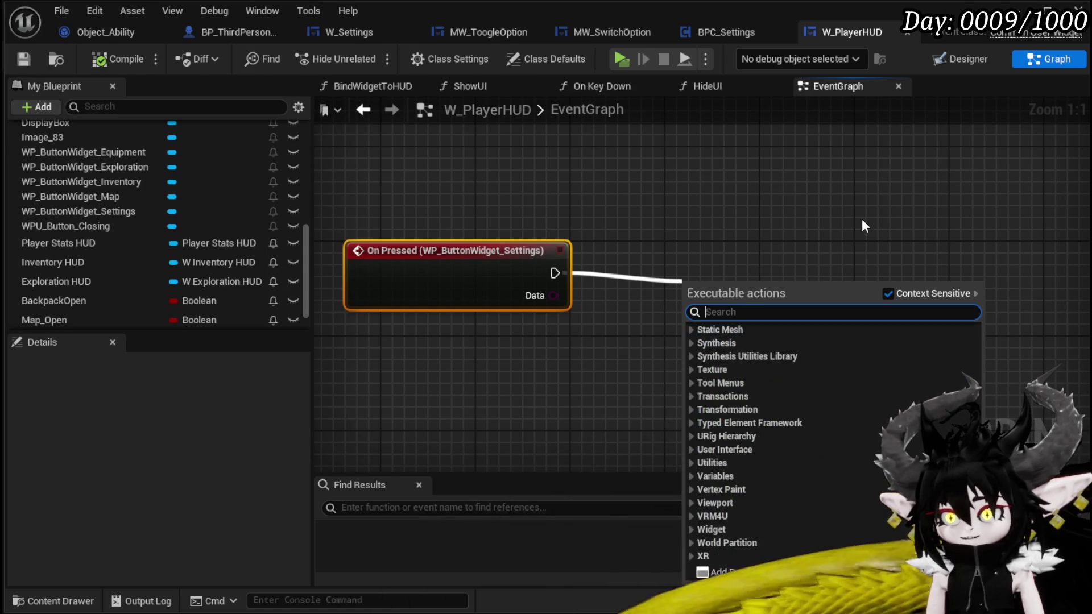
pyautogui.write('create widget')
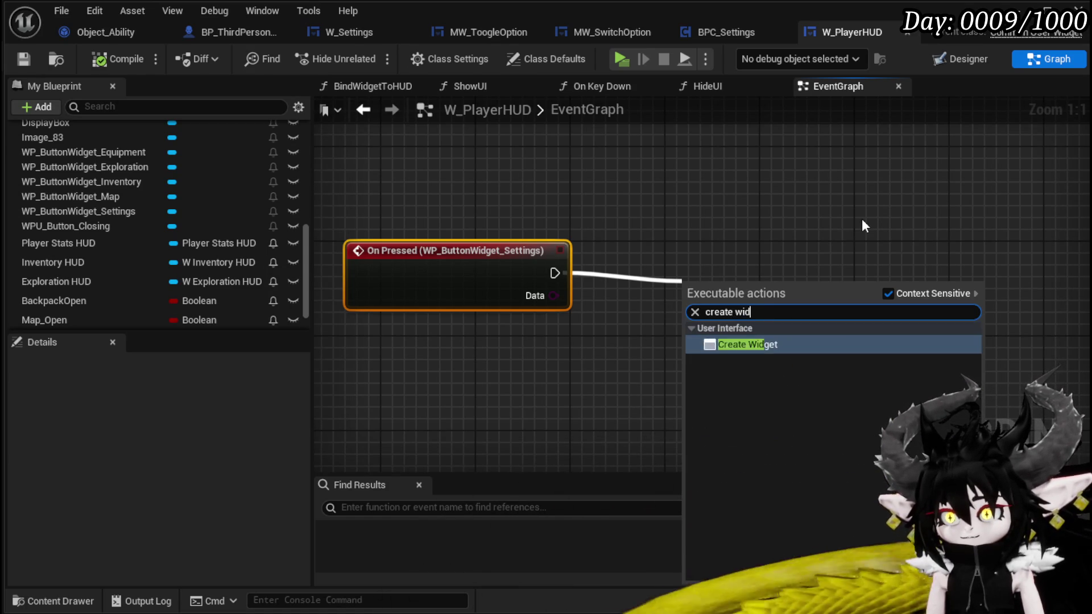
pyautogui.press('Return')
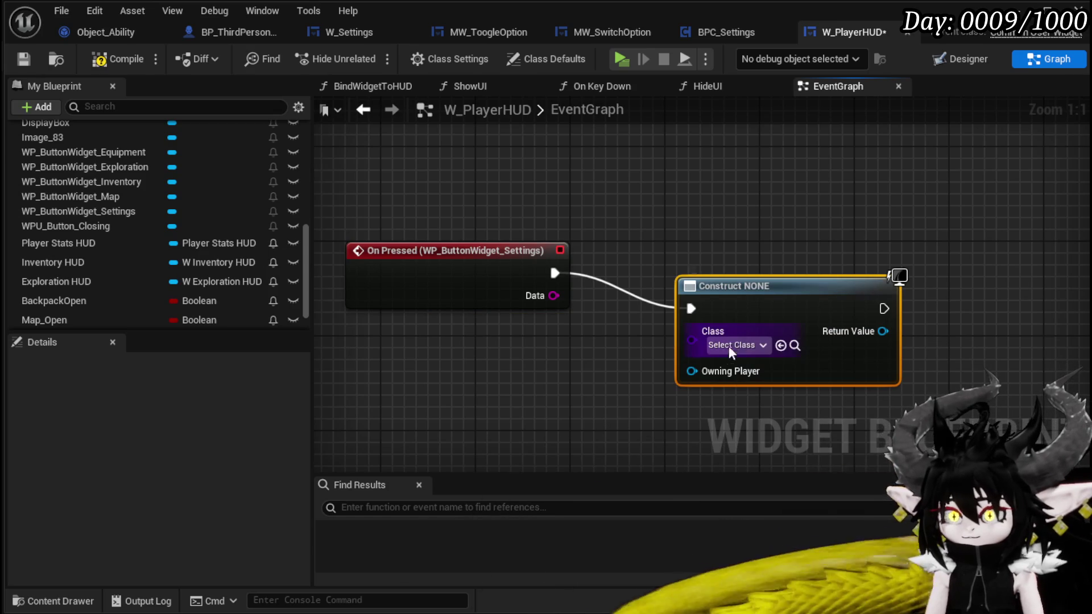
# - Set the Create Widget class to W_Settings
pyautogui.click(732, 345)
pyautogui.write('W')
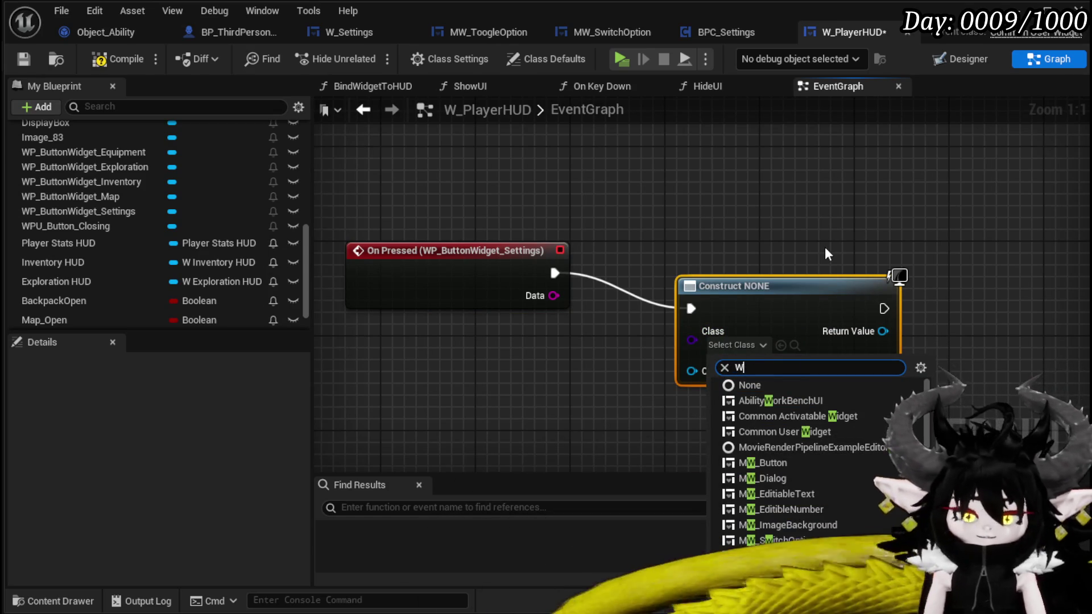
pyautogui.write('_Sett')
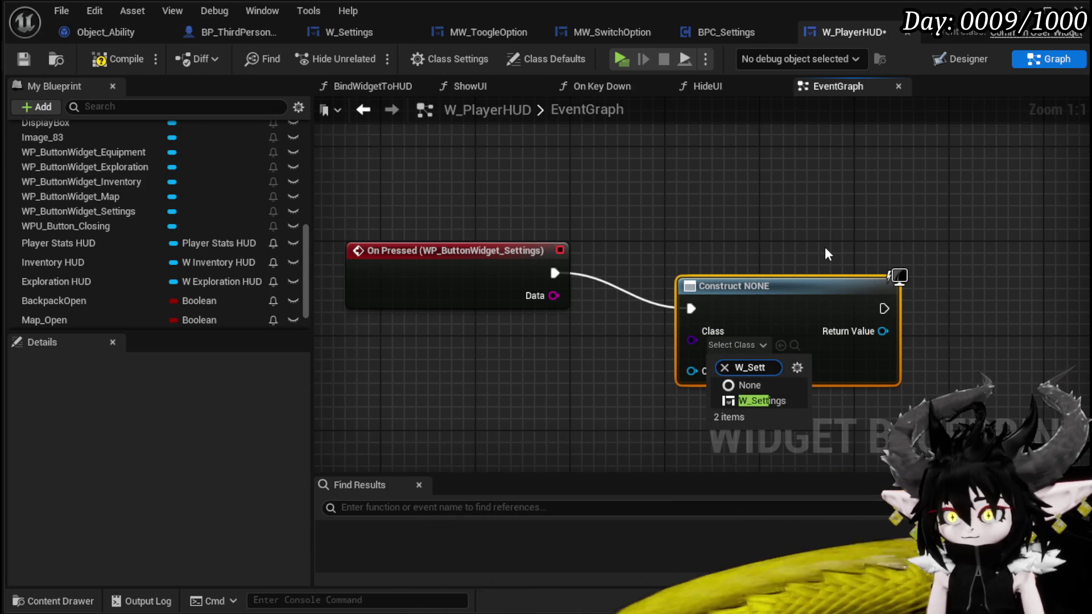
pyautogui.click(762, 401)
pyautogui.moveTo(881, 332)
pyautogui.mouseDown()
pyautogui.moveTo(648, 349)
pyautogui.moveTo(719, 339)
pyautogui.mouseUp()
# - Add the created widget to the viewport with Add to Viewport, then compile and save
pyautogui.rightClick(642, 349)
pyautogui.write('add')
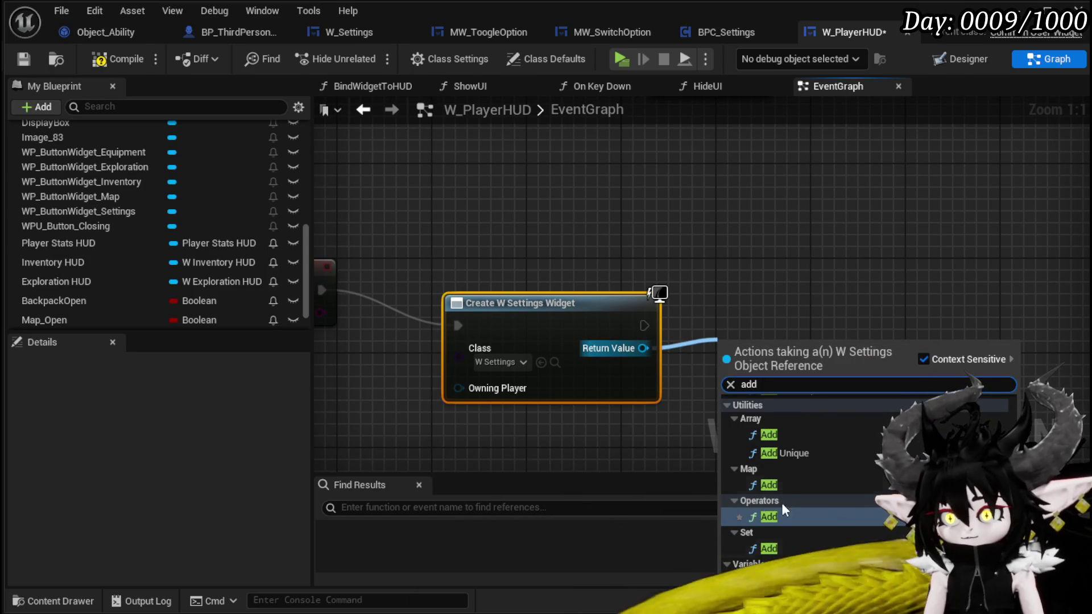
pyautogui.scroll(10, 832, 469)
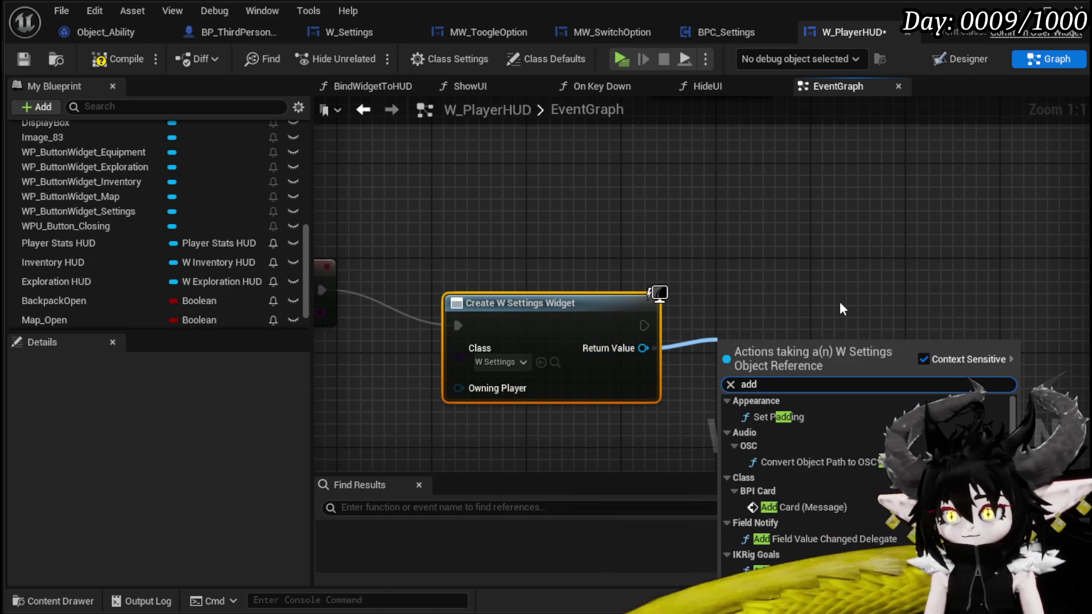
pyautogui.write(' to ')
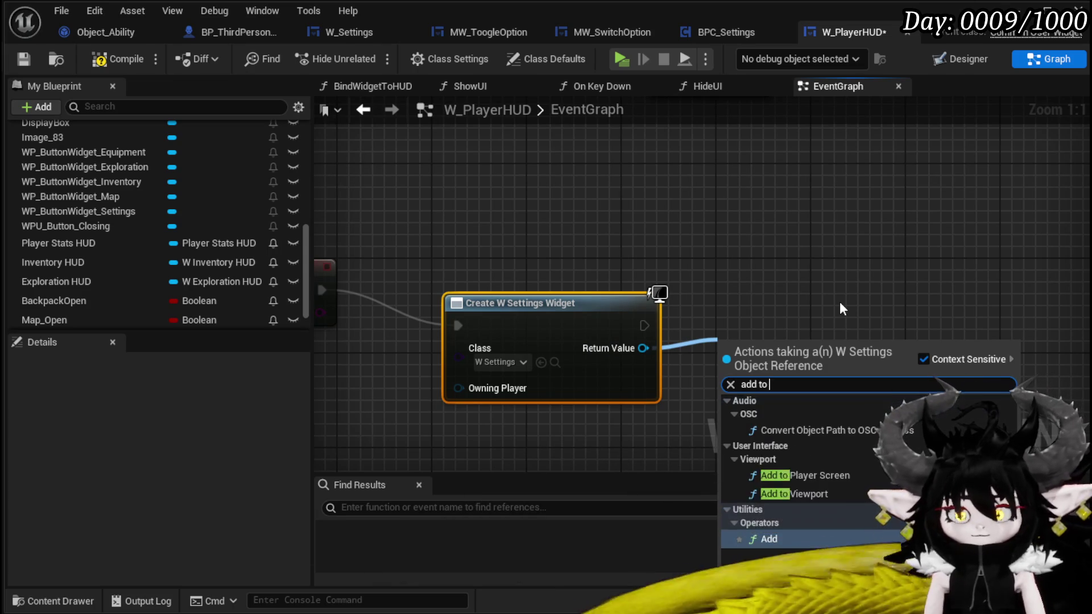
pyautogui.write('view')
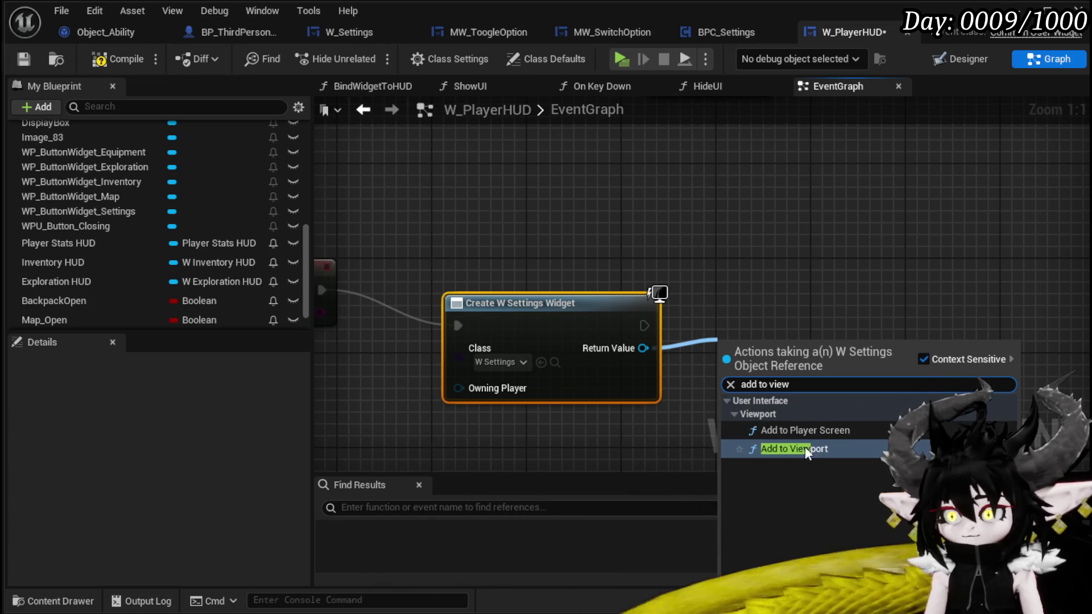
pyautogui.click(804, 446)
pyautogui.moveTo(752, 351); pyautogui.dragTo(716, 282)
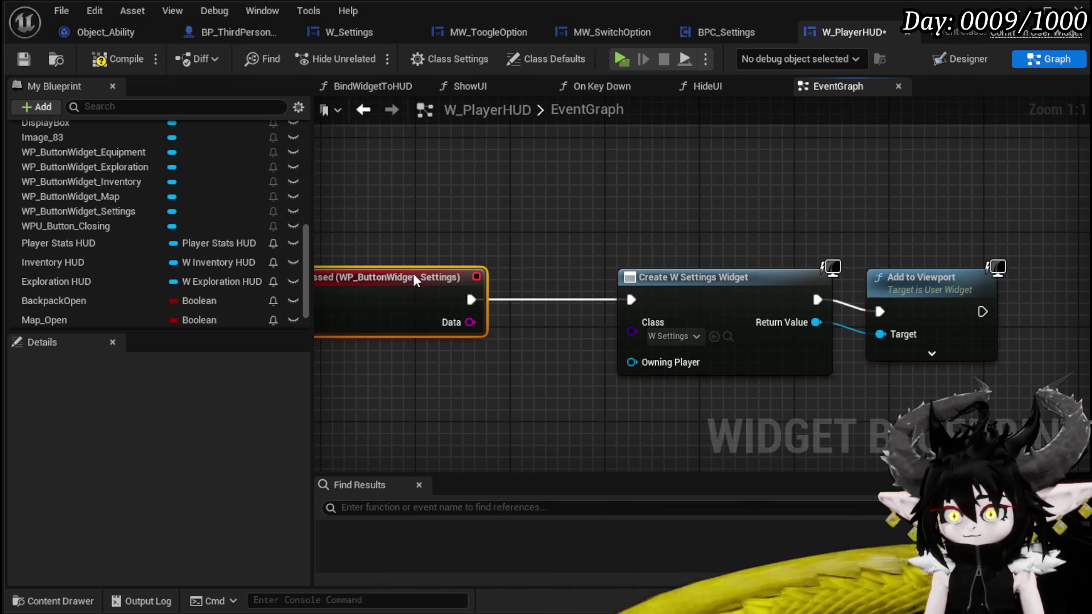
pyautogui.moveTo(872, 282); pyautogui.dragTo(896, 270)
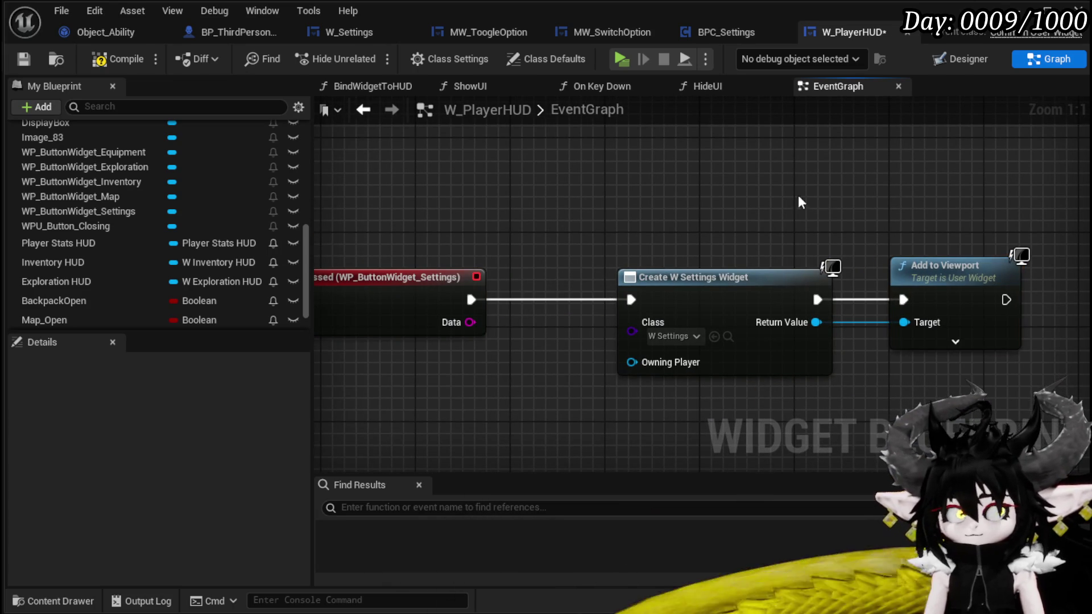
pyautogui.click(117, 59)
pyautogui.click(23, 59)
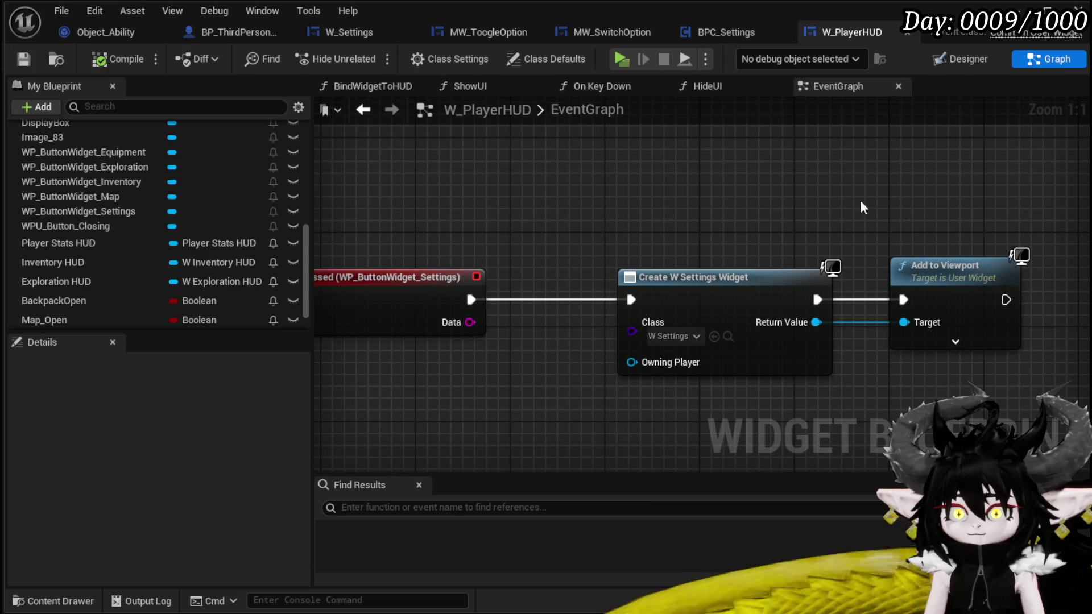
# - Pan and zoom the W_PlayerHUD EventGraph to review the On Pressed chain and Debug Key I / Close Widget nodes
pyautogui.moveTo(957, 212); pyautogui.dragTo(653, 179)
pyautogui.moveTo(809, 196)
pyautogui.mouseDown()
pyautogui.moveTo(590, 178)
pyautogui.moveTo(483, 390)
pyautogui.moveTo(419, 327)
pyautogui.mouseUp()
pyautogui.moveTo(728, 352); pyautogui.dragTo(668, 349)
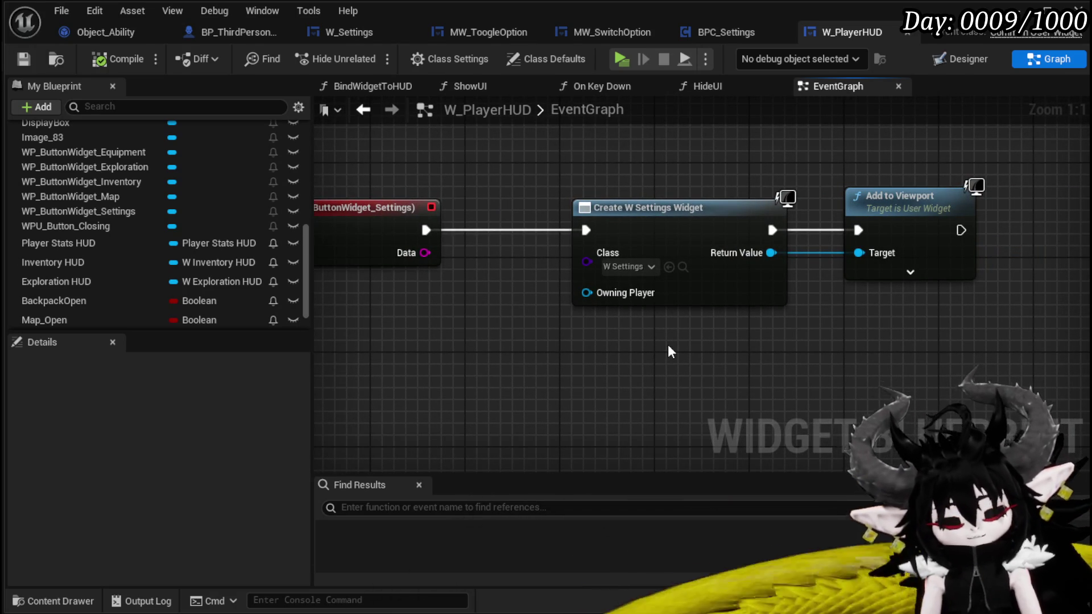
pyautogui.moveTo(572, 322)
pyautogui.mouseDown()
pyautogui.moveTo(523, 319)
pyautogui.moveTo(642, 326)
pyautogui.mouseUp()
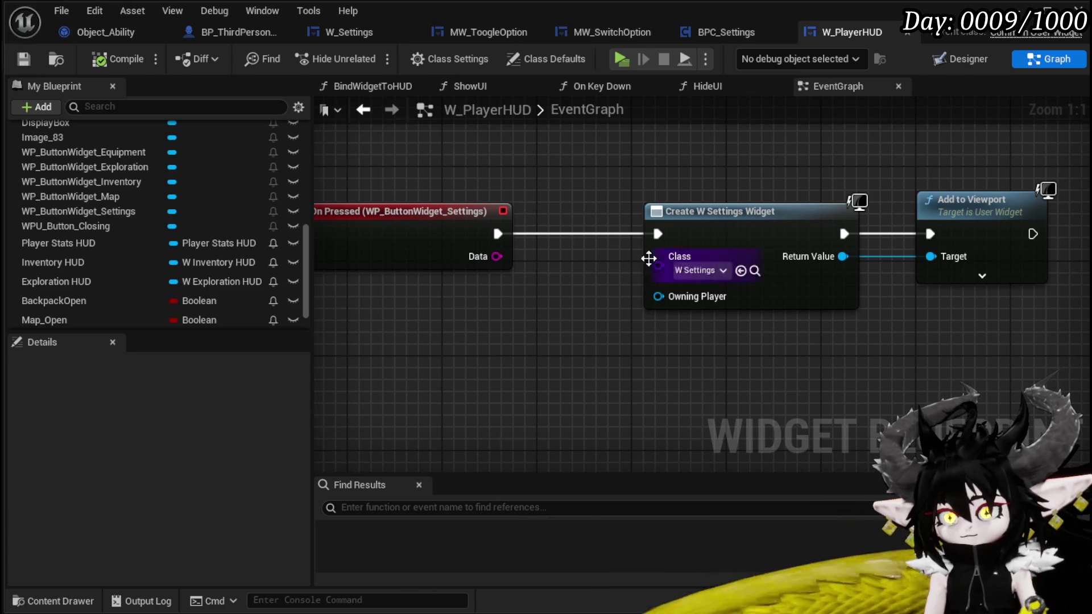
pyautogui.scroll(-2, 652, 254)
pyautogui.moveTo(634, 152)
pyautogui.mouseDown()
pyautogui.moveTo(512, 284)
pyautogui.moveTo(556, 365)
pyautogui.moveTo(602, 246)
pyautogui.moveTo(585, 390)
pyautogui.moveTo(614, 287)
pyautogui.moveTo(601, 254)
pyautogui.moveTo(607, 402)
pyautogui.mouseUp()
pyautogui.scroll(-2, 512, 284)
pyautogui.moveTo(602, 247)
pyautogui.mouseDown()
pyautogui.moveTo(605, 375)
pyautogui.moveTo(638, 314)
pyautogui.mouseUp()
pyautogui.scroll(2, 568, 253)
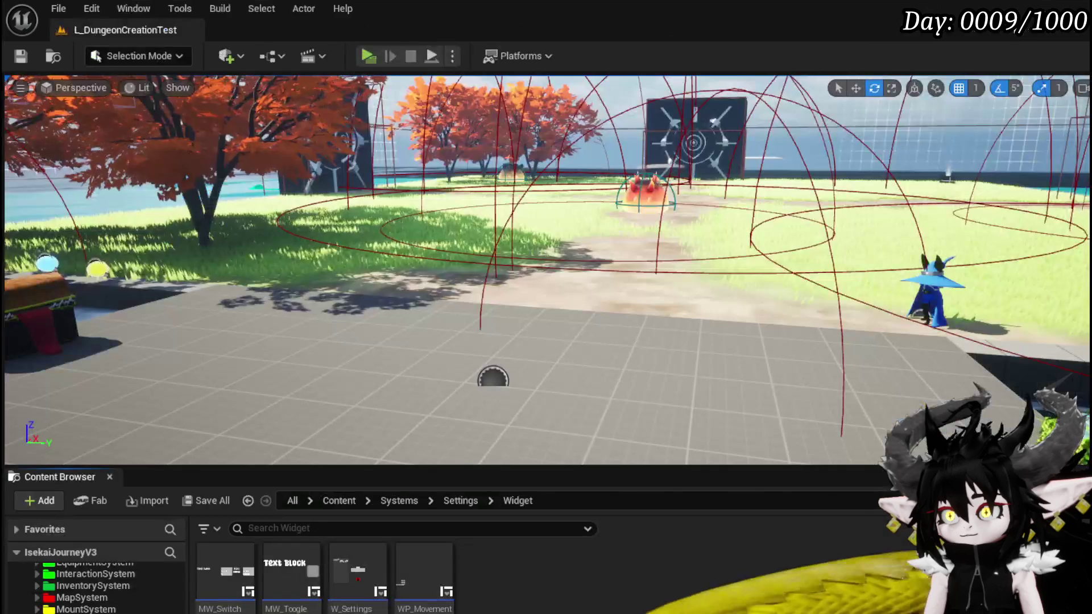
# - Play-test the level and set the in-game Game Play Take Turn option from Auto to Both
pyautogui.hotkey('alt', 'p')
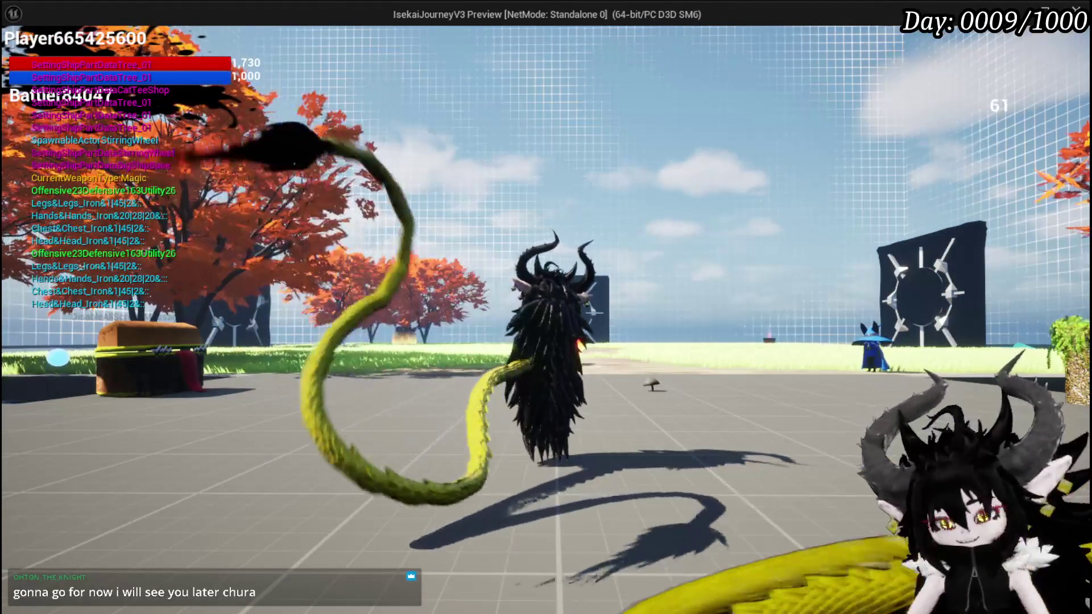
pyautogui.press('Tab')
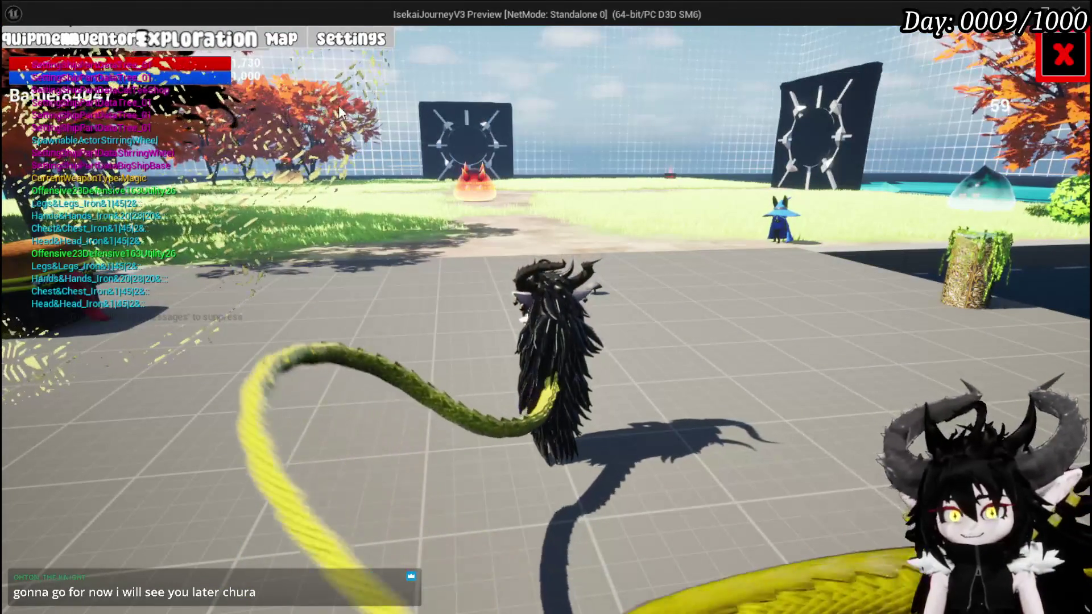
pyautogui.click(351, 38)
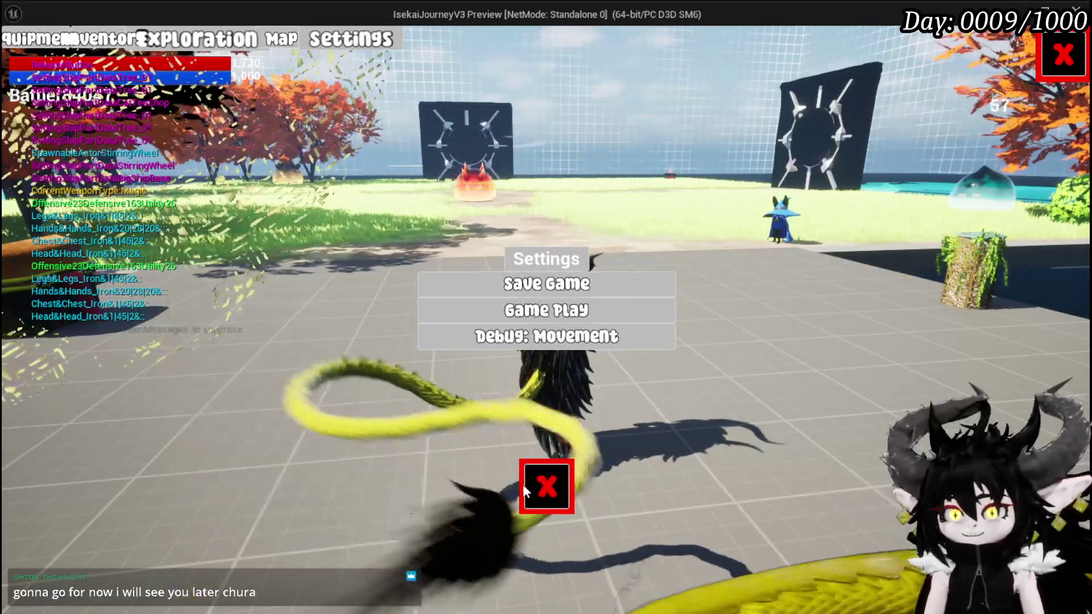
pyautogui.click(532, 483)
pyautogui.click(390, 36)
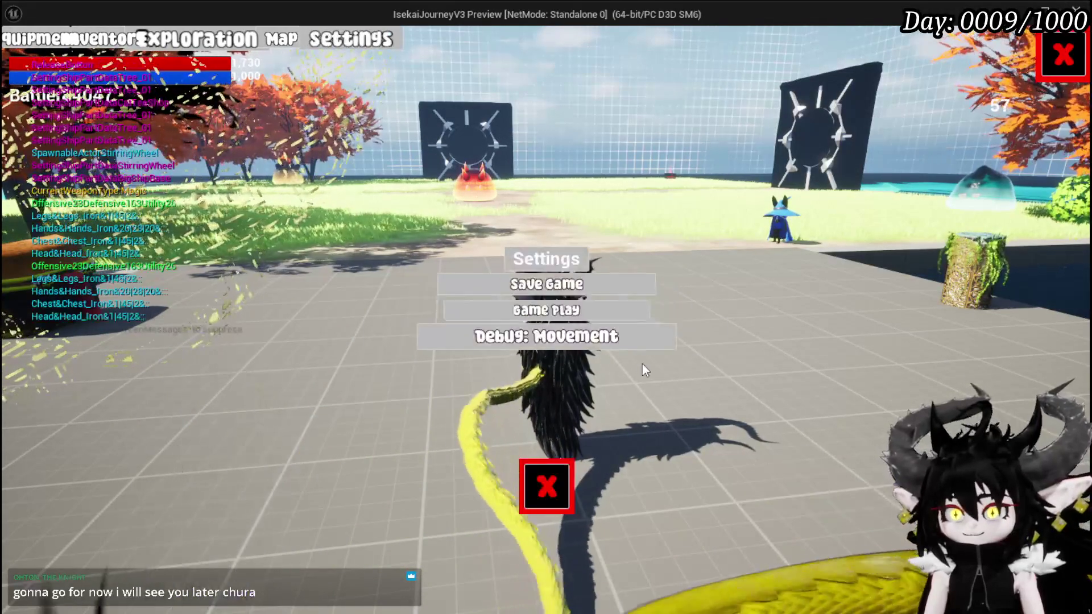
pyautogui.click(533, 312)
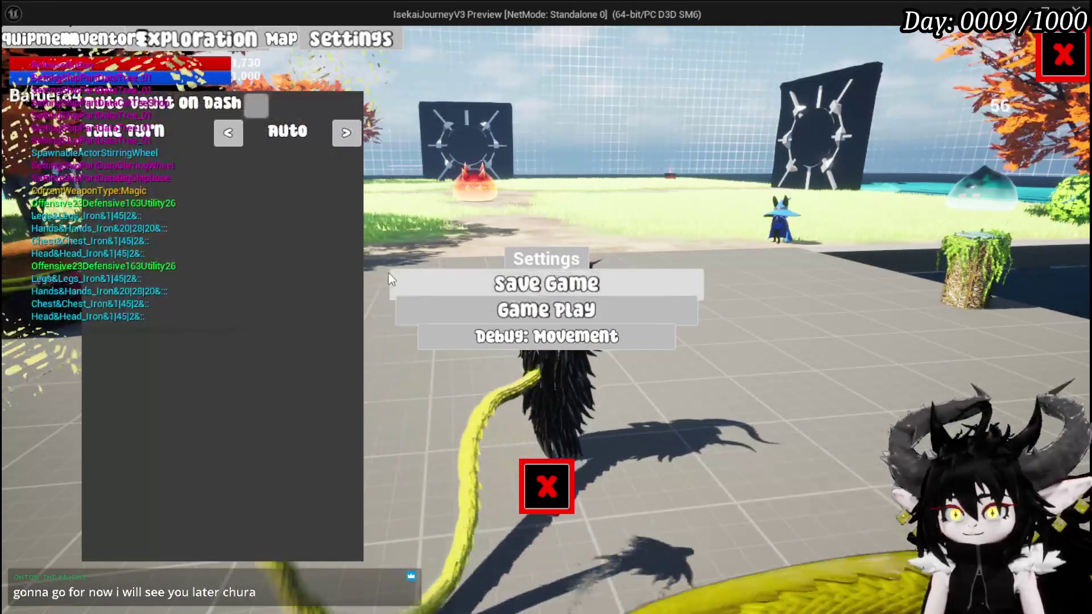
pyautogui.click(239, 141)
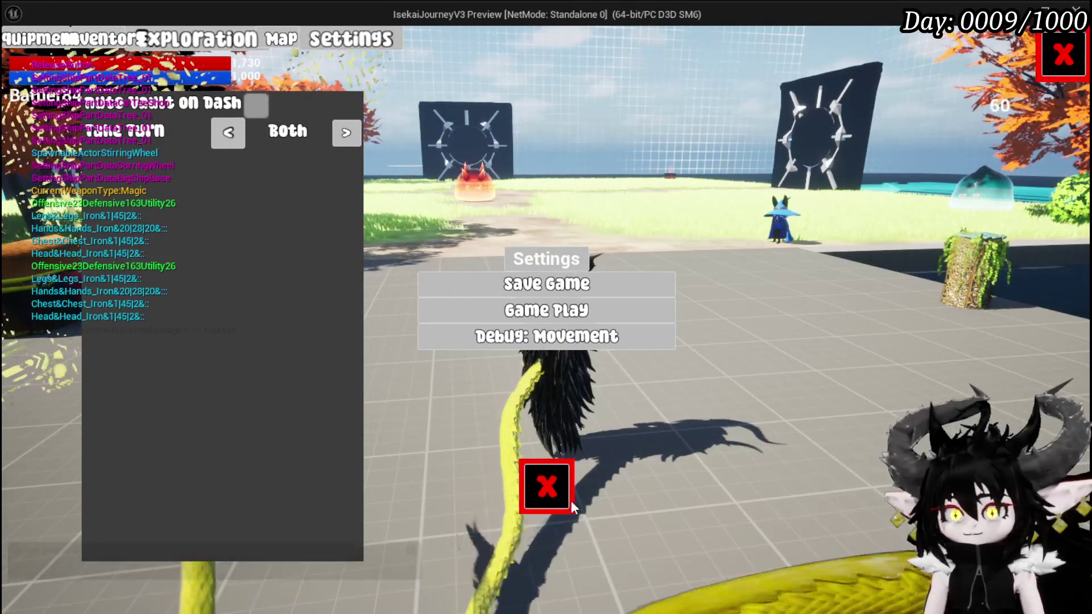
pyautogui.click(552, 489)
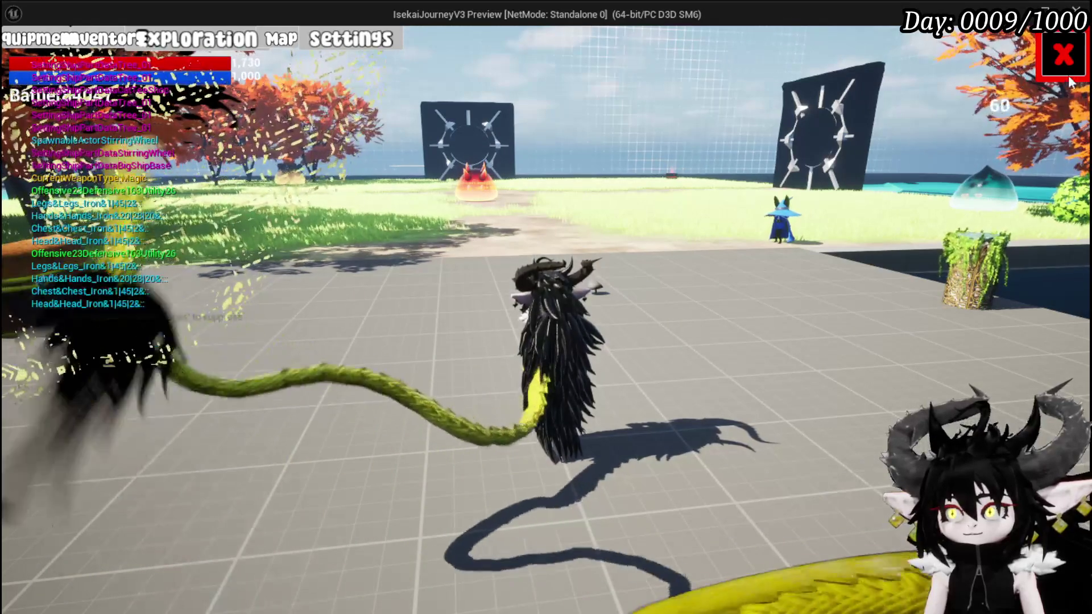
# - Leave the in-game menu, stop the play session and save the level
pyautogui.press('Escape')
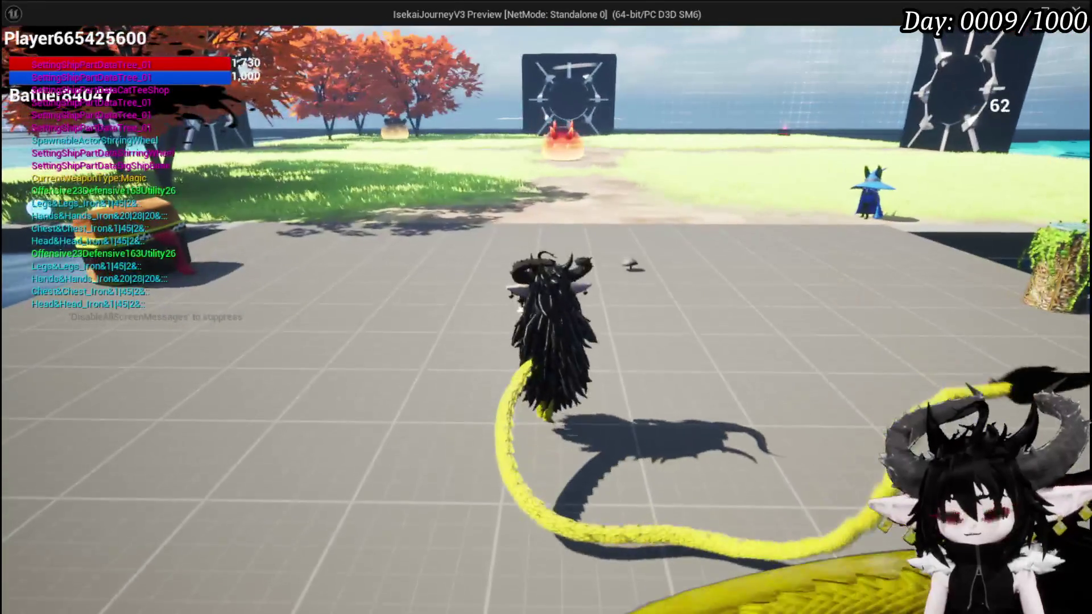
pyautogui.press('Escape')
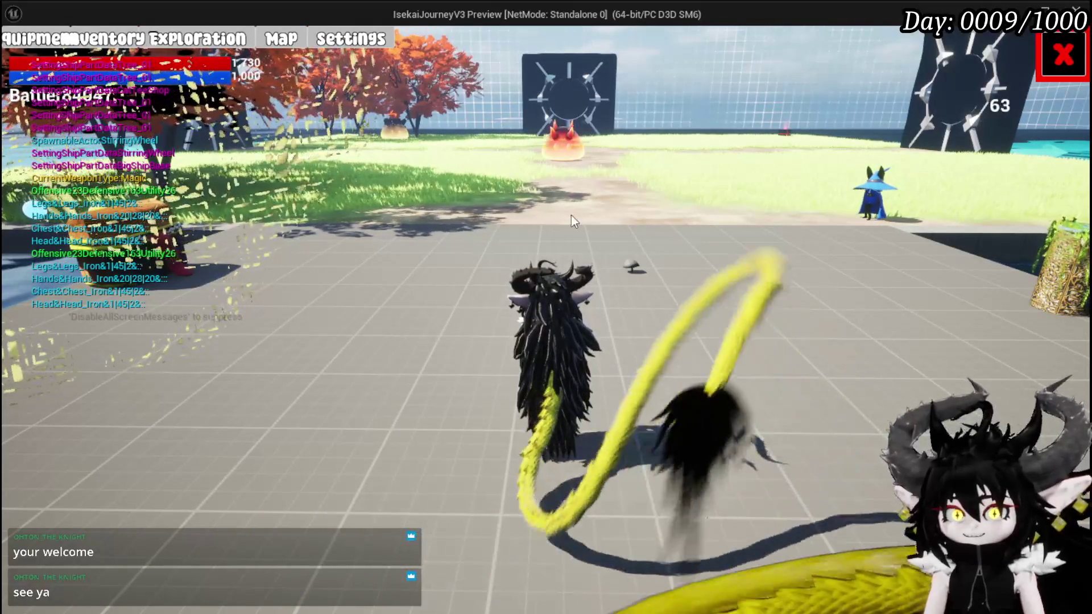
pyautogui.press('Escape')
pyautogui.hotkey('ctrl', 's')
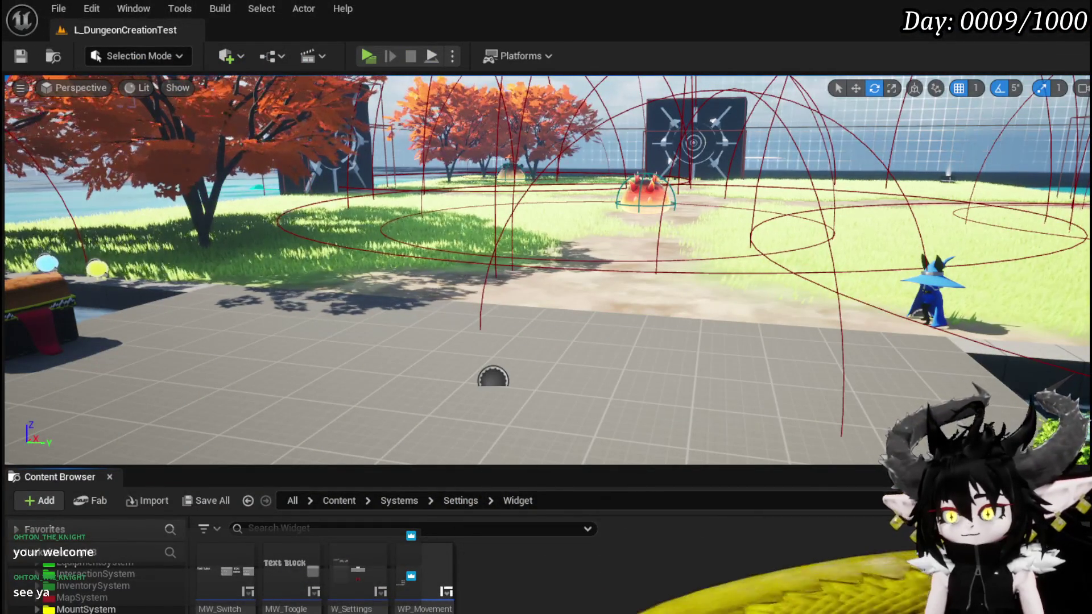
# - Review the three Settings button nodes in the W_PlayerHUD On Pressed chain
pyautogui.hotkey('alt', 'Tab')
pyautogui.moveTo(503, 244); pyautogui.dragTo(512, 203)
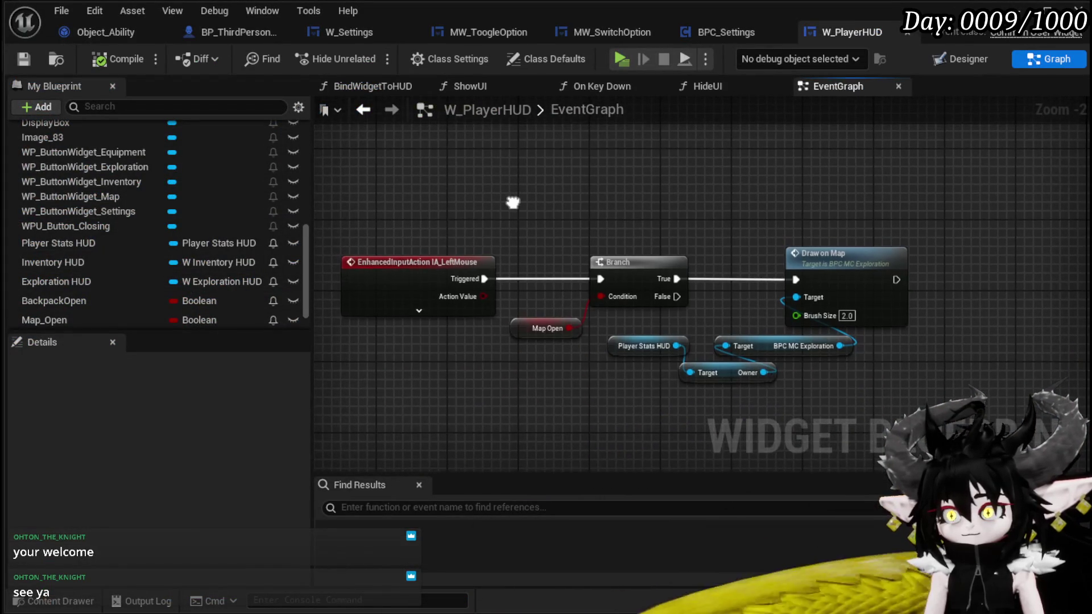
pyautogui.scroll(-4, 513, 210)
pyautogui.scroll(3, 569, 267)
pyautogui.moveTo(614, 250); pyautogui.dragTo(569, 242)
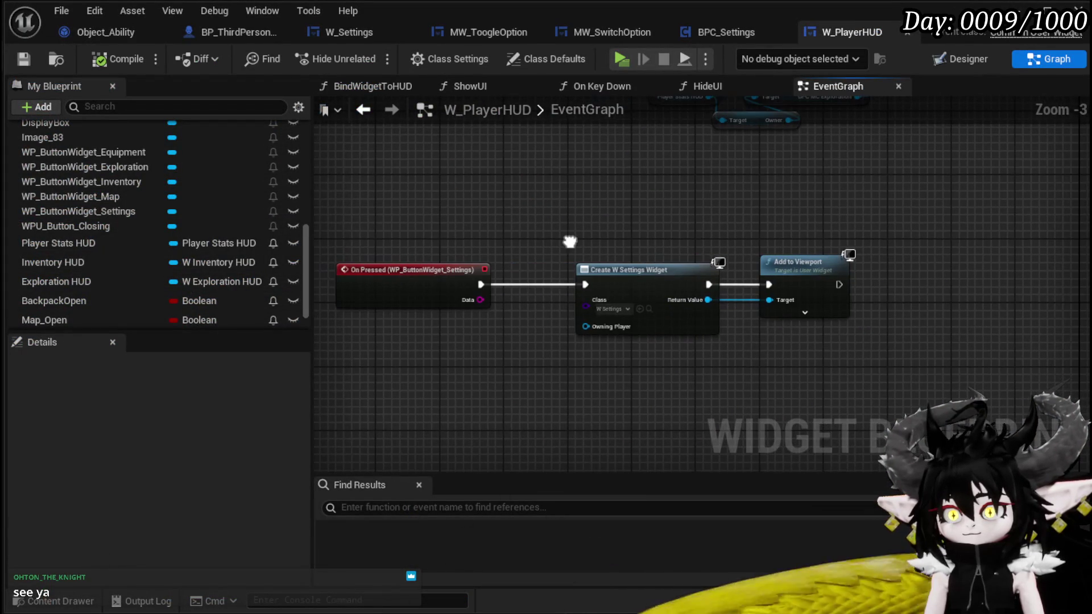
pyautogui.moveTo(412, 200); pyautogui.dragTo(767, 381)
pyautogui.click(483, 241)
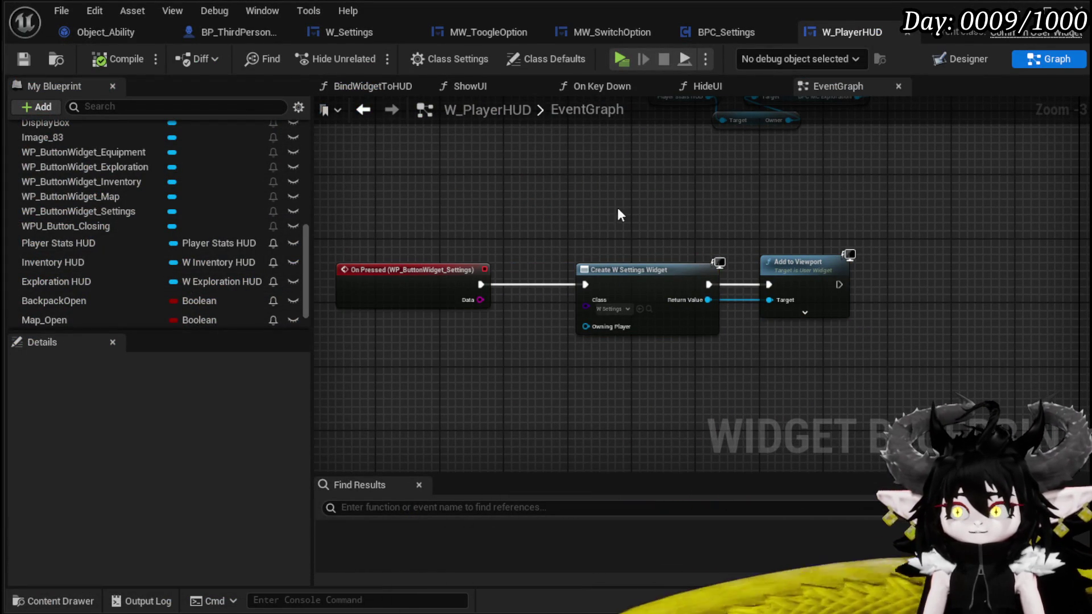
# - Close the W_PlayerHUD, MW_SwitchOption and MW_ToogleOption editors, leaving W_Settings and BP_ThirdPersonCharacter open
pyautogui.click(906, 33)
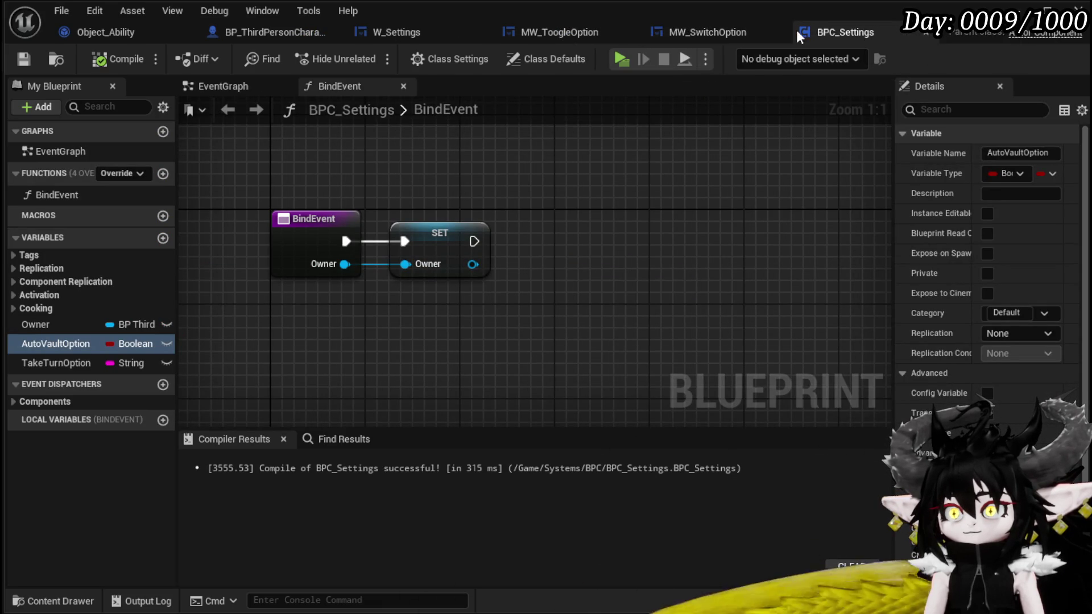
pyautogui.middleClick(708, 33)
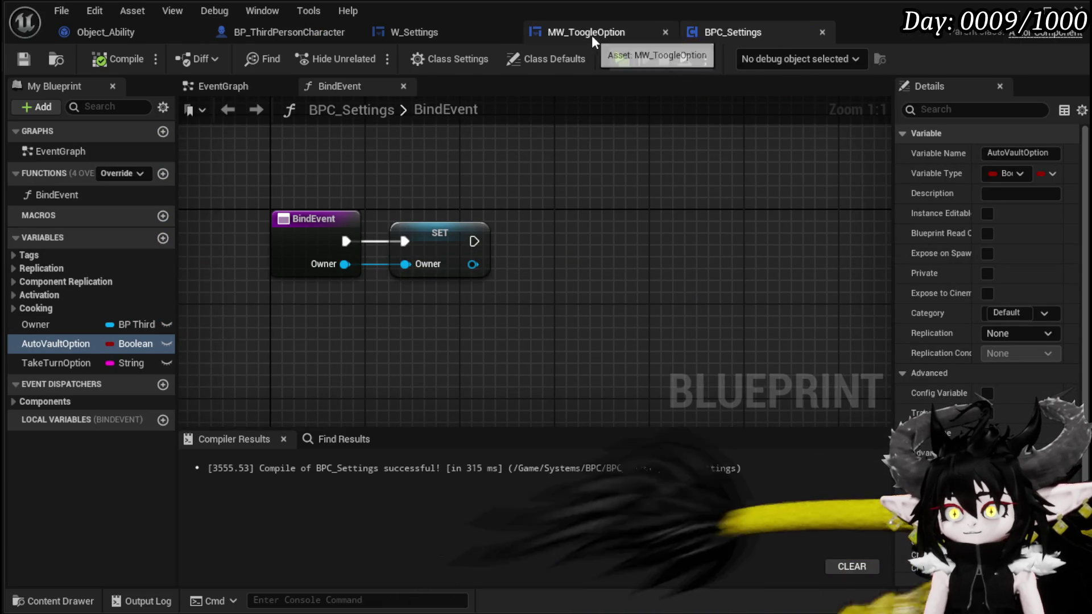
pyautogui.middleClick(653, 30)
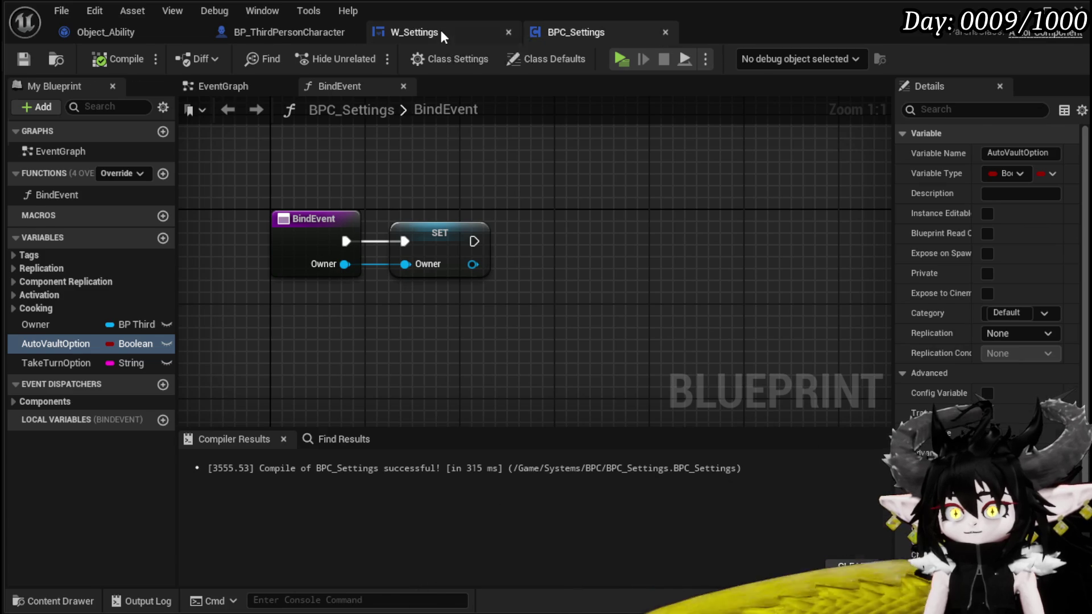
pyautogui.click(440, 30)
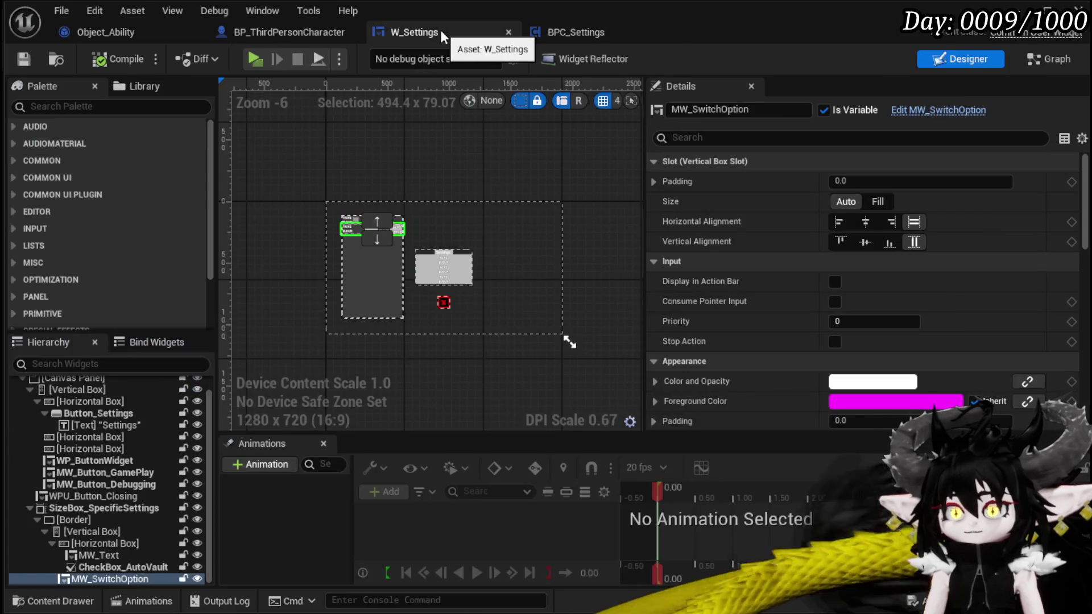
pyautogui.click(262, 40)
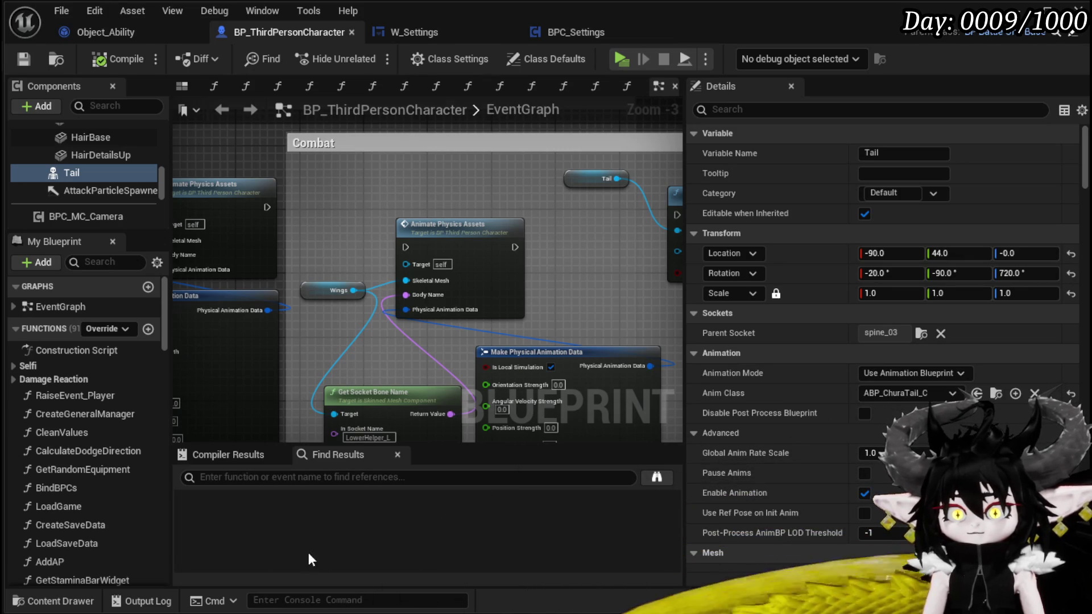
# - Save, then search BP_ThirdPersonCharacter for 'Tab' and jump to the Debug Key Tab event
pyautogui.write('Tab')
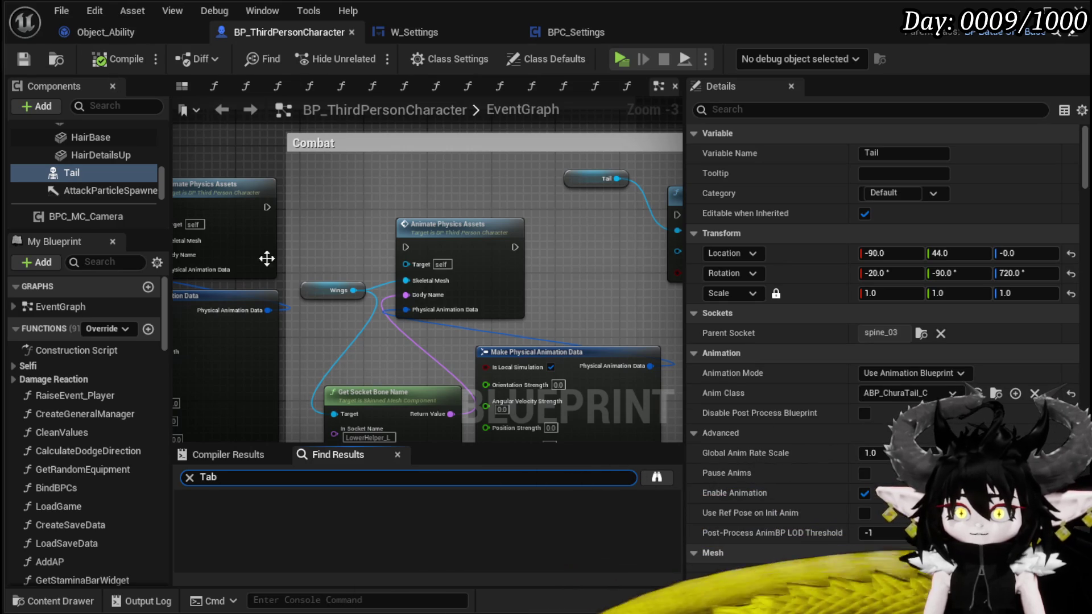
pyautogui.hotkey('ctrl', 's')
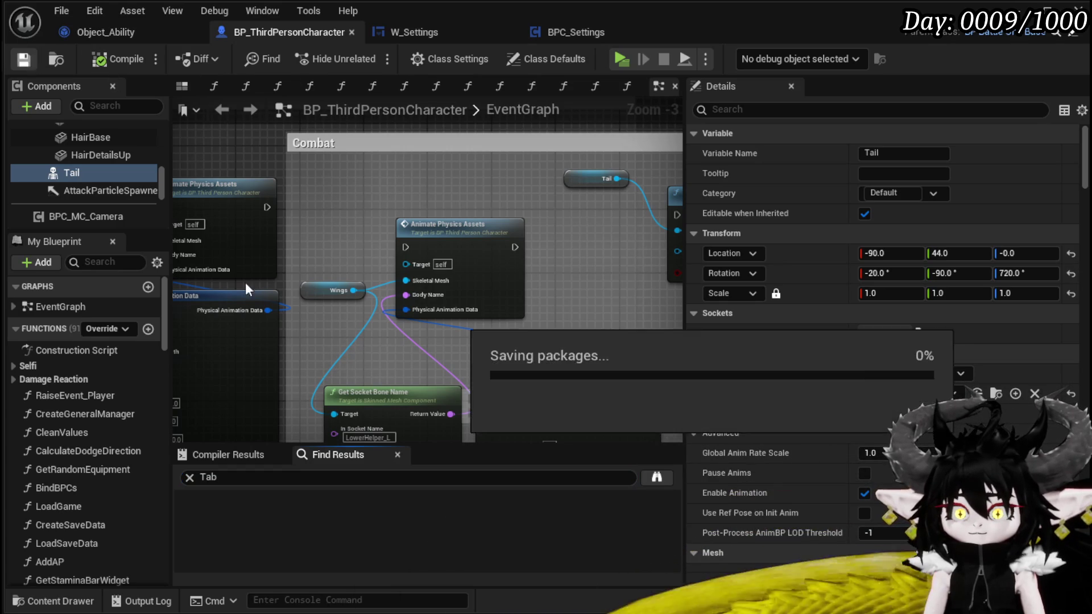
pyautogui.click(262, 479)
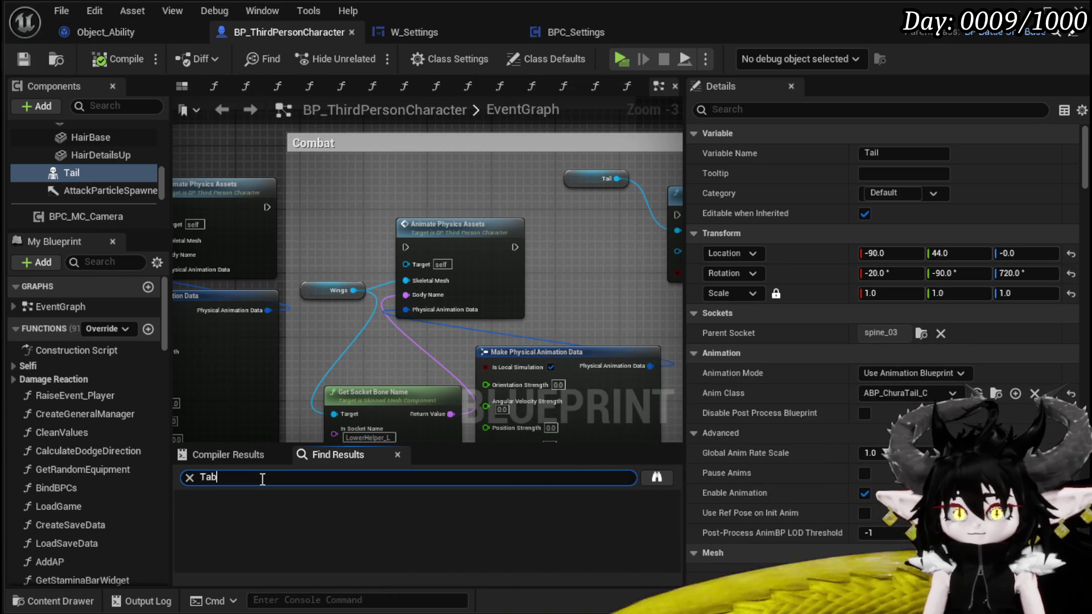
pyautogui.press('Return')
pyautogui.scroll(-2, 305, 518)
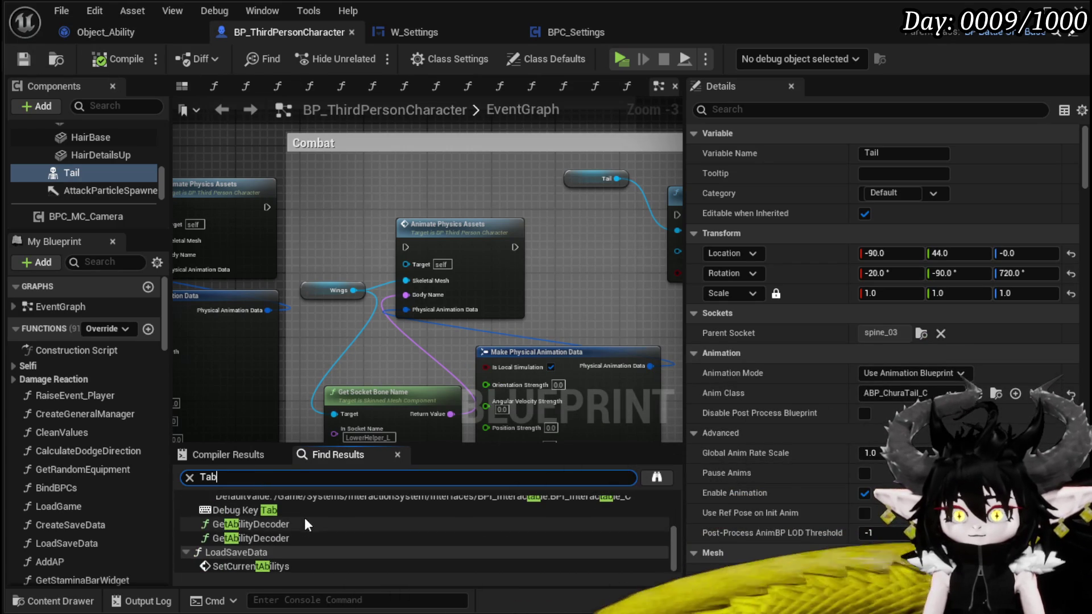
pyautogui.click(294, 503)
pyautogui.doubleClick(294, 504)
# - Insert a Branch between the Debug Key Tab event and its Flip Flop
pyautogui.scroll(-4, 448, 248)
pyautogui.scroll(4, 344, 257)
pyautogui.moveTo(519, 243); pyautogui.dragTo(453, 282)
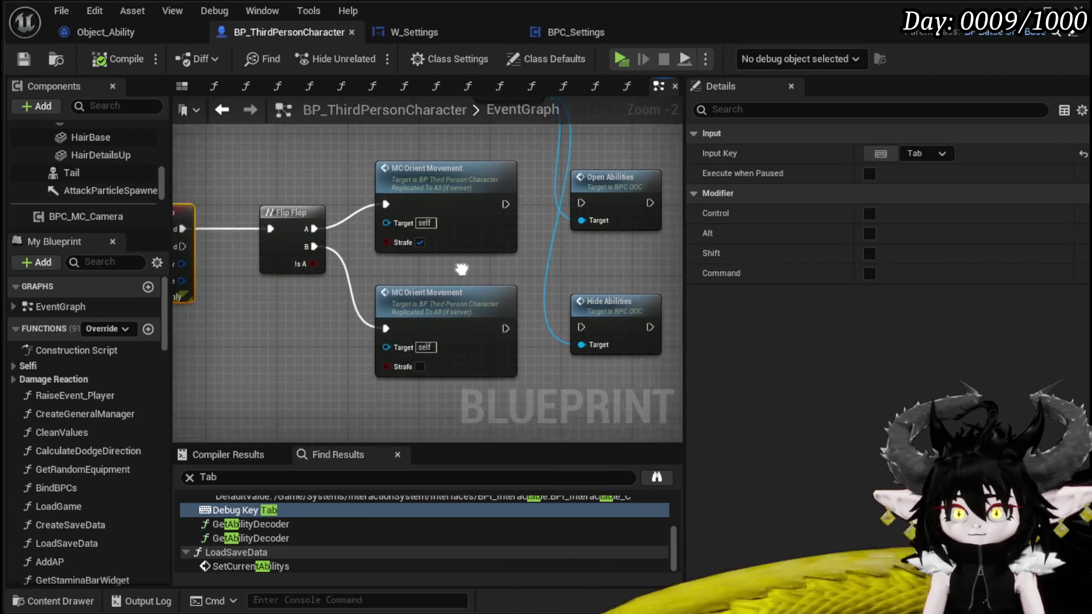
pyautogui.moveTo(224, 192)
pyautogui.mouseDown()
pyautogui.moveTo(384, 207)
pyautogui.moveTo(208, 212)
pyautogui.mouseUp()
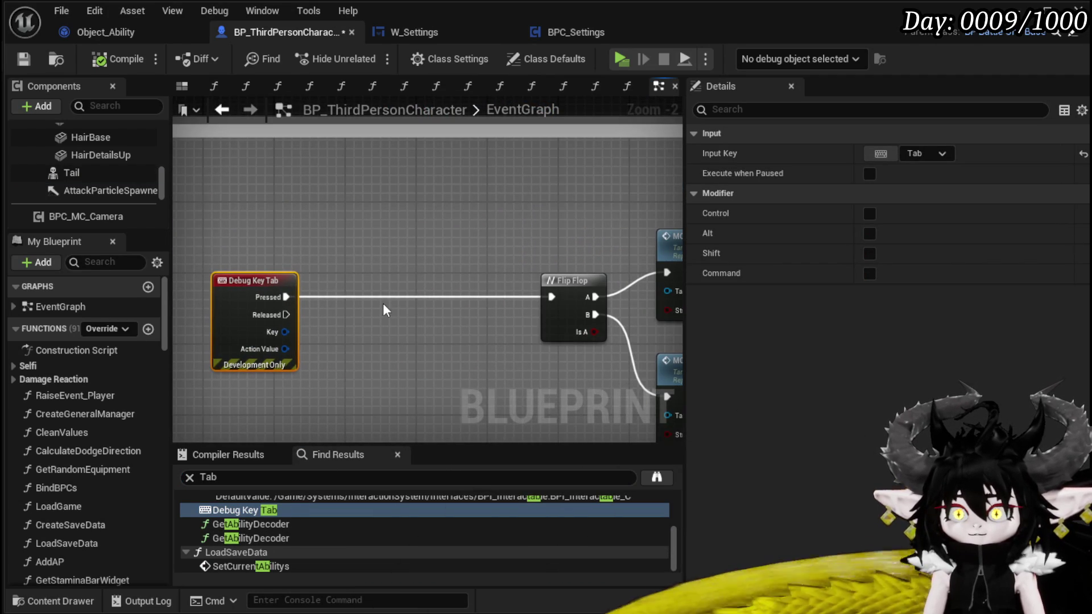
pyautogui.click(377, 302)
# - Feed an In Combat getter into the Branch condition and wire False to Flip Flop
pyautogui.scroll(1, 307, 162)
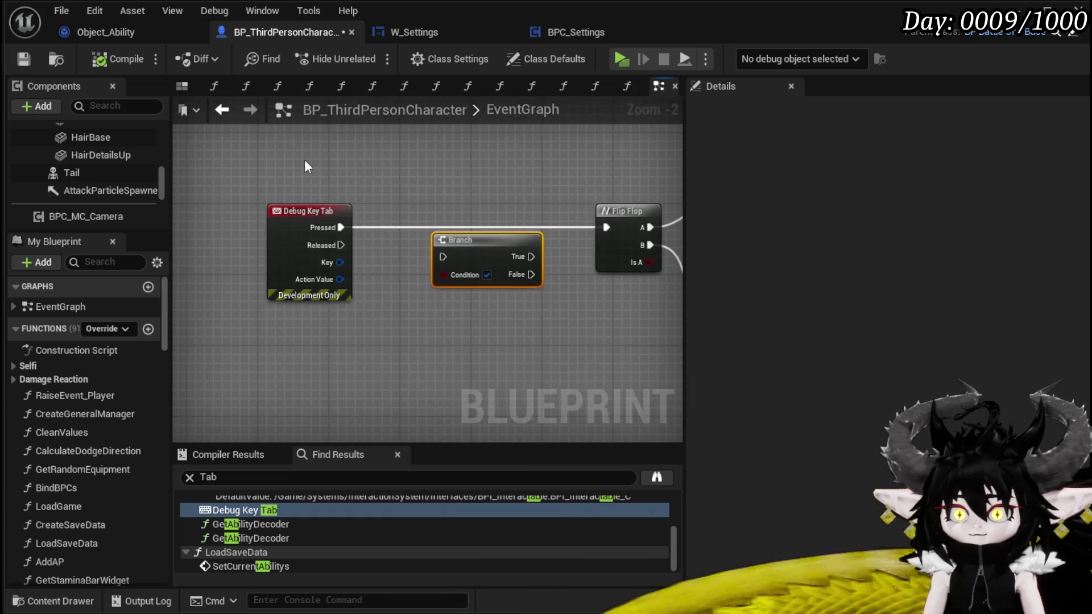
pyautogui.rightClick(310, 159)
pyautogui.write('i')
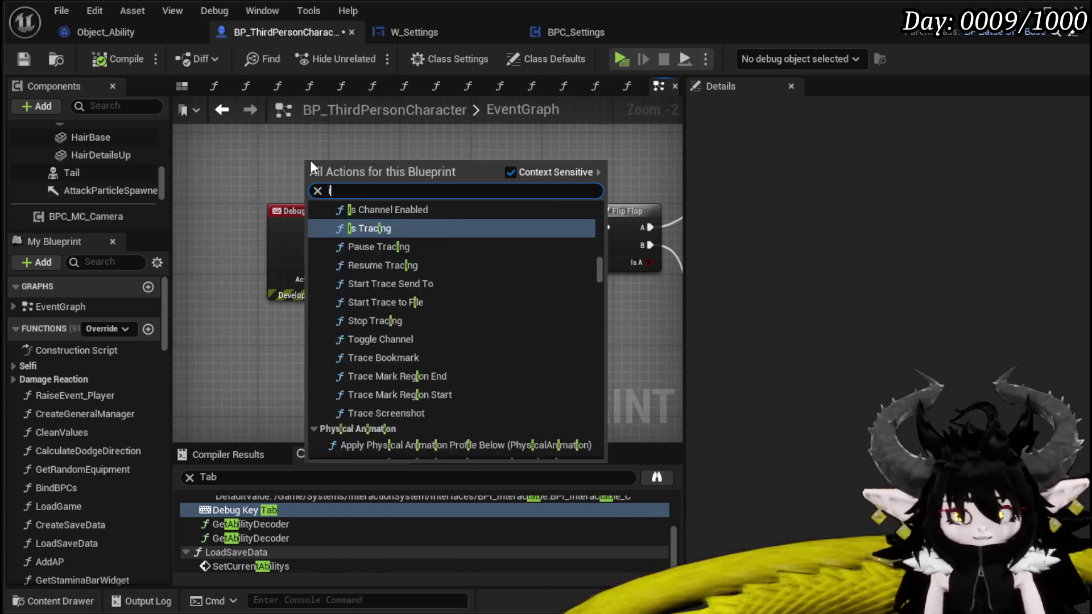
pyautogui.write('n combat')
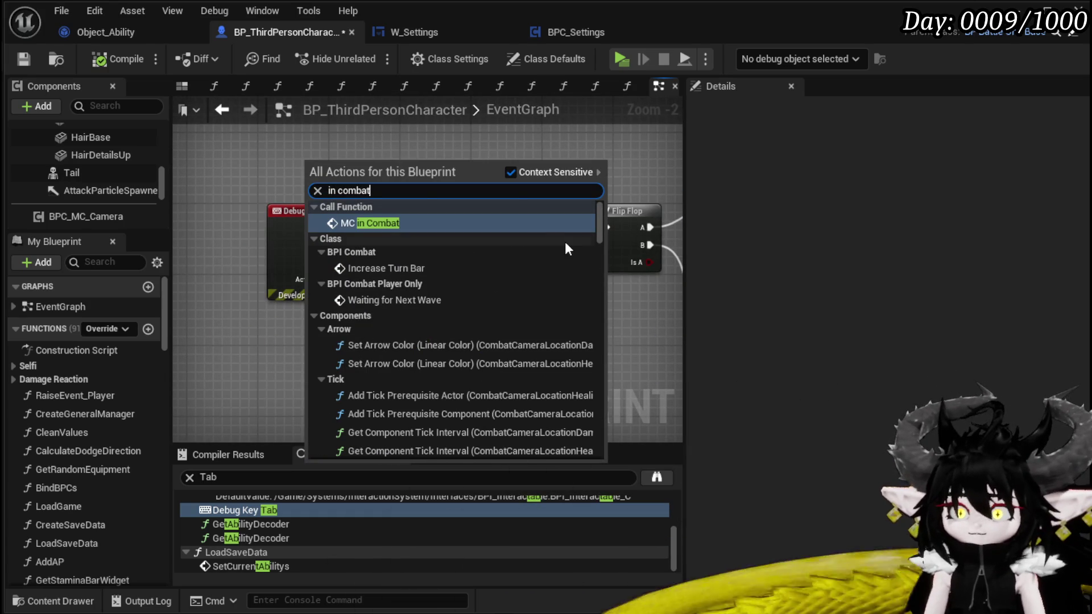
pyautogui.moveTo(596, 229); pyautogui.dragTo(606, 319)
pyautogui.scroll(-10, 454, 370)
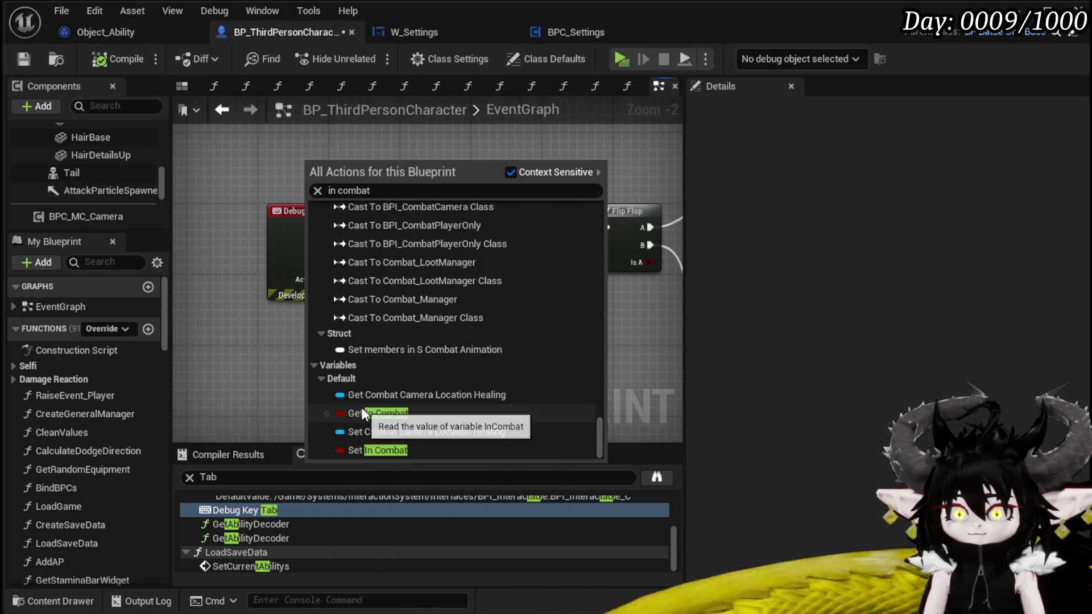
pyautogui.click(360, 405)
pyautogui.moveTo(360, 170); pyautogui.dragTo(443, 275)
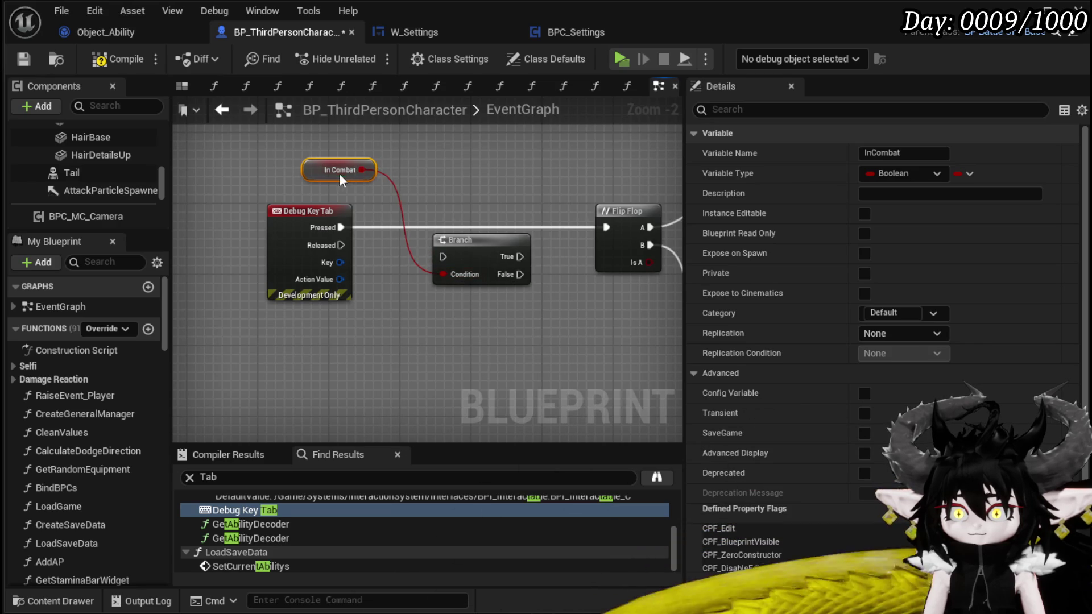
pyautogui.moveTo(465, 210); pyautogui.dragTo(409, 228)
pyautogui.moveTo(487, 252); pyautogui.dragTo(602, 229)
# - Delete the Open Abilities and Hide Abilities nodes and save the character blueprint
pyautogui.moveTo(334, 329)
pyautogui.mouseDown()
pyautogui.moveTo(523, 196)
pyautogui.moveTo(364, 303)
pyautogui.moveTo(209, 384)
pyautogui.moveTo(468, 340)
pyautogui.mouseUp()
pyautogui.scroll(-1, 496, 269)
pyautogui.scroll(-2, 395, 375)
pyautogui.press('Delete')
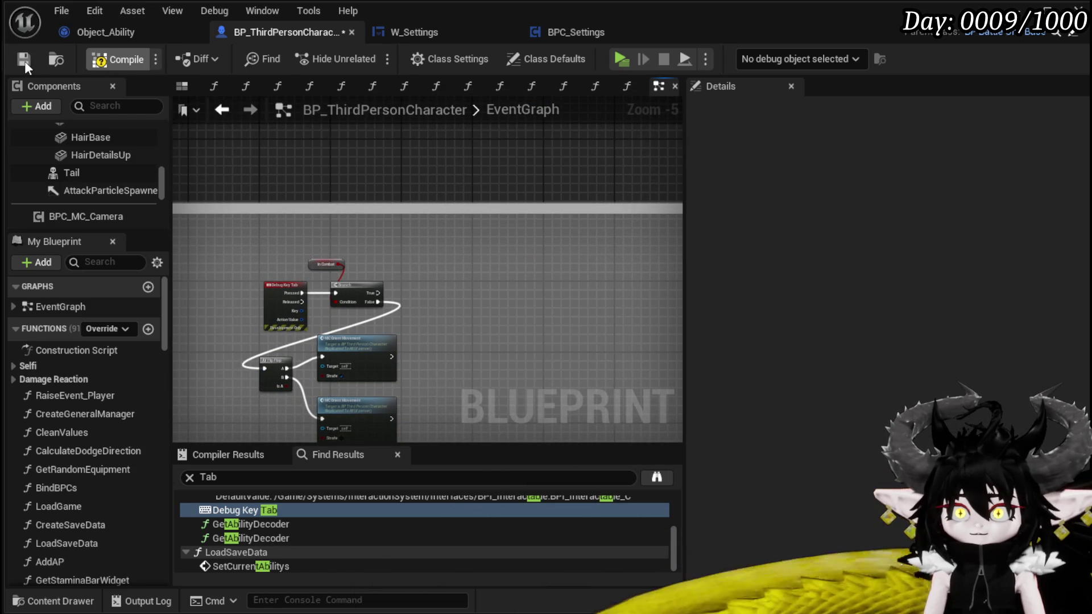
pyautogui.click(25, 61)
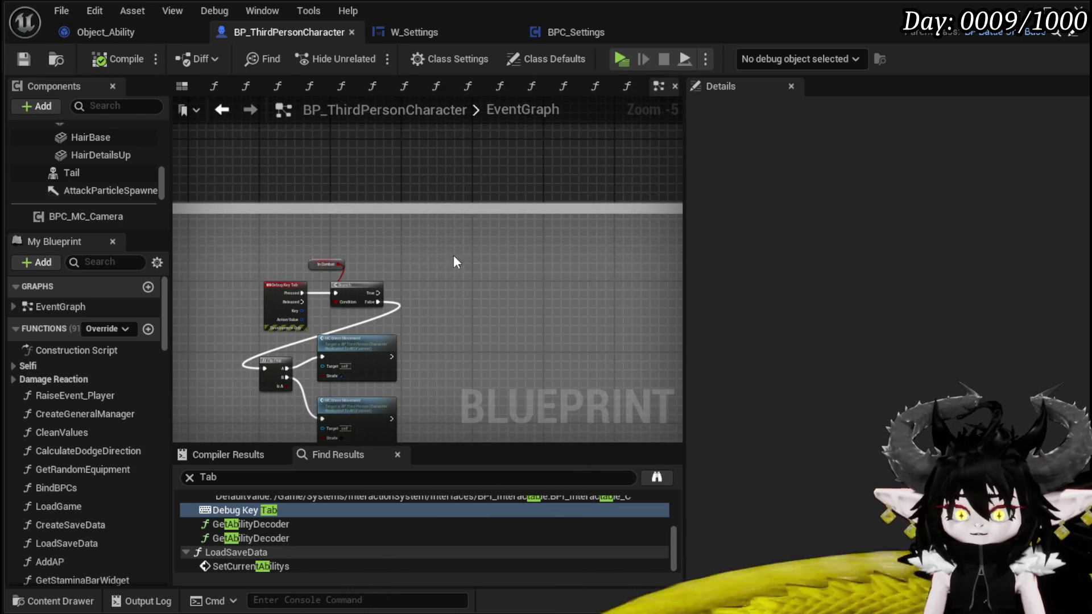
# - Reposition the Debug Key Tab node group and pan over to the Server_StartTurn turn logic
pyautogui.moveTo(357, 259); pyautogui.dragTo(448, 144)
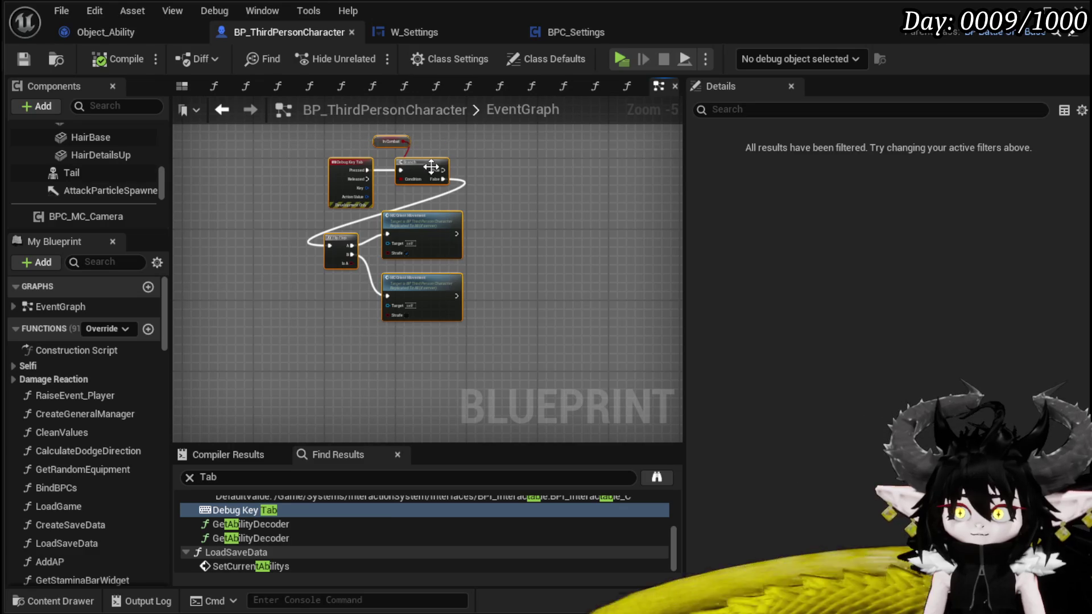
pyautogui.scroll(-4, 536, 260)
pyautogui.scroll(-3, 534, 254)
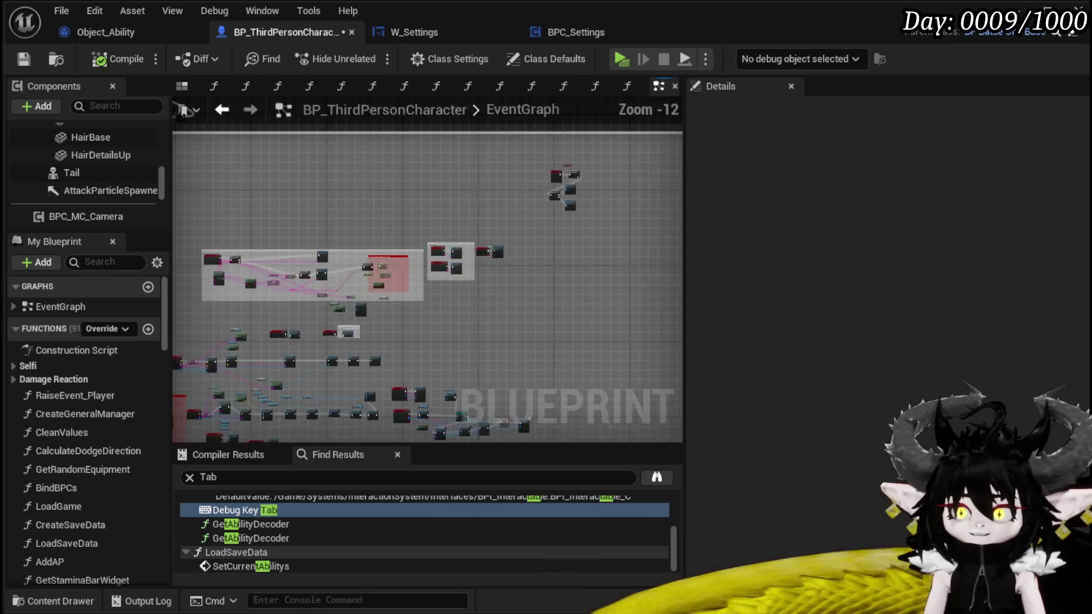
pyautogui.scroll(9, 496, 254)
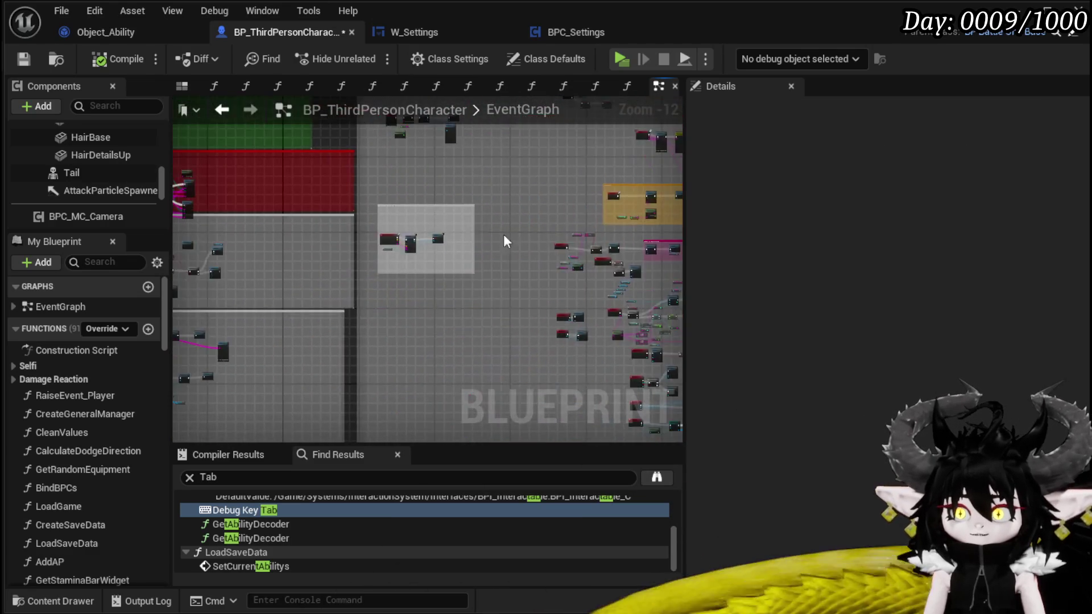
pyautogui.scroll(-8, 412, 364)
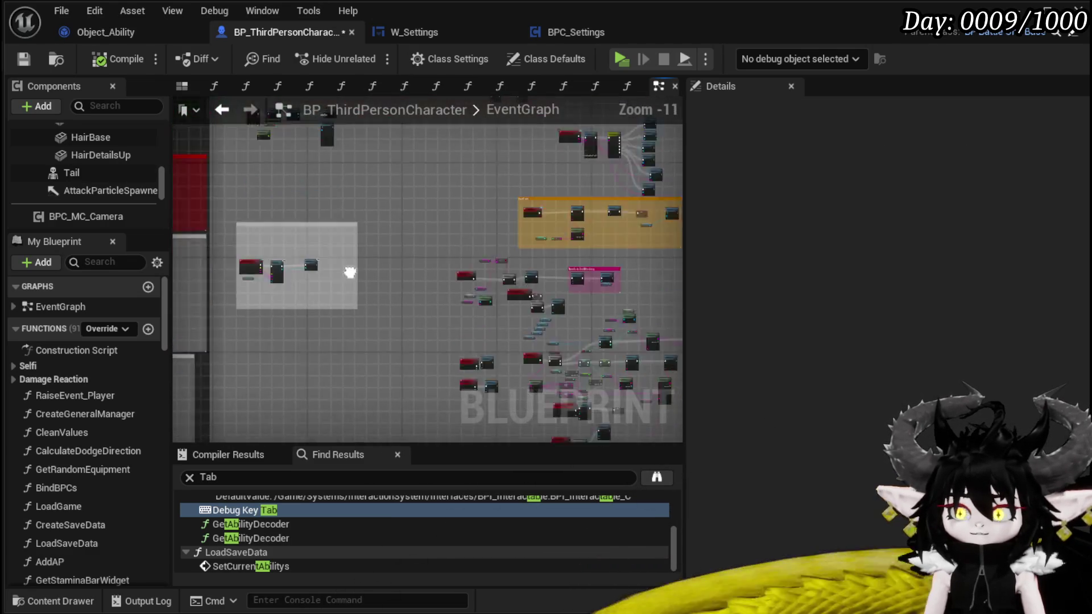
pyautogui.scroll(4, 339, 292)
pyautogui.scroll(4, 339, 292)
pyautogui.moveTo(421, 316)
pyautogui.mouseDown()
pyautogui.moveTo(596, 441)
pyautogui.moveTo(599, 427)
pyautogui.moveTo(537, 444)
pyautogui.moveTo(304, 466)
pyautogui.moveTo(249, 457)
pyautogui.mouseUp()
# - Pan past End Blocking Check and Add AP to select the Client_SetActiveTurn event
pyautogui.moveTo(494, 306); pyautogui.dragTo(371, 282)
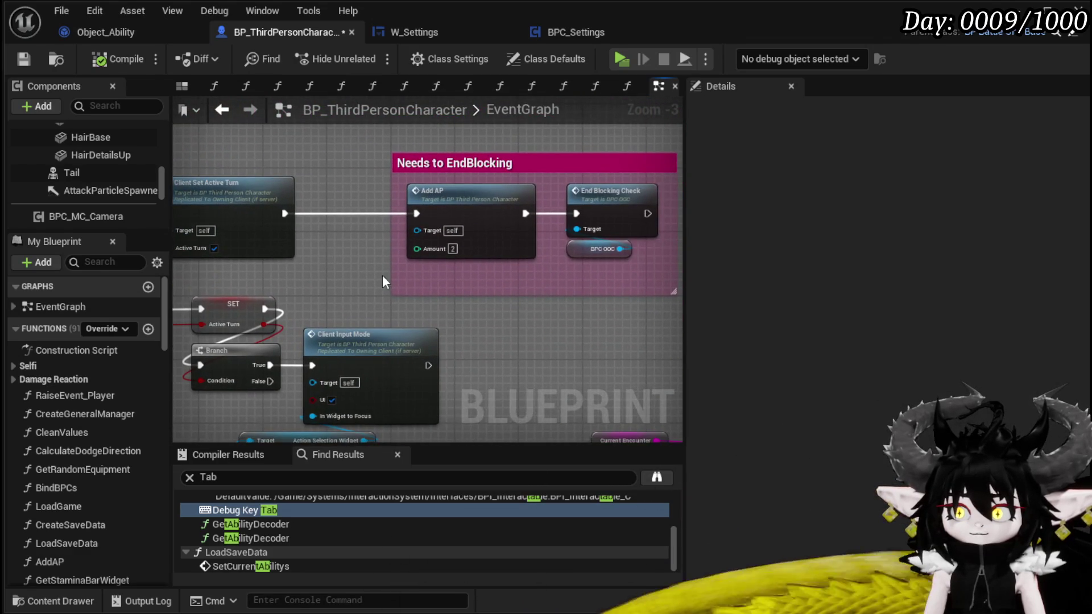
pyautogui.moveTo(646, 195); pyautogui.dragTo(646, 196)
pyautogui.moveTo(453, 279); pyautogui.dragTo(554, 233)
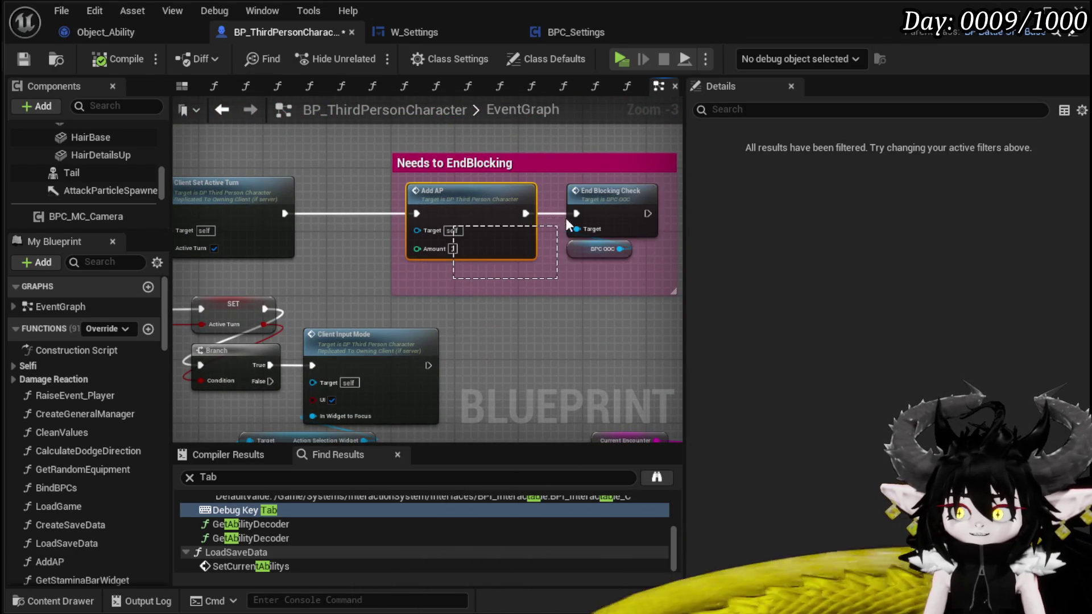
pyautogui.moveTo(485, 199); pyautogui.dragTo(483, 200)
pyautogui.moveTo(468, 305)
pyautogui.mouseDown()
pyautogui.moveTo(575, 227)
pyautogui.moveTo(610, 306)
pyautogui.mouseUp()
pyautogui.moveTo(513, 162)
pyautogui.mouseDown()
pyautogui.moveTo(497, 190)
pyautogui.moveTo(446, 165)
pyautogui.moveTo(396, 111)
pyautogui.mouseUp()
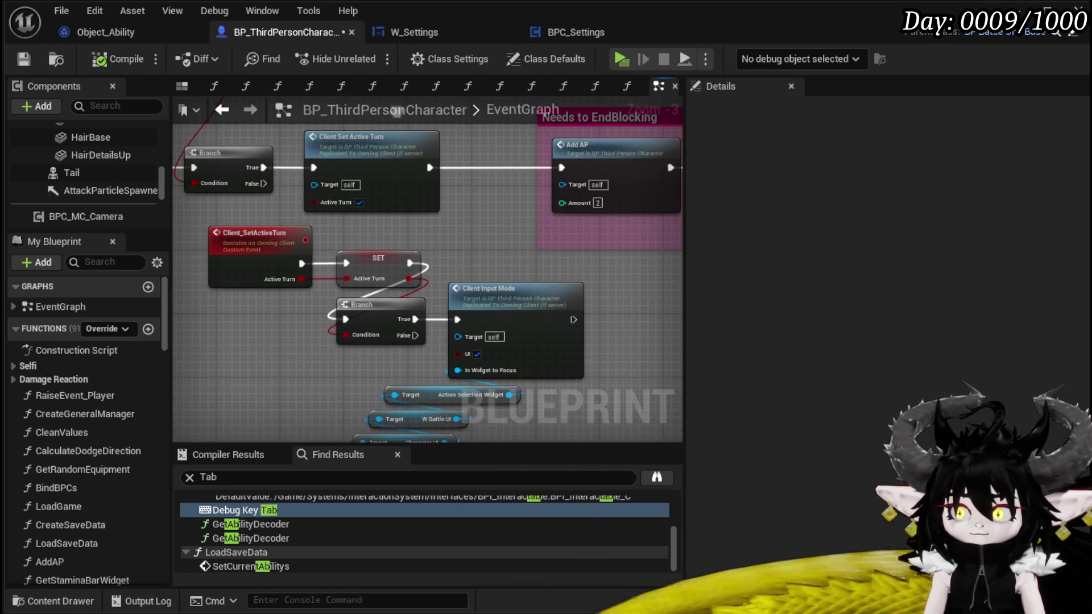
pyautogui.moveTo(363, 301); pyautogui.dragTo(404, 232)
pyautogui.click(278, 199)
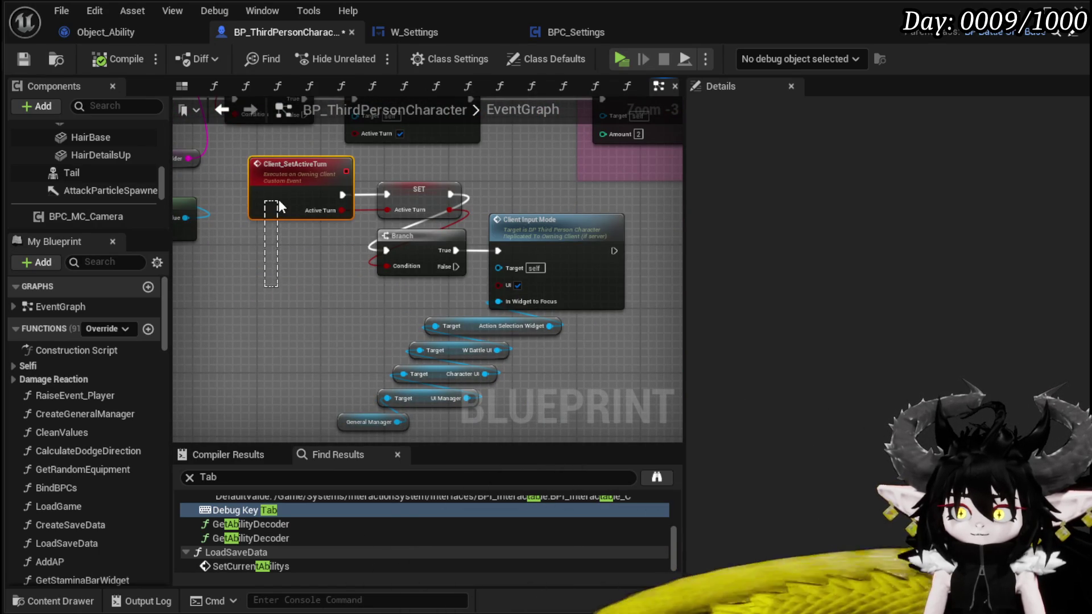
# - Survey the Server_InputMode, MC_InputMode and commented logic surrounding Client_SetActiveTurn
pyautogui.moveTo(520, 326); pyautogui.dragTo(519, 128)
pyautogui.scroll(-5, 263, 207)
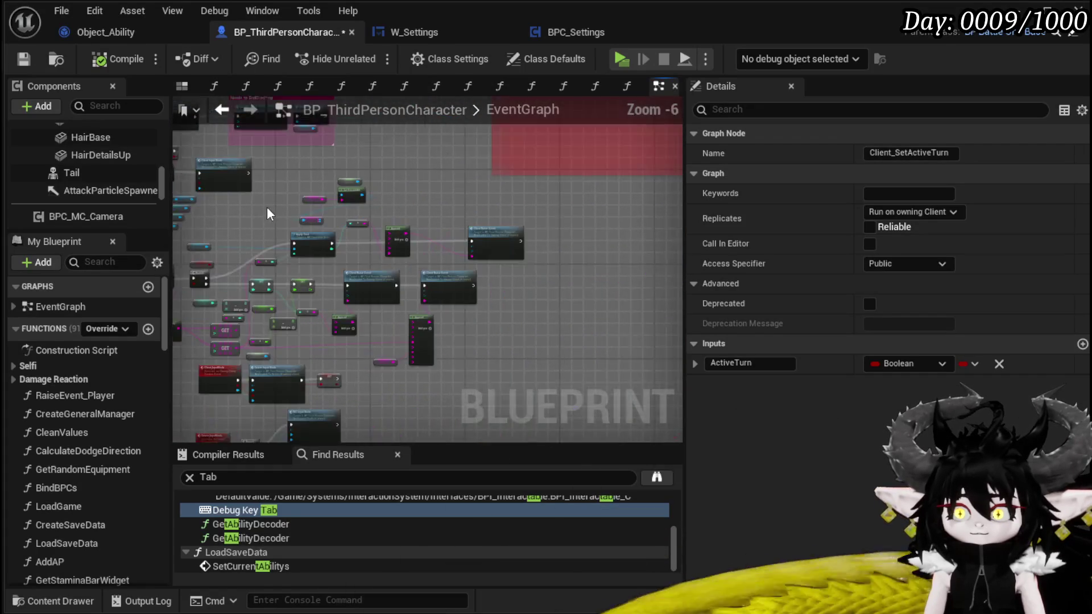
pyautogui.scroll(5, 340, 301)
pyautogui.moveTo(339, 293)
pyautogui.mouseDown()
pyautogui.moveTo(266, 280)
pyautogui.moveTo(237, 237)
pyautogui.mouseUp()
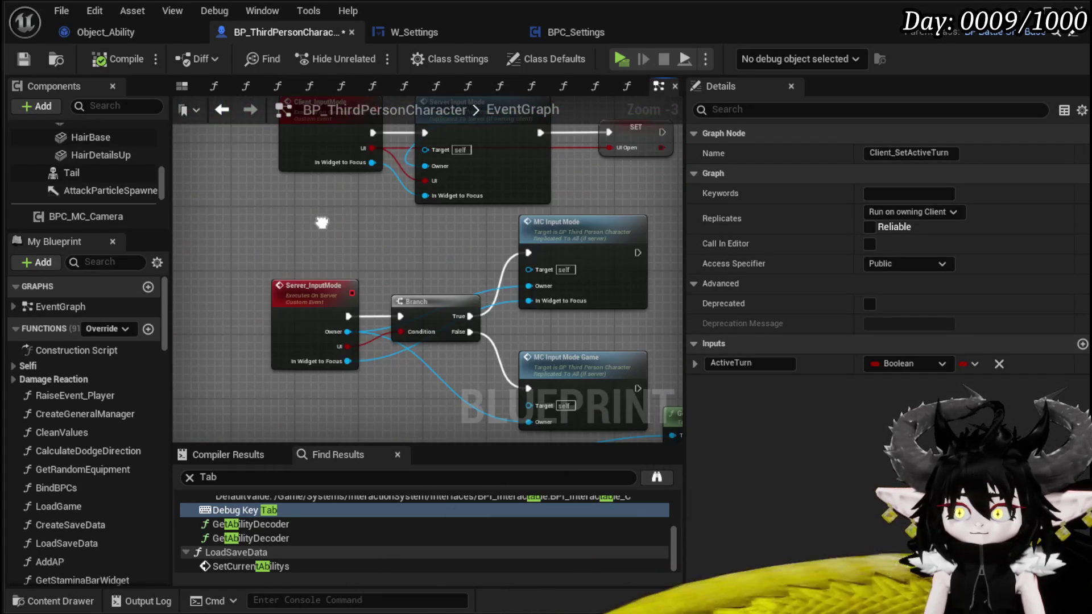
pyautogui.scroll(-2, 237, 238)
pyautogui.scroll(2, 247, 267)
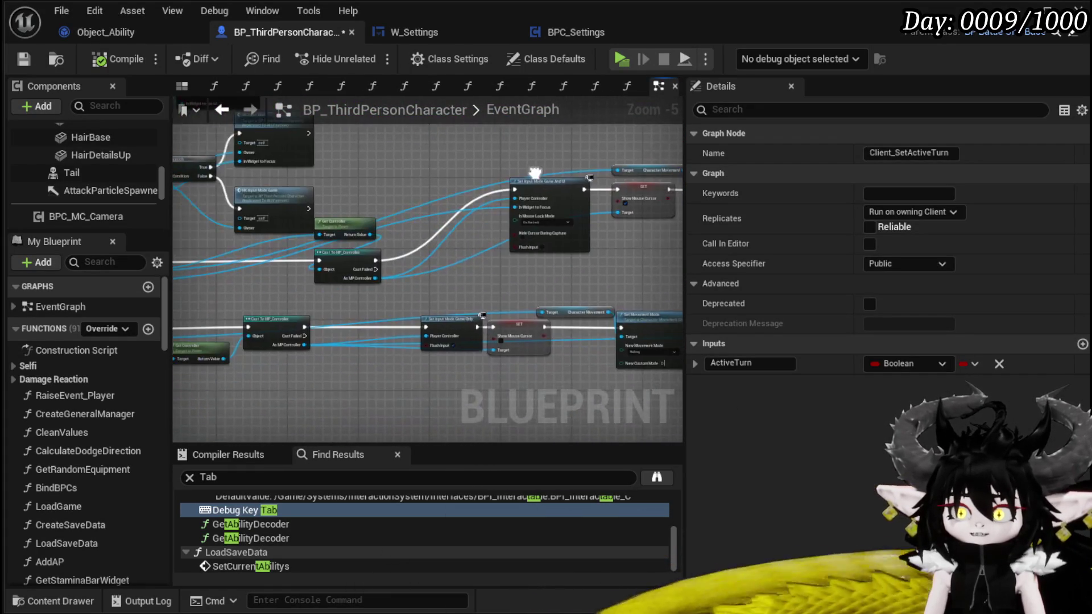
pyautogui.moveTo(248, 267)
pyautogui.mouseDown()
pyautogui.moveTo(354, 284)
pyautogui.moveTo(348, 292)
pyautogui.mouseUp()
pyautogui.scroll(-2, 462, 296)
pyautogui.scroll(-1, 324, 366)
pyautogui.moveTo(324, 368)
pyautogui.mouseDown()
pyautogui.moveTo(340, 385)
pyautogui.moveTo(327, 313)
pyautogui.moveTo(206, 327)
pyautogui.moveTo(319, 292)
pyautogui.mouseUp()
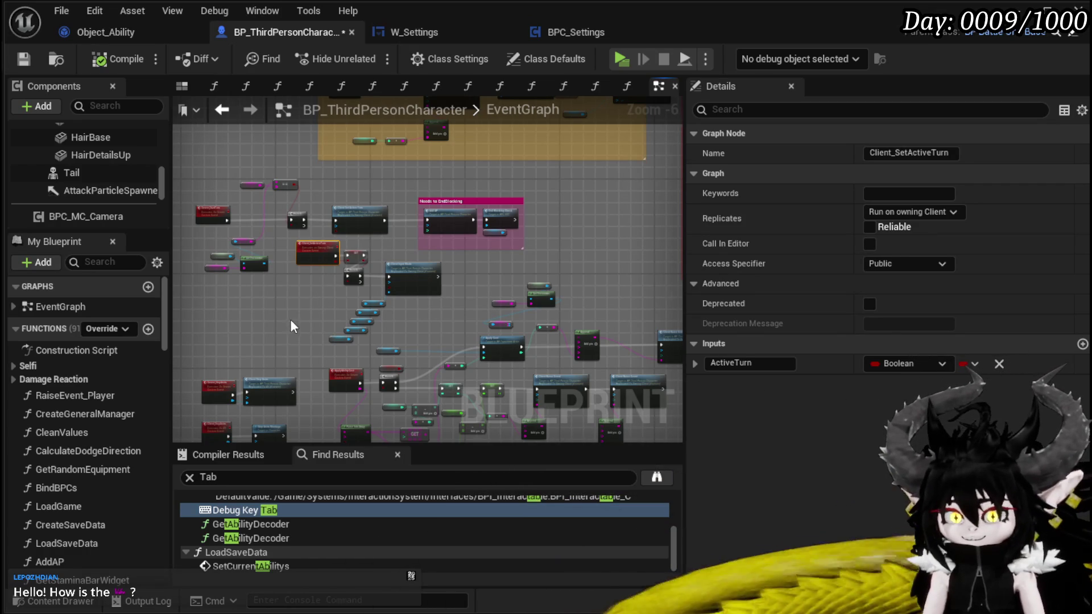
pyautogui.scroll(3, 344, 318)
pyautogui.scroll(-1, 344, 322)
pyautogui.moveTo(344, 321)
pyautogui.mouseDown()
pyautogui.moveTo(318, 353)
pyautogui.moveTo(367, 404)
pyautogui.mouseUp()
pyautogui.scroll(2, 368, 404)
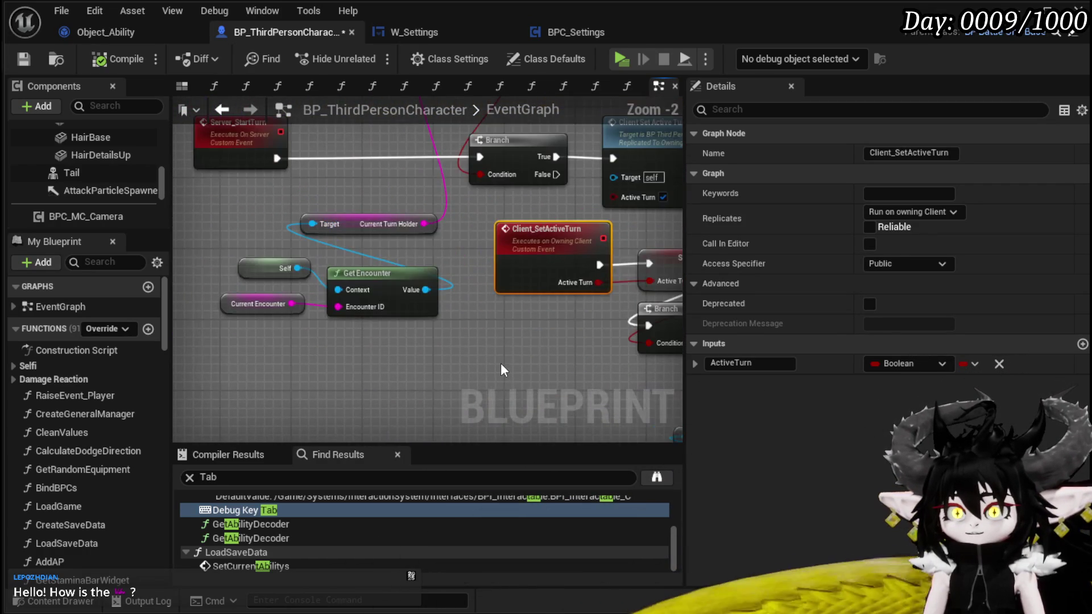
# - Move the Get Encounter node group up-left and marquee-select the Client_SetActiveTurn chain
pyautogui.moveTo(449, 386); pyautogui.dragTo(527, 441)
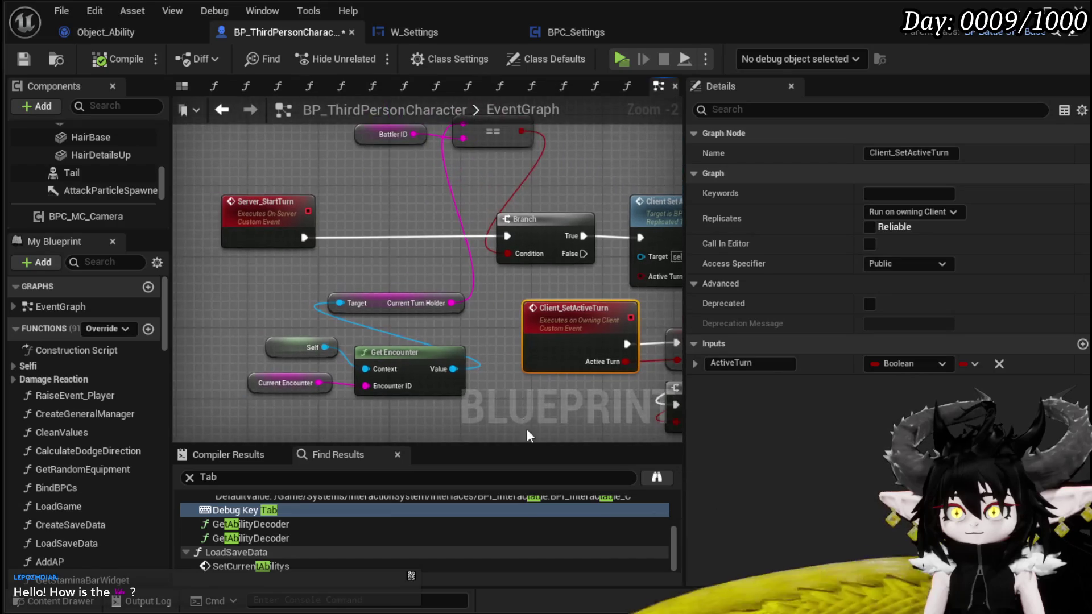
pyautogui.moveTo(308, 268)
pyautogui.mouseDown()
pyautogui.moveTo(432, 378)
pyautogui.moveTo(336, 307)
pyautogui.mouseUp()
pyautogui.moveTo(495, 323)
pyautogui.mouseDown()
pyautogui.moveTo(393, 377)
pyautogui.moveTo(282, 307)
pyautogui.moveTo(250, 243)
pyautogui.moveTo(255, 305)
pyautogui.moveTo(257, 249)
pyautogui.mouseUp()
pyautogui.scroll(-1, 257, 249)
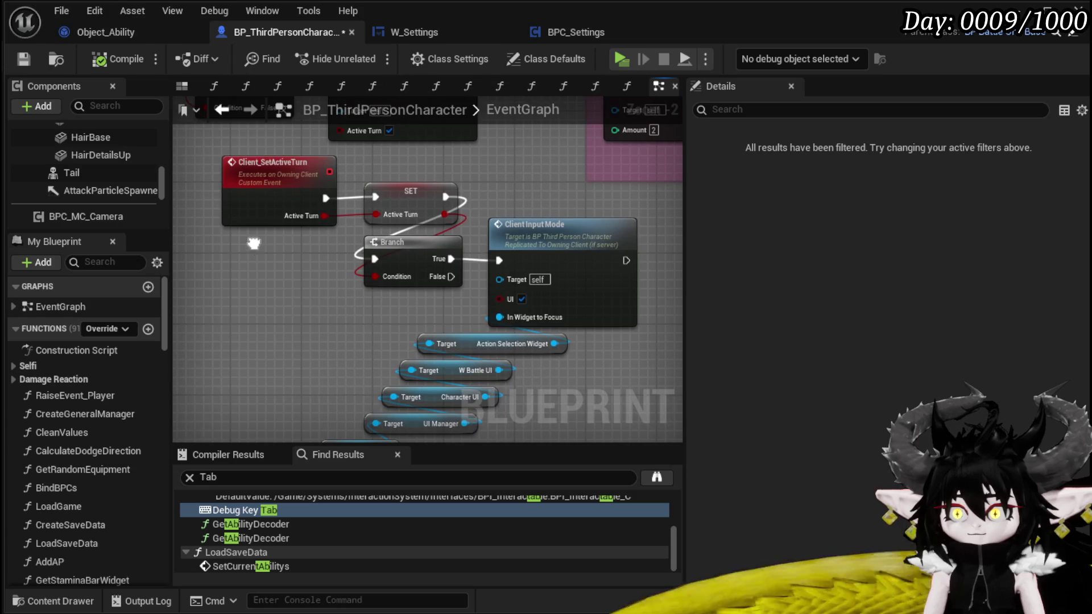
pyautogui.moveTo(219, 214)
pyautogui.mouseDown()
pyautogui.moveTo(271, 262)
pyautogui.moveTo(476, 397)
pyautogui.moveTo(488, 431)
pyautogui.moveTo(488, 360)
pyautogui.moveTo(543, 351)
pyautogui.mouseUp()
pyautogui.moveTo(549, 296)
pyautogui.mouseDown()
pyautogui.moveTo(414, 258)
pyautogui.moveTo(227, 266)
pyautogui.moveTo(654, 267)
pyautogui.moveTo(593, 337)
pyautogui.moveTo(465, 172)
pyautogui.mouseUp()
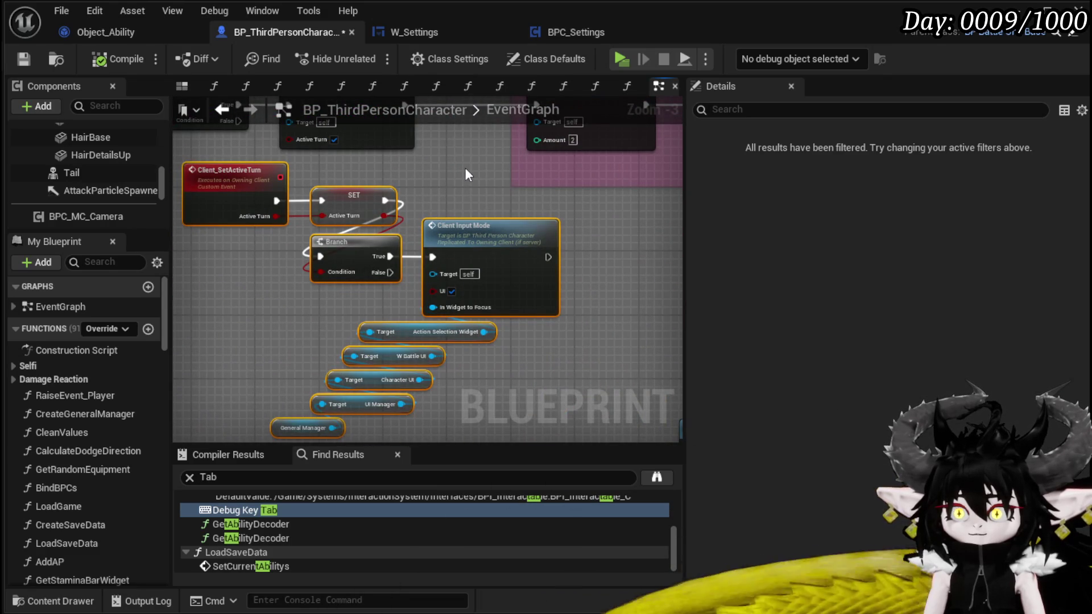
pyautogui.click(465, 172)
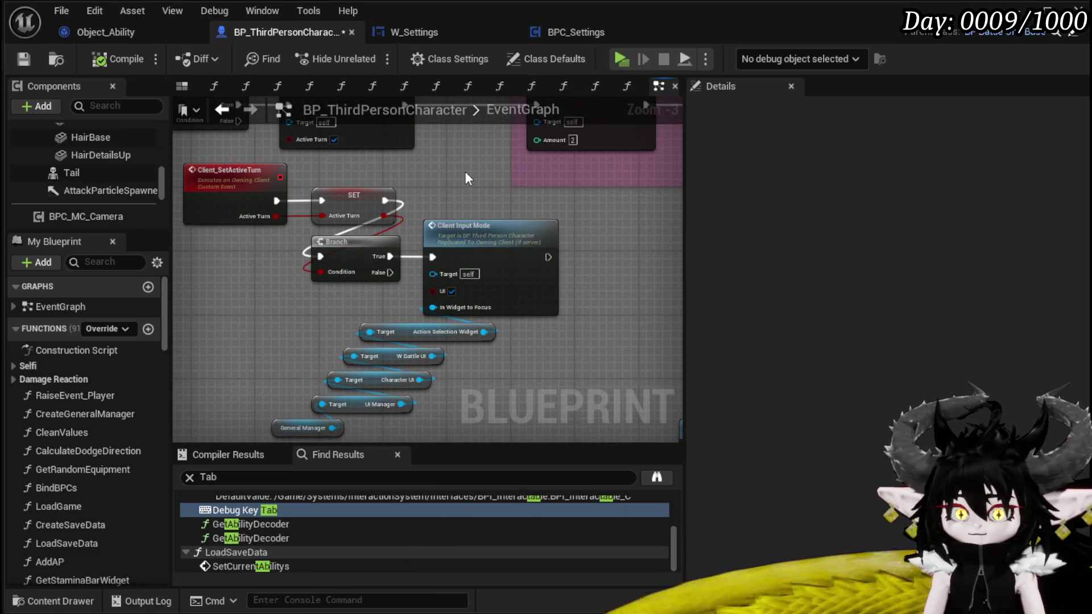
# - Inspect the Server_StopAnim event's Run on Server and AnimMontage input settings
pyautogui.scroll(-1, 465, 172)
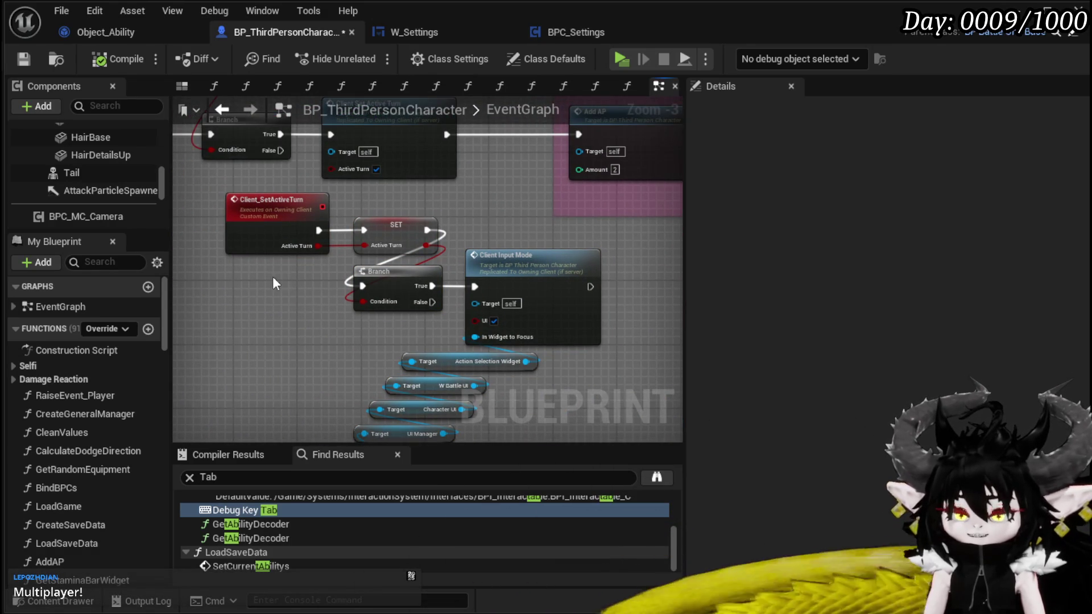
pyautogui.scroll(-1, 278, 274)
pyautogui.scroll(3, 363, 231)
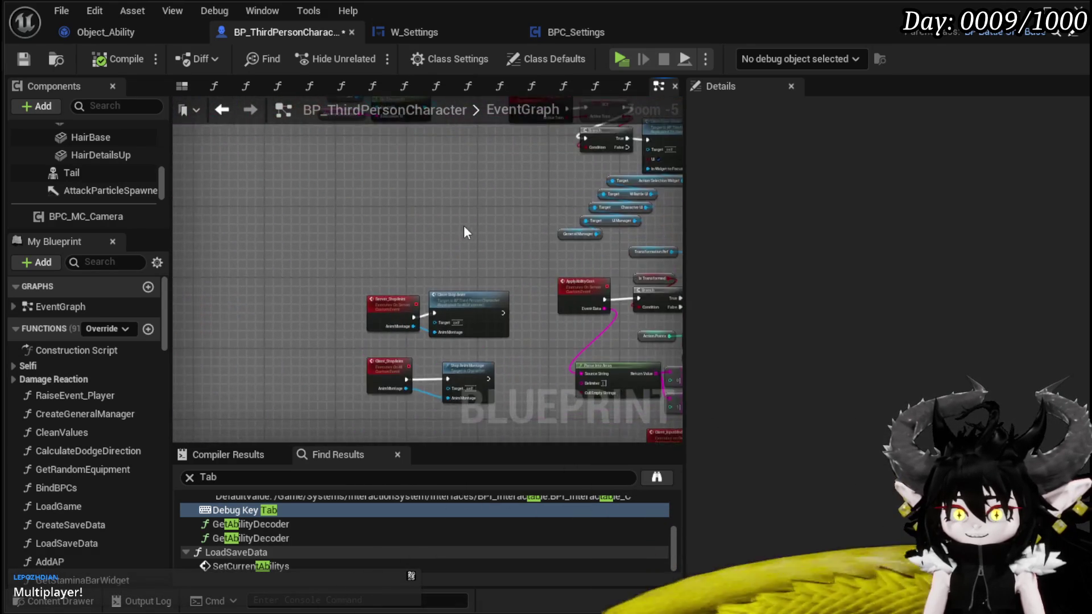
pyautogui.moveTo(455, 249)
pyautogui.mouseDown()
pyautogui.moveTo(287, 258)
pyautogui.moveTo(415, 152)
pyautogui.moveTo(419, 135)
pyautogui.moveTo(362, 172)
pyautogui.mouseUp()
pyautogui.click(285, 274)
# - Pan to the Needs to EndBlocking comment area and save BP_ThirdPersonCharacter
pyautogui.scroll(-2, 343, 302)
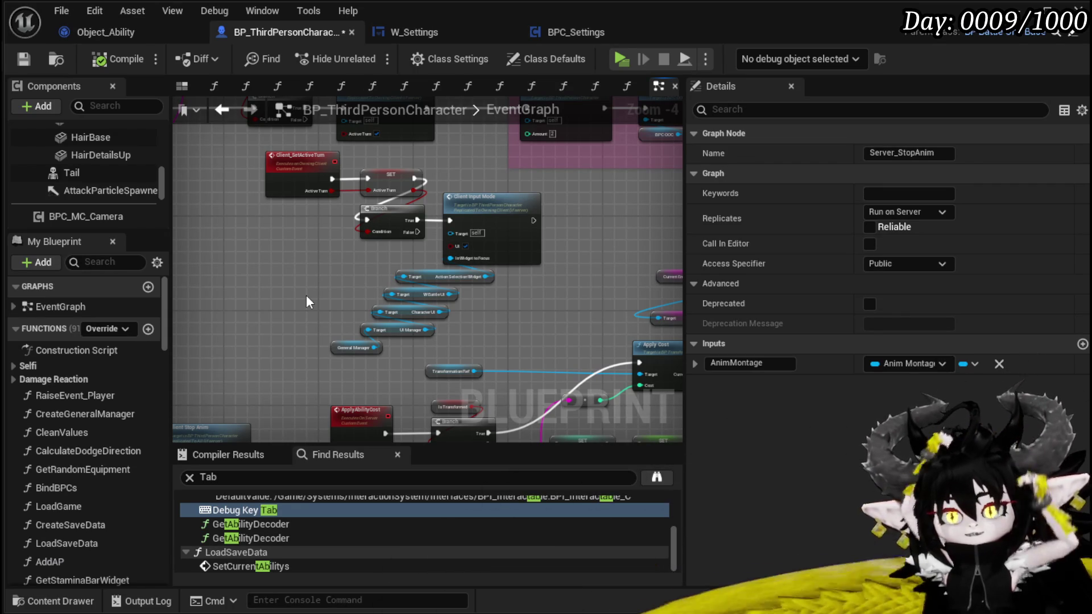
pyautogui.moveTo(340, 254); pyautogui.dragTo(391, 348)
pyautogui.hotkey('ctrl', 's')
# - Navigate the EventGraph until the Debug Key Tab node and its Branch are in view
pyautogui.moveTo(268, 285)
pyautogui.mouseDown()
pyautogui.moveTo(396, 282)
pyautogui.moveTo(350, 329)
pyautogui.moveTo(289, 326)
pyautogui.moveTo(266, 270)
pyautogui.moveTo(296, 289)
pyautogui.mouseUp()
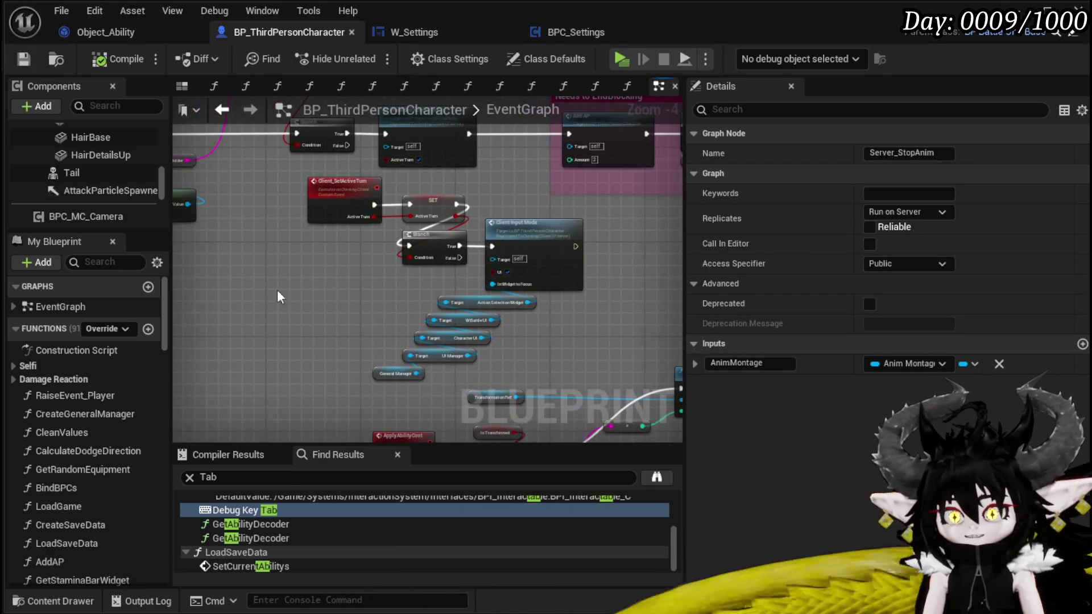
pyautogui.scroll(-7, 256, 277)
pyautogui.moveTo(575, 114); pyautogui.dragTo(441, 304)
pyautogui.scroll(4, 382, 373)
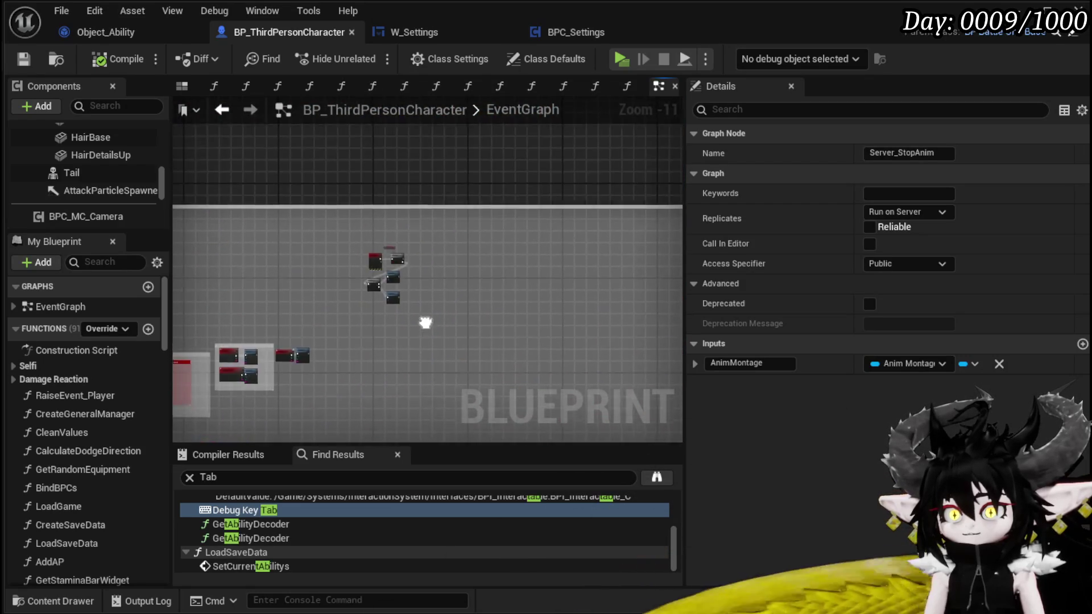
pyautogui.scroll(4, 402, 255)
pyautogui.scroll(-4, 515, 180)
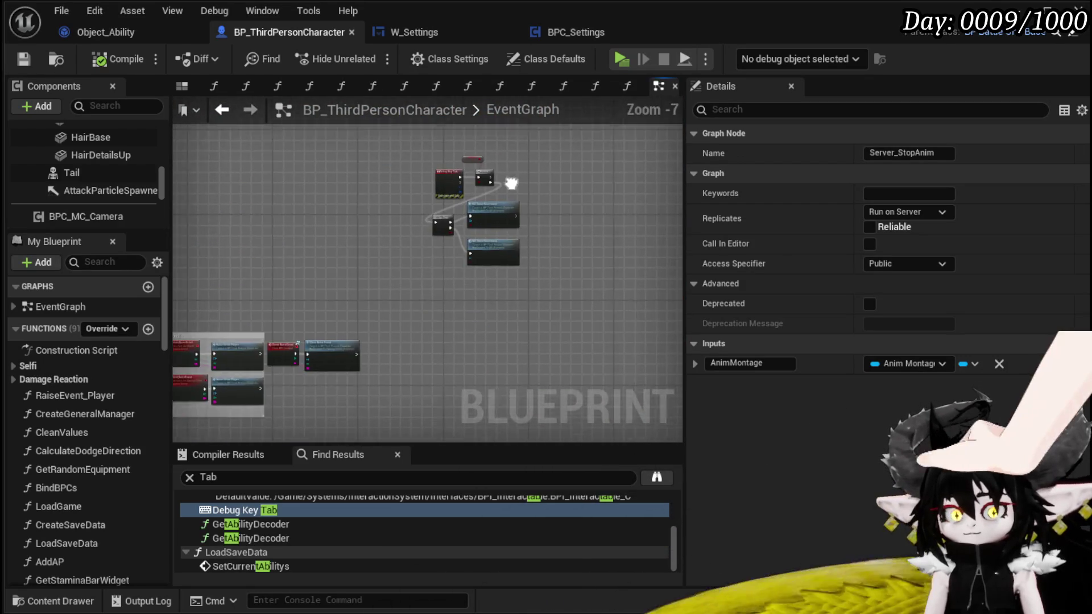
pyautogui.moveTo(515, 180); pyautogui.dragTo(445, 209)
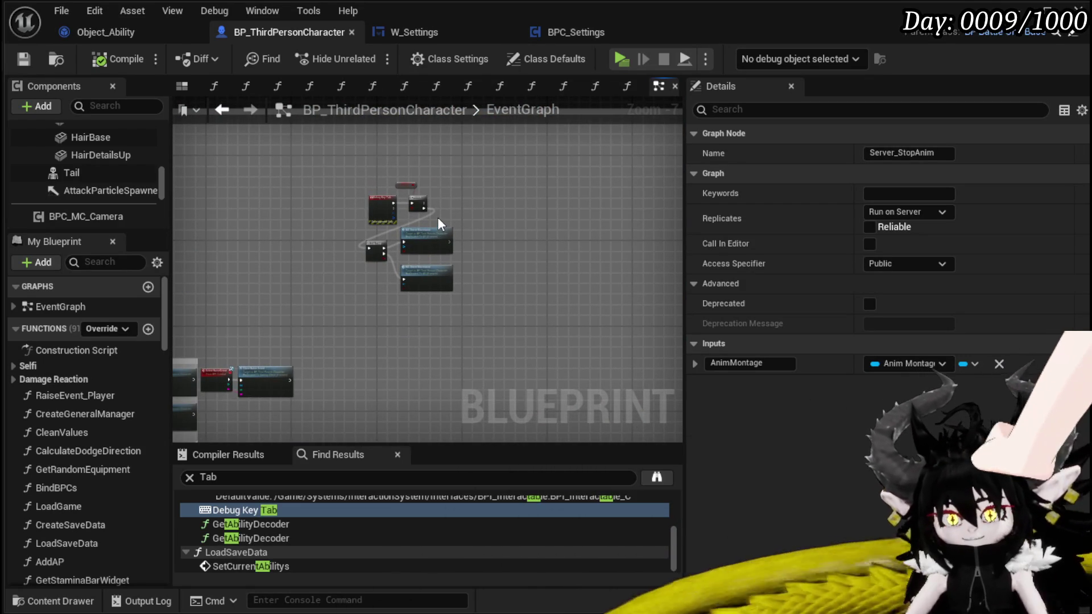
pyautogui.scroll(-5, 446, 189)
pyautogui.moveTo(492, 187)
pyautogui.mouseDown()
pyautogui.moveTo(445, 257)
pyautogui.moveTo(334, 298)
pyautogui.mouseUp()
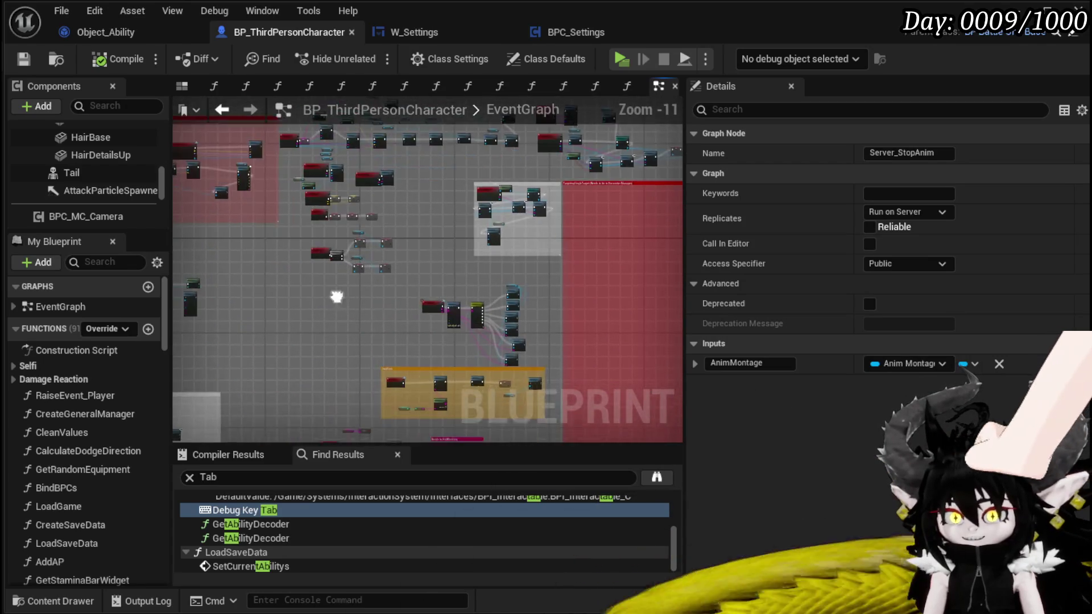
pyautogui.scroll(6, 401, 250)
pyautogui.scroll(4, 400, 249)
pyautogui.moveTo(552, 186)
pyautogui.mouseDown()
pyautogui.moveTo(366, 142)
pyautogui.moveTo(259, 233)
pyautogui.mouseUp()
pyautogui.scroll(-10, 367, 181)
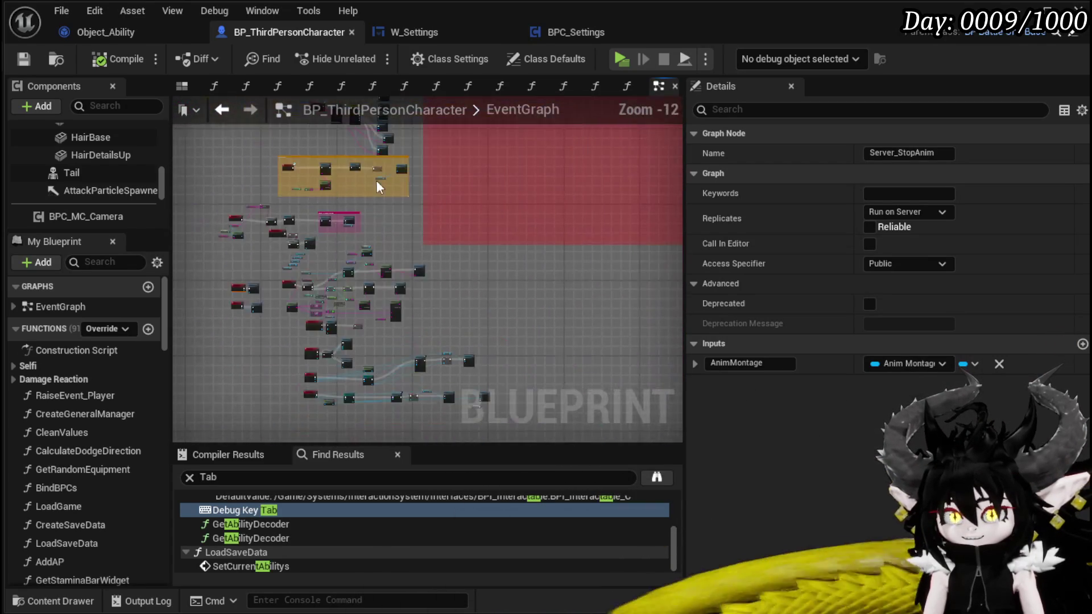
pyautogui.moveTo(482, 242)
pyautogui.mouseDown()
pyautogui.moveTo(510, 238)
pyautogui.moveTo(430, 268)
pyautogui.mouseUp()
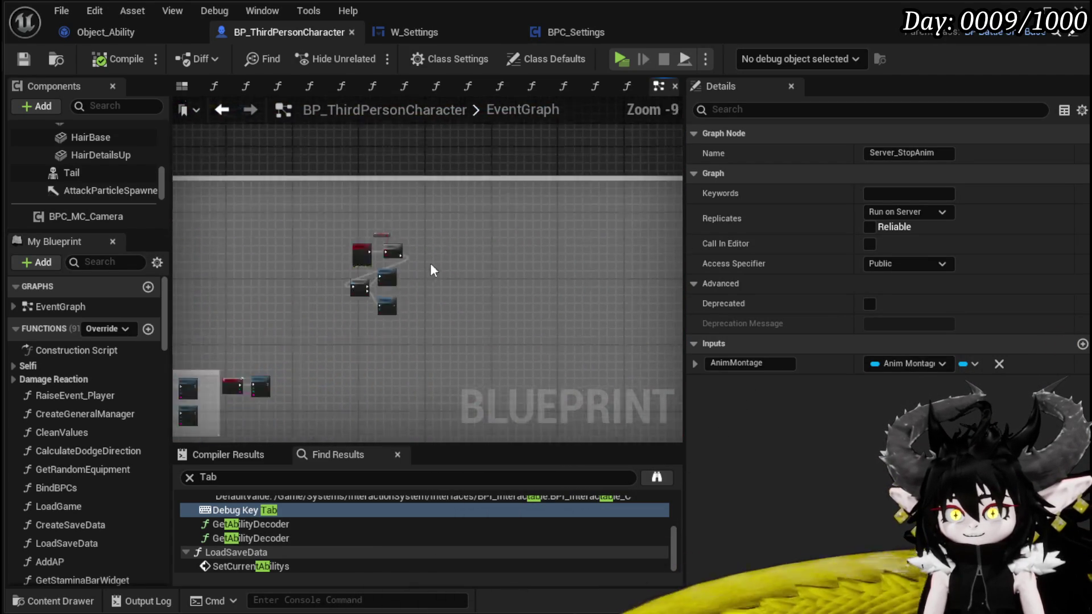
pyautogui.scroll(9, 385, 249)
# - Add Client Set Active Turn on the Branch's True path with Active Turn ticked
pyautogui.moveTo(330, 224); pyautogui.dragTo(449, 193)
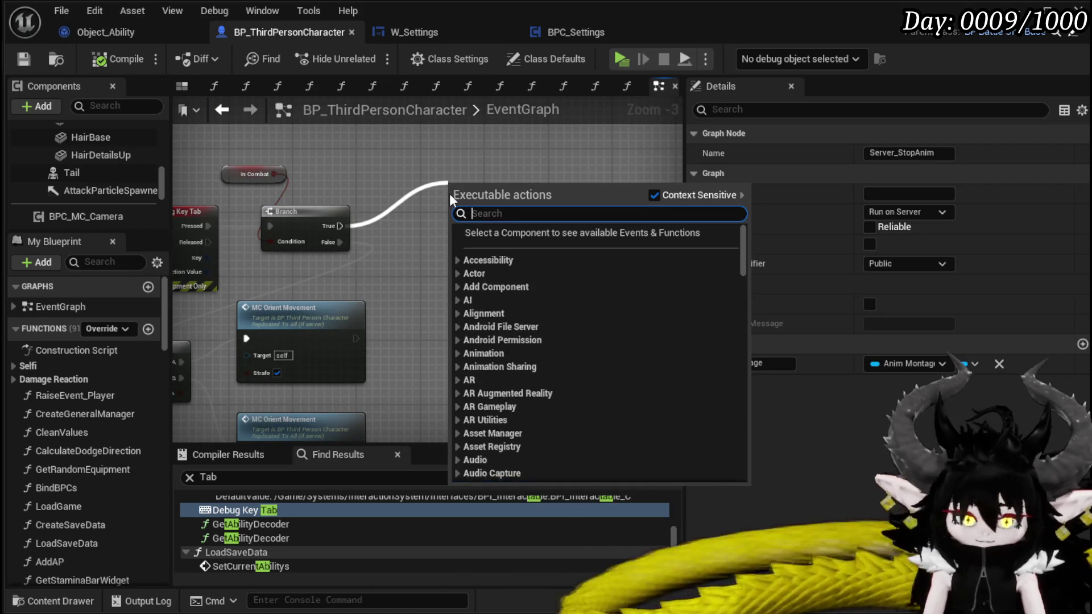
pyautogui.write('Client Set')
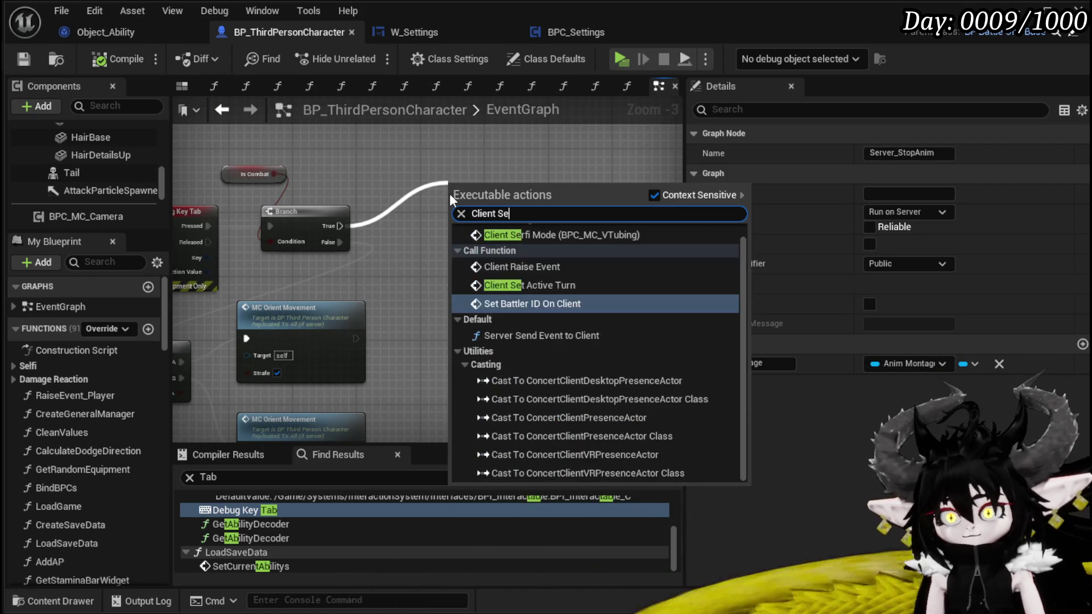
pyautogui.click(510, 246)
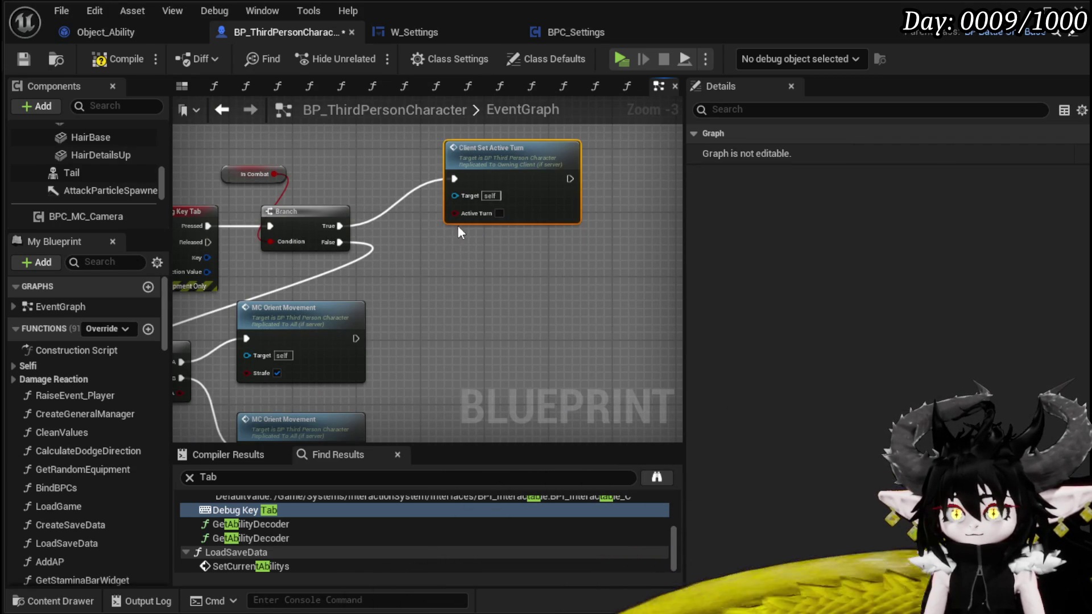
pyautogui.click(499, 213)
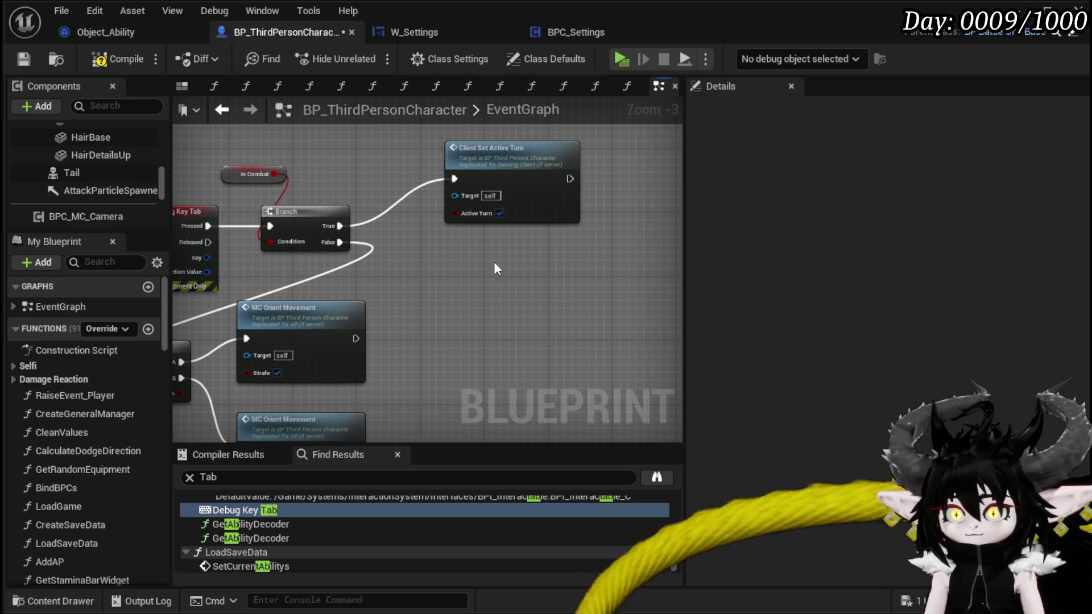
# - Compile, tidy the new node's position and save BP_ThirdPersonCharacter
pyautogui.click(23, 56)
pyautogui.moveTo(519, 174); pyautogui.dragTo(535, 166)
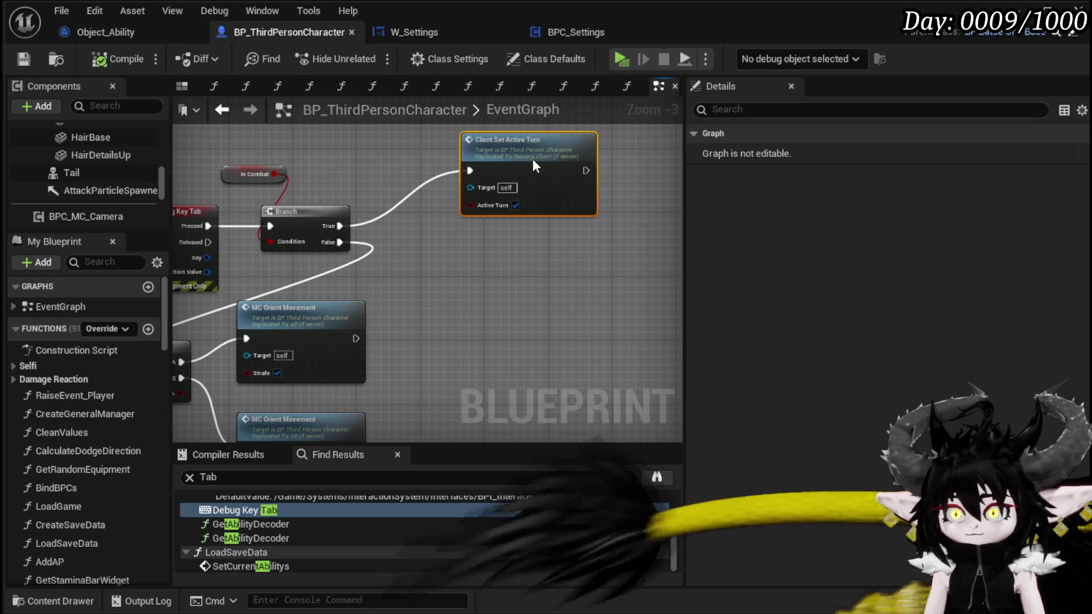
pyautogui.click(369, 173)
pyautogui.hotkey('ctrl', 'shift', 's')
pyautogui.press('Return')
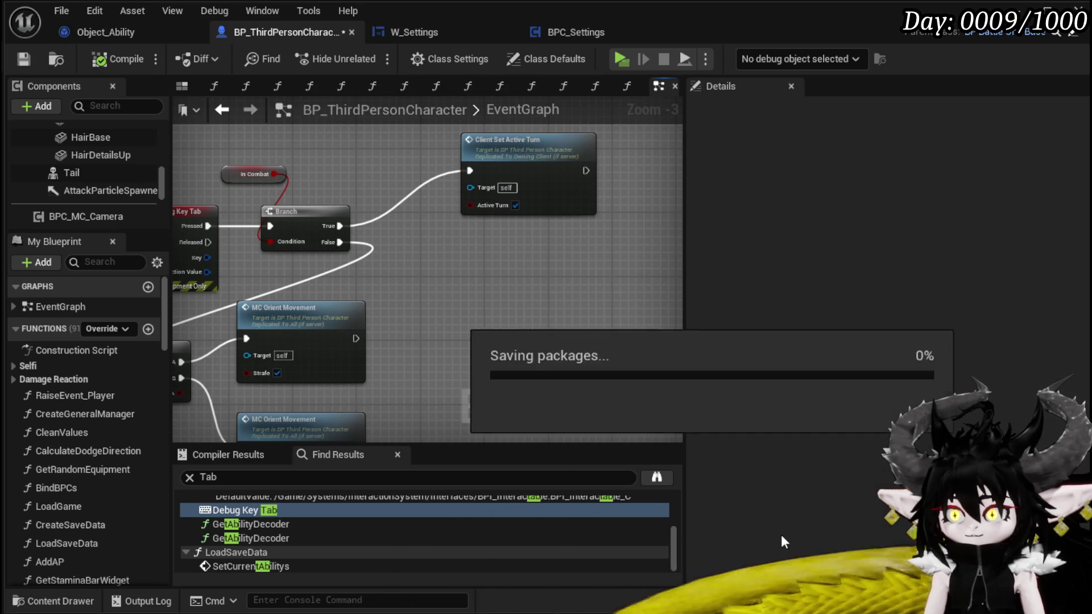
pyautogui.hotkey('ctrl', 's')
# - Add a Get Encounter node and wire a Current Encounter getter into its Encounter ID
pyautogui.moveTo(483, 234); pyautogui.dragTo(383, 312)
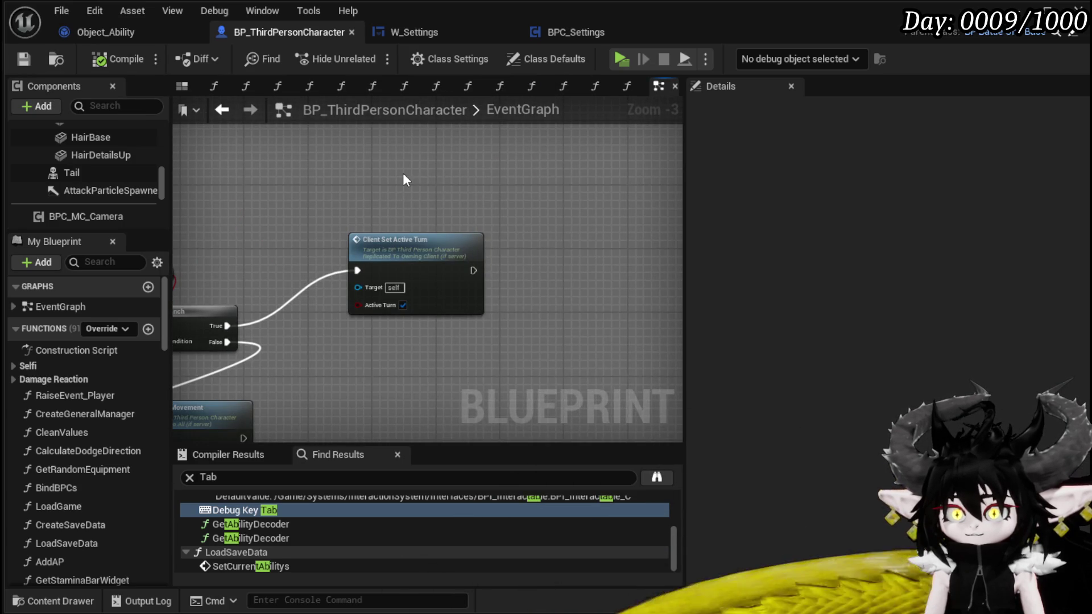
pyautogui.rightClick(402, 173)
pyautogui.write('get encou')
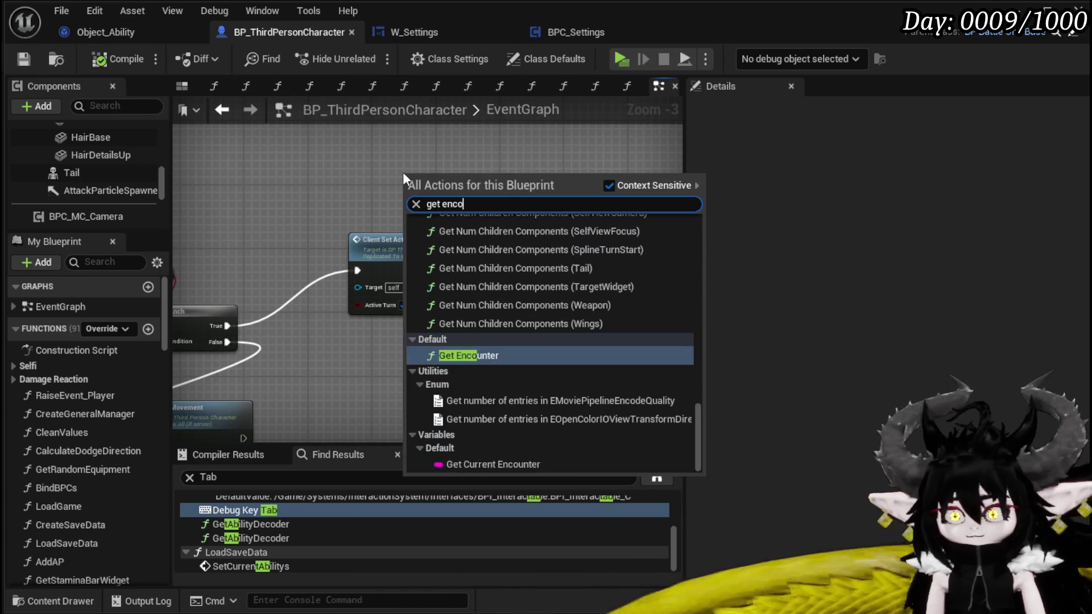
pyautogui.press('Return')
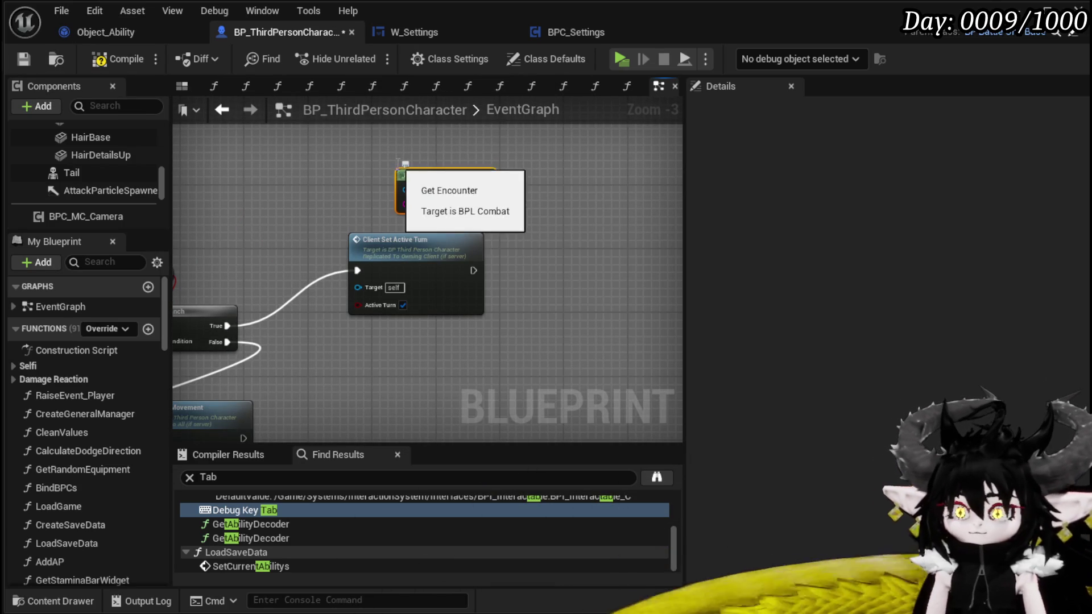
pyautogui.rightClick(240, 206)
pyautogui.write('get cu')
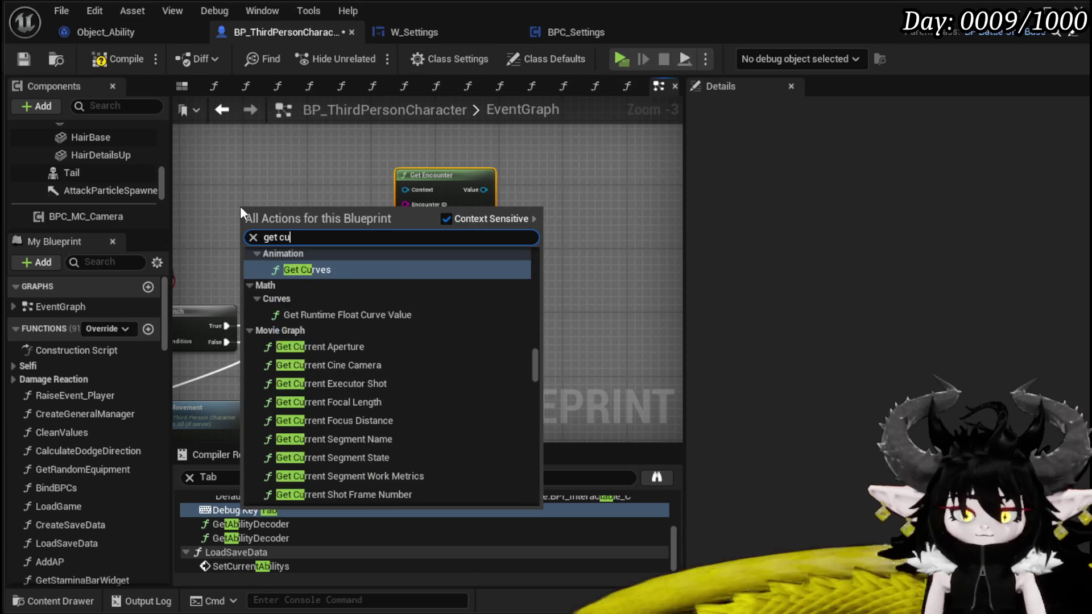
pyautogui.write('rrent enco')
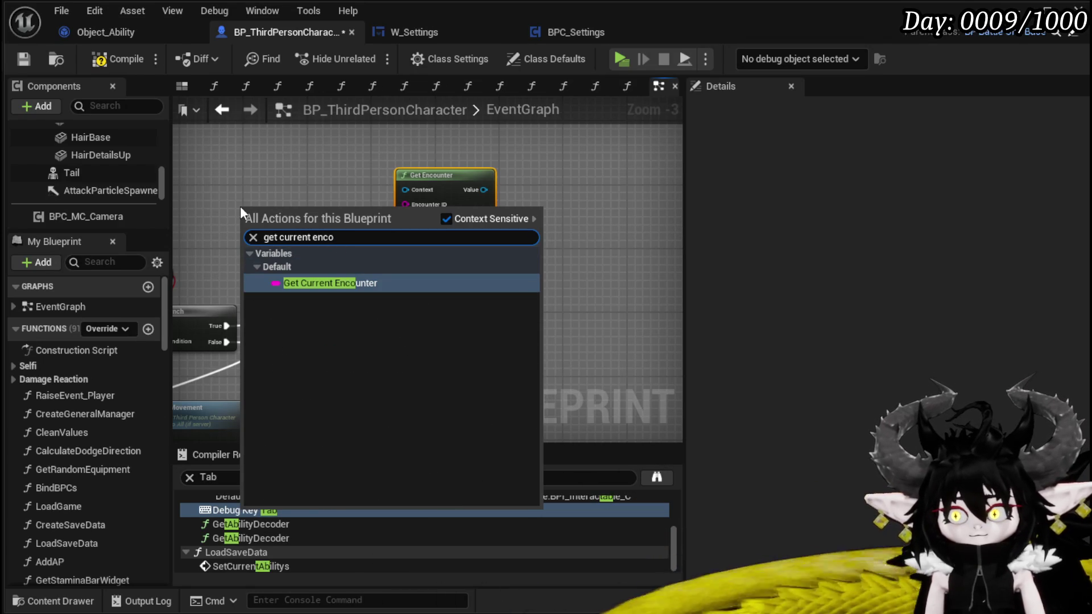
pyautogui.click(336, 281)
pyautogui.moveTo(334, 241); pyautogui.dragTo(405, 205)
# - Add a Self reference and wire it into Get Encounter's Context pin
pyautogui.rightClick(271, 190)
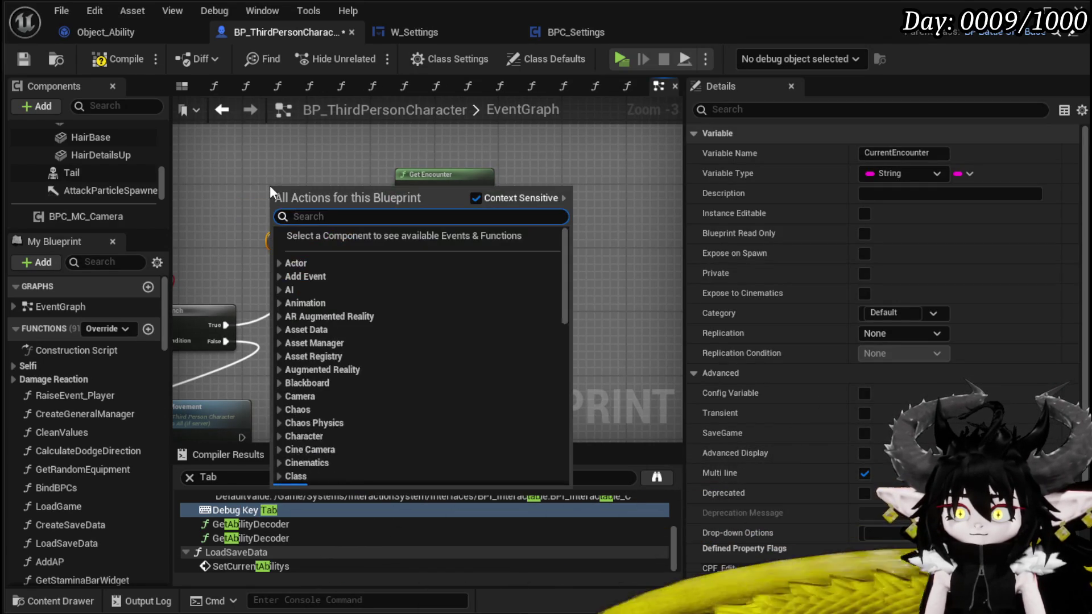
pyautogui.write('Sef')
pyautogui.press('BackSpace')
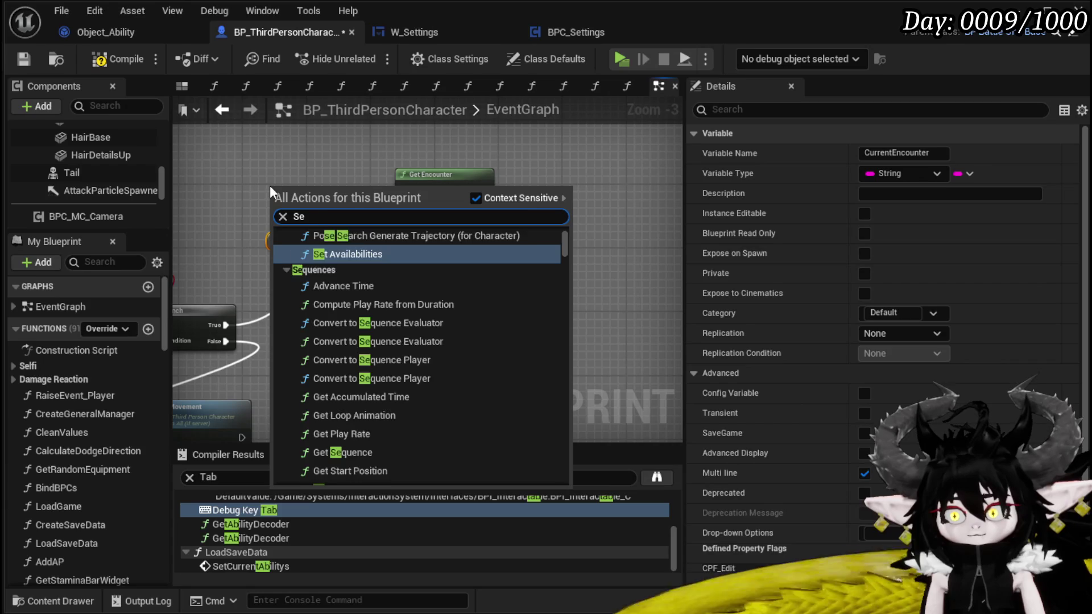
pyautogui.write('lf')
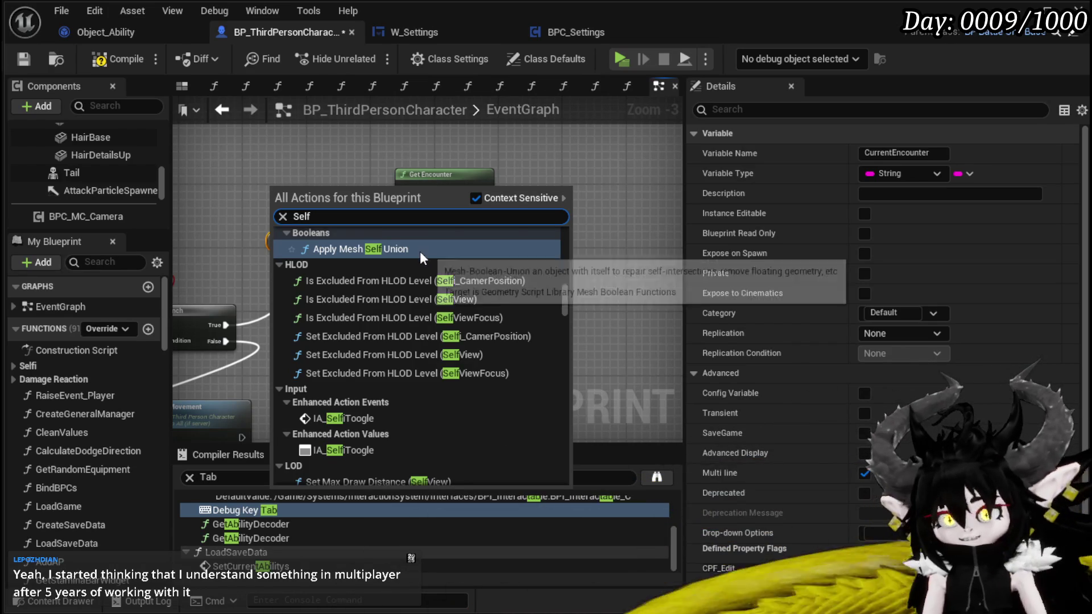
pyautogui.scroll(-3, 419, 252)
pyautogui.scroll(-5, 420, 251)
pyautogui.moveTo(564, 304); pyautogui.dragTo(555, 464)
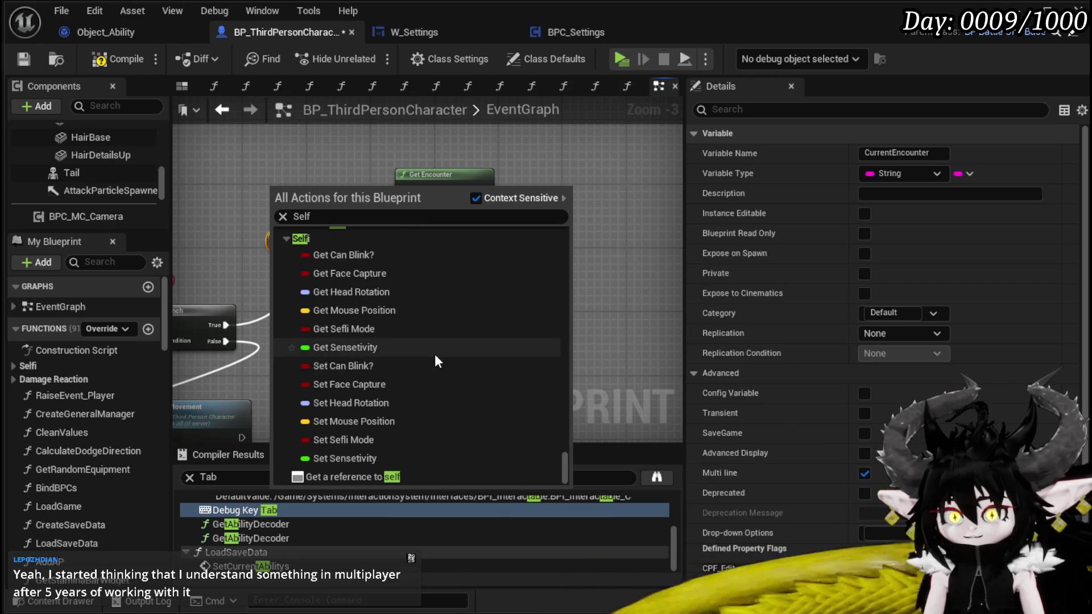
pyautogui.click(385, 477)
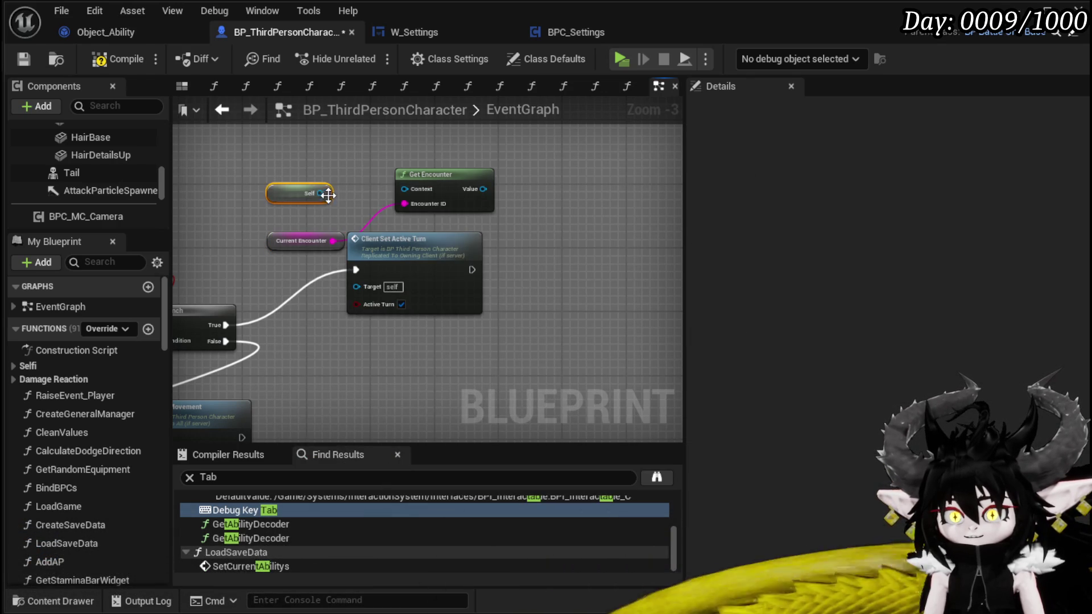
pyautogui.moveTo(320, 193)
pyautogui.mouseDown()
pyautogui.moveTo(404, 189)
pyautogui.moveTo(312, 170)
pyautogui.moveTo(341, 157)
pyautogui.mouseUp()
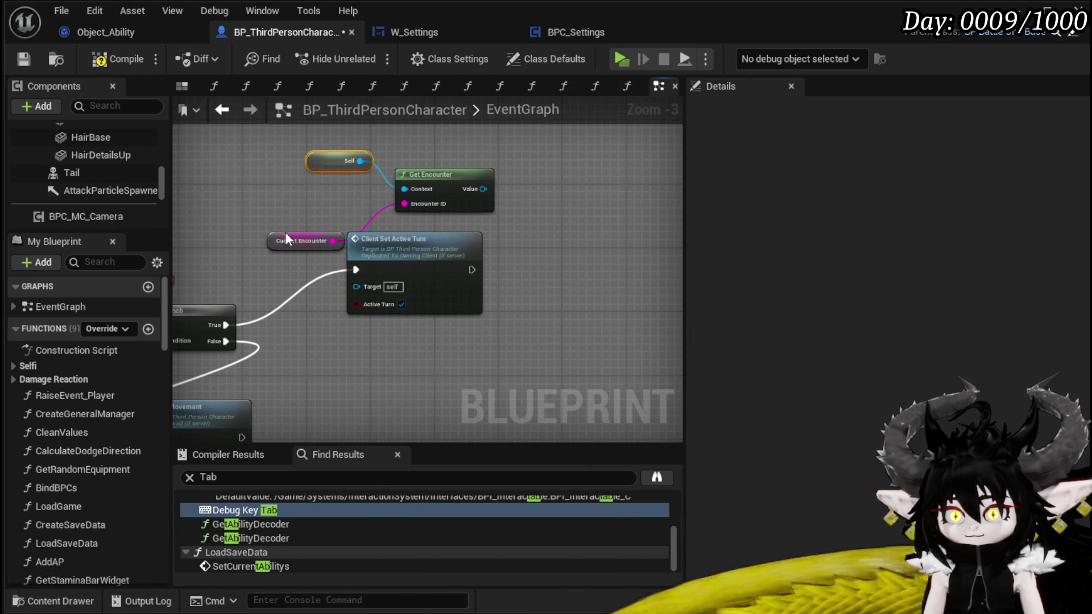
pyautogui.moveTo(285, 231); pyautogui.dragTo(285, 189)
pyautogui.click(299, 204)
# - Compile and save BP_ThirdPersonCharacter, tidy the new getter nodes, and close the Blueprint editor
pyautogui.click(112, 56)
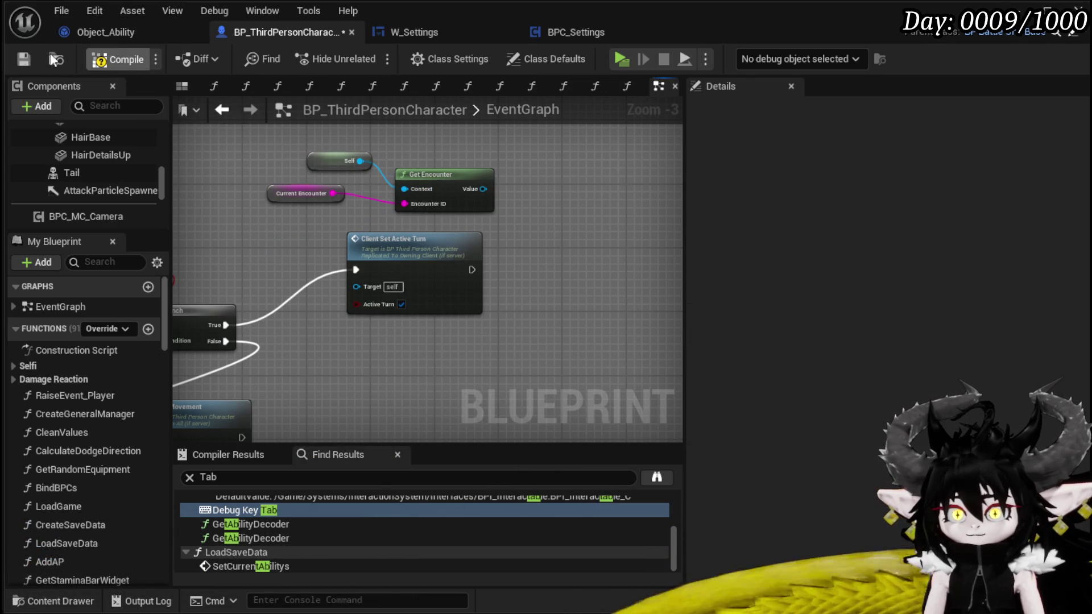
pyautogui.click(22, 57)
pyautogui.moveTo(432, 179); pyautogui.dragTo(463, 171)
pyautogui.moveTo(530, 156)
pyautogui.mouseDown()
pyautogui.moveTo(442, 181)
pyautogui.moveTo(528, 219)
pyautogui.moveTo(426, 222)
pyautogui.mouseUp()
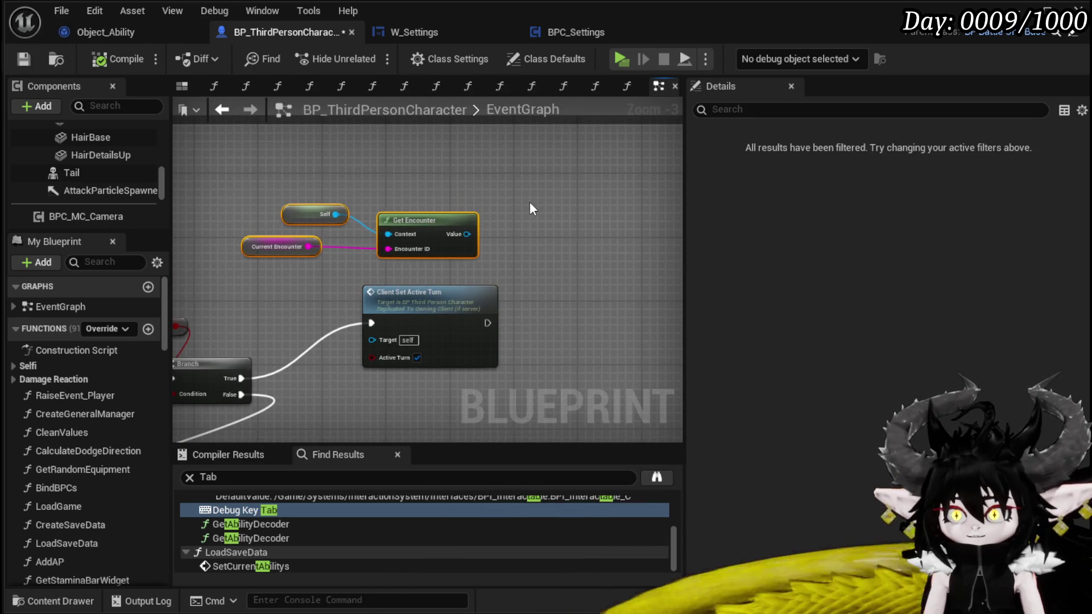
pyautogui.click(530, 201)
pyautogui.click(30, 58)
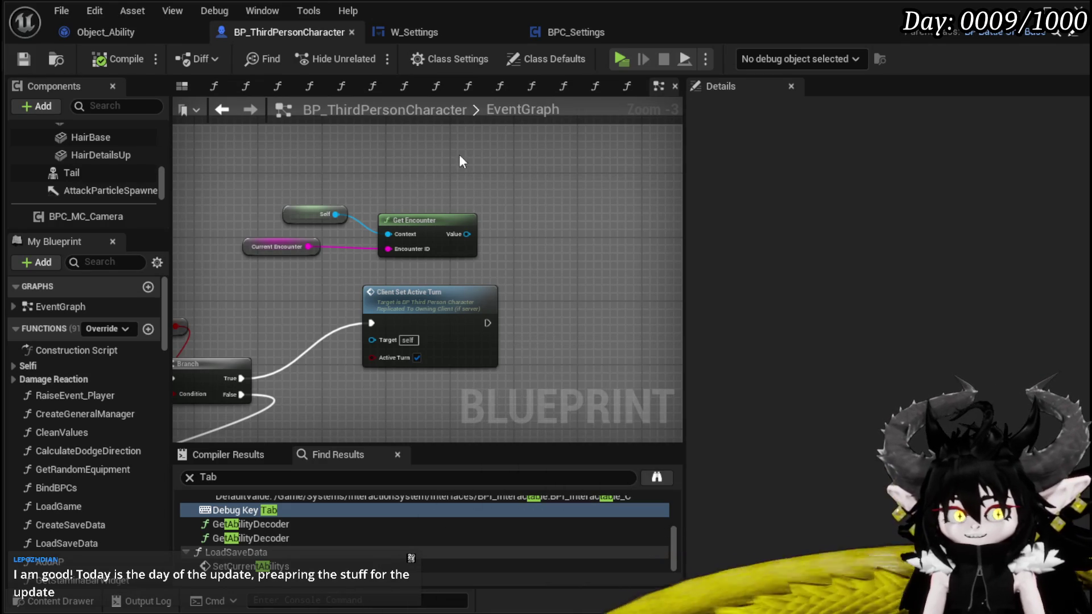
pyautogui.moveTo(501, 239)
pyautogui.mouseDown()
pyautogui.moveTo(404, 246)
pyautogui.moveTo(372, 236)
pyautogui.mouseUp()
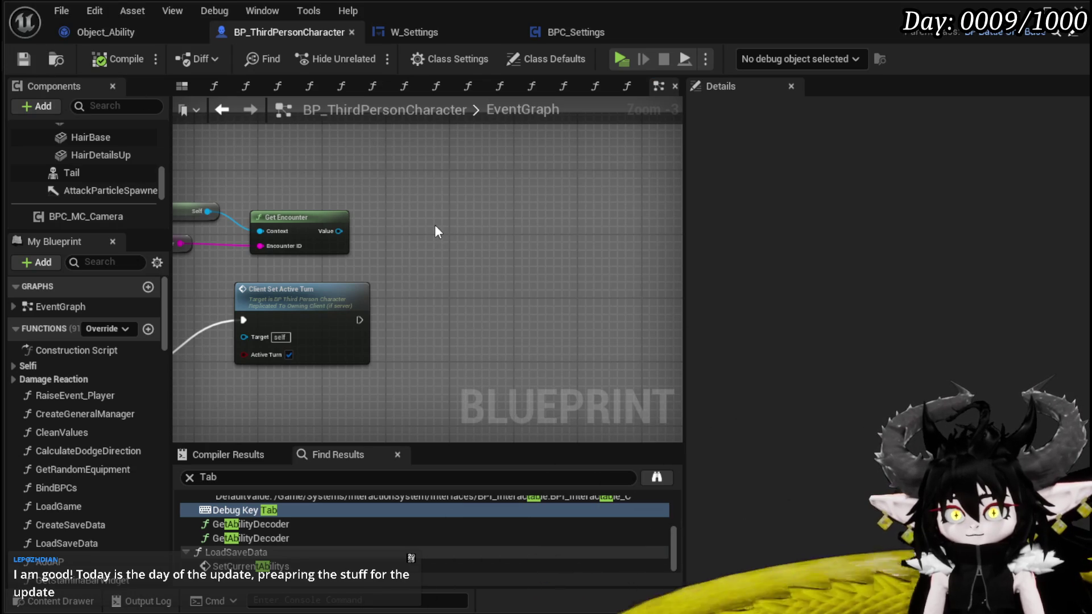
pyautogui.click(1074, 9)
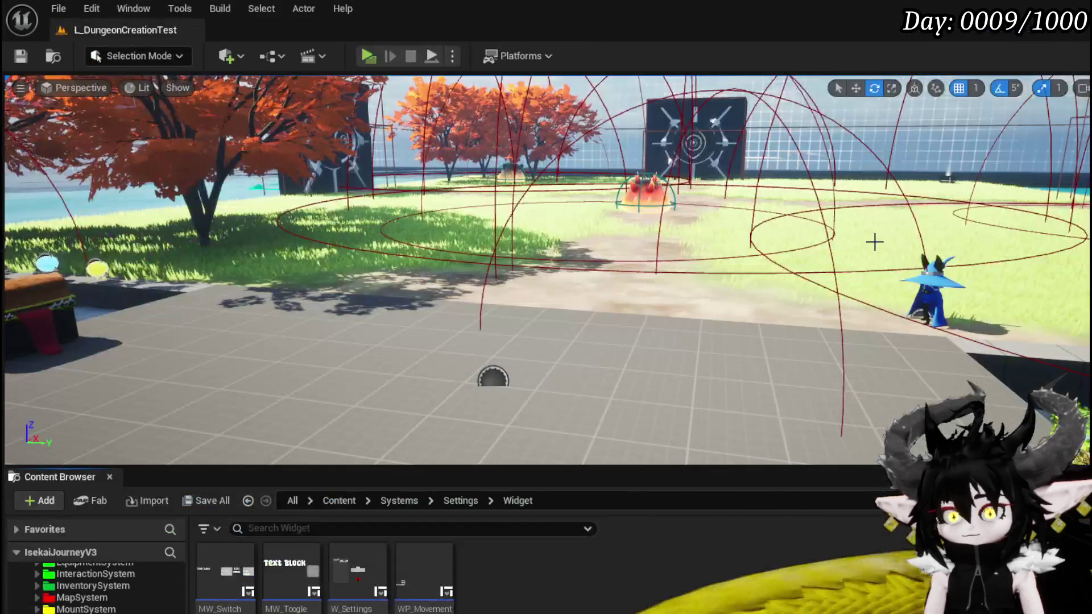
# - Navigate the Content Browser tree to Systems > CombatSystem > Object to show the encounter assets
pyautogui.scroll(5, 121, 591)
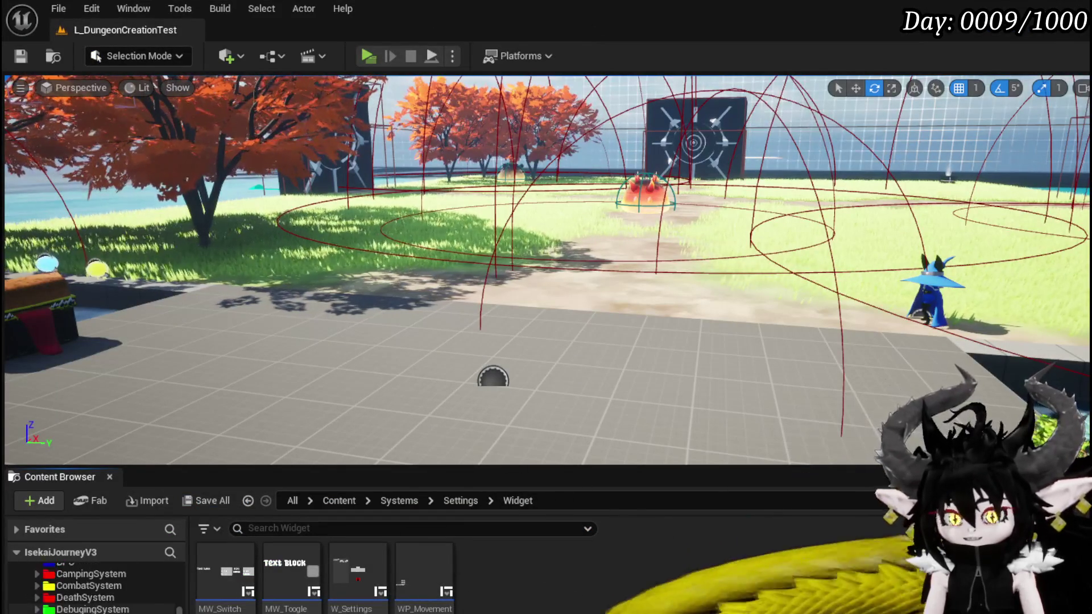
pyautogui.scroll(-2, 121, 602)
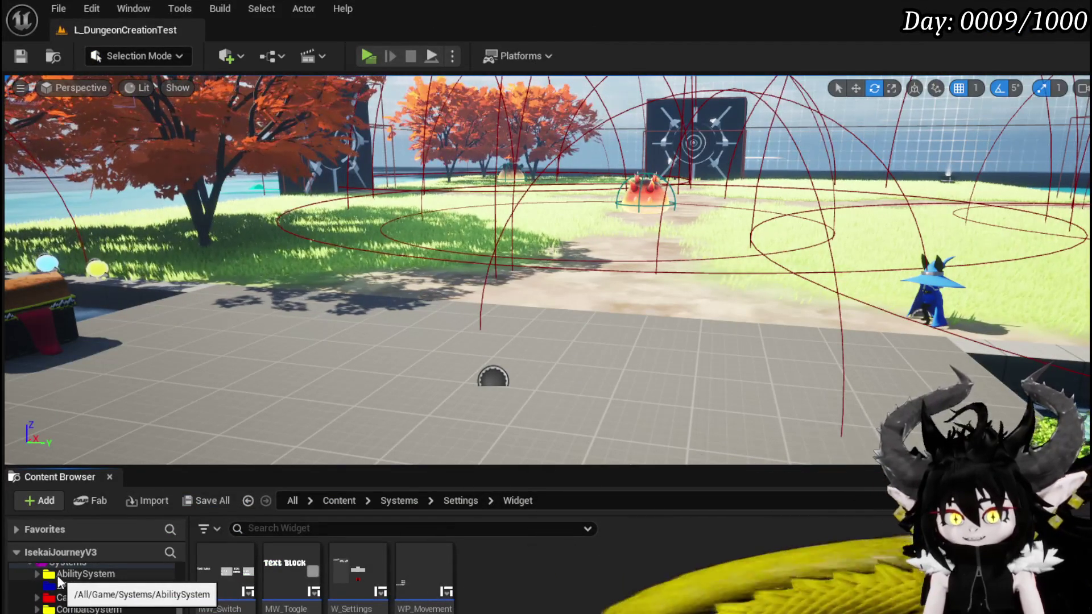
pyautogui.click(70, 586)
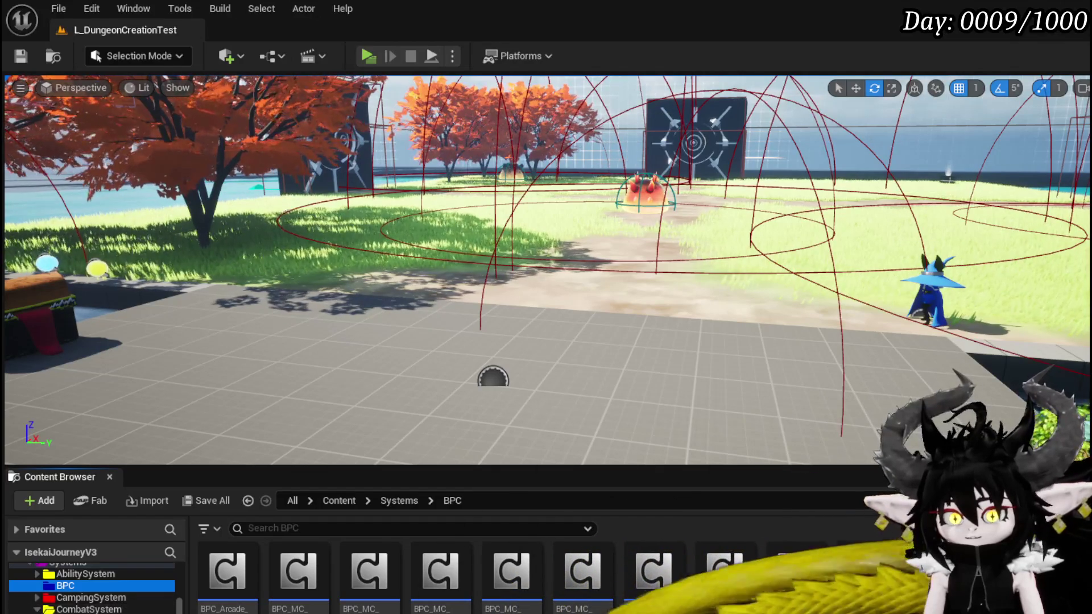
pyautogui.scroll(-4, 86, 591)
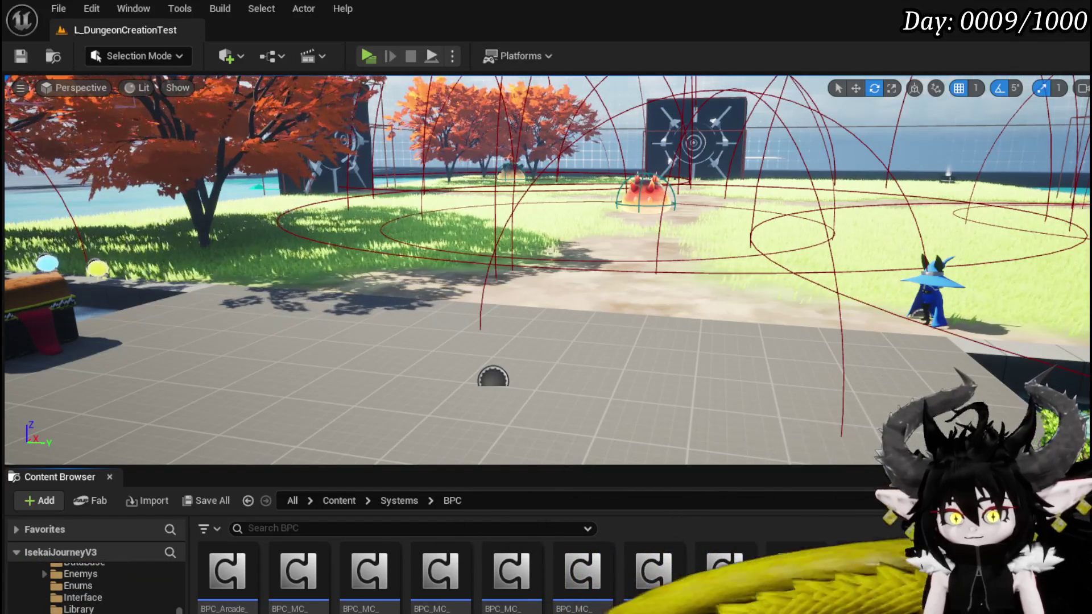
pyautogui.click(79, 610)
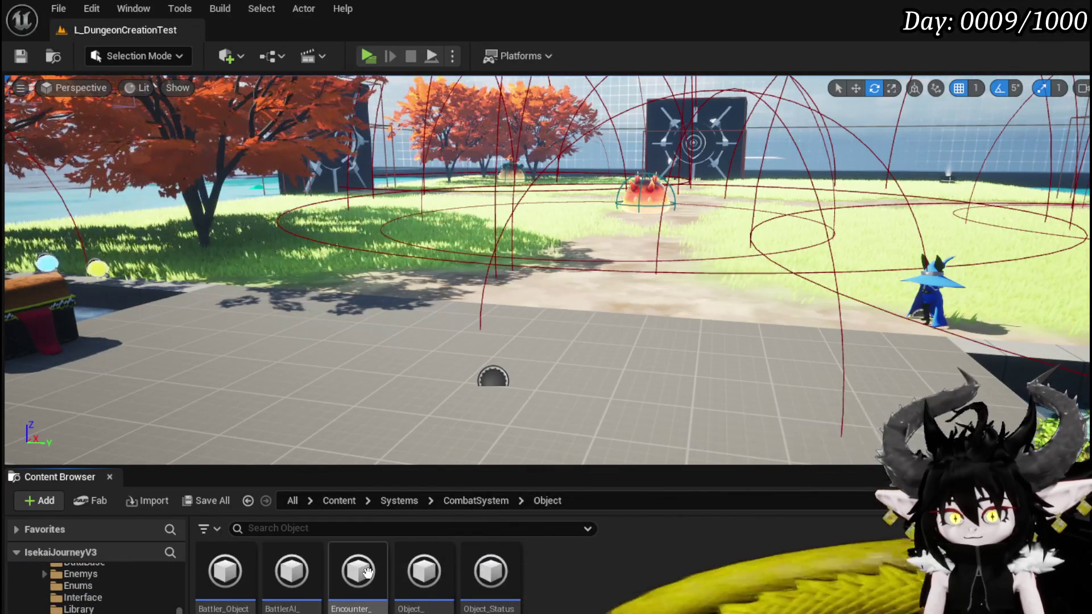
# - Open Encounter_Object's GiveTurn function and inspect its SET Current Turn Holder and SET Encounter State nodes
pyautogui.doubleClick(367, 571)
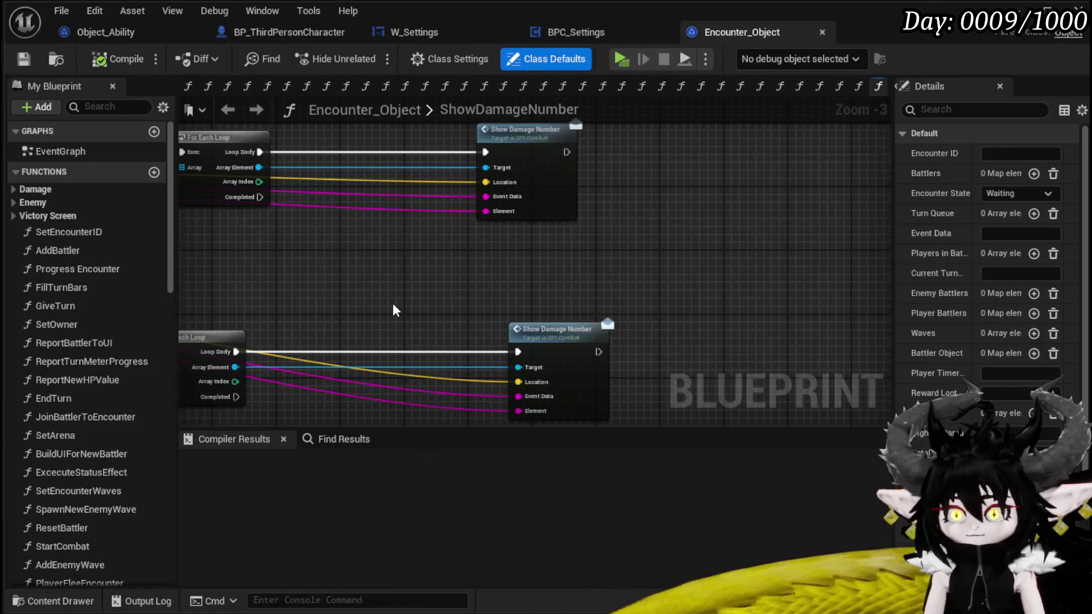
pyautogui.scroll(-3, 392, 307)
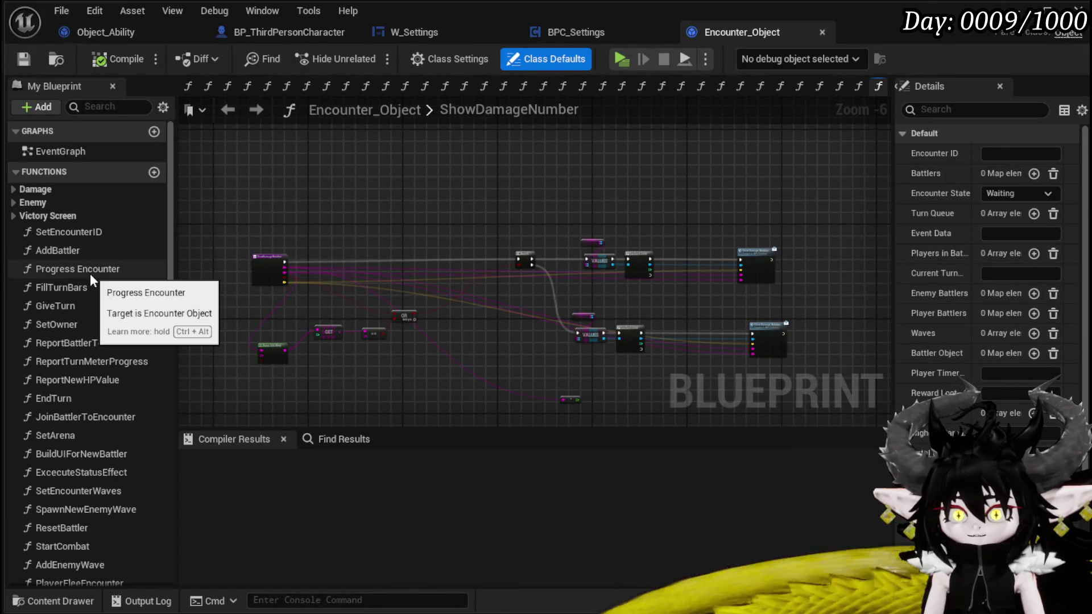
pyautogui.doubleClick(75, 304)
pyautogui.scroll(-1, 538, 327)
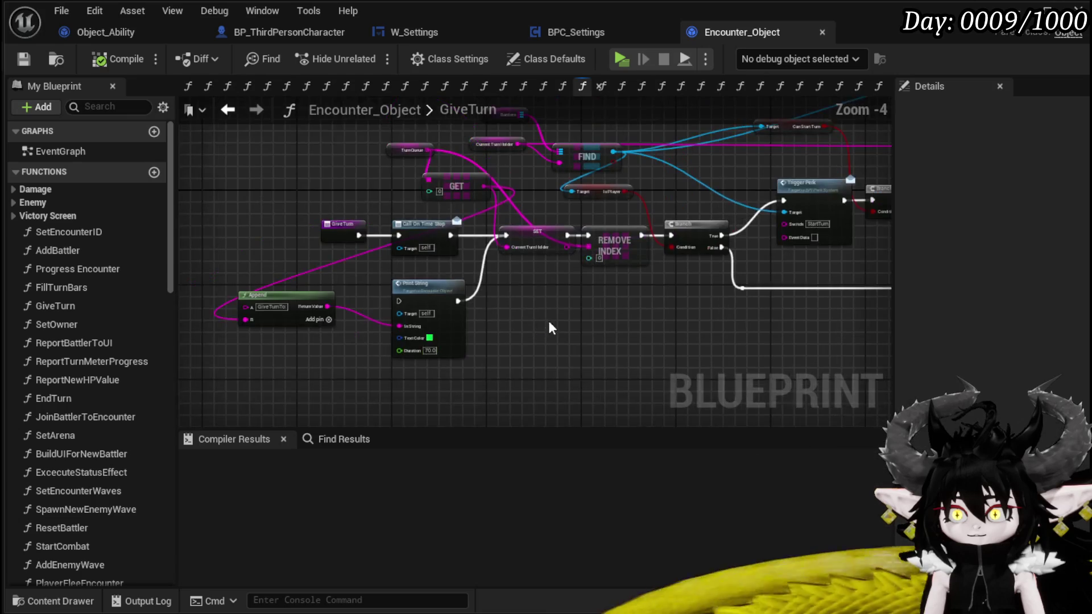
pyautogui.scroll(3, 313, 341)
pyautogui.scroll(1, 316, 310)
pyautogui.moveTo(307, 311); pyautogui.dragTo(428, 232)
pyautogui.scroll(-4, 528, 272)
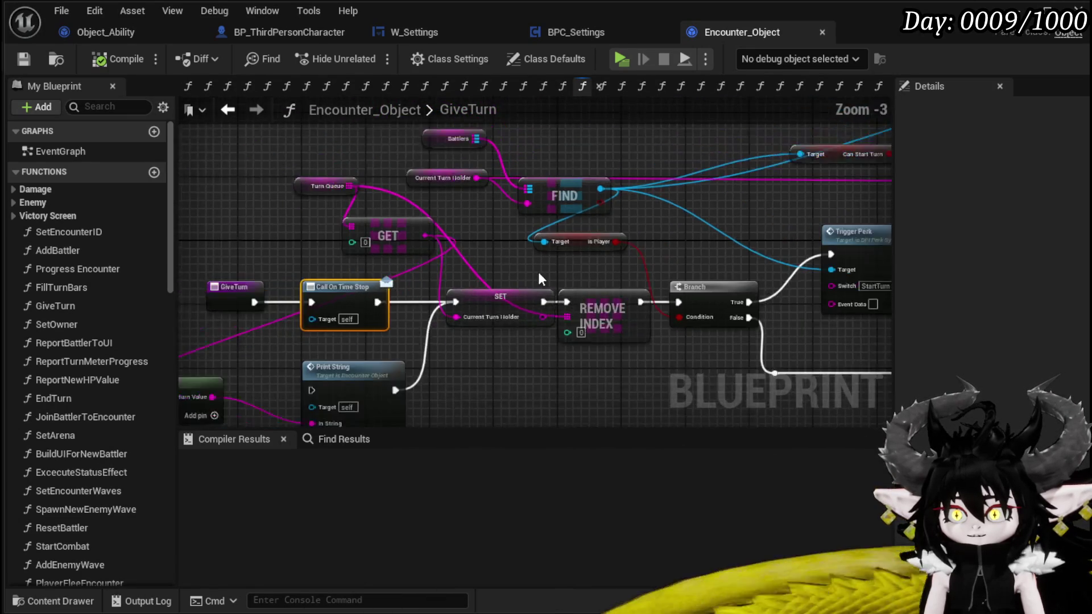
pyautogui.moveTo(425, 276); pyautogui.dragTo(510, 289)
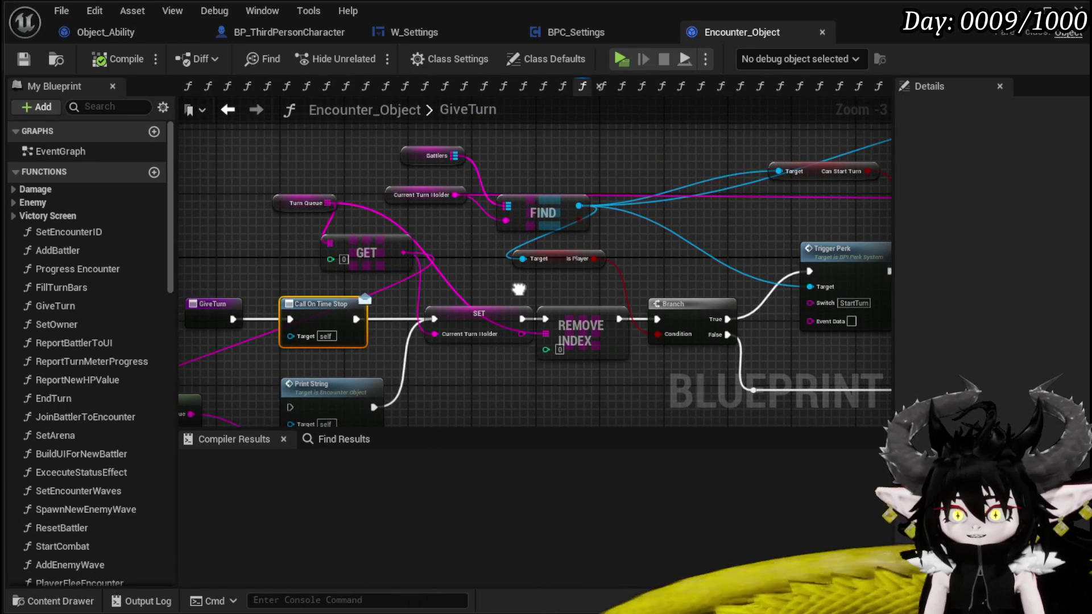
pyautogui.click(491, 307)
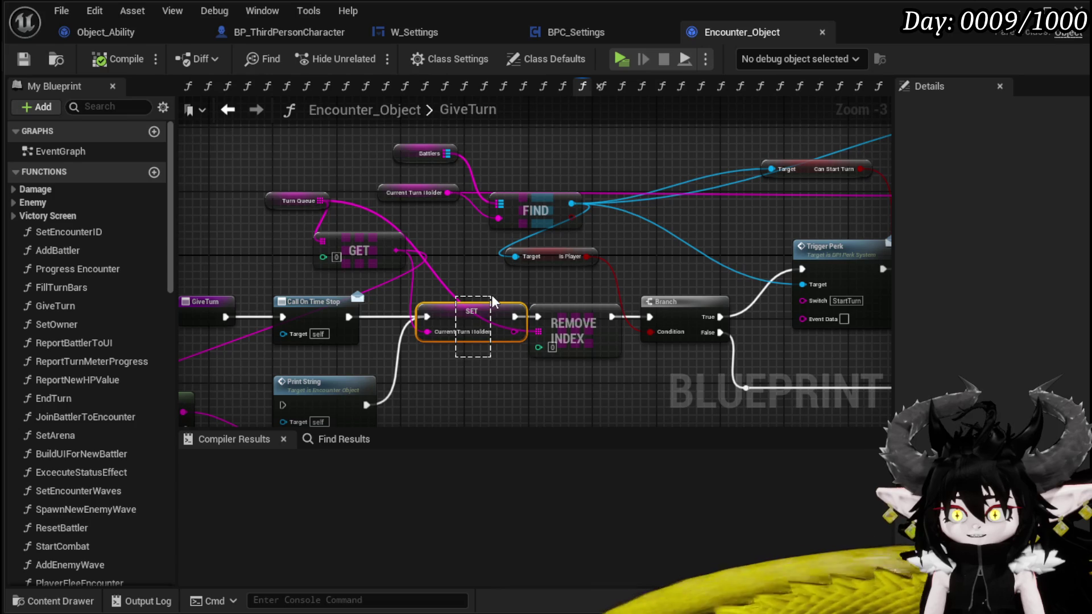
pyautogui.moveTo(588, 279)
pyautogui.mouseDown()
pyautogui.moveTo(336, 271)
pyautogui.moveTo(329, 343)
pyautogui.mouseUp()
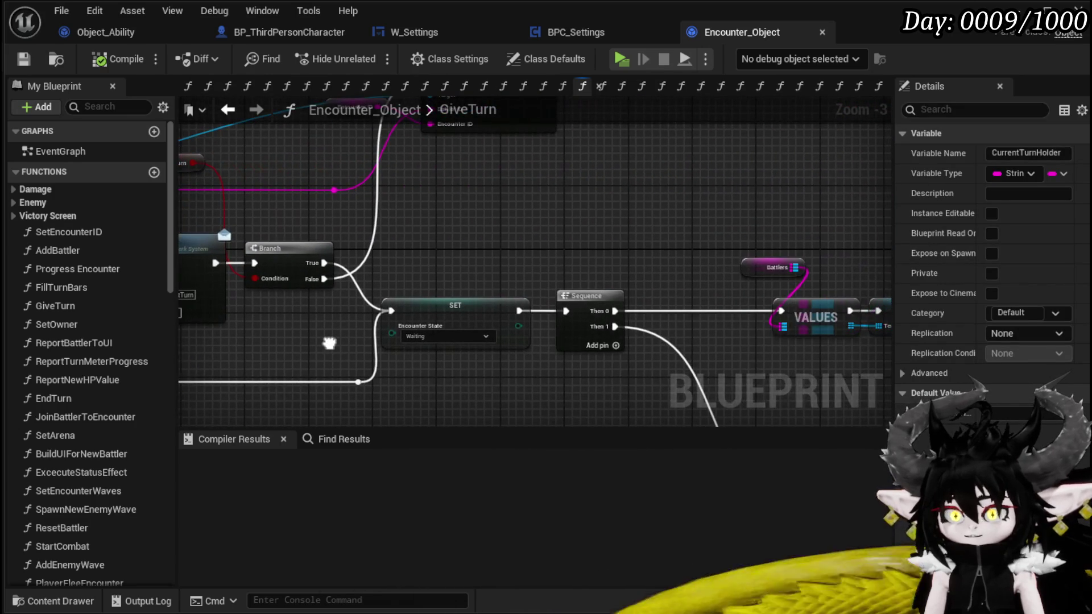
pyautogui.click(455, 305)
# - Pan along GiveTurn past Start Turn, Branch, Set Turn Time and CC Event Bus to the player values update
pyautogui.moveTo(585, 244)
pyautogui.mouseDown()
pyautogui.moveTo(506, 378)
pyautogui.moveTo(248, 324)
pyautogui.moveTo(281, 316)
pyautogui.mouseUp()
pyautogui.moveTo(715, 365)
pyautogui.mouseDown()
pyautogui.moveTo(371, 353)
pyautogui.moveTo(280, 251)
pyautogui.moveTo(650, 391)
pyautogui.mouseUp()
pyautogui.moveTo(622, 231)
pyautogui.mouseDown()
pyautogui.moveTo(575, 235)
pyautogui.moveTo(578, 251)
pyautogui.moveTo(432, 226)
pyautogui.moveTo(411, 234)
pyautogui.moveTo(432, 222)
pyautogui.moveTo(434, 144)
pyautogui.moveTo(472, 80)
pyautogui.moveTo(376, 109)
pyautogui.mouseUp()
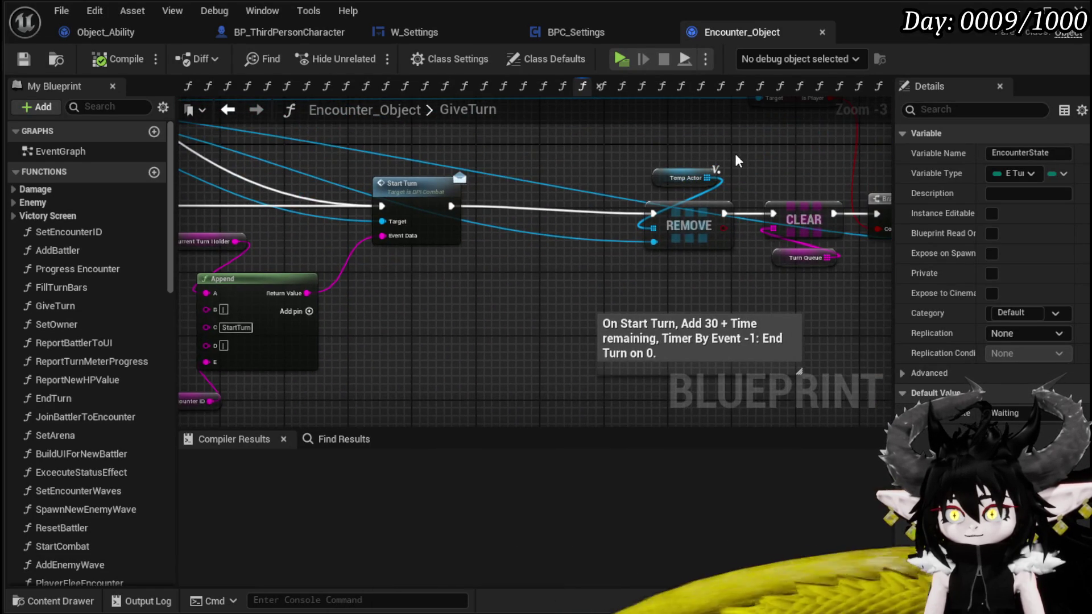
pyautogui.moveTo(736, 161); pyautogui.dragTo(469, 226)
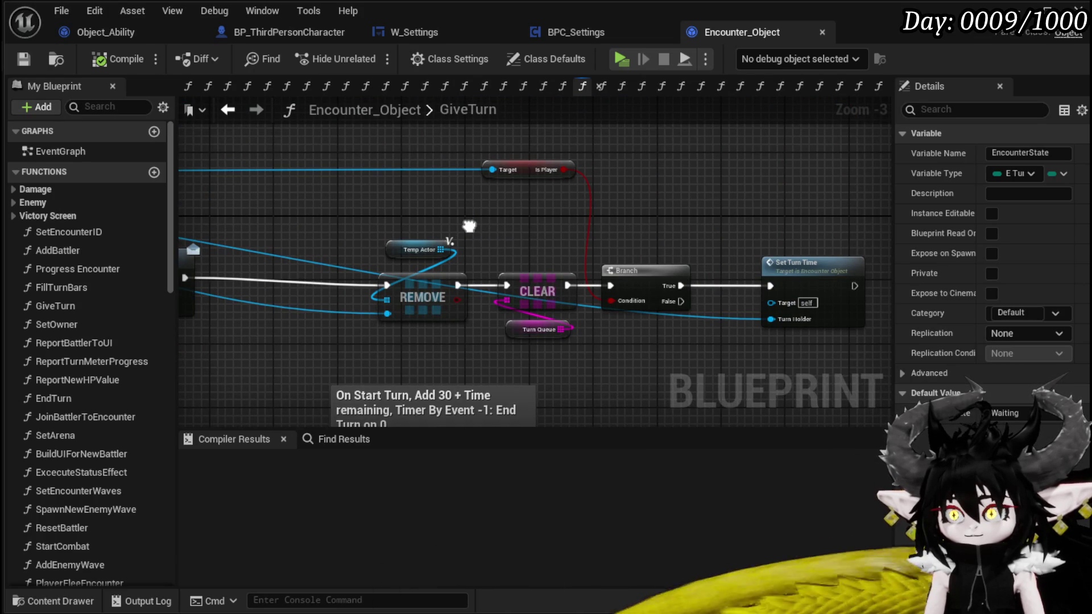
pyautogui.moveTo(468, 226); pyautogui.dragTo(790, 228)
pyautogui.scroll(-3, 535, 305)
pyautogui.moveTo(535, 304); pyautogui.dragTo(729, 251)
pyautogui.scroll(3, 449, 267)
pyautogui.scroll(1, 450, 274)
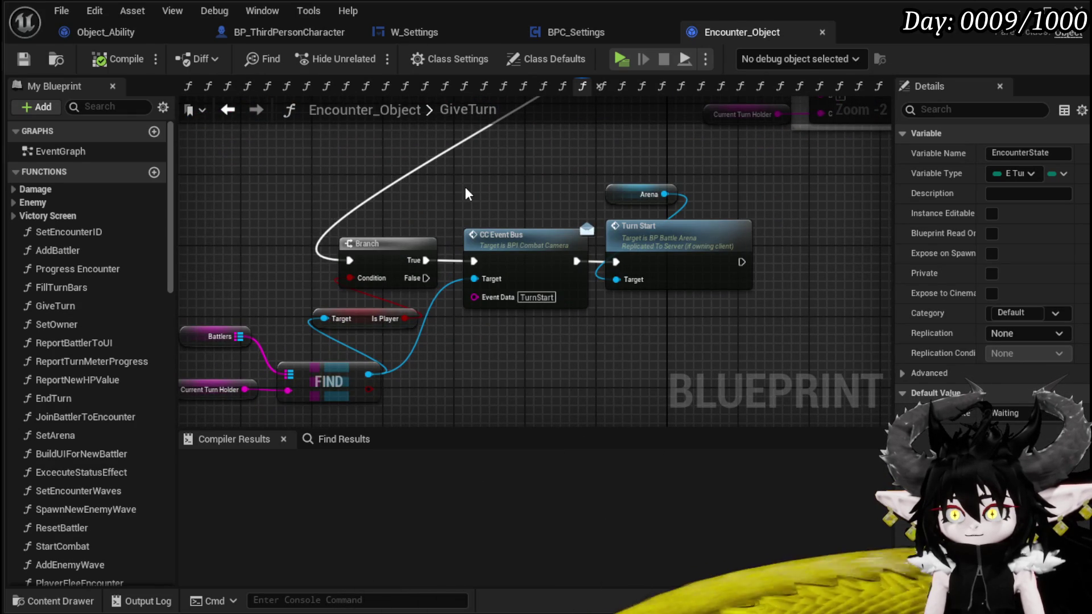
pyautogui.scroll(-1, 465, 189)
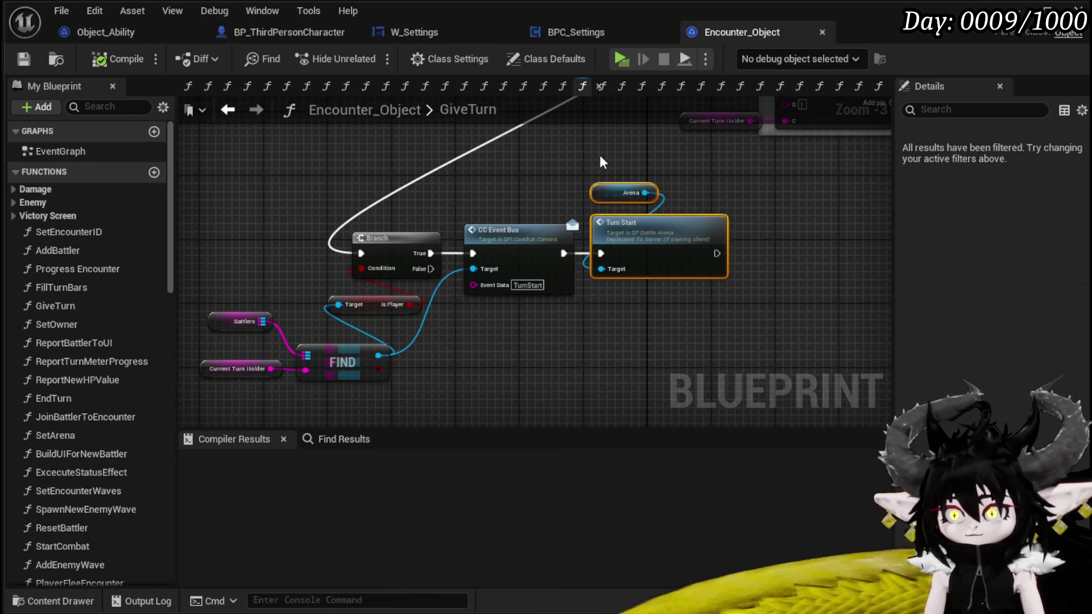
pyautogui.moveTo(599, 155); pyautogui.dragTo(590, 390)
pyautogui.moveTo(436, 304)
pyautogui.mouseDown()
pyautogui.moveTo(451, 344)
pyautogui.moveTo(653, 382)
pyautogui.moveTo(695, 377)
pyautogui.mouseUp()
pyautogui.scroll(1, 451, 341)
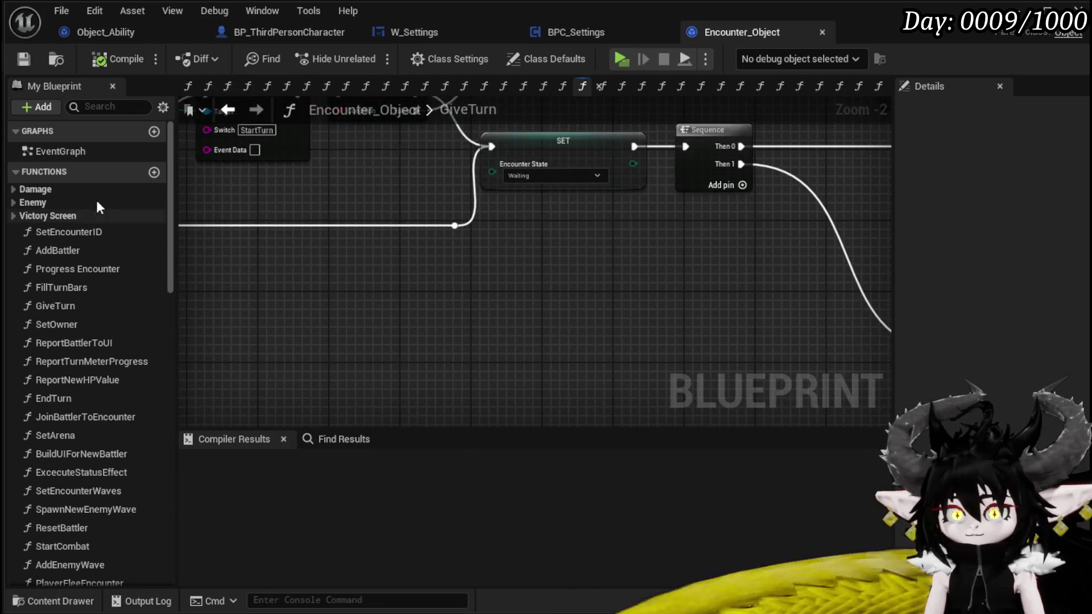
# - Add a new function named StopTimeForPlayerTurn, then compile and save Encounter_Object
pyautogui.click(153, 173)
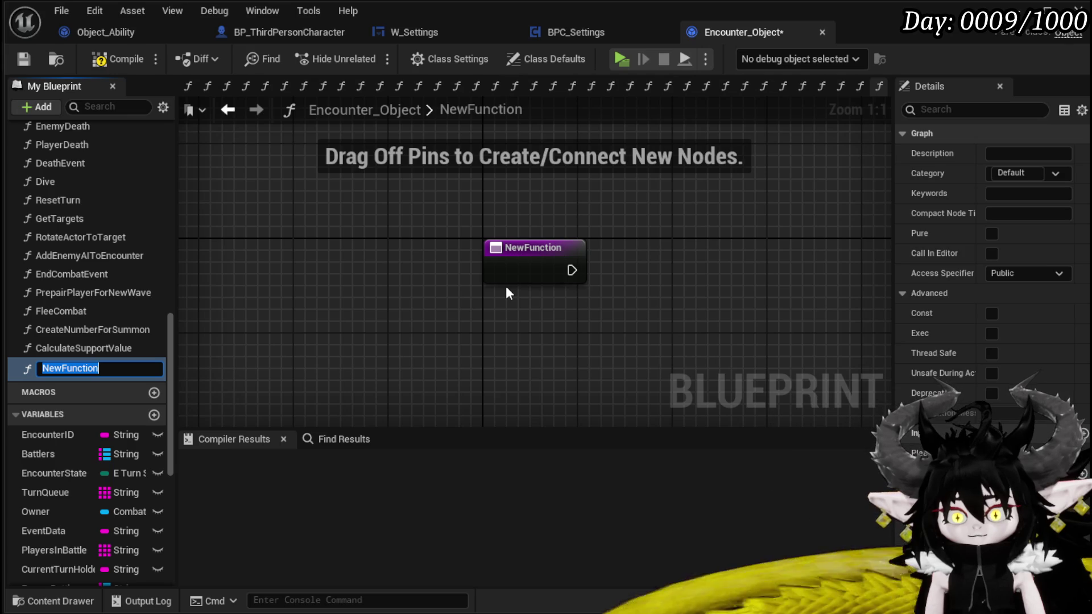
pyautogui.write('StopTime')
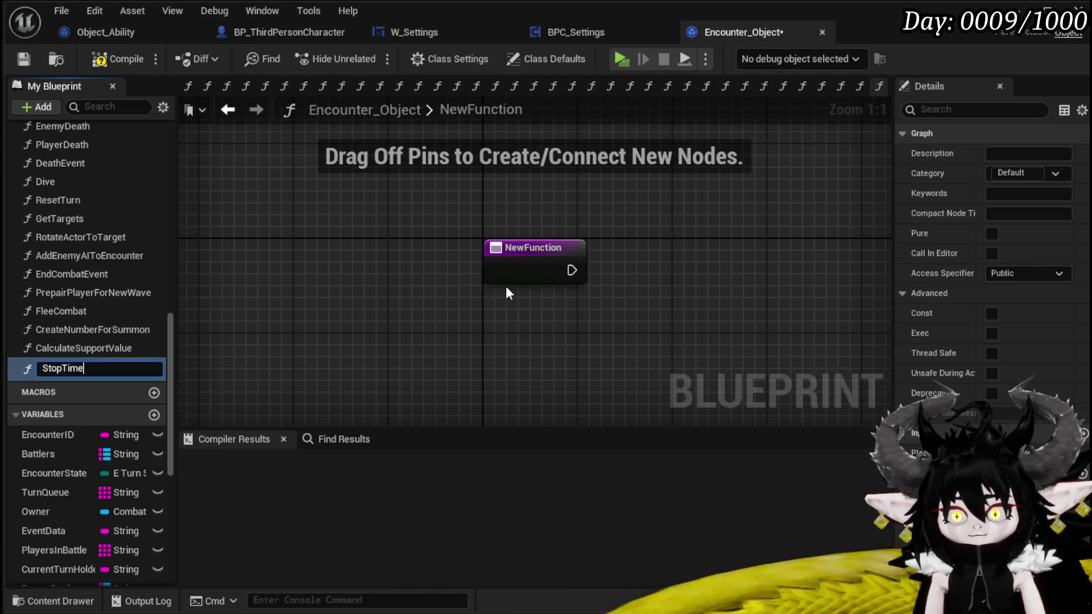
pyautogui.write('ForPlayerTurn')
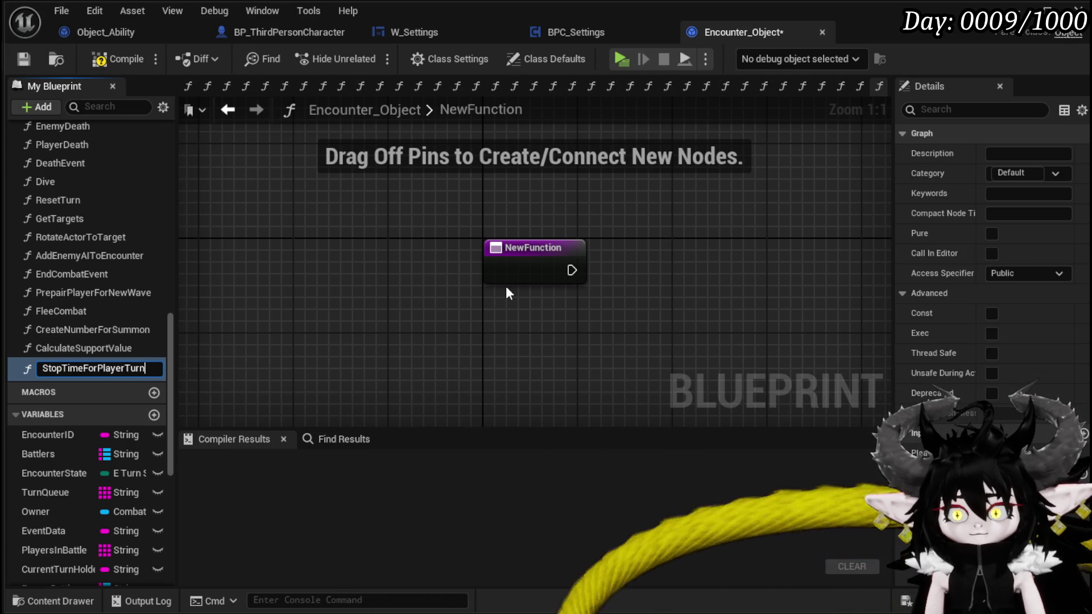
pyautogui.press('Return')
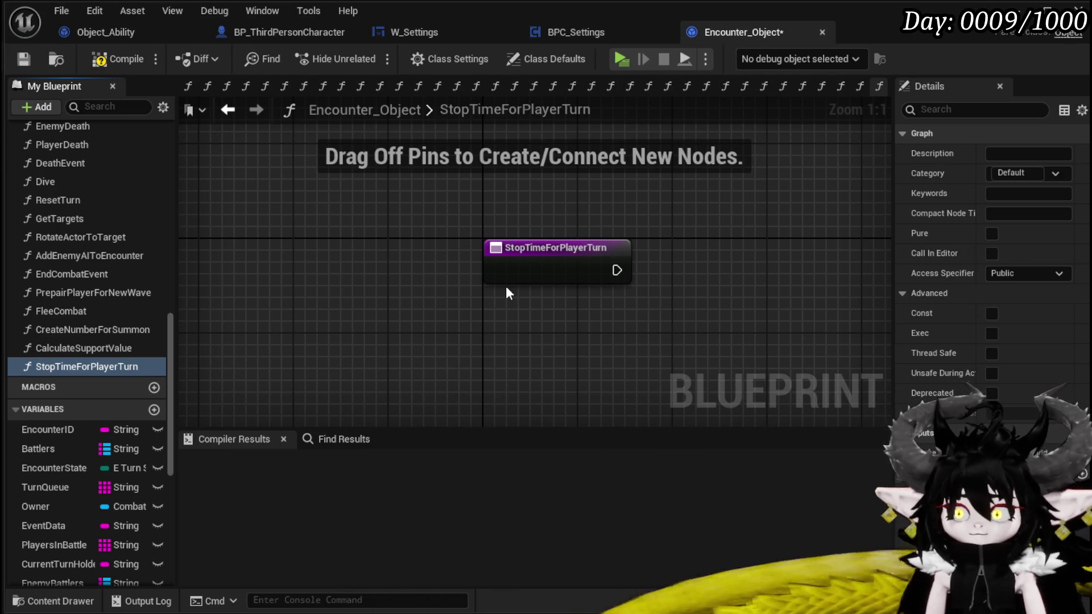
pyautogui.click(22, 59)
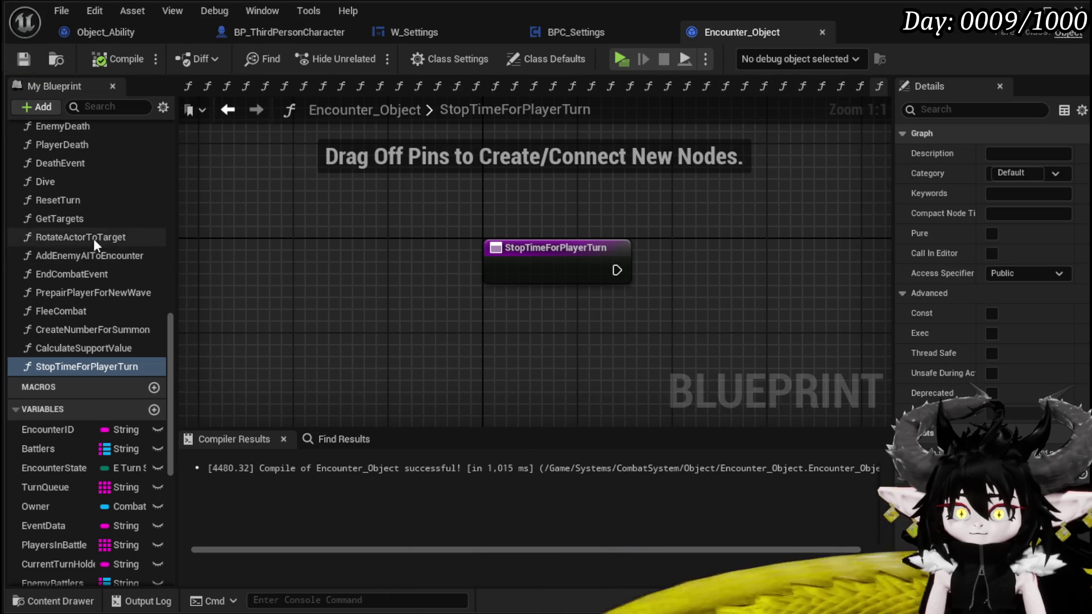
pyautogui.scroll(2, 96, 237)
pyautogui.scroll(5, 100, 230)
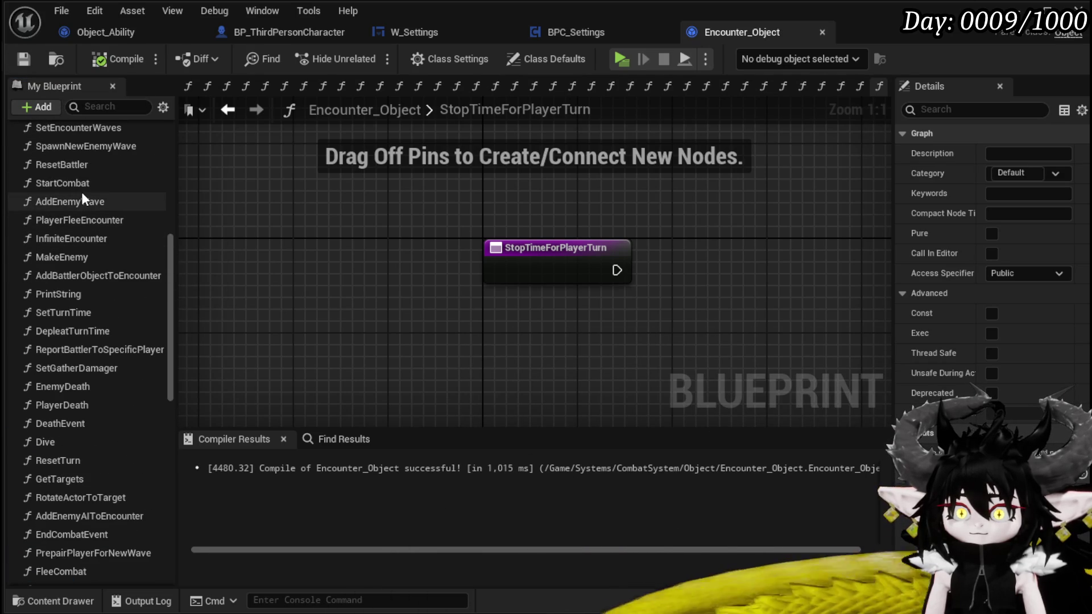
pyautogui.scroll(6, 81, 192)
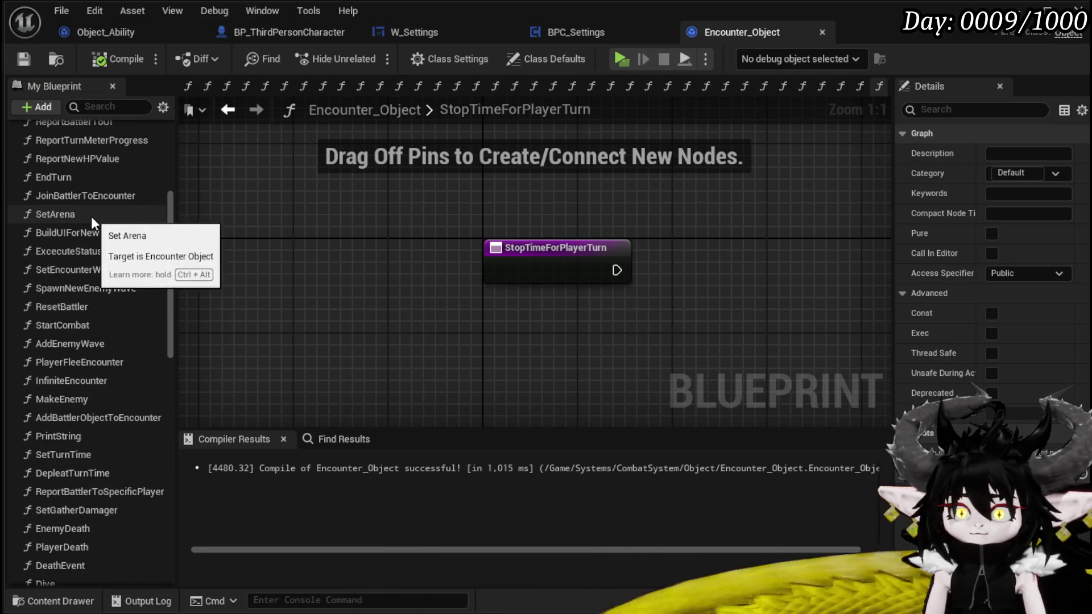
pyautogui.scroll(2, 85, 216)
pyautogui.doubleClick(76, 225)
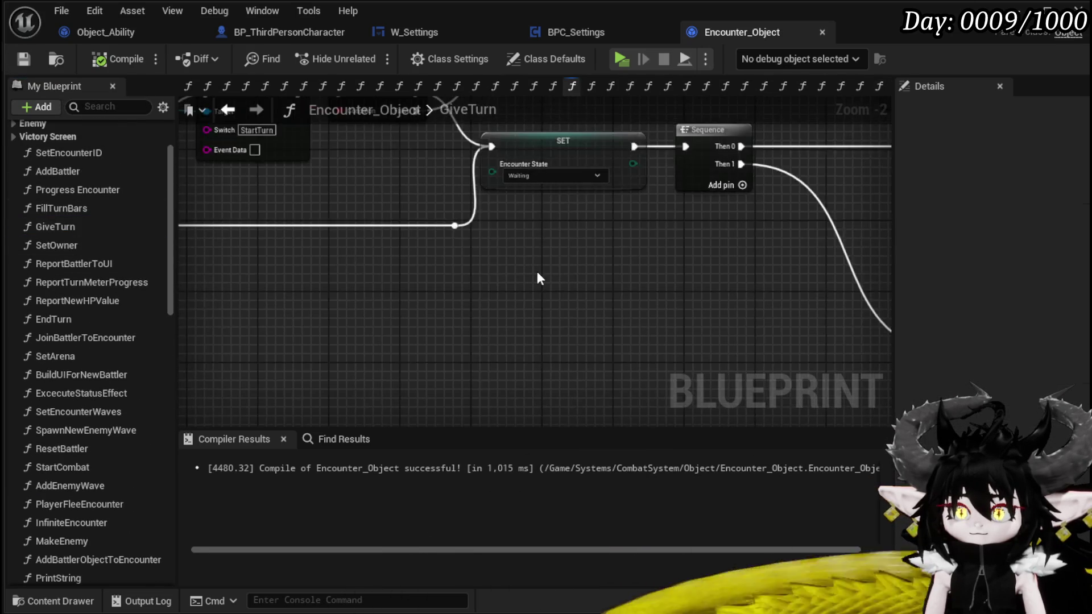
# - Marquee-select GiveTurn's node network and paste it into StopTimeForPlayerTurn
pyautogui.scroll(-2, 406, 263)
pyautogui.moveTo(262, 151)
pyautogui.mouseDown()
pyautogui.moveTo(412, 313)
pyautogui.moveTo(716, 329)
pyautogui.moveTo(762, 380)
pyautogui.mouseUp()
pyautogui.moveTo(204, 279)
pyautogui.mouseDown()
pyautogui.moveTo(254, 238)
pyautogui.moveTo(500, 299)
pyautogui.mouseUp()
pyautogui.moveTo(324, 129); pyautogui.dragTo(586, 341)
pyautogui.moveTo(739, 364); pyautogui.dragTo(740, 364)
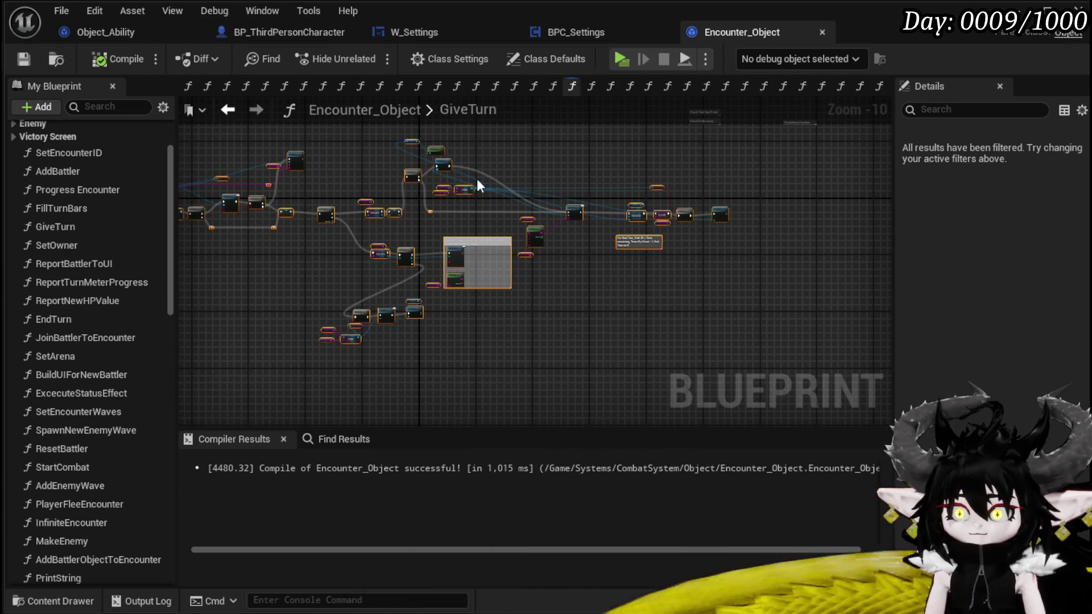
pyautogui.moveTo(583, 160); pyautogui.dragTo(715, 195)
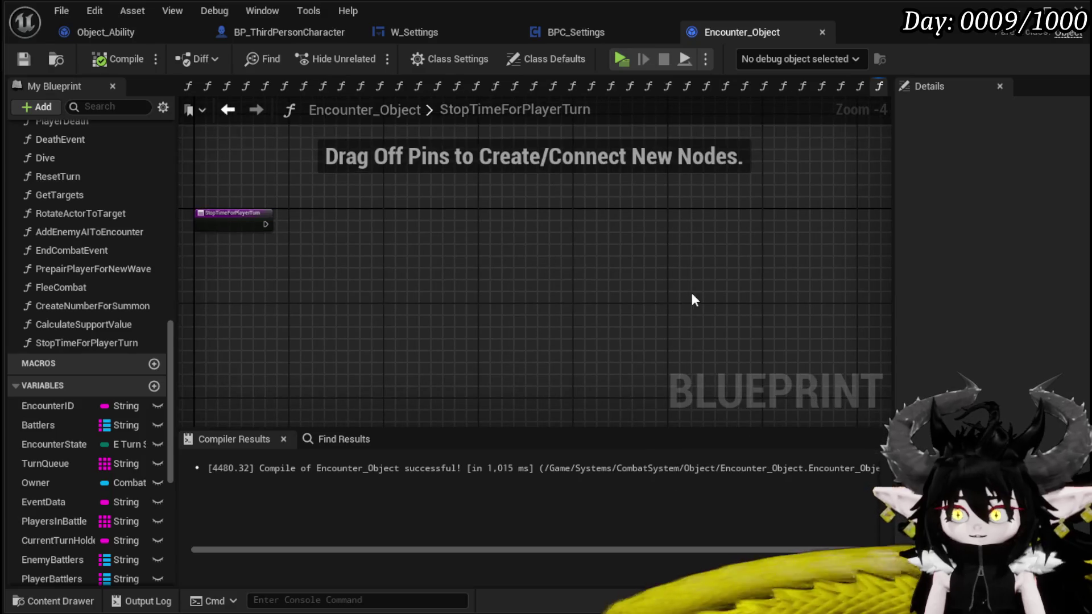
pyautogui.hotkey('ctrl', 'v')
# - Wire the function entry to Call On Time Stop, delete Turn Queue, and add a Current Turn Holder input
pyautogui.moveTo(314, 224)
pyautogui.mouseDown()
pyautogui.moveTo(810, 159)
pyautogui.moveTo(767, 192)
pyautogui.mouseUp()
pyautogui.scroll(3, 313, 202)
pyautogui.moveTo(392, 239); pyautogui.dragTo(454, 243)
pyautogui.moveTo(386, 170); pyautogui.dragTo(374, 276)
pyautogui.click(455, 206)
pyautogui.press('Delete')
pyautogui.moveTo(629, 386)
pyautogui.mouseDown()
pyautogui.moveTo(621, 290)
pyautogui.moveTo(358, 288)
pyautogui.moveTo(341, 258)
pyautogui.mouseUp()
pyautogui.moveTo(336, 254)
pyautogui.mouseDown()
pyautogui.moveTo(372, 260)
pyautogui.moveTo(298, 260)
pyautogui.mouseUp()
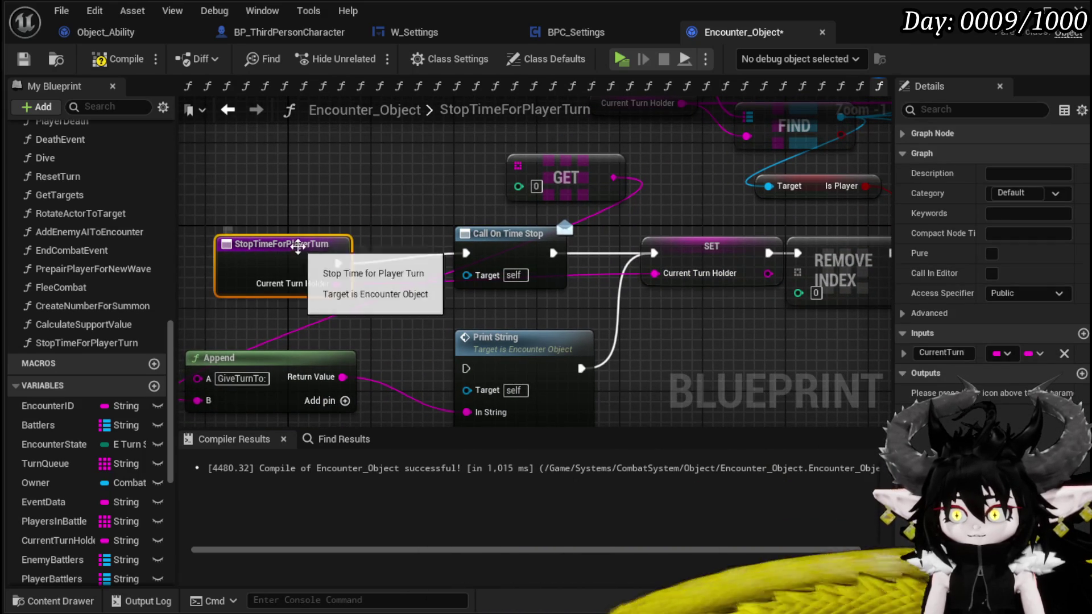
# - Delete the GET, Print String, Append and Remove Index nodes from the pasted chain
pyautogui.click(565, 177)
pyautogui.press('Delete')
pyautogui.moveTo(625, 319)
pyautogui.mouseDown()
pyautogui.moveTo(622, 246)
pyautogui.moveTo(182, 341)
pyautogui.mouseUp()
pyautogui.press('Delete')
pyautogui.scroll(-1, 559, 138)
pyautogui.click(486, 301)
pyautogui.press('Delete')
# - Rewire the SET node toward Server End Turn Check and delete the Branch and Trigger Perk nodes
pyautogui.moveTo(439, 294); pyautogui.dragTo(592, 293)
pyautogui.moveTo(485, 294)
pyautogui.mouseDown()
pyautogui.moveTo(493, 317)
pyautogui.moveTo(443, 341)
pyautogui.moveTo(383, 293)
pyautogui.moveTo(463, 284)
pyautogui.mouseUp()
pyautogui.click(501, 307)
pyautogui.press('Delete')
pyautogui.moveTo(891, 347)
pyautogui.mouseDown()
pyautogui.moveTo(602, 304)
pyautogui.moveTo(633, 73)
pyautogui.moveTo(697, 284)
pyautogui.moveTo(779, 270)
pyautogui.moveTo(749, 222)
pyautogui.moveTo(653, 375)
pyautogui.moveTo(745, 196)
pyautogui.moveTo(617, 325)
pyautogui.moveTo(841, 348)
pyautogui.moveTo(599, 367)
pyautogui.moveTo(648, 356)
pyautogui.moveTo(636, 300)
pyautogui.mouseUp()
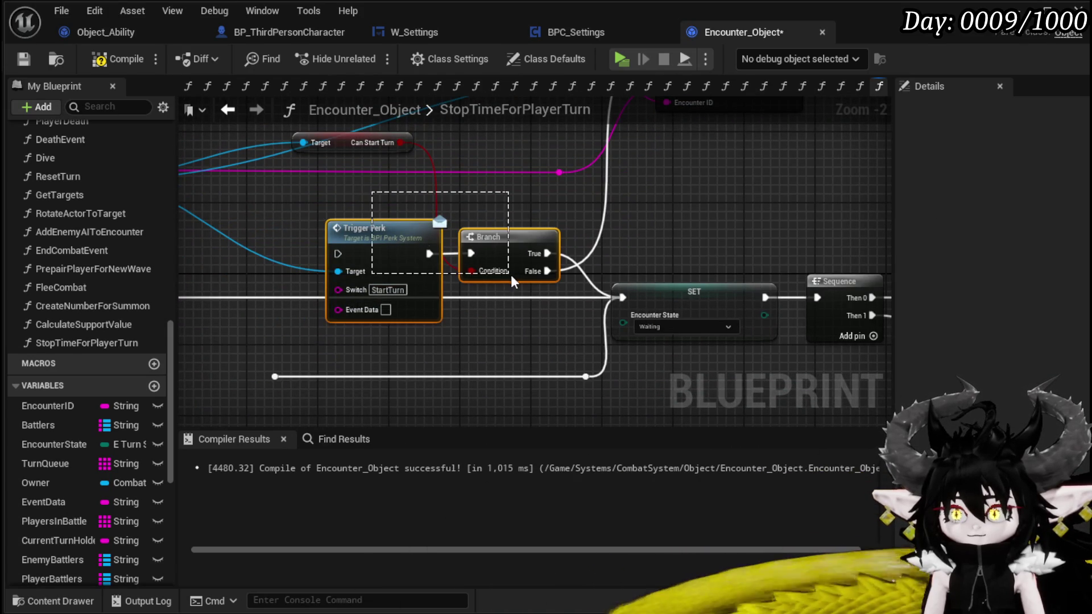
pyautogui.moveTo(509, 274); pyautogui.dragTo(510, 274)
pyautogui.press('Delete')
# - Rearrange the graph, moving the SET and Sequence chain toward the entry and shifting Battlers and VALUES left
pyautogui.moveTo(373, 293)
pyautogui.mouseDown()
pyautogui.moveTo(763, 272)
pyautogui.moveTo(678, 237)
pyautogui.mouseUp()
pyautogui.moveTo(386, 320); pyautogui.dragTo(463, 304)
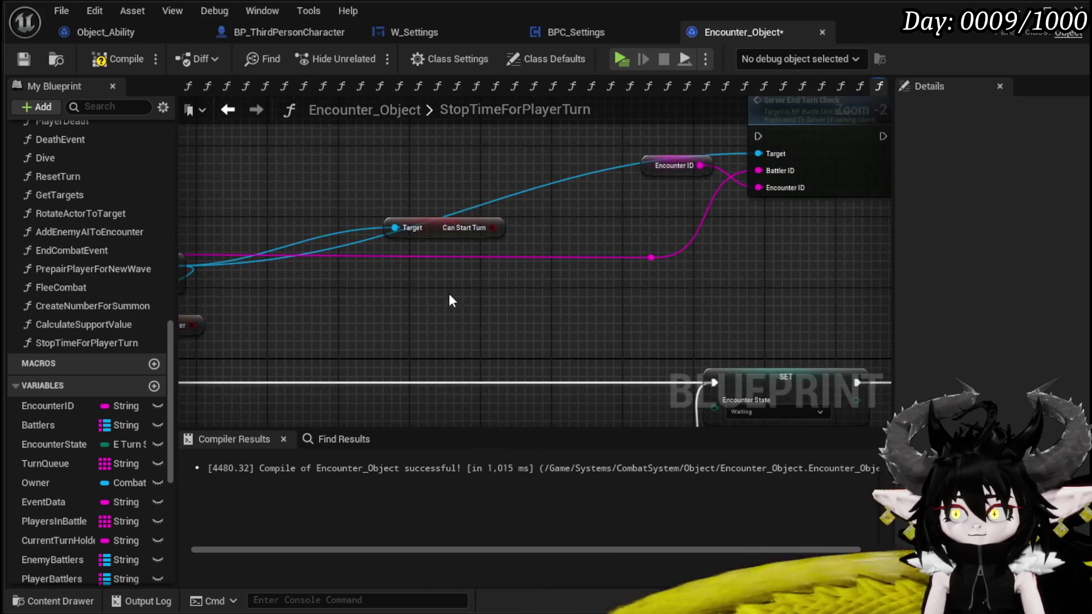
pyautogui.moveTo(609, 230)
pyautogui.mouseDown()
pyautogui.moveTo(442, 344)
pyautogui.moveTo(748, 175)
pyautogui.moveTo(817, 163)
pyautogui.mouseUp()
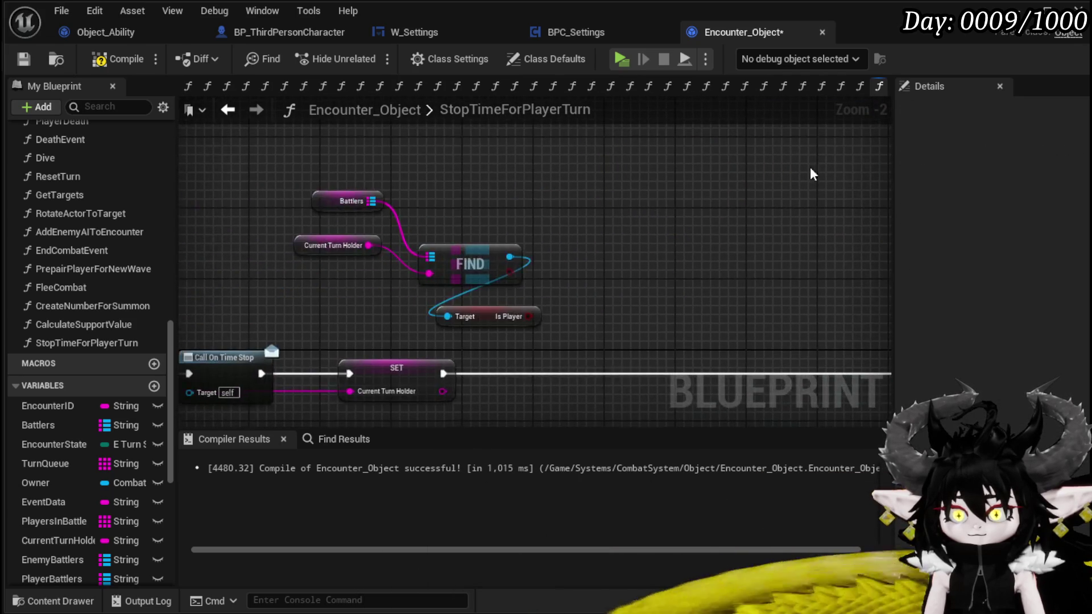
pyautogui.scroll(-4, 570, 329)
pyautogui.moveTo(604, 294); pyautogui.dragTo(327, 185)
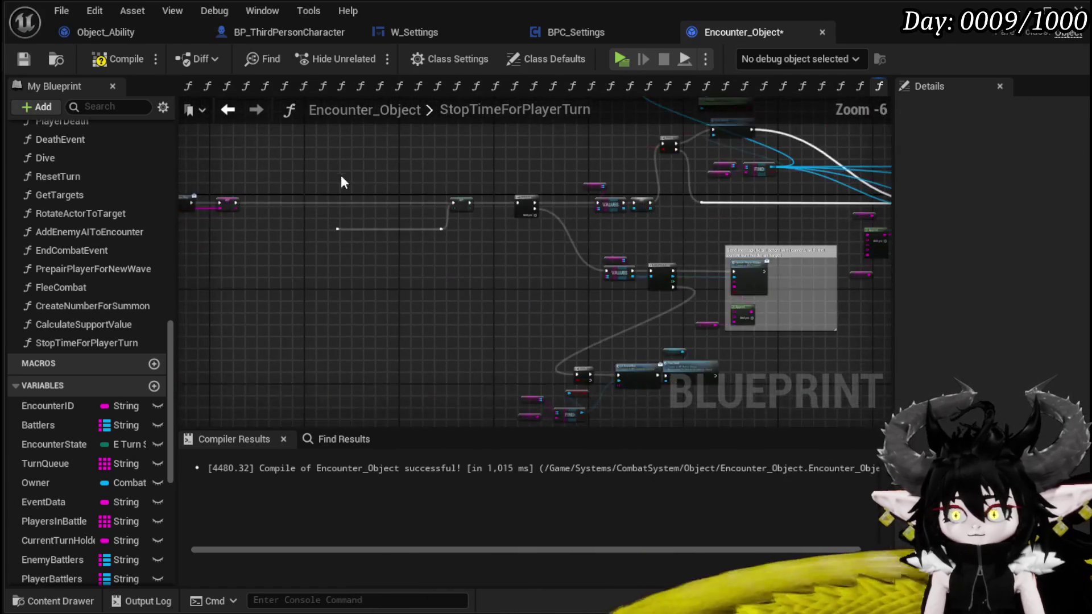
pyautogui.moveTo(474, 219); pyautogui.dragTo(478, 221)
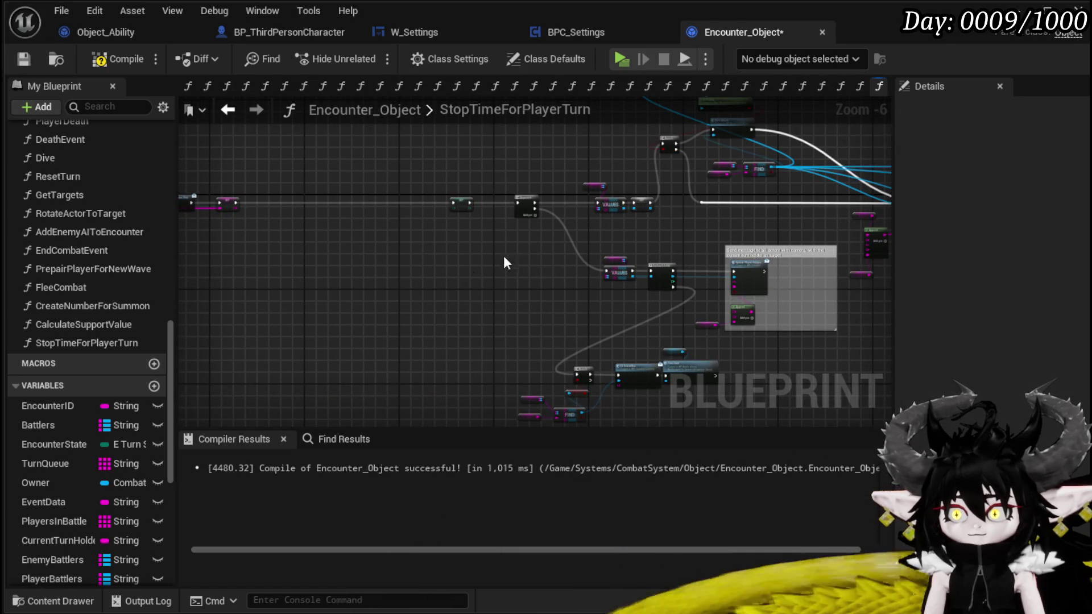
pyautogui.scroll(-6, 417, 294)
pyautogui.moveTo(817, 394); pyautogui.dragTo(817, 394)
pyautogui.scroll(8, 622, 316)
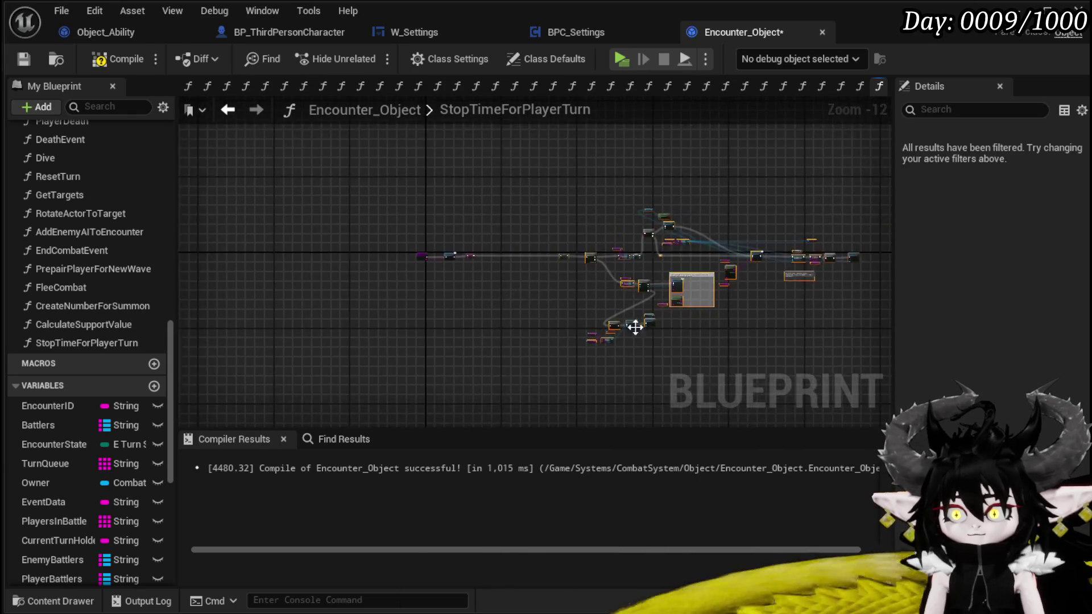
pyautogui.moveTo(726, 247)
pyautogui.mouseDown()
pyautogui.moveTo(346, 249)
pyautogui.moveTo(357, 250)
pyautogui.mouseUp()
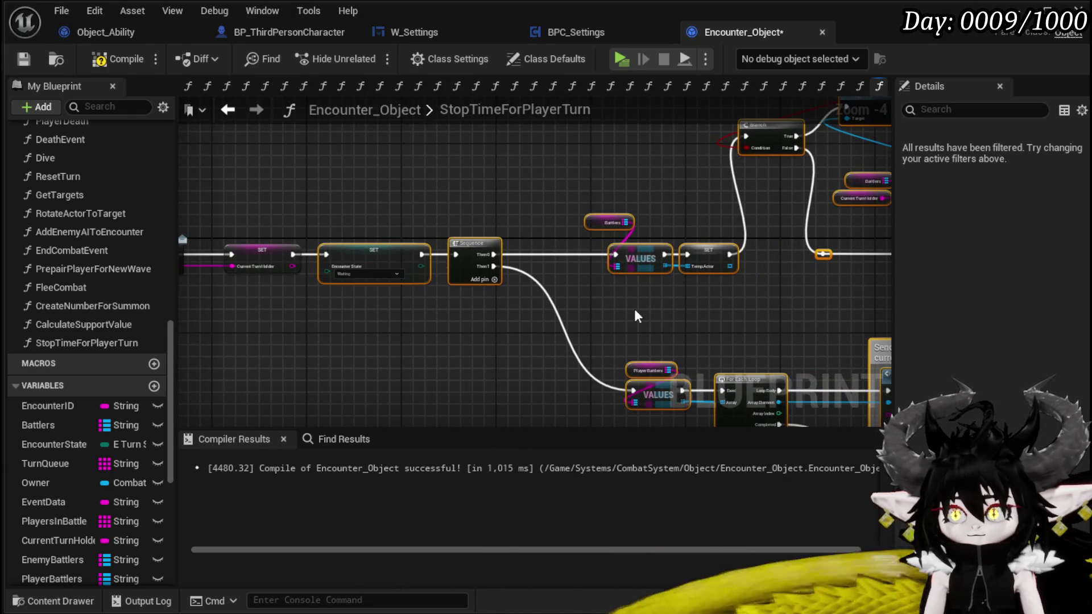
pyautogui.scroll(1, 619, 307)
pyautogui.click(610, 291)
pyautogui.moveTo(606, 267)
pyautogui.mouseDown()
pyautogui.moveTo(416, 326)
pyautogui.moveTo(445, 323)
pyautogui.mouseUp()
pyautogui.moveTo(415, 311); pyautogui.dragTo(523, 183)
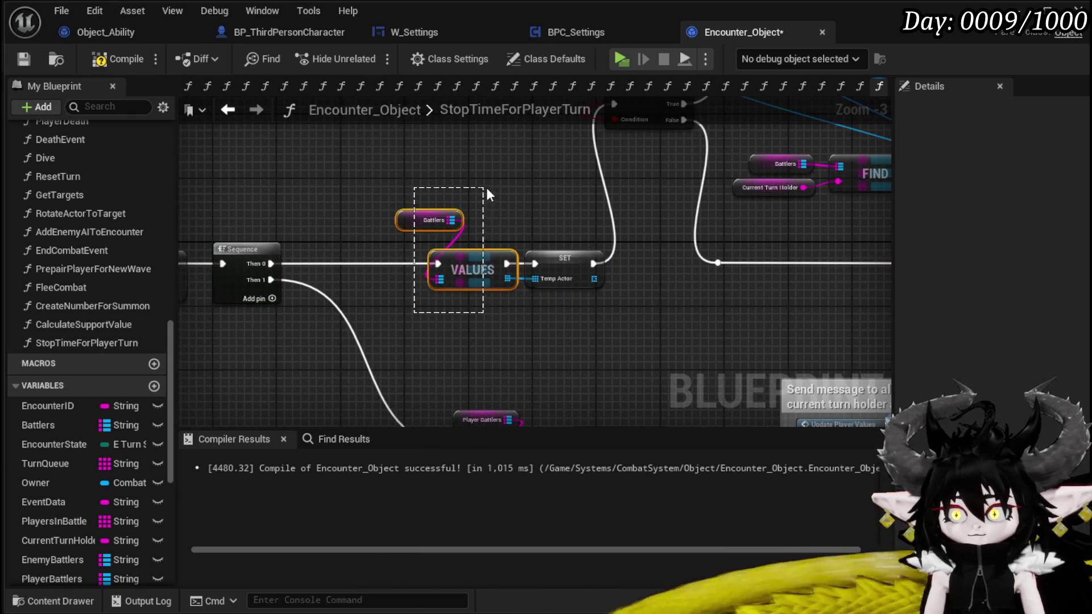
pyautogui.moveTo(490, 256)
pyautogui.mouseDown()
pyautogui.moveTo(394, 255)
pyautogui.moveTo(324, 360)
pyautogui.moveTo(428, 293)
pyautogui.moveTo(515, 287)
pyautogui.mouseUp()
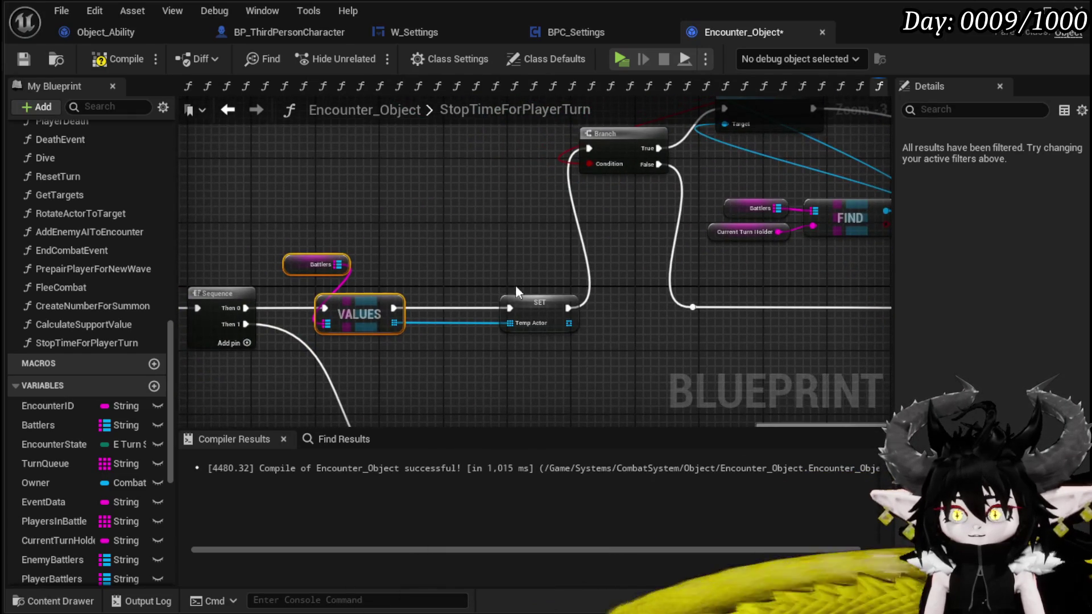
# - Wire the Sequence's first output straight to the Branch, delete VALUES, SET and Battlers, and move the FIND group aside
pyautogui.moveTo(243, 316)
pyautogui.mouseDown()
pyautogui.moveTo(288, 319)
pyautogui.moveTo(602, 154)
pyautogui.moveTo(589, 194)
pyautogui.mouseUp()
pyautogui.moveTo(317, 196)
pyautogui.mouseDown()
pyautogui.moveTo(360, 241)
pyautogui.moveTo(521, 304)
pyautogui.mouseUp()
pyautogui.press('Delete')
pyautogui.moveTo(530, 240)
pyautogui.mouseDown()
pyautogui.moveTo(302, 339)
pyautogui.moveTo(337, 319)
pyautogui.mouseUp()
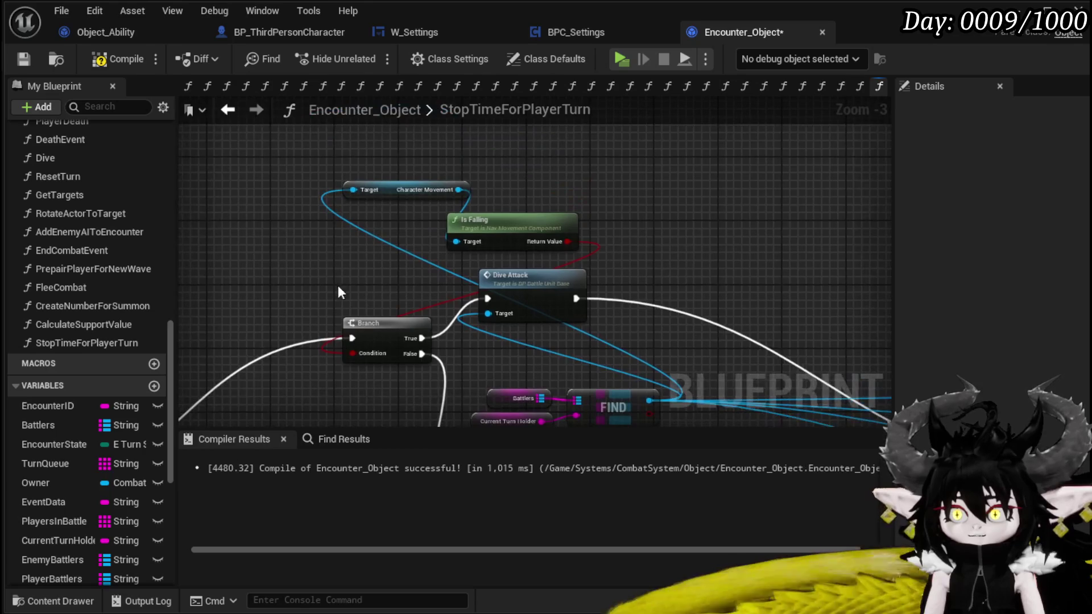
pyautogui.moveTo(459, 261); pyautogui.dragTo(390, 242)
pyautogui.moveTo(417, 351); pyautogui.dragTo(564, 276)
pyautogui.moveTo(564, 277)
pyautogui.mouseDown()
pyautogui.moveTo(619, 302)
pyautogui.moveTo(232, 153)
pyautogui.moveTo(296, 220)
pyautogui.moveTo(401, 209)
pyautogui.mouseUp()
# - Wire execution from past Start Turn into the REMOVE node
pyautogui.moveTo(295, 271); pyautogui.dragTo(594, 188)
pyautogui.moveTo(639, 291); pyautogui.dragTo(378, 302)
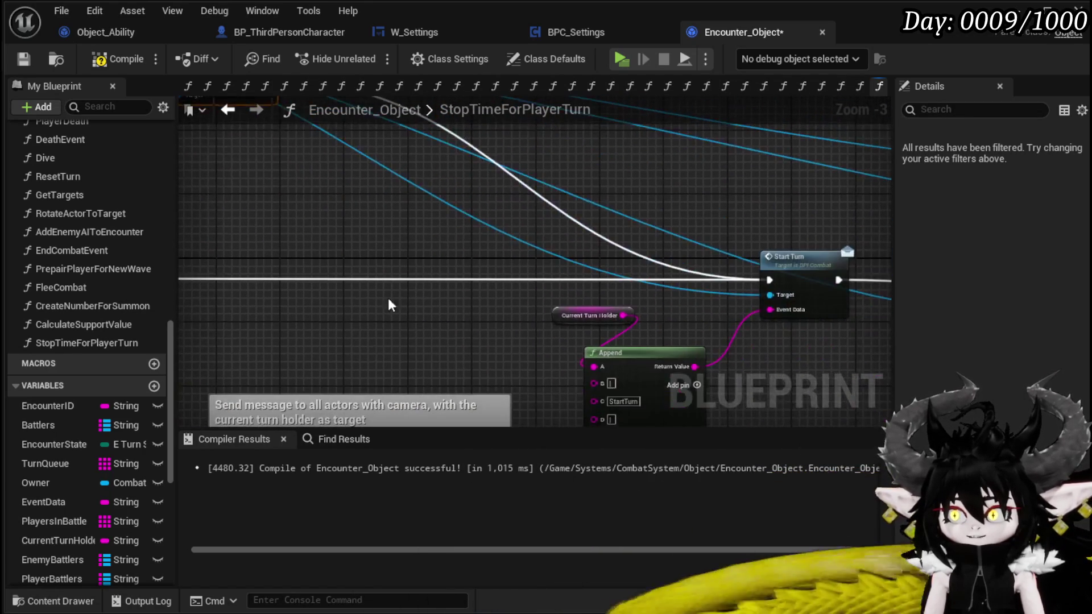
pyautogui.moveTo(547, 257)
pyautogui.mouseDown()
pyautogui.moveTo(378, 245)
pyautogui.moveTo(317, 212)
pyautogui.mouseUp()
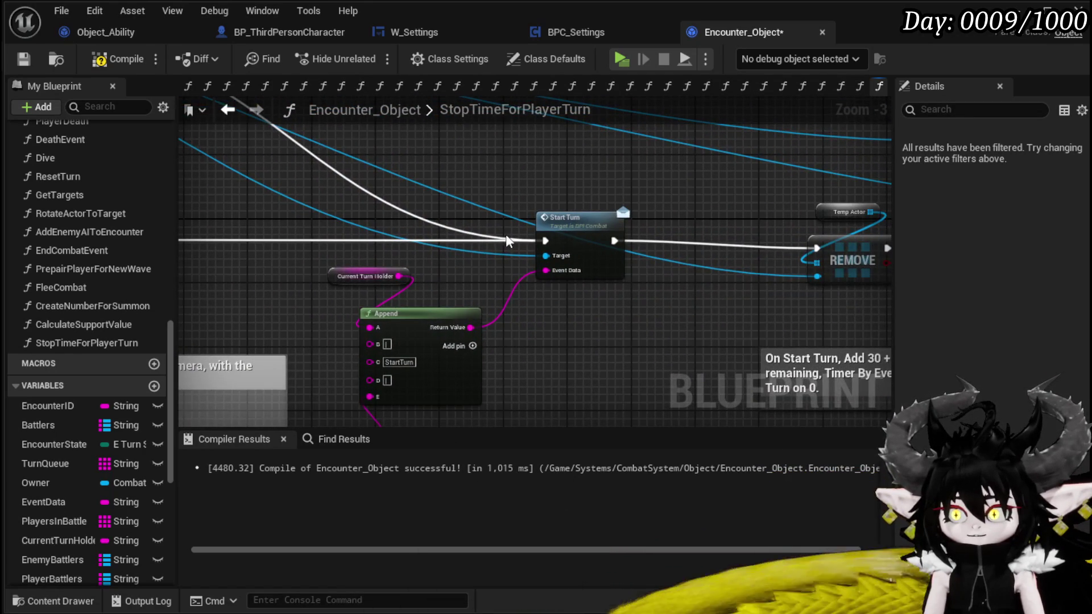
pyautogui.moveTo(544, 240); pyautogui.dragTo(708, 257)
pyautogui.moveTo(424, 192); pyautogui.dragTo(499, 189)
# - Shift the post-Start Turn nodes left, wire into the Branch, and delete the Remove, Clear, Temp Actor and Turn Queue nodes
pyautogui.scroll(-1, 555, 333)
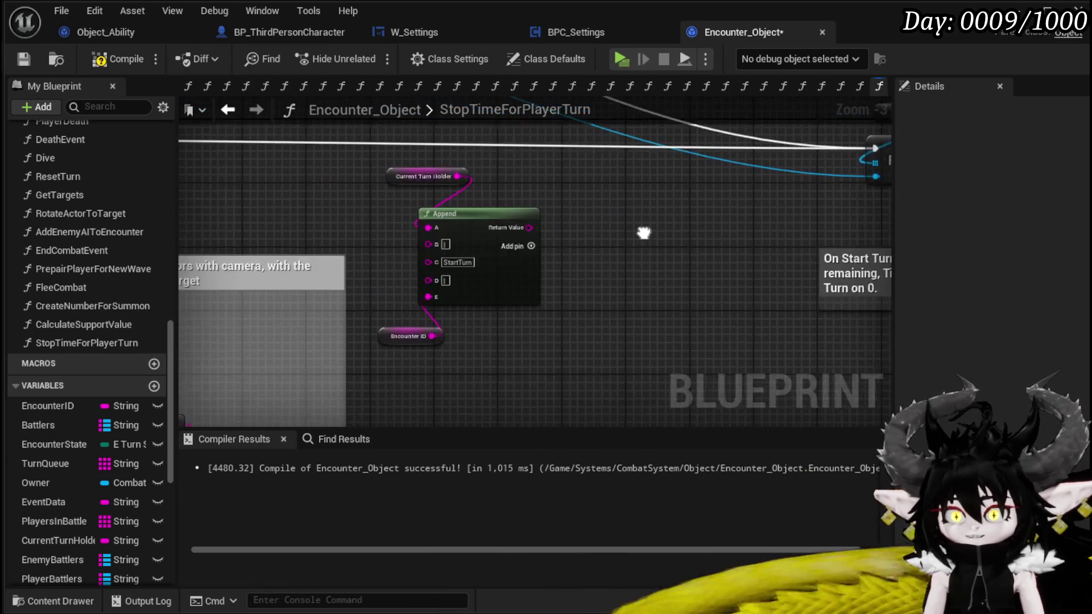
pyautogui.moveTo(661, 226); pyautogui.dragTo(405, 315)
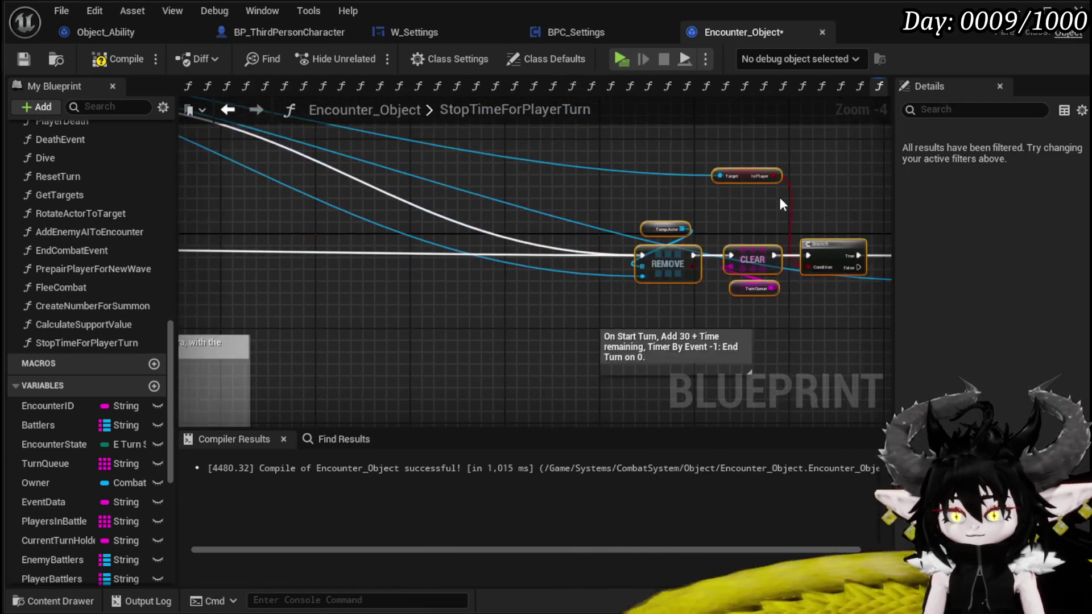
pyautogui.moveTo(490, 194); pyautogui.dragTo(416, 194)
pyautogui.moveTo(825, 312); pyautogui.dragTo(824, 312)
pyautogui.moveTo(483, 251)
pyautogui.mouseDown()
pyautogui.moveTo(831, 286)
pyautogui.moveTo(421, 256)
pyautogui.moveTo(378, 274)
pyautogui.moveTo(404, 272)
pyautogui.mouseUp()
pyautogui.scroll(3, 387, 227)
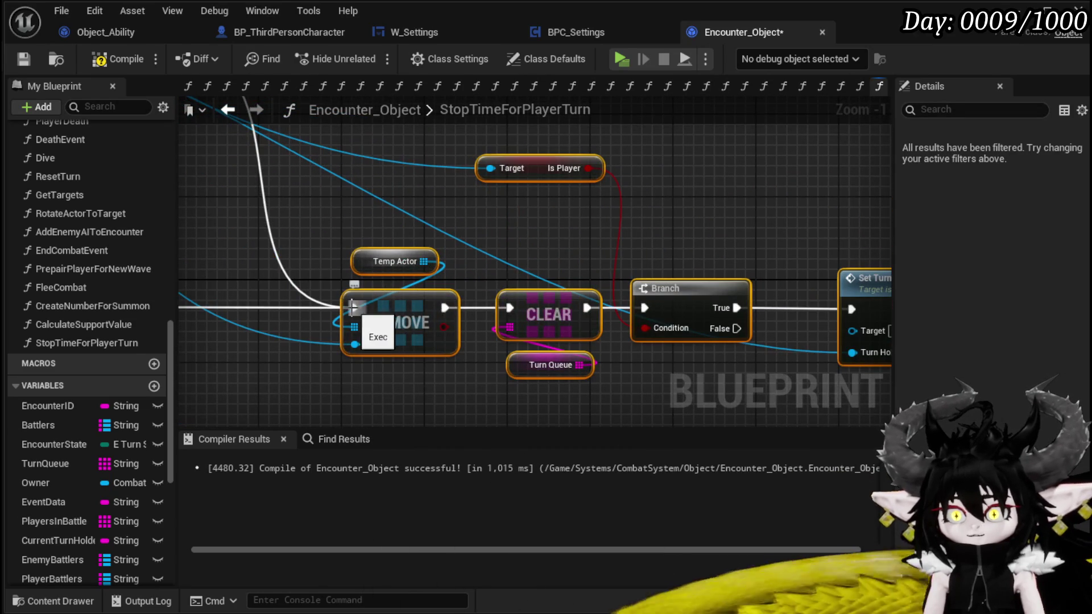
pyautogui.moveTo(658, 309); pyautogui.dragTo(646, 308)
pyautogui.moveTo(368, 236); pyautogui.dragTo(568, 381)
pyautogui.press('Delete')
# - Reposition the Branch, Set Turn Time and Is Player nodes, then review the remaining chain back to the entry
pyautogui.scroll(-2, 576, 372)
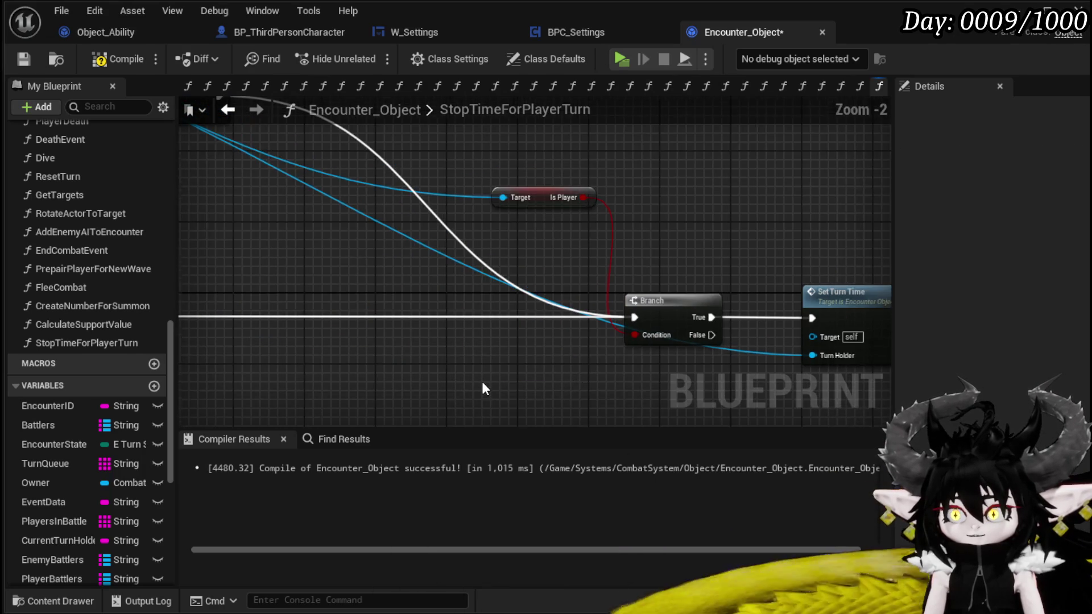
pyautogui.moveTo(482, 387); pyautogui.dragTo(824, 219)
pyautogui.moveTo(790, 310)
pyautogui.mouseDown()
pyautogui.moveTo(470, 294)
pyautogui.moveTo(544, 290)
pyautogui.mouseUp()
pyautogui.click(339, 373)
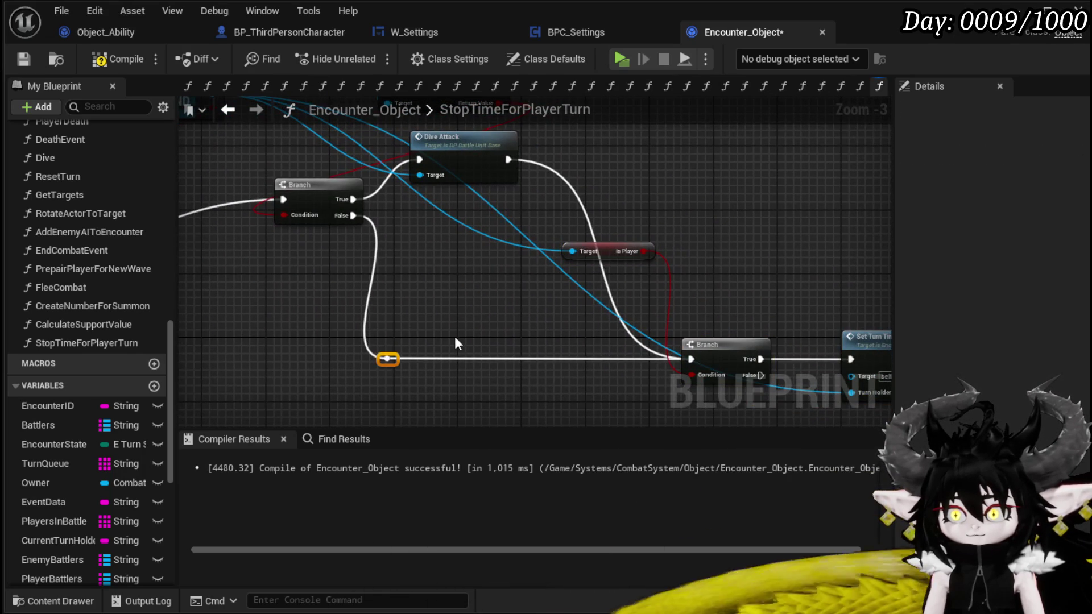
pyautogui.moveTo(389, 398)
pyautogui.mouseDown()
pyautogui.moveTo(404, 302)
pyautogui.moveTo(454, 176)
pyautogui.mouseUp()
pyautogui.moveTo(582, 362)
pyautogui.mouseDown()
pyautogui.moveTo(621, 251)
pyautogui.moveTo(535, 295)
pyautogui.mouseUp()
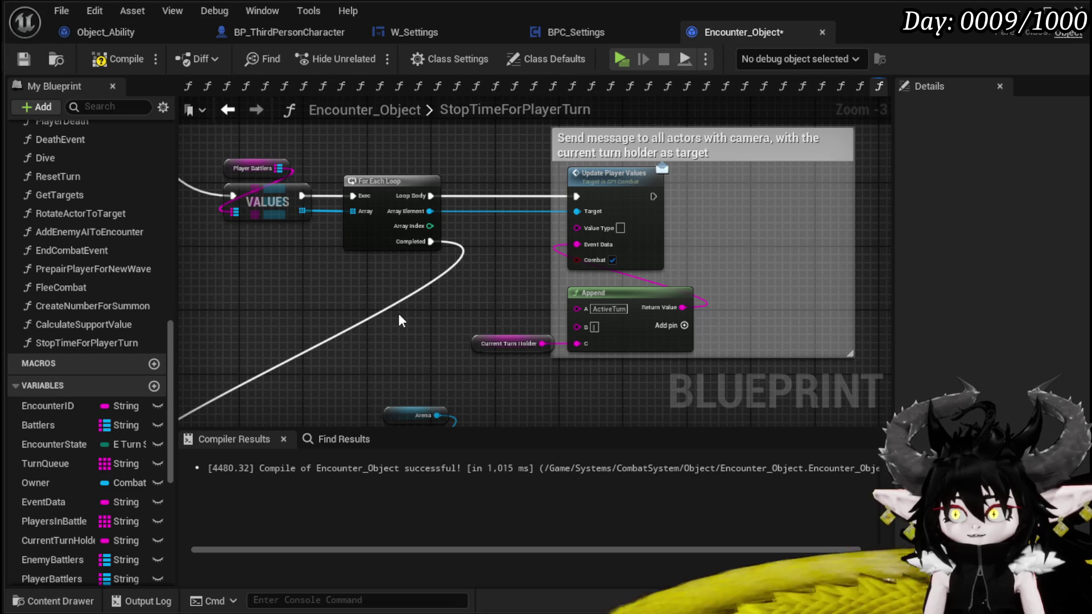
pyautogui.moveTo(400, 321)
pyautogui.mouseDown()
pyautogui.moveTo(475, 222)
pyautogui.moveTo(539, 173)
pyautogui.moveTo(500, 175)
pyautogui.mouseUp()
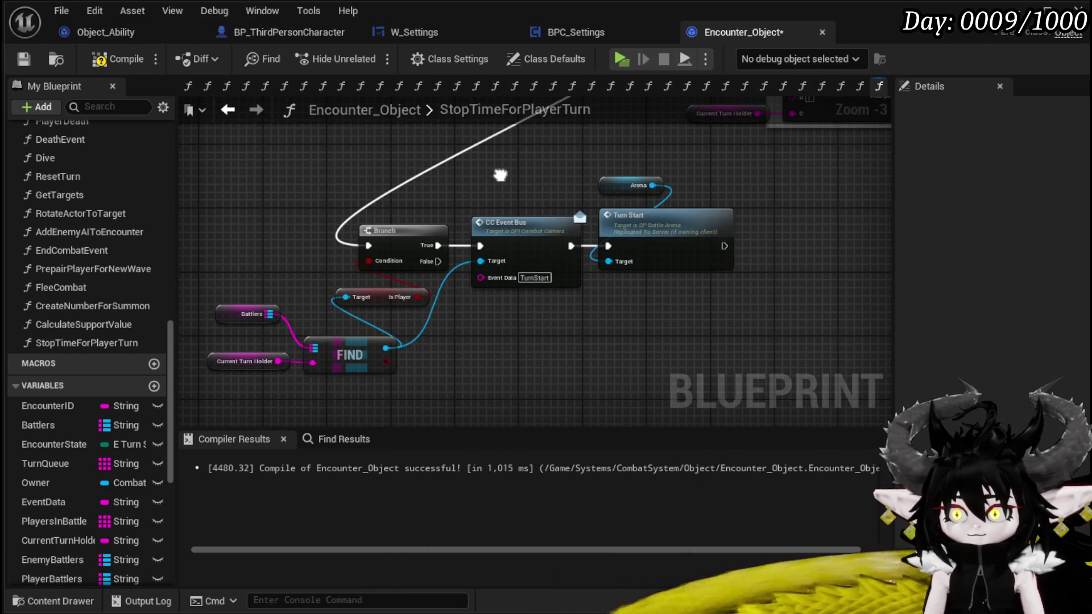
pyautogui.scroll(-1, 522, 154)
pyautogui.moveTo(522, 154)
pyautogui.mouseDown()
pyautogui.moveTo(373, 228)
pyautogui.moveTo(438, 316)
pyautogui.moveTo(281, 289)
pyautogui.mouseUp()
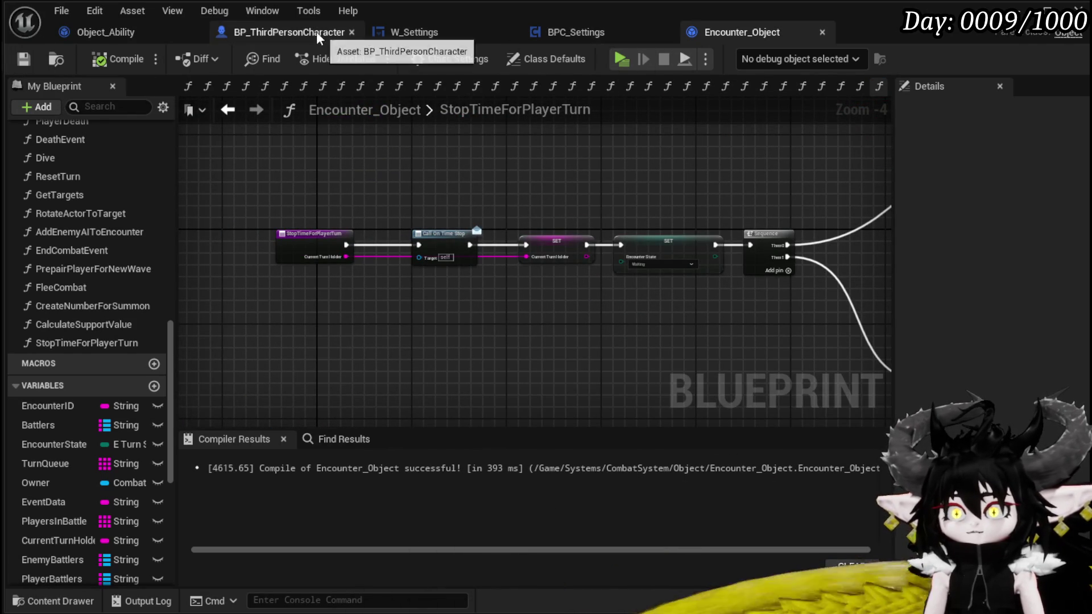
# - Search Get Encounter's value for a Start action in the character graph, adding nothing
pyautogui.hotkey('ctrl', 'Tab')
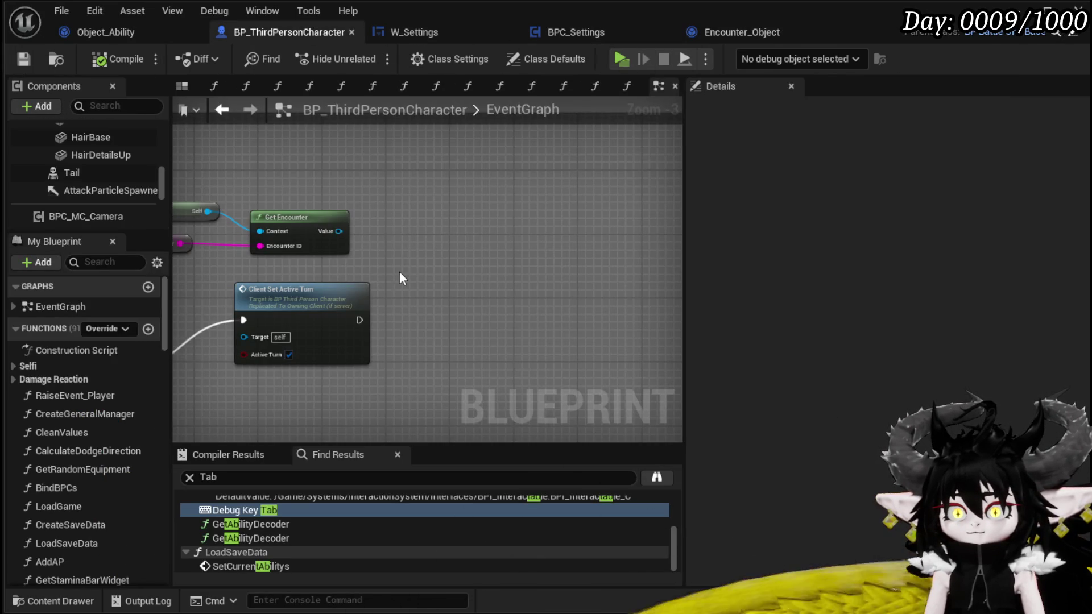
pyautogui.moveTo(337, 231); pyautogui.dragTo(455, 243)
pyautogui.write('Start')
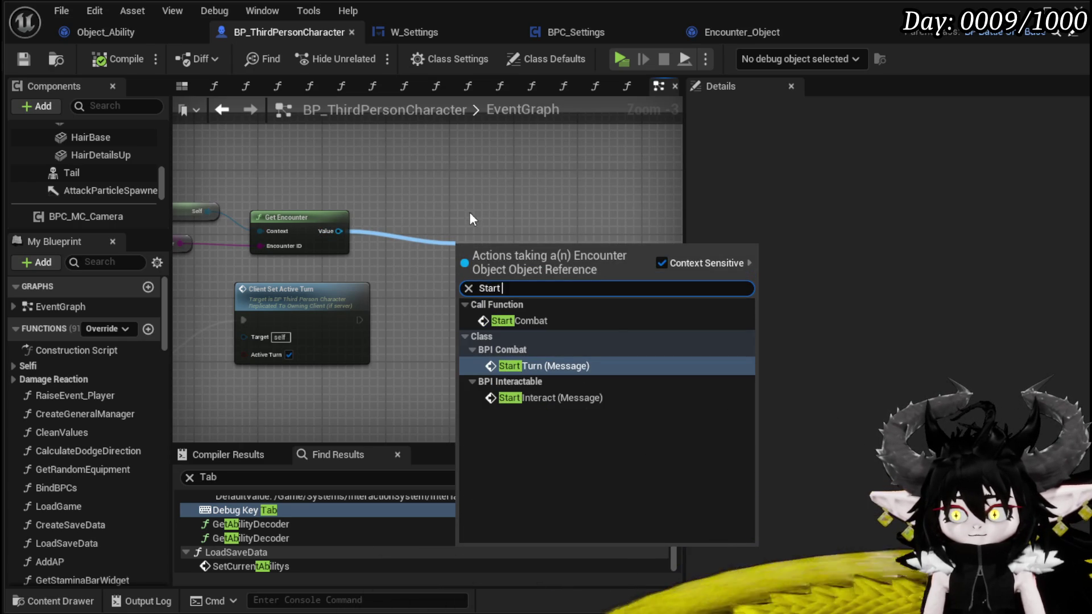
pyautogui.press('Escape')
pyautogui.click(731, 32)
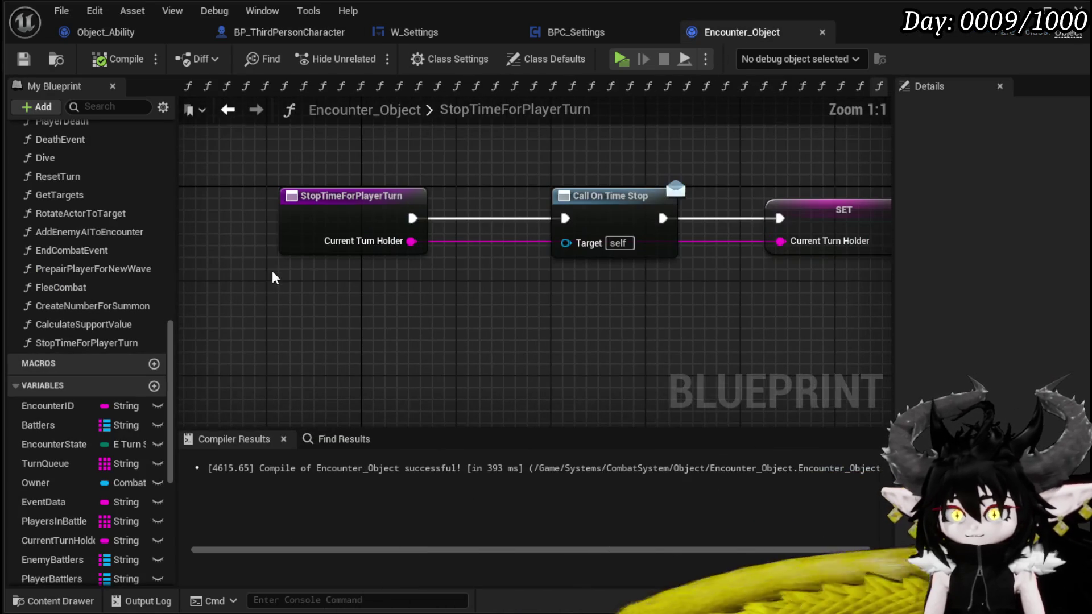
pyautogui.click(266, 35)
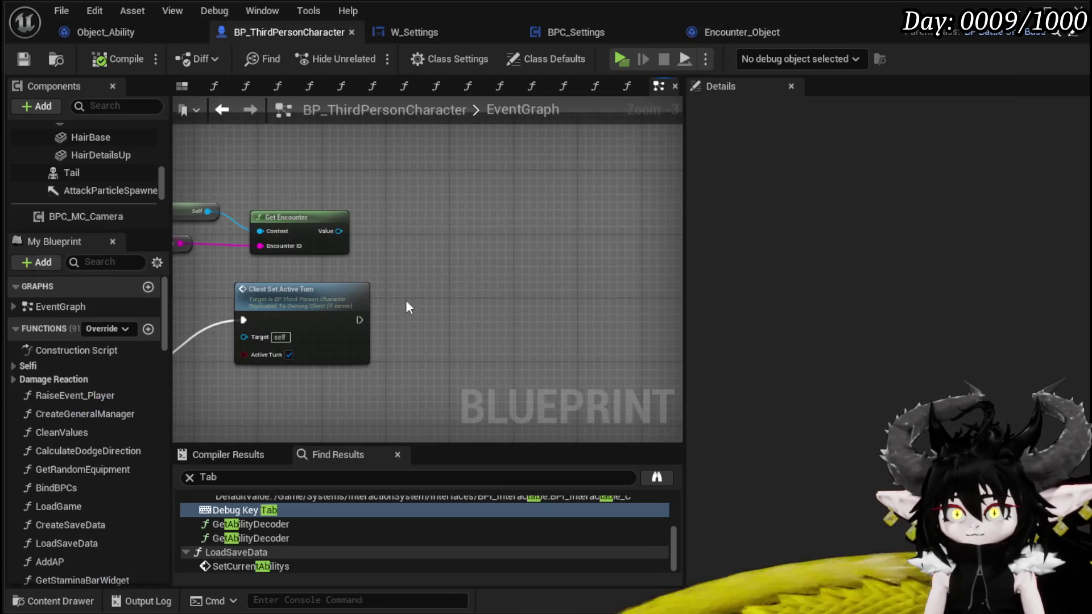
pyautogui.moveTo(341, 237); pyautogui.dragTo(448, 247)
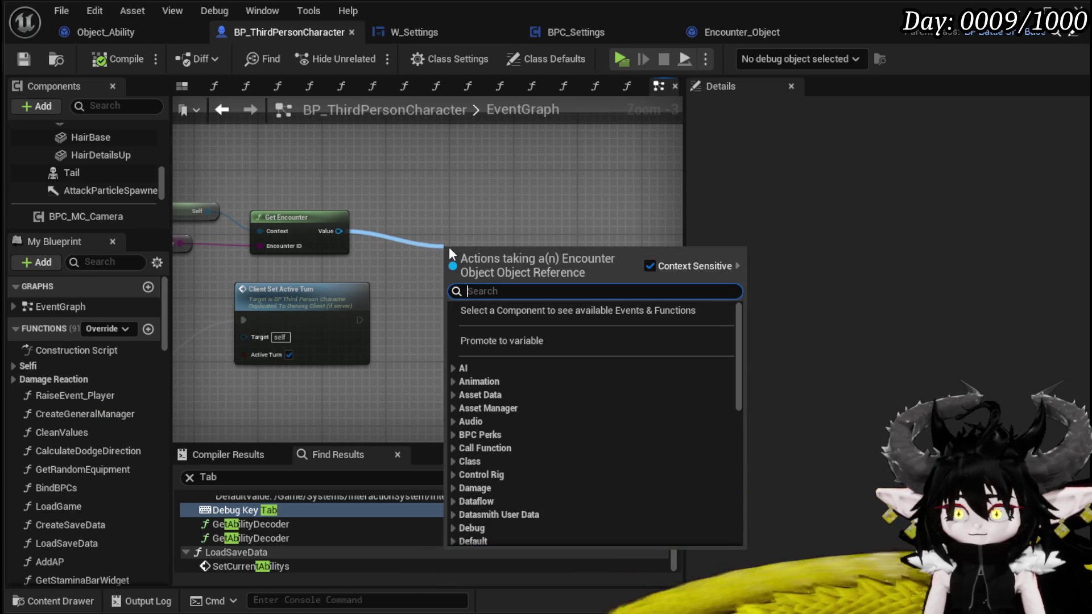
pyautogui.click(774, 40)
# - Rename the StopTimeForPlayerTurn function to TakeTurnImidiatly and compile Encounter_Object
pyautogui.click(319, 219)
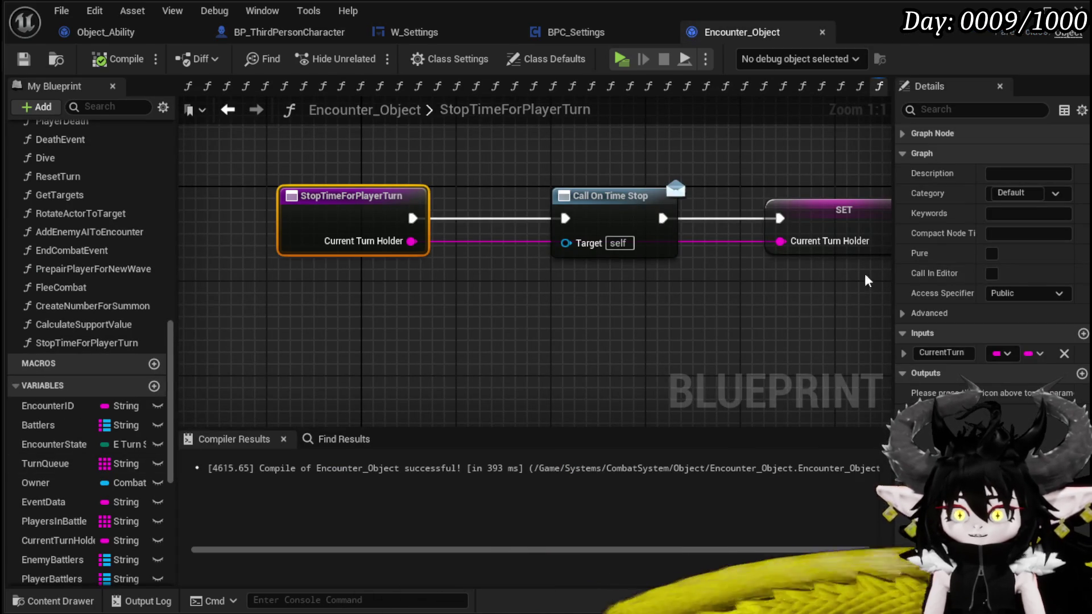
pyautogui.rightClick(79, 348)
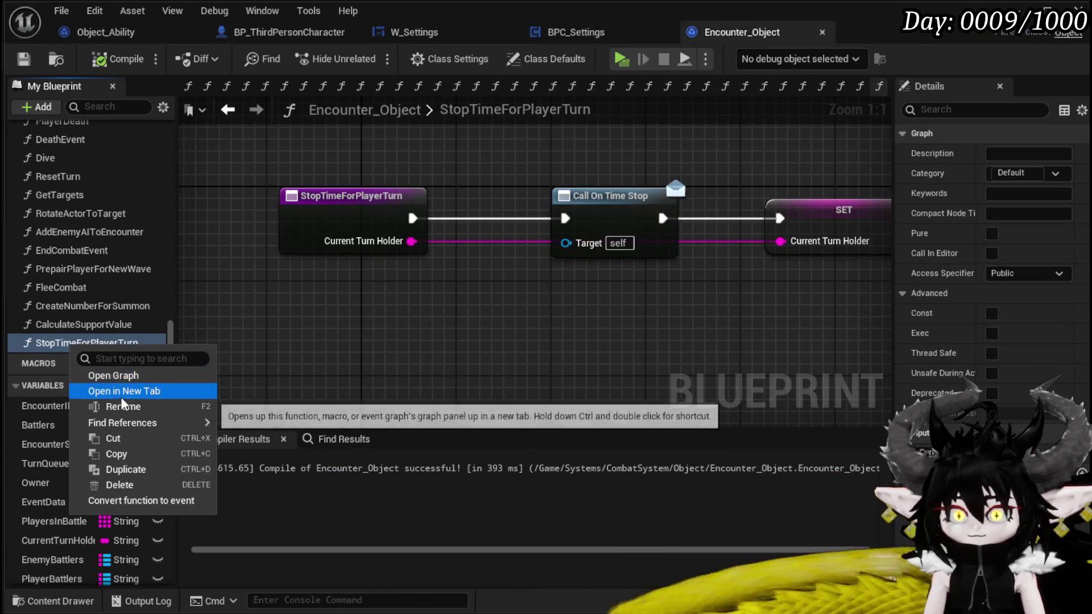
pyautogui.click(94, 405)
pyautogui.write('TakeTurnImidia')
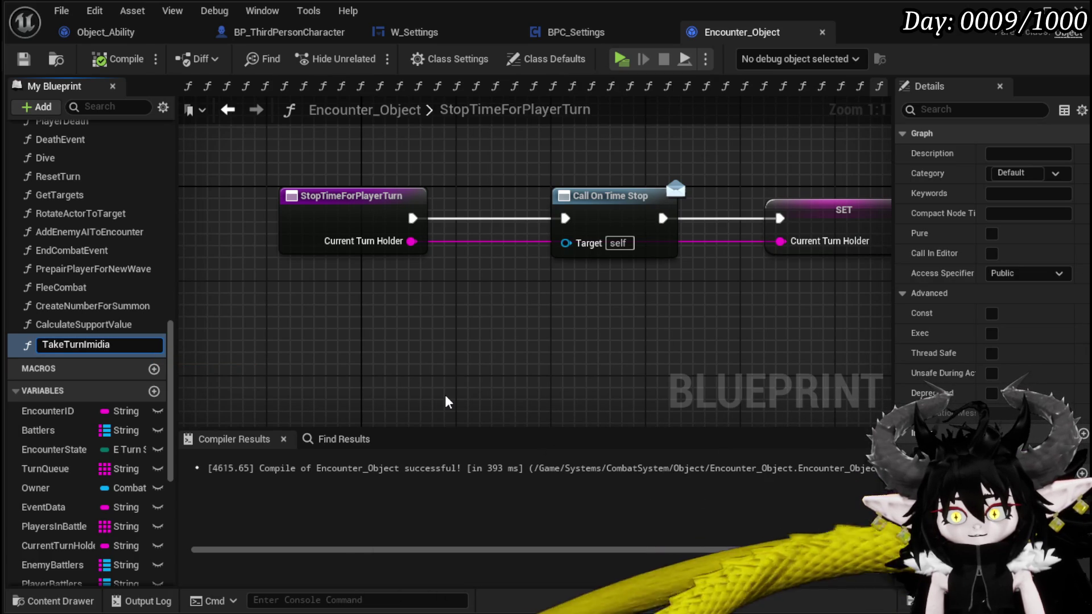
pyautogui.write('tly')
pyautogui.press('Return')
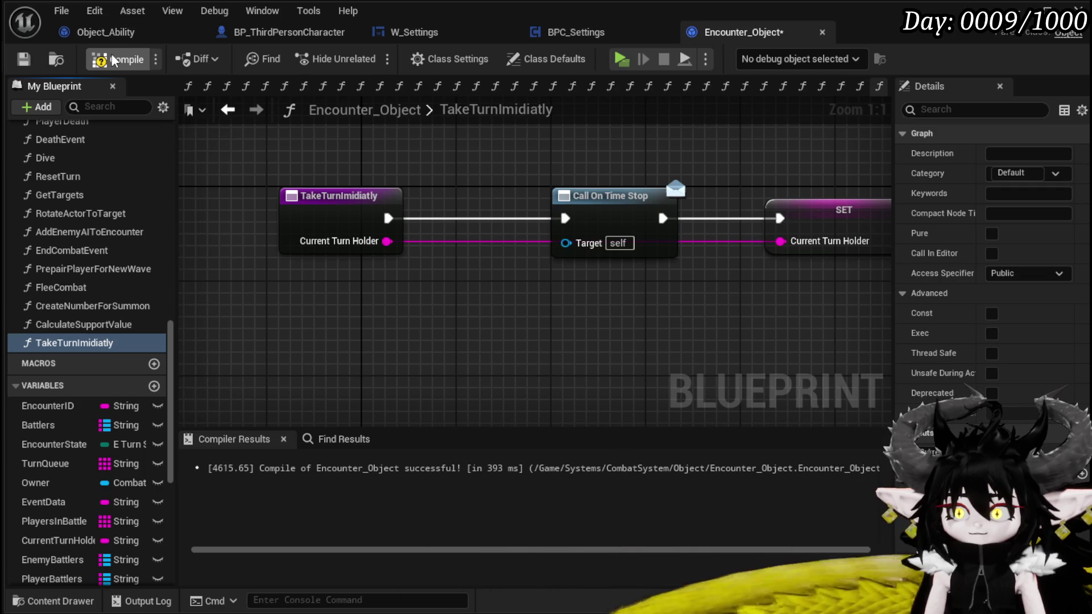
pyautogui.click(23, 58)
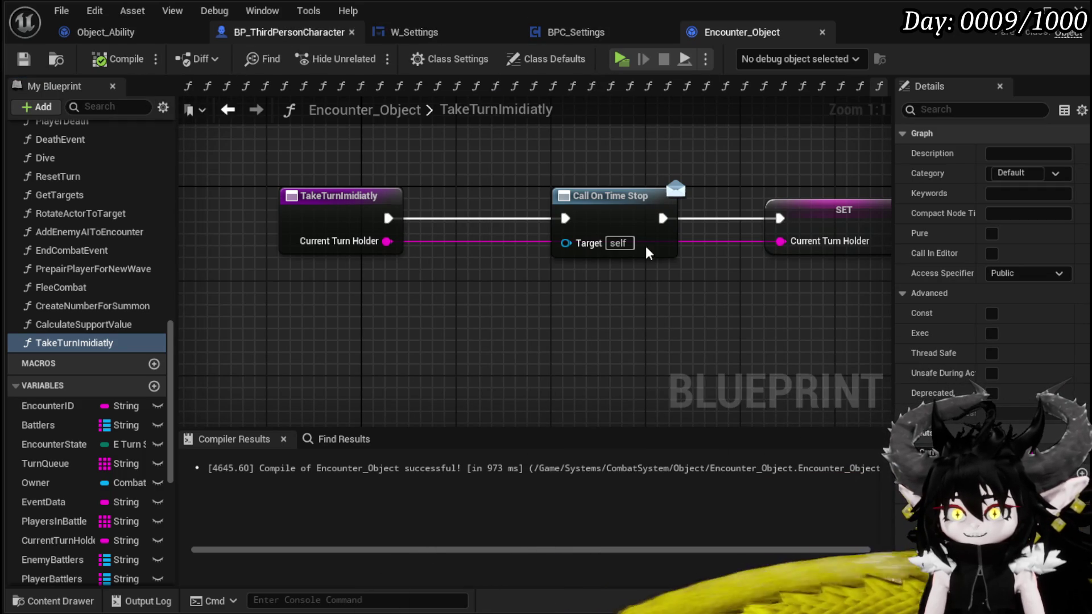
# - Add a Take Turn Imidiatly call on Get Encounter, run after Client Set Active Turn
pyautogui.click(264, 34)
pyautogui.moveTo(340, 231); pyautogui.dragTo(448, 238)
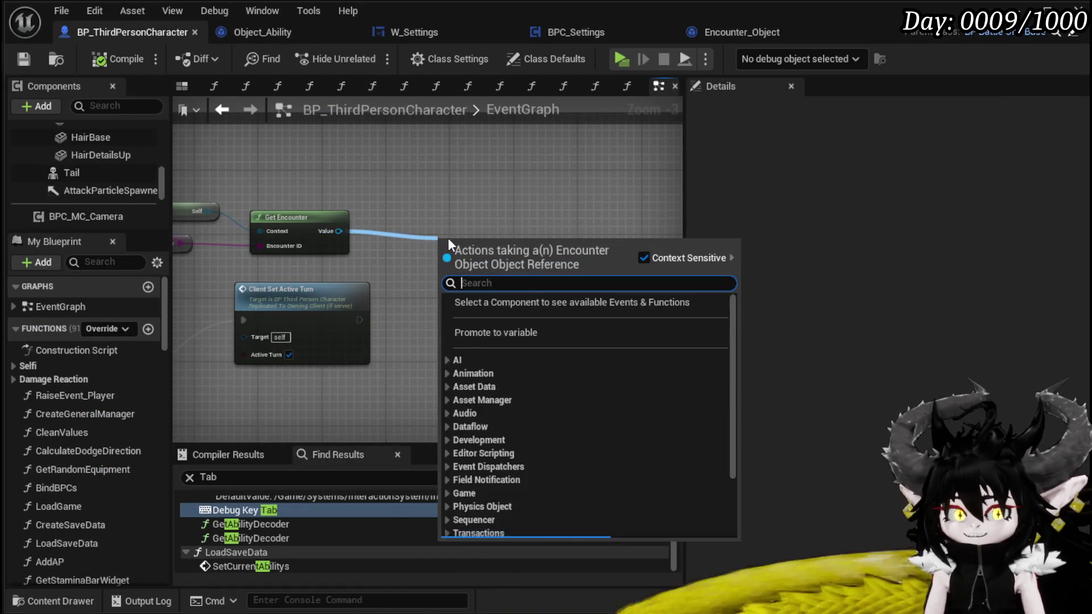
pyautogui.write('TakeTur')
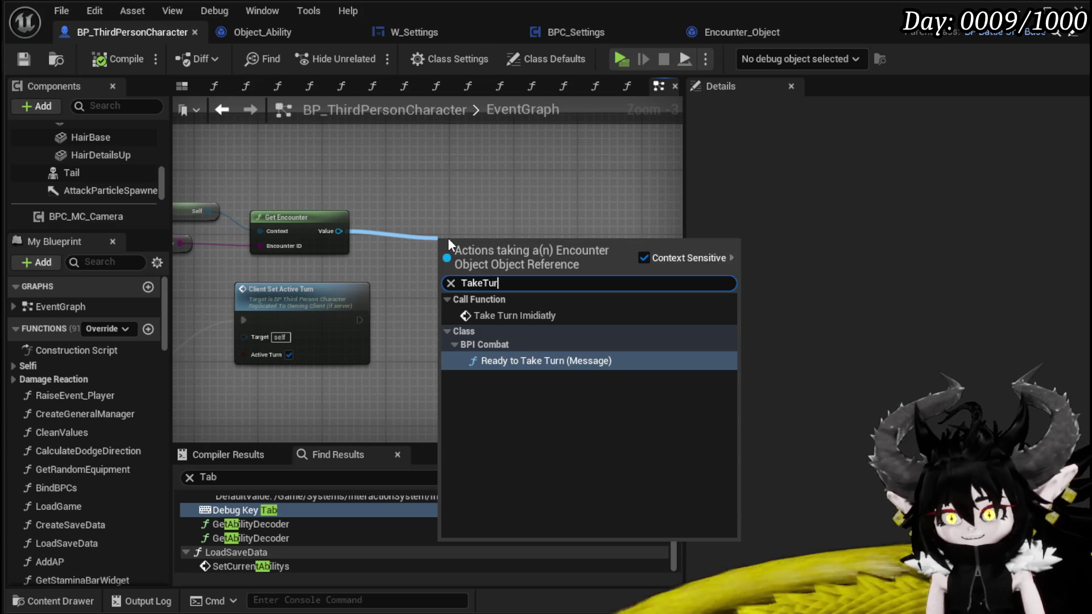
pyautogui.click(546, 315)
pyautogui.moveTo(464, 309)
pyautogui.mouseDown()
pyautogui.moveTo(411, 335)
pyautogui.moveTo(411, 313)
pyautogui.moveTo(461, 316)
pyautogui.mouseUp()
pyautogui.moveTo(361, 416); pyautogui.dragTo(435, 342)
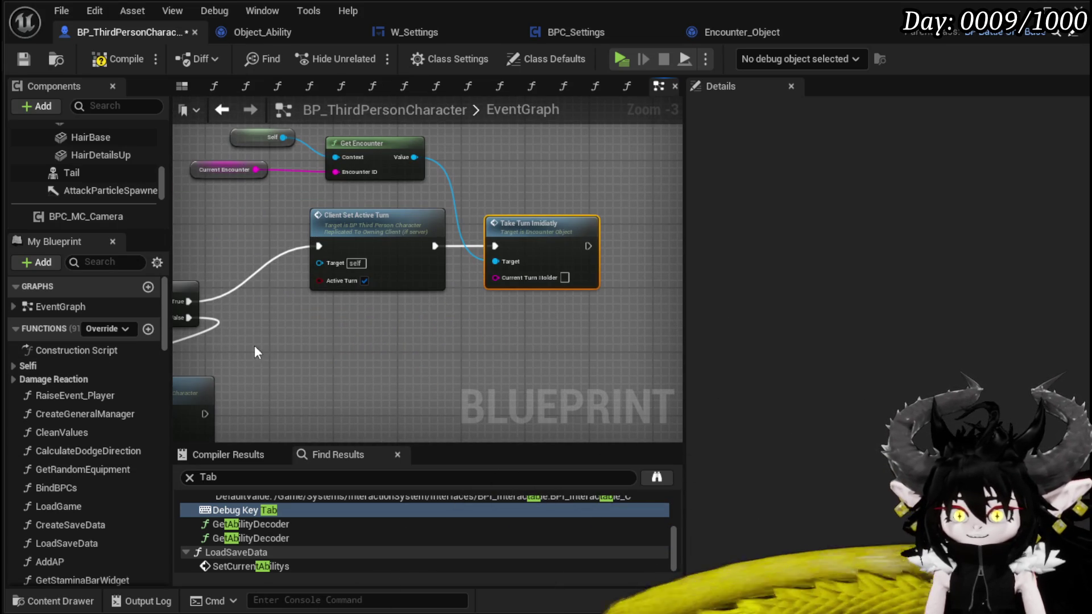
# - Feed a Battler ID getter into Current Turn Holder and compile the character blueprint
pyautogui.rightClick(516, 343)
pyautogui.write('battler id')
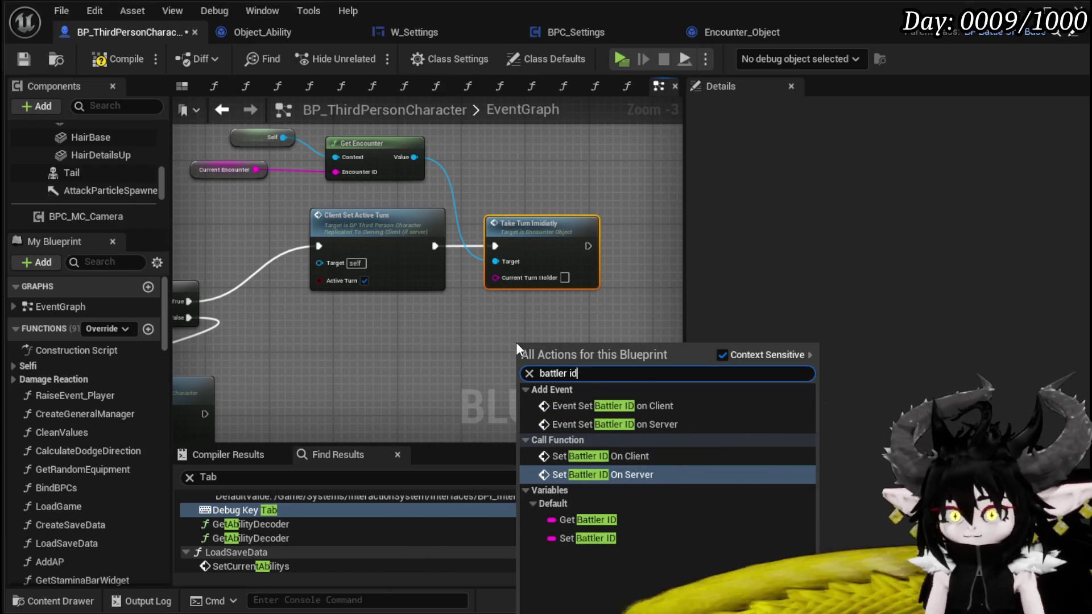
pyautogui.click(580, 518)
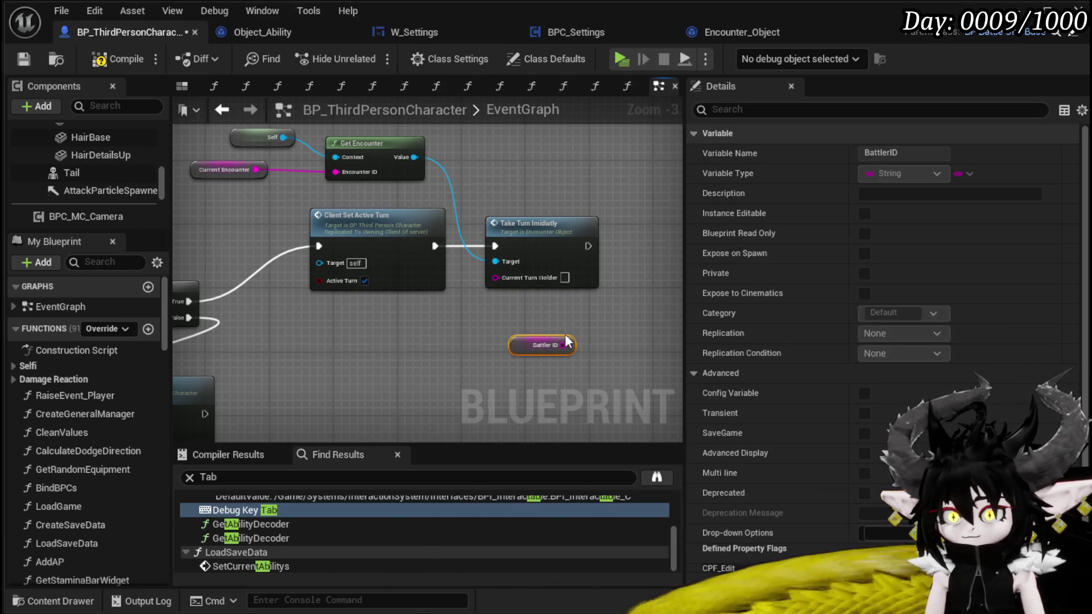
pyautogui.moveTo(510, 349)
pyautogui.mouseDown()
pyautogui.moveTo(479, 294)
pyautogui.moveTo(493, 298)
pyautogui.mouseUp()
pyautogui.rightClick(460, 279)
pyautogui.click(494, 290)
pyautogui.click(479, 345)
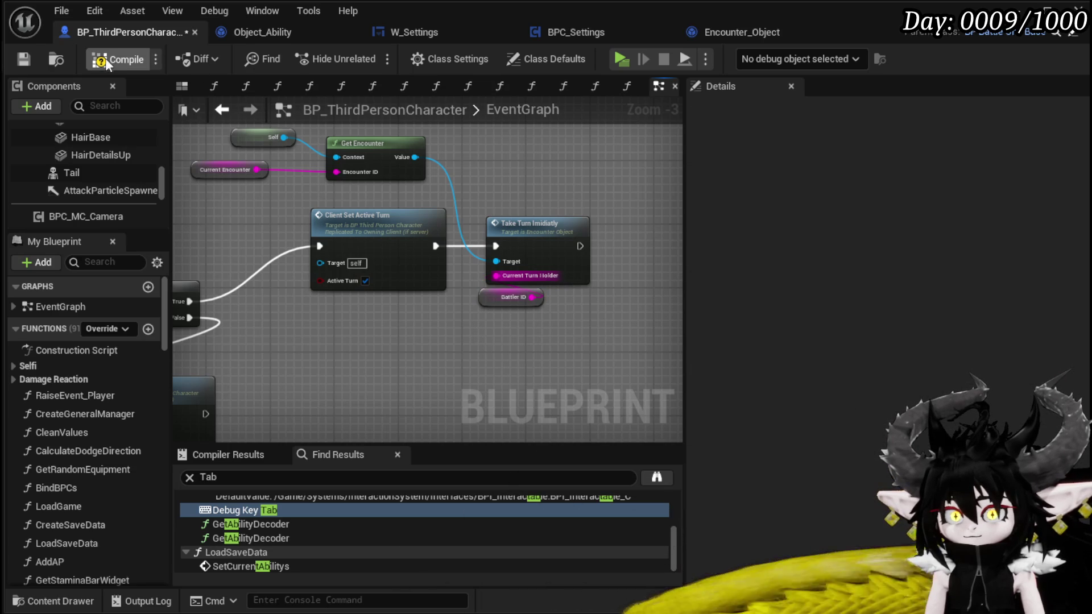
pyautogui.click(21, 58)
# - Check the Debug Key Tab node, then return to the level and start playing it
pyautogui.scroll(-1, 568, 181)
pyautogui.moveTo(579, 181); pyautogui.dragTo(630, 159)
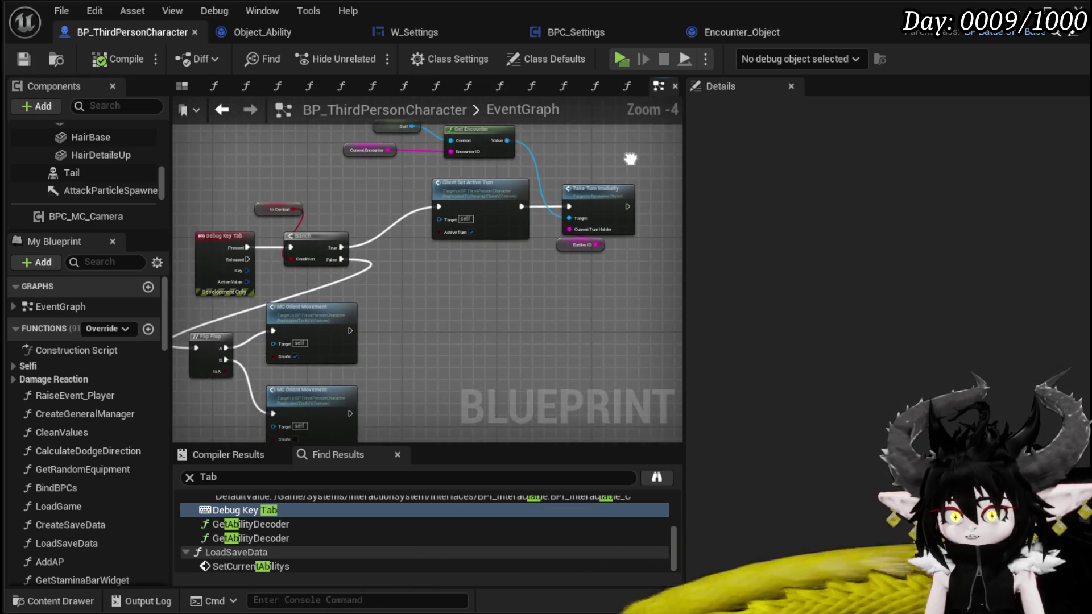
pyautogui.moveTo(260, 186); pyautogui.dragTo(303, 171)
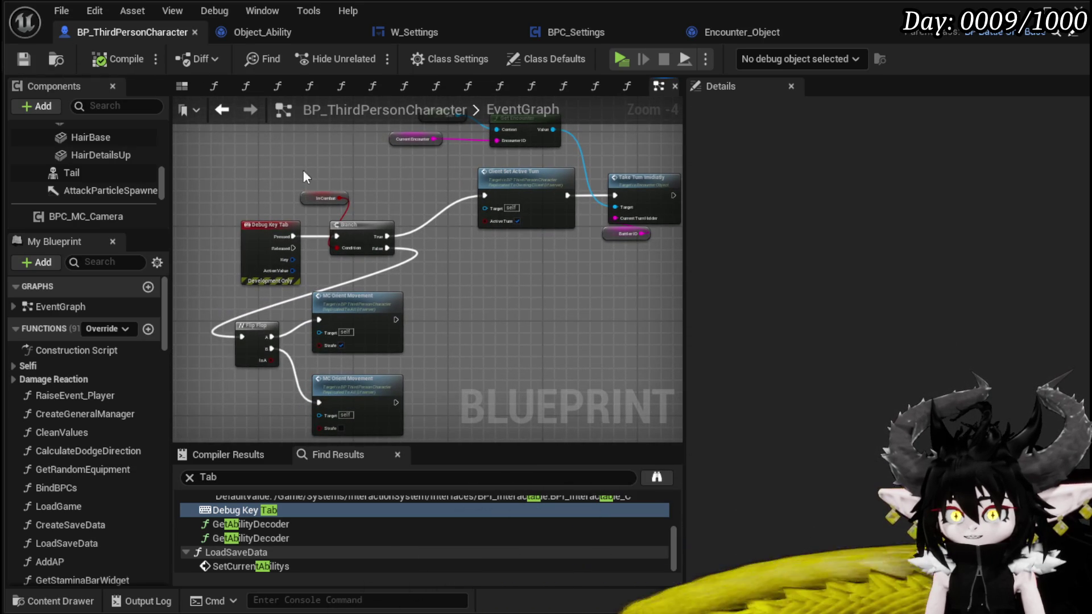
pyautogui.moveTo(275, 277); pyautogui.dragTo(275, 276)
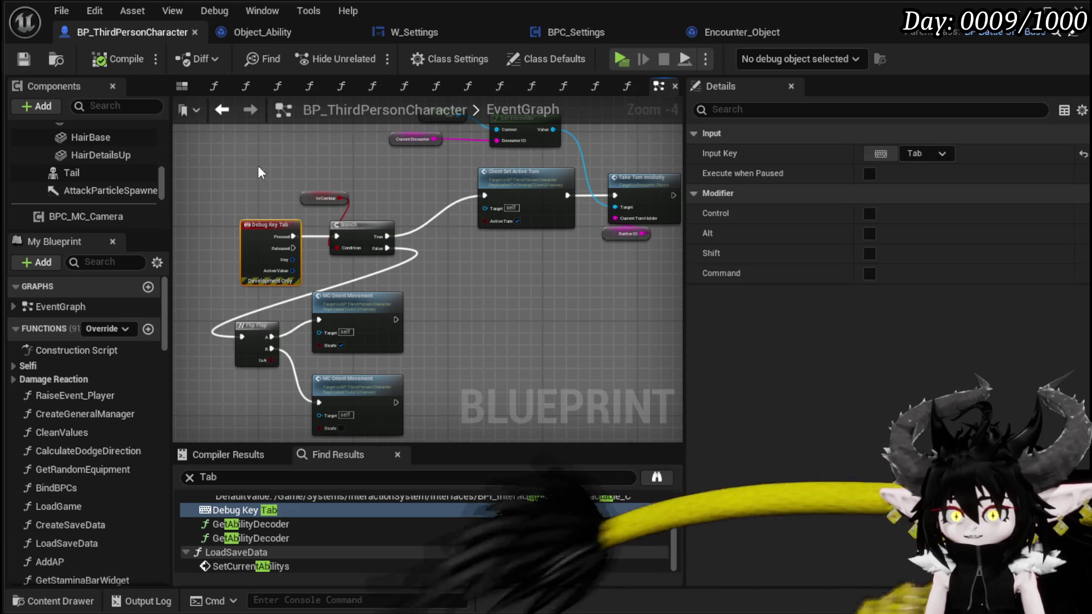
pyautogui.click(229, 193)
pyautogui.click(29, 57)
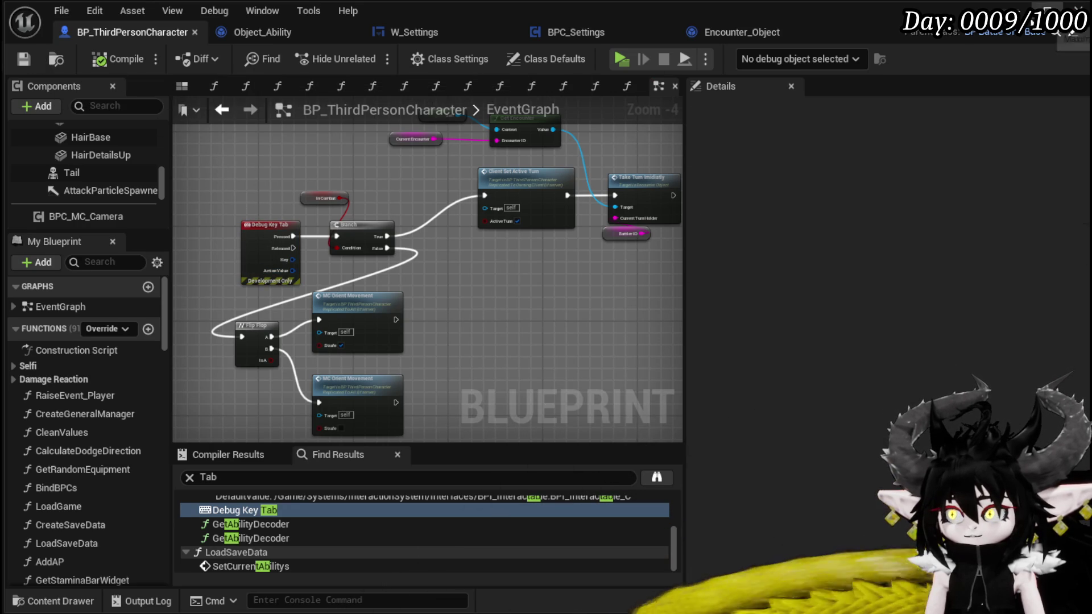
pyautogui.click(1048, 10)
pyautogui.click(364, 60)
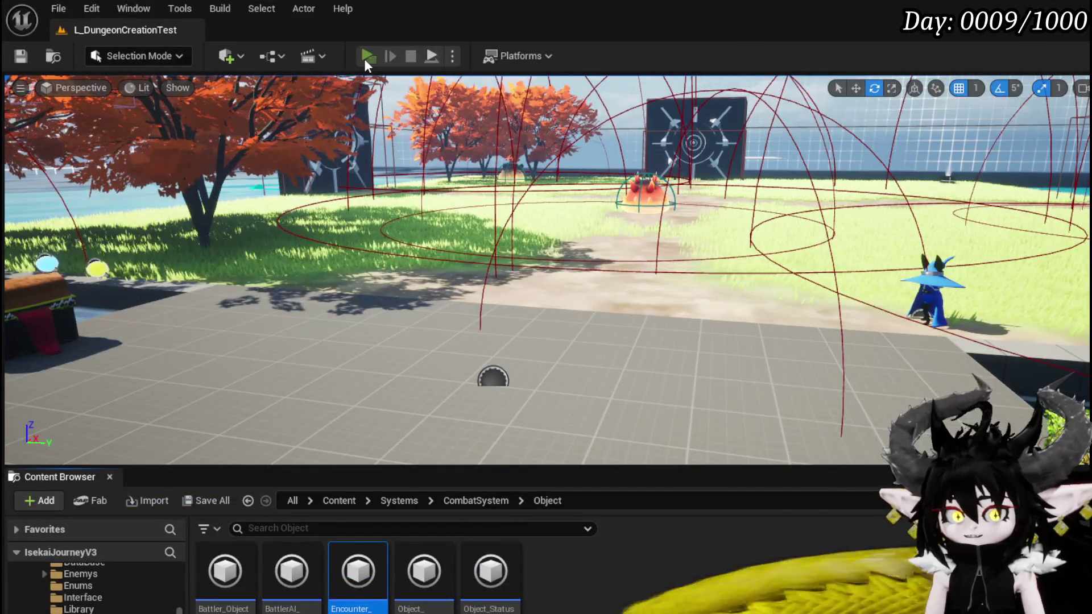
# - Run at the red slime and attack it to begin combat
pyautogui.press('w')
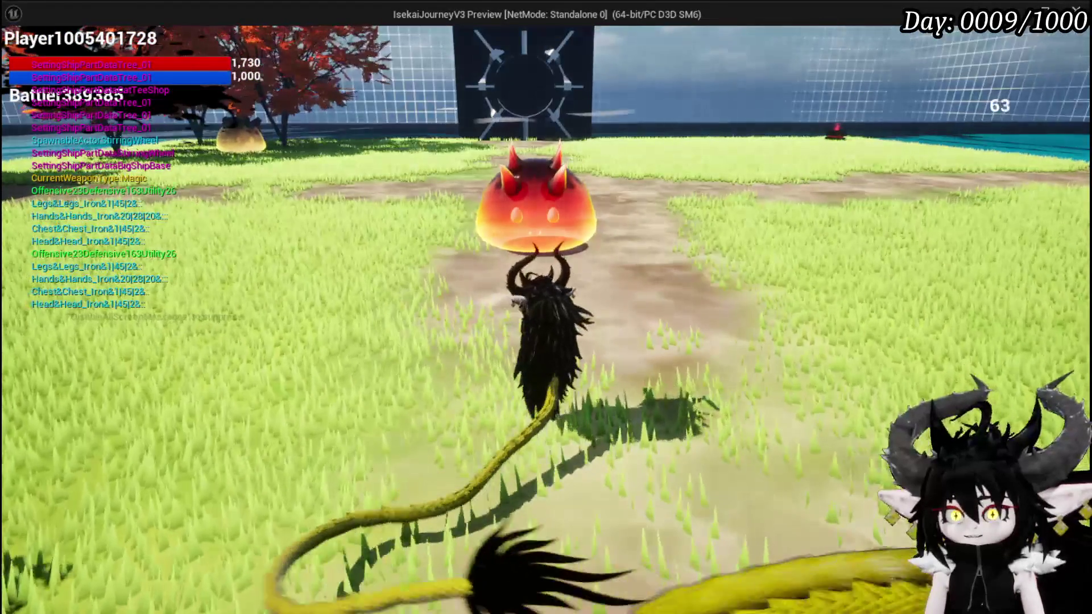
pyautogui.click(546, 307)
pyautogui.press('w')
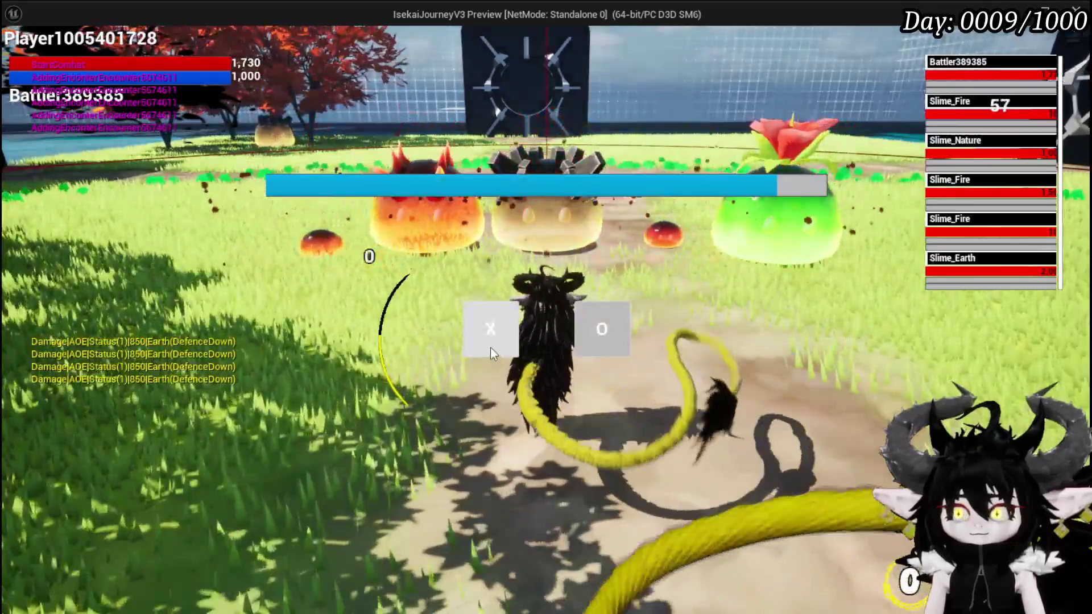
pyautogui.click(490, 347)
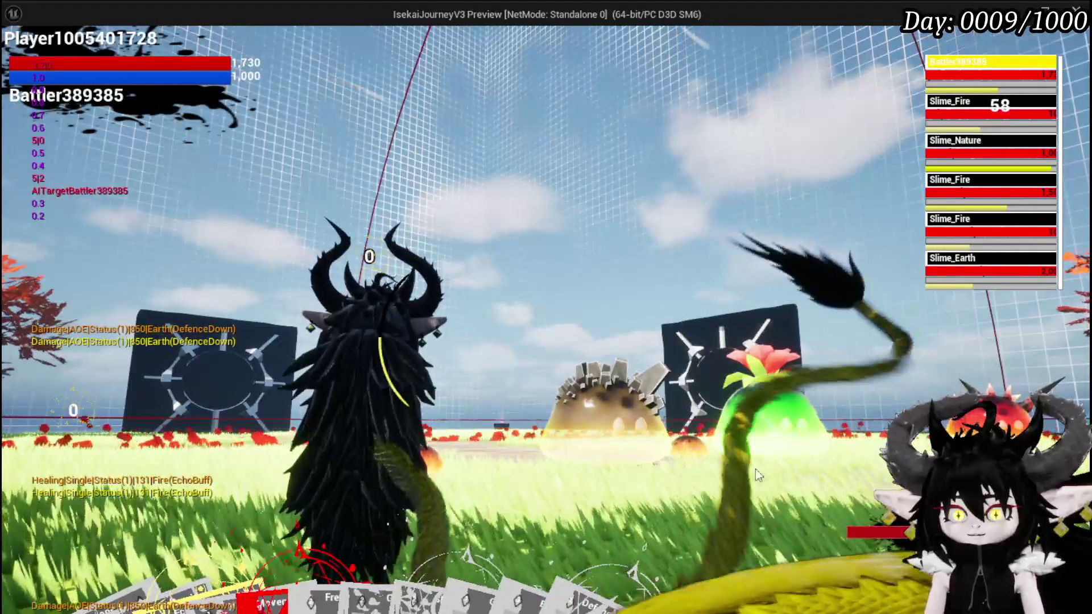
# - Pick Movement Explosion, switch to the Free AIM Fire card, and cast it at the slimes
pyautogui.moveTo(486, 578)
pyautogui.moveTo(288, 462)
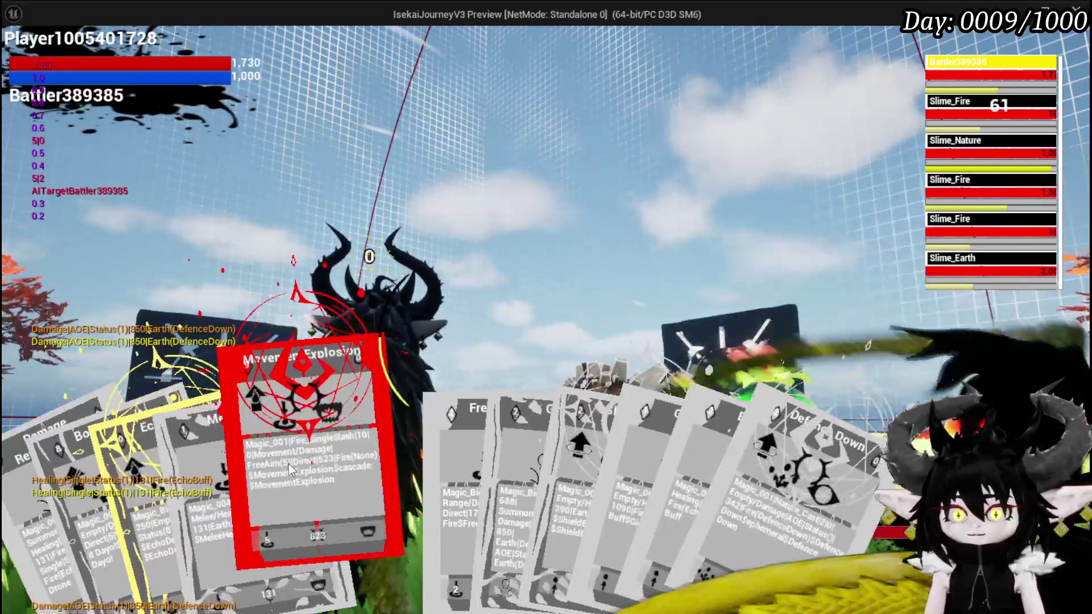
pyautogui.moveTo(168, 472)
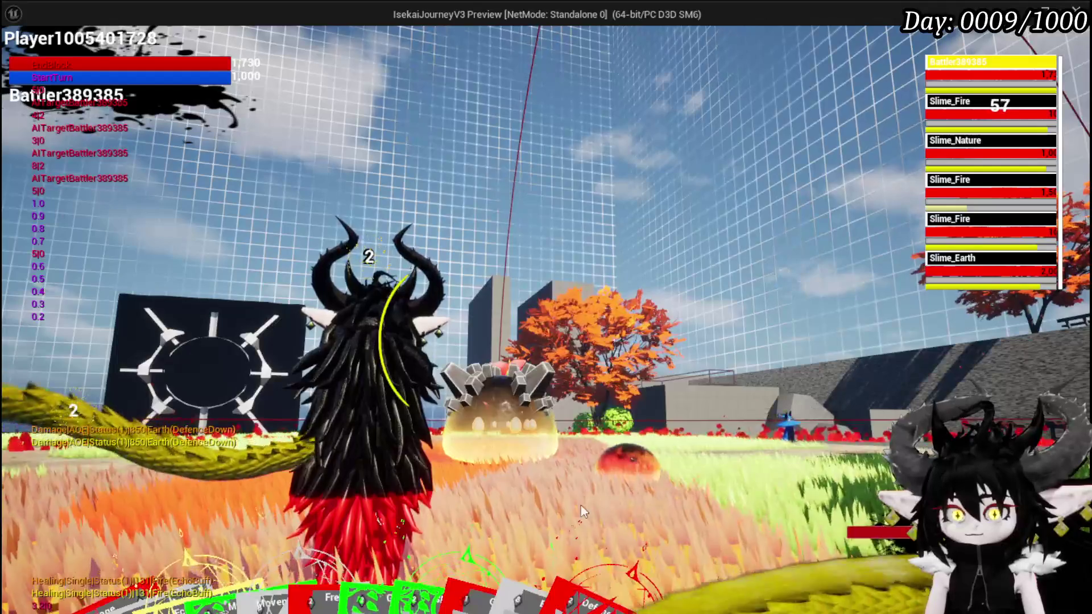
pyautogui.moveTo(666, 417)
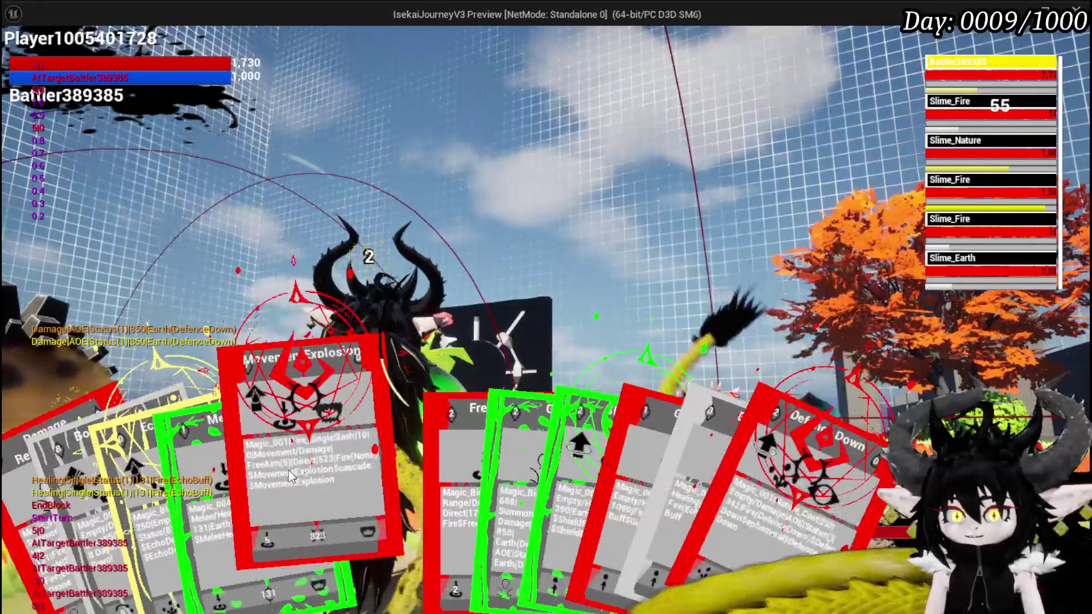
pyautogui.click(288, 475)
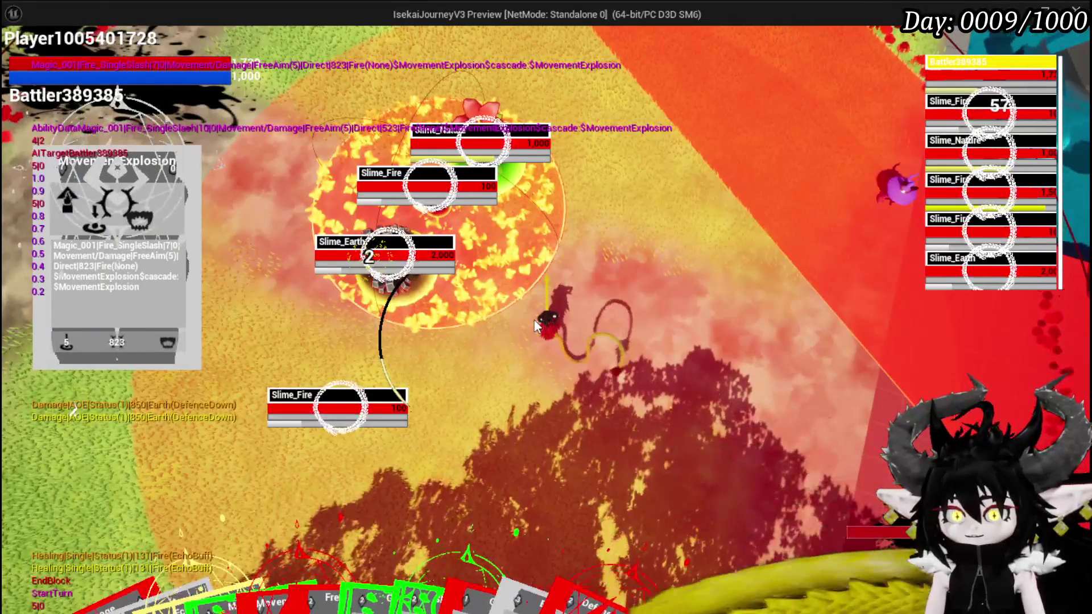
pyautogui.moveTo(253, 547)
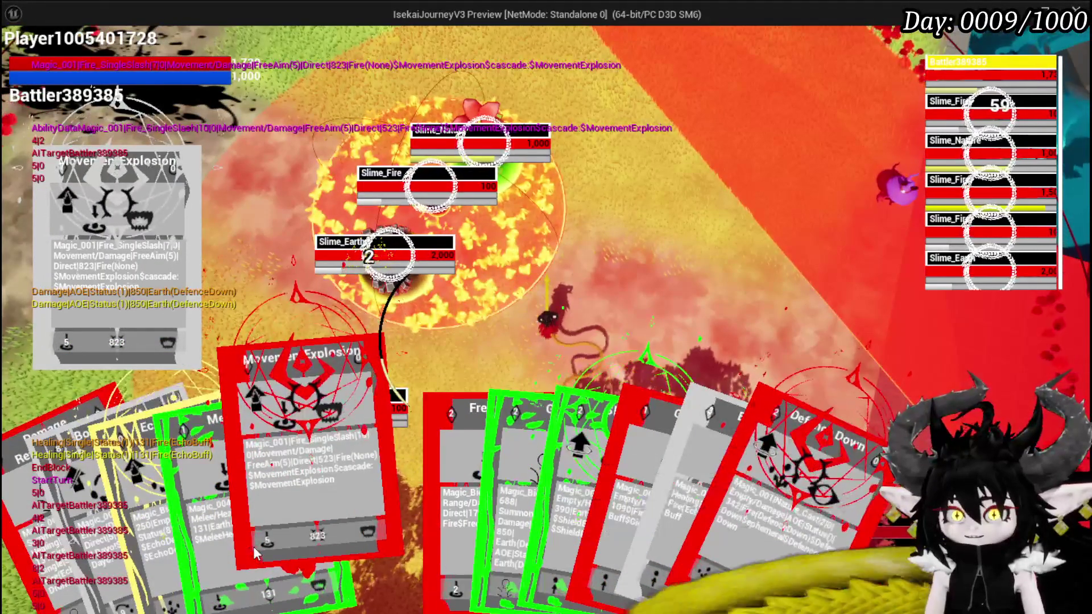
pyautogui.click(401, 493)
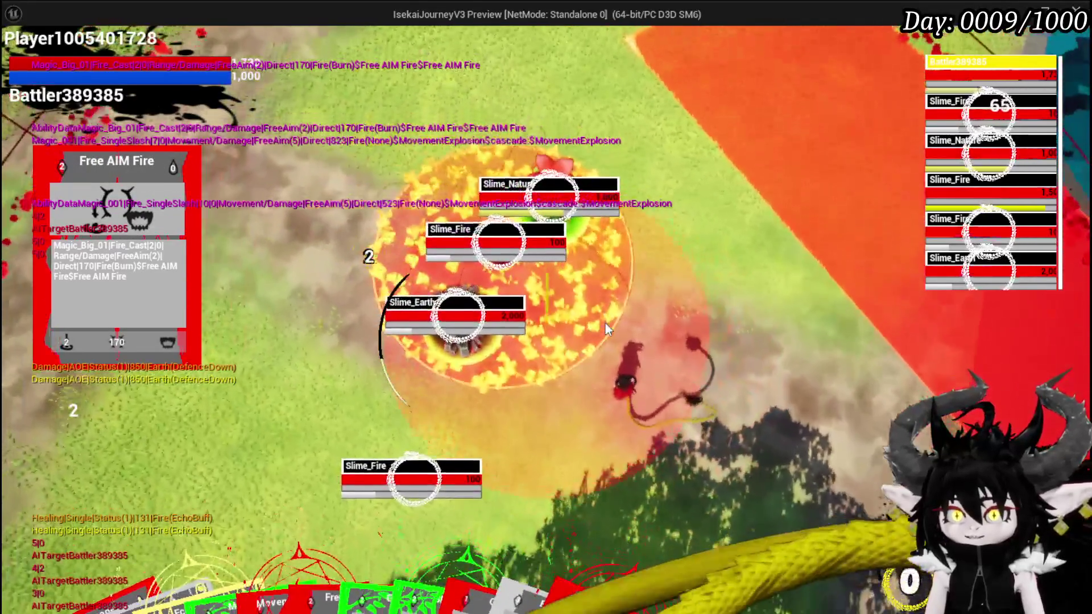
pyautogui.click(604, 323)
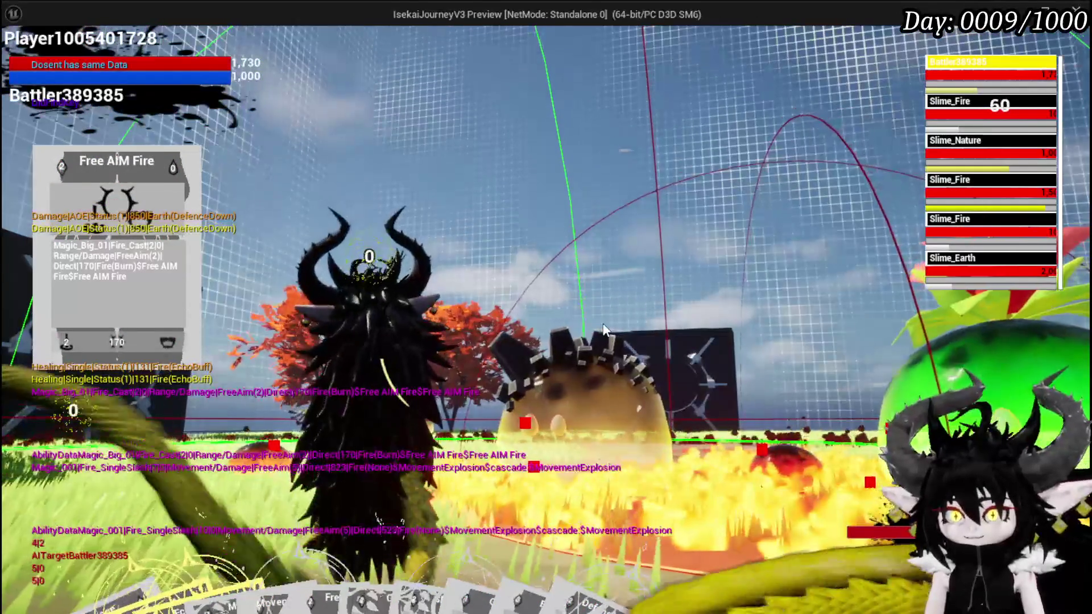
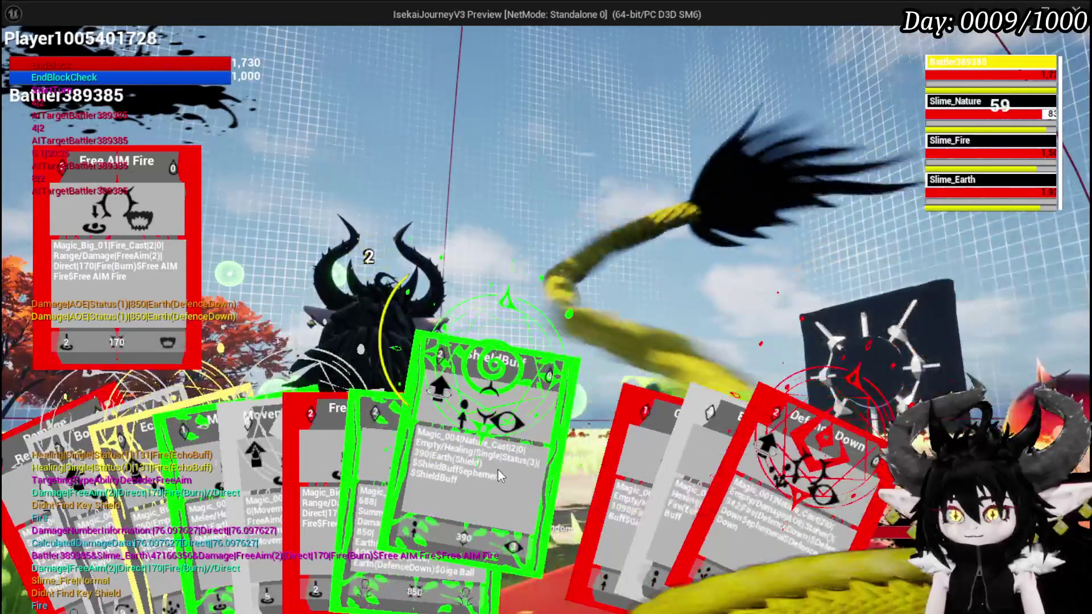
# - Play the ShieldBuff card on the horned character chosen from the party list
pyautogui.click(497, 469)
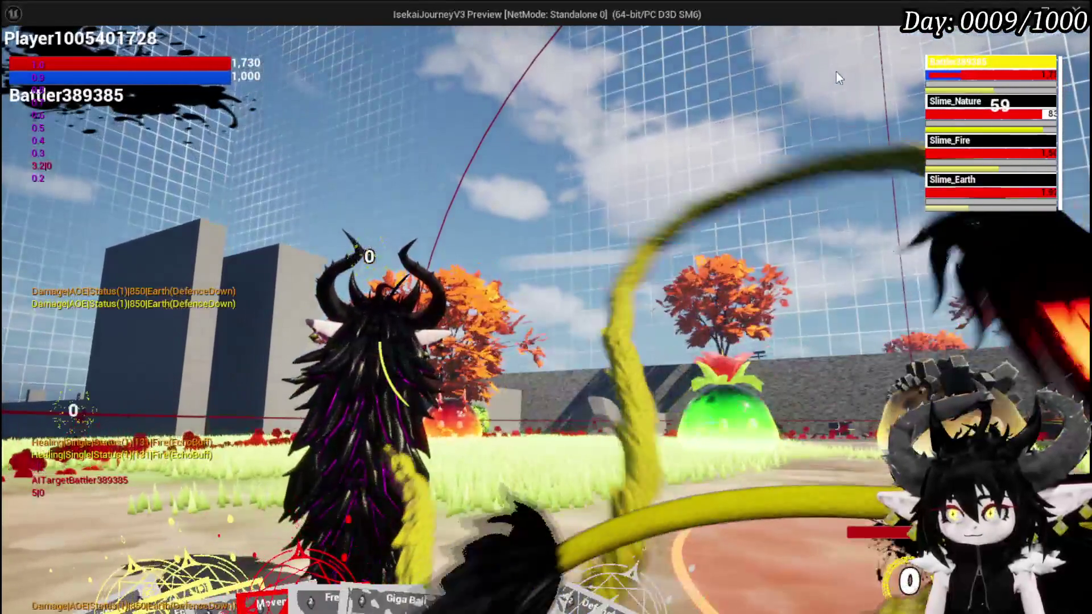
pyautogui.click(953, 70)
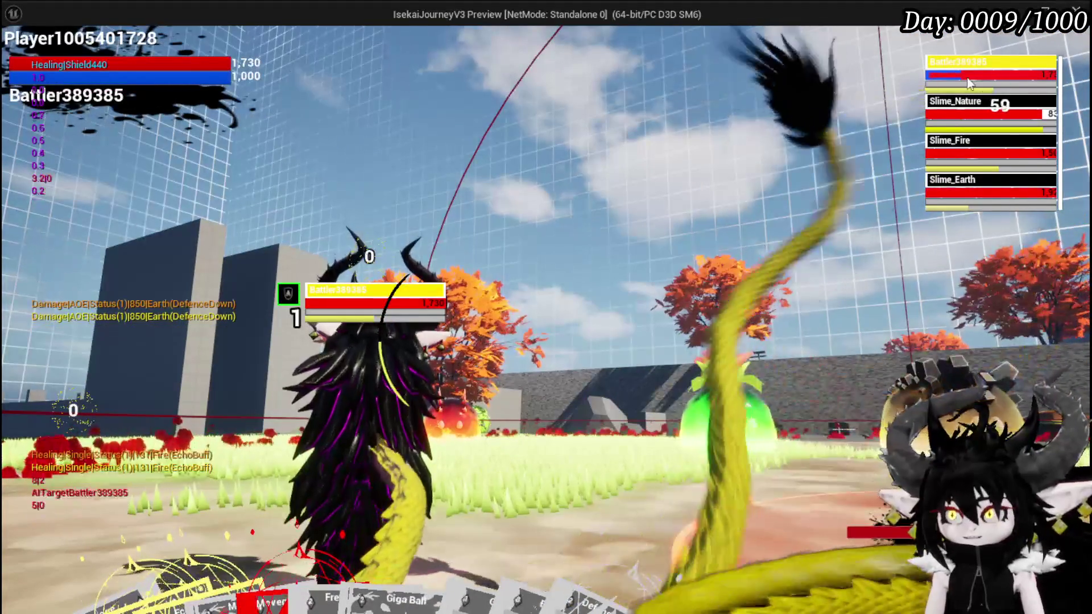
pyautogui.click(390, 250)
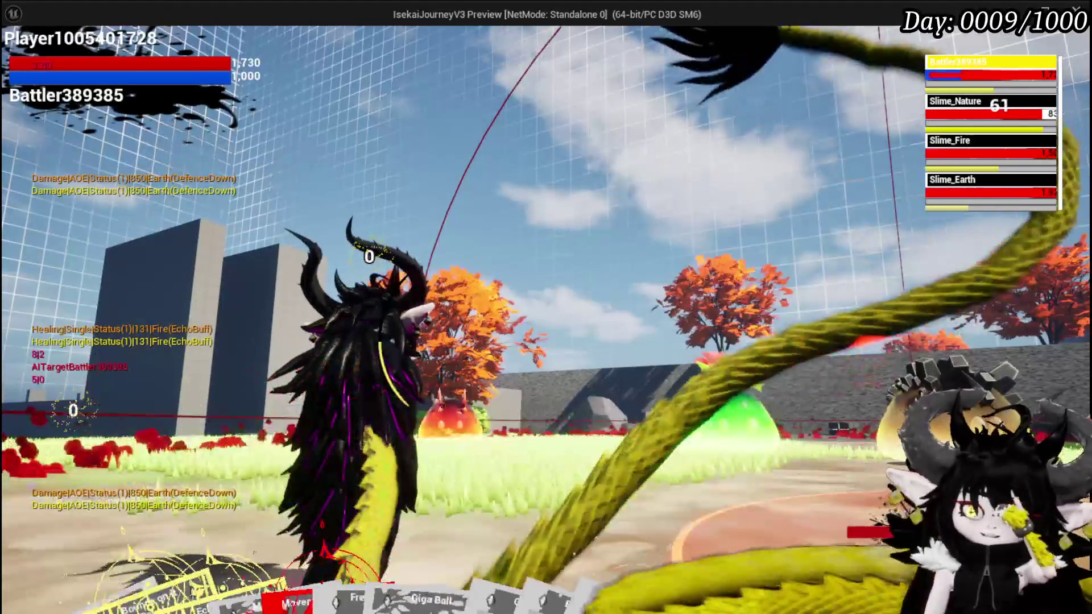
# - Stop the play session and return to the L_DungeonCreationTest level editor
pyautogui.moveTo(339, 496)
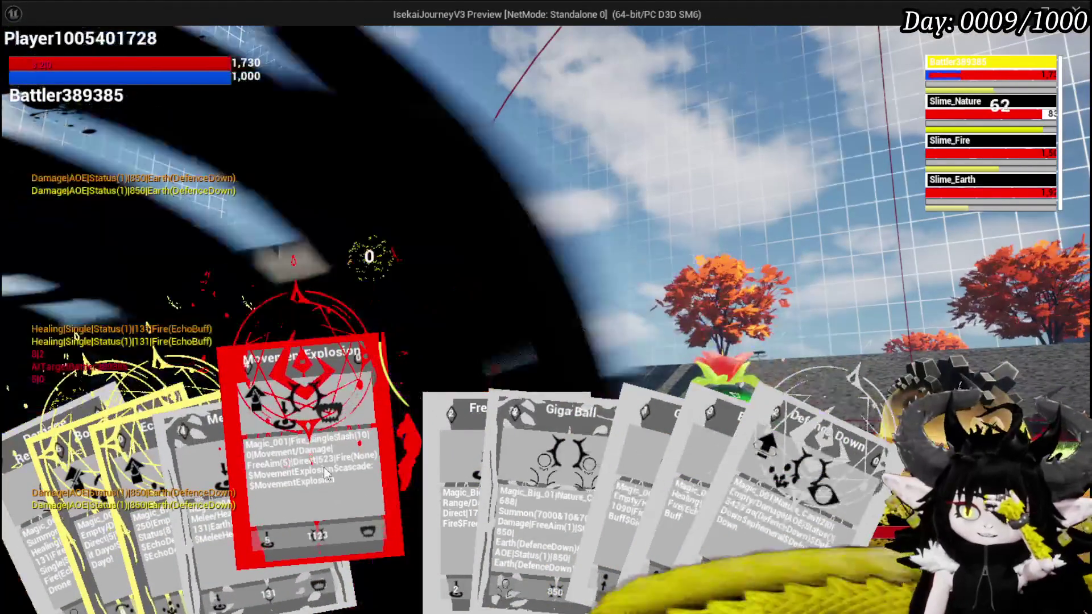
pyautogui.moveTo(325, 461)
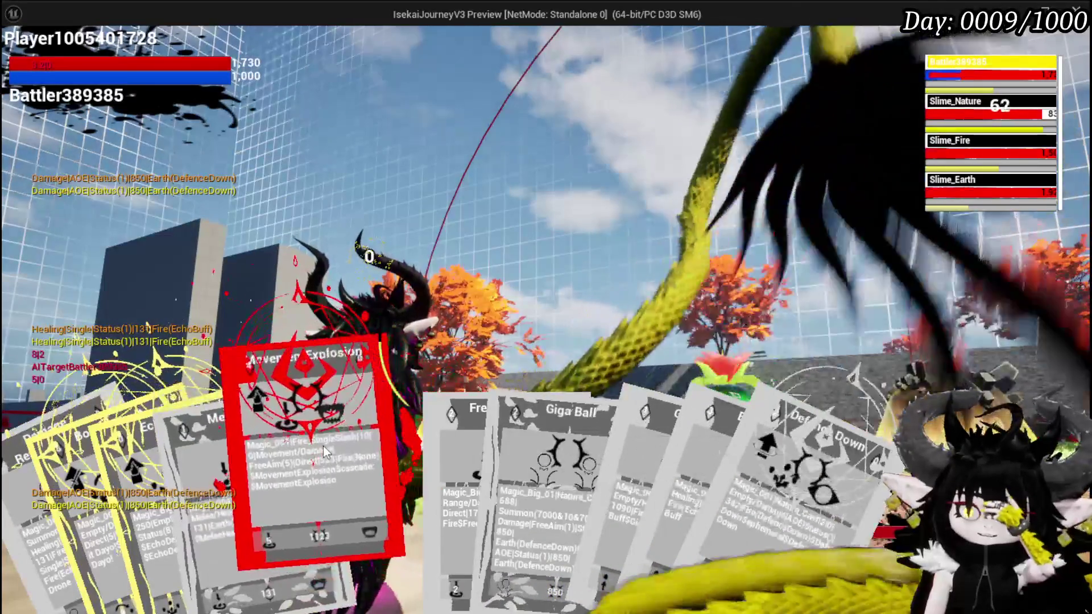
pyautogui.moveTo(141, 458)
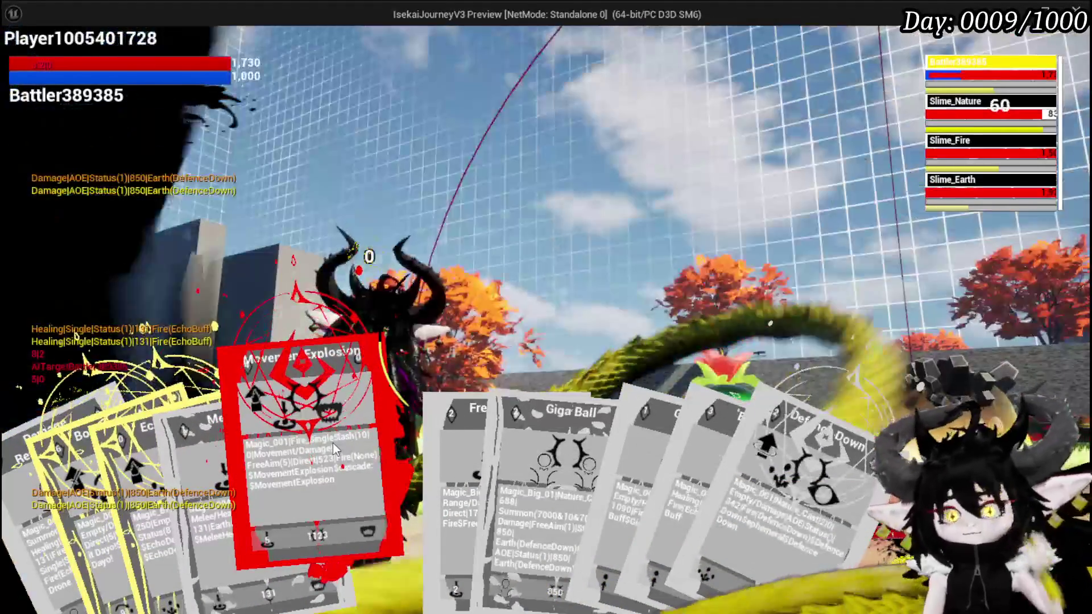
pyautogui.hotkey('alt', 'Tab')
pyautogui.press('Escape')
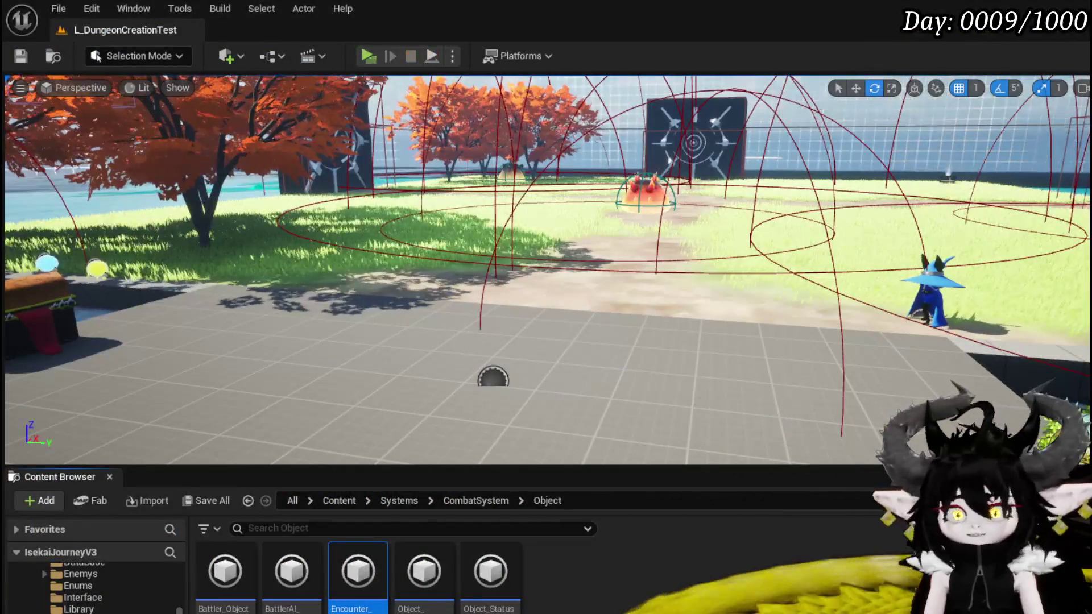
# - Save the level and the BP_ThirdPersonCharacter blueprint
pyautogui.click(20, 56)
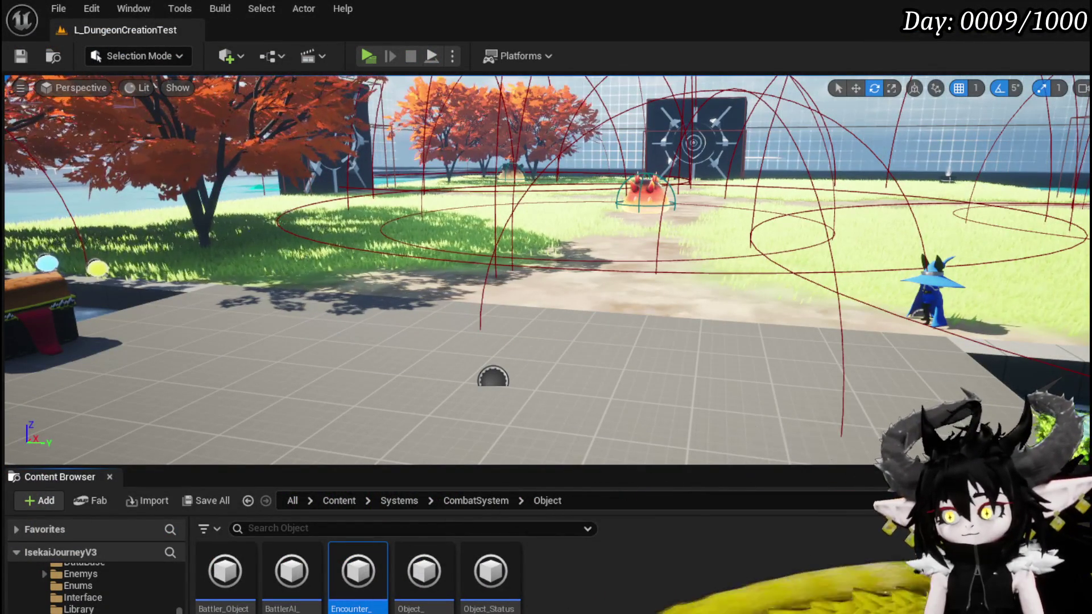
pyautogui.hotkey('alt', 'Tab')
pyautogui.moveTo(552, 303); pyautogui.dragTo(449, 356)
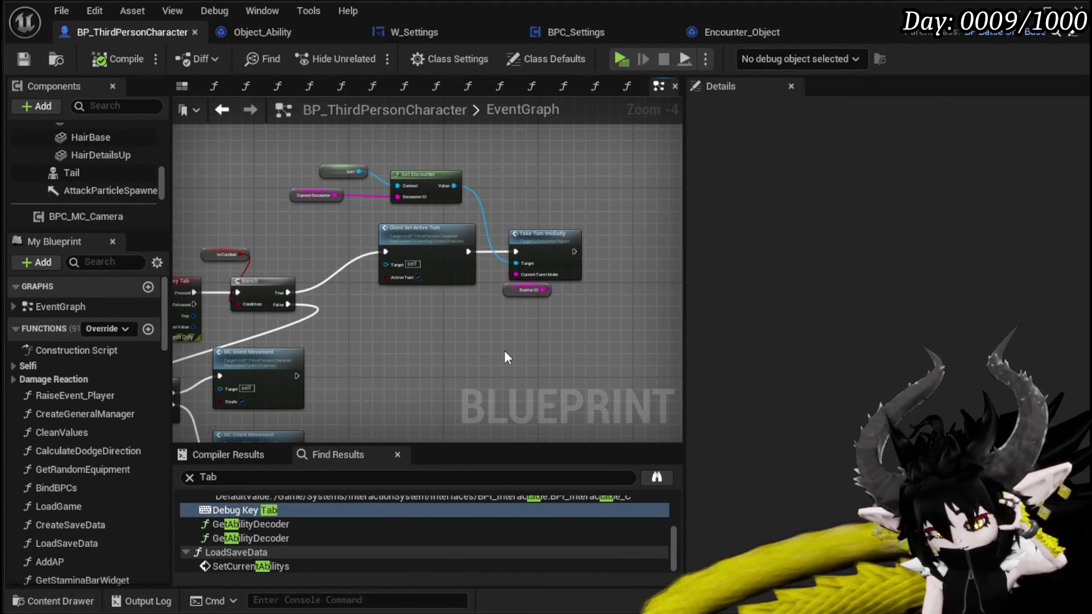
pyautogui.click(23, 59)
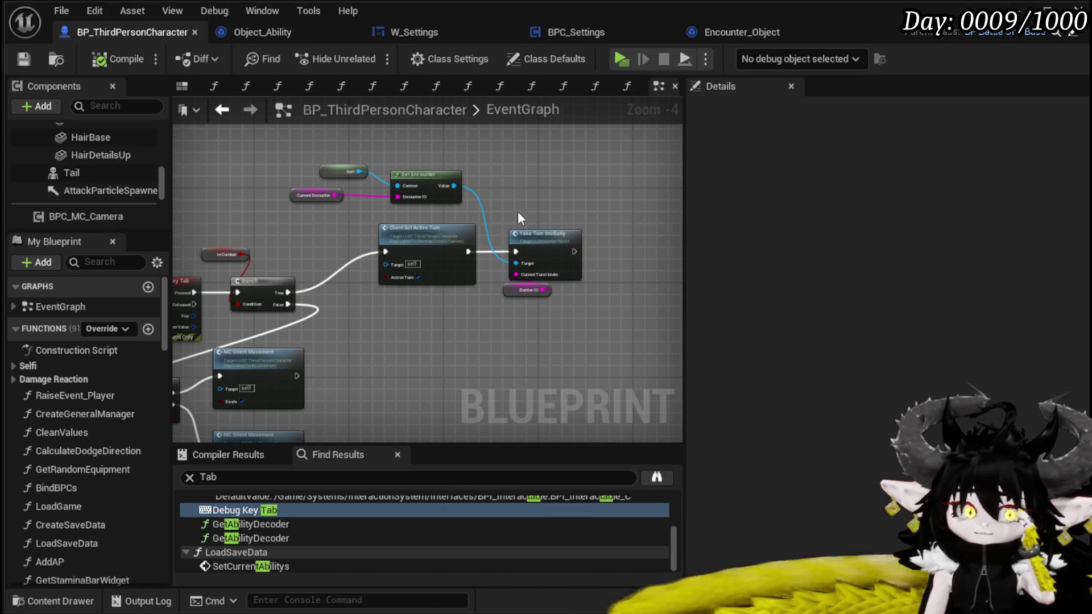
# - Open the WP_ActionSelection widget blueprint from the CombatSystem/UI folder
pyautogui.scroll(-4, 630, 214)
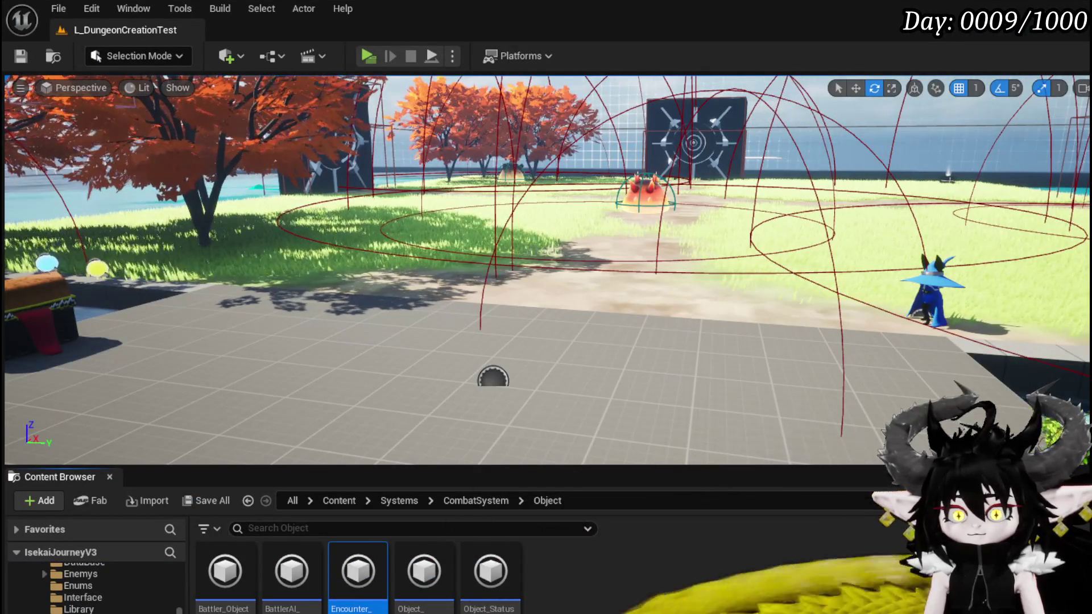
pyautogui.hotkey('alt', 'Left')
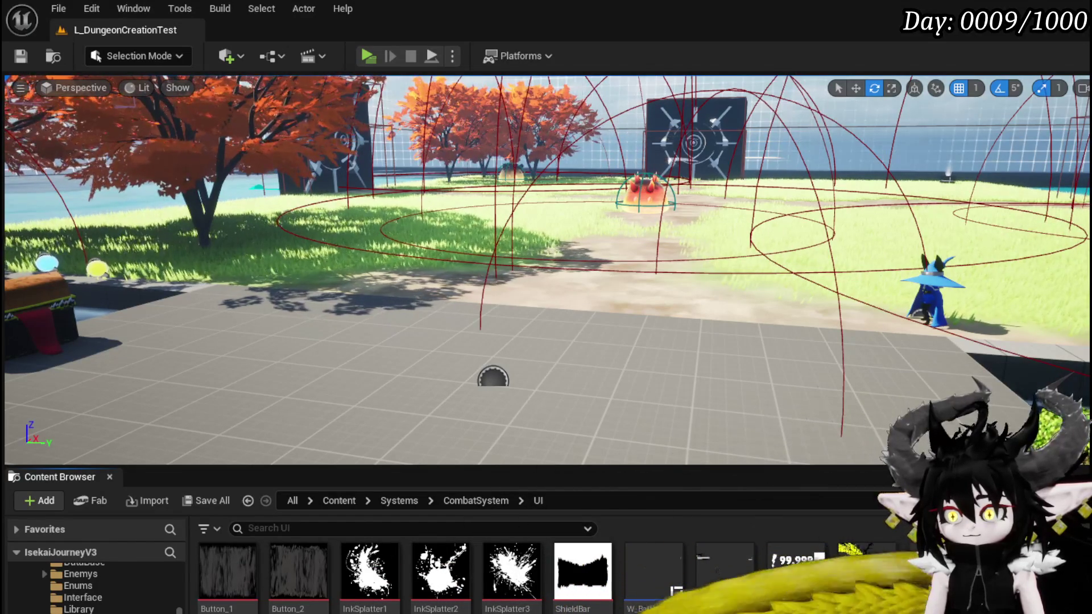
pyautogui.doubleClick(938, 575)
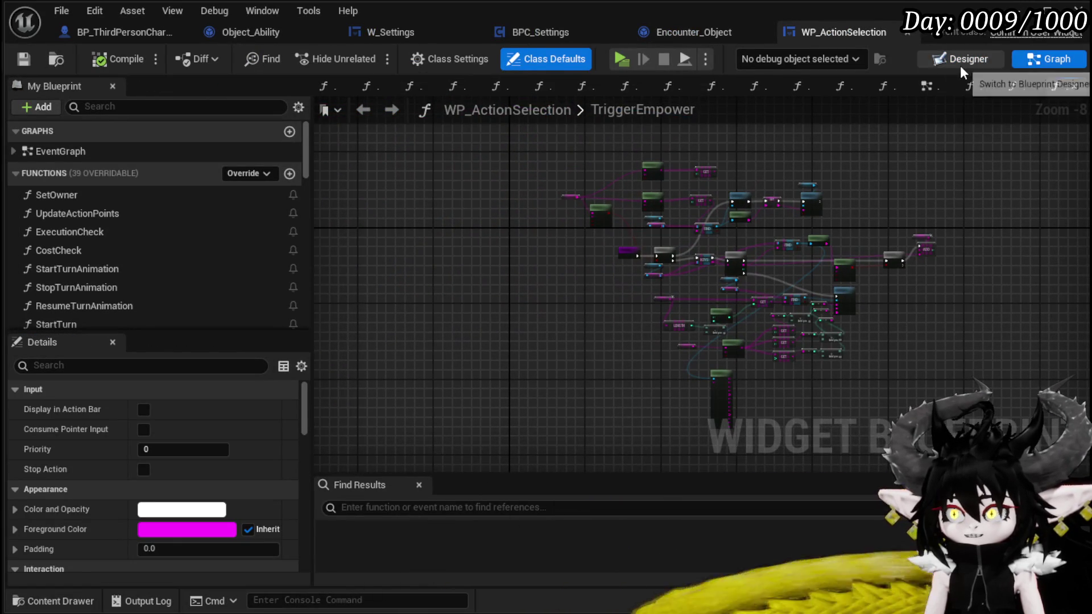
# - In the widget's EventGraph, move the Event Bus Move Camera node rightward
pyautogui.click(927, 87)
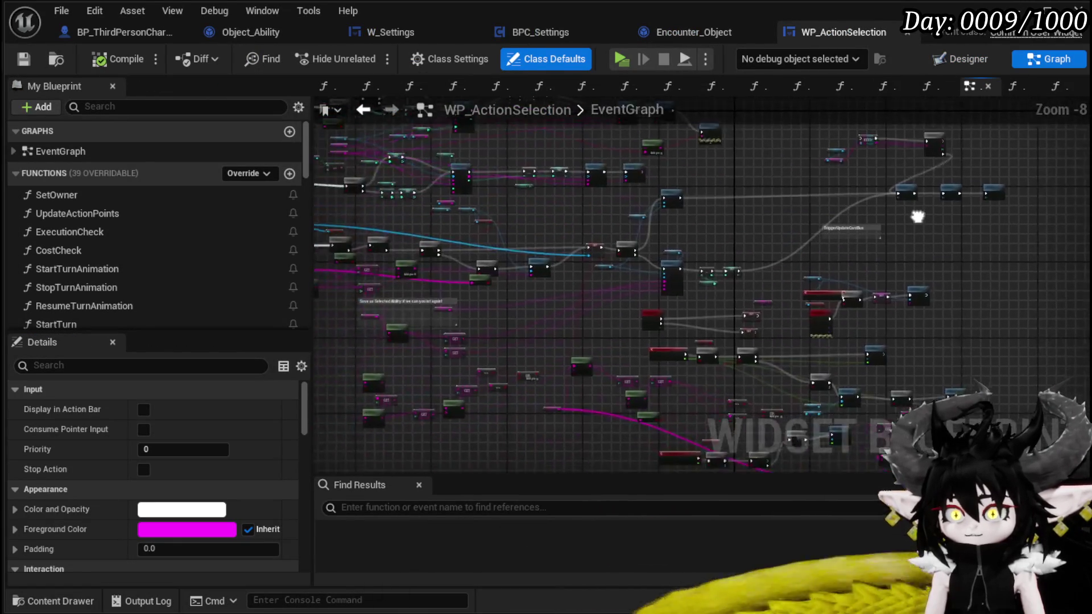
pyautogui.scroll(6, 810, 301)
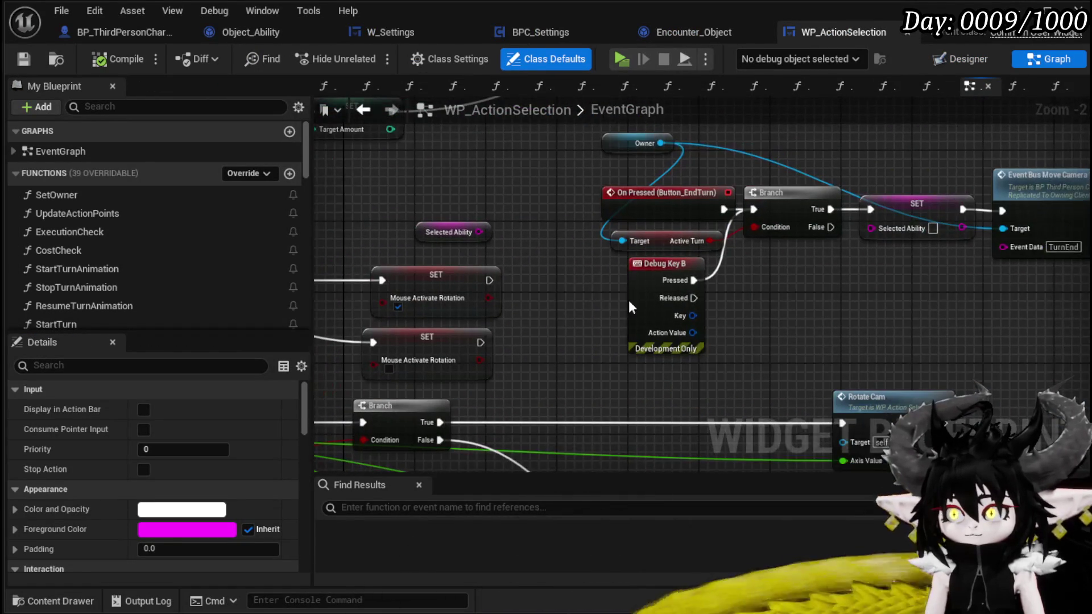
pyautogui.moveTo(648, 308); pyautogui.dragTo(618, 364)
pyautogui.scroll(2, 585, 346)
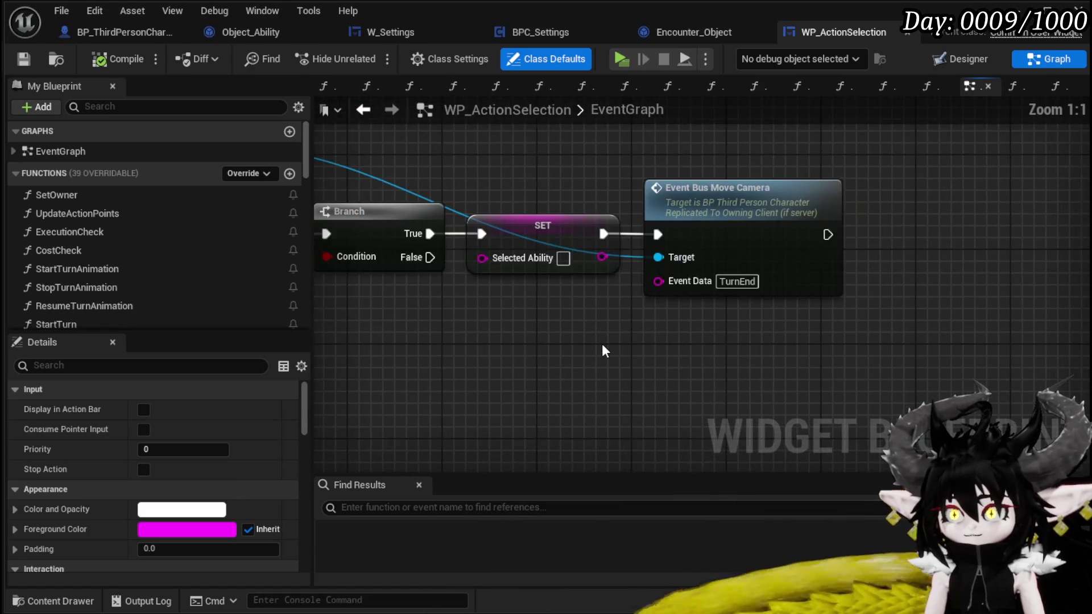
pyautogui.moveTo(857, 238); pyautogui.dragTo(1008, 239)
pyautogui.click(773, 198)
pyautogui.moveTo(772, 198)
pyautogui.mouseDown()
pyautogui.moveTo(853, 258)
pyautogui.moveTo(586, 228)
pyautogui.mouseUp()
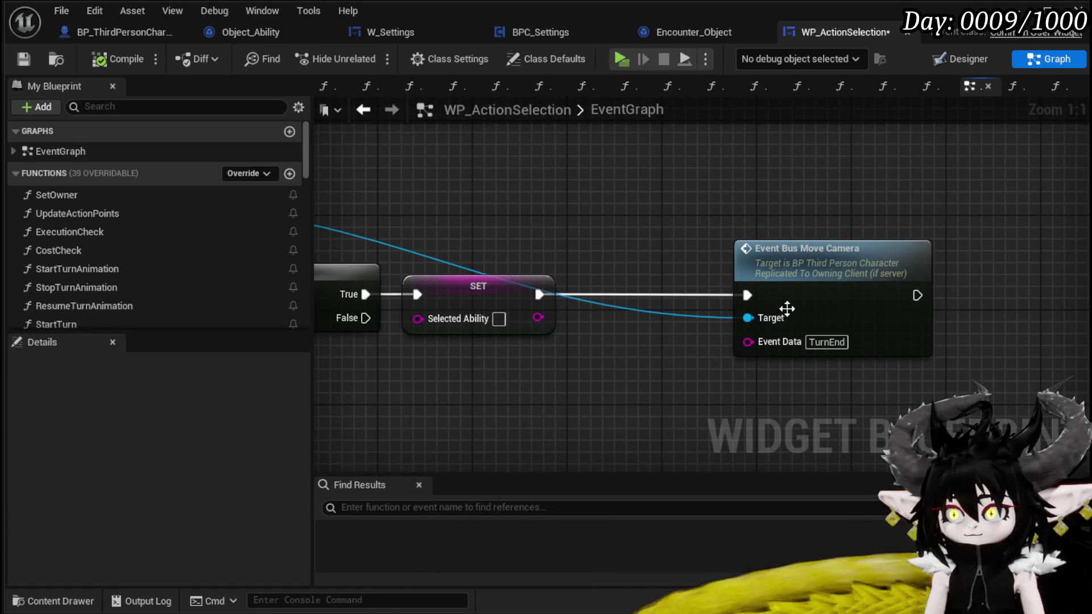
# - Frame the whole EndTurn handler and move the Move Camera node back left beside SET
pyautogui.scroll(-2, 574, 192)
pyautogui.moveTo(574, 191); pyautogui.dragTo(765, 207)
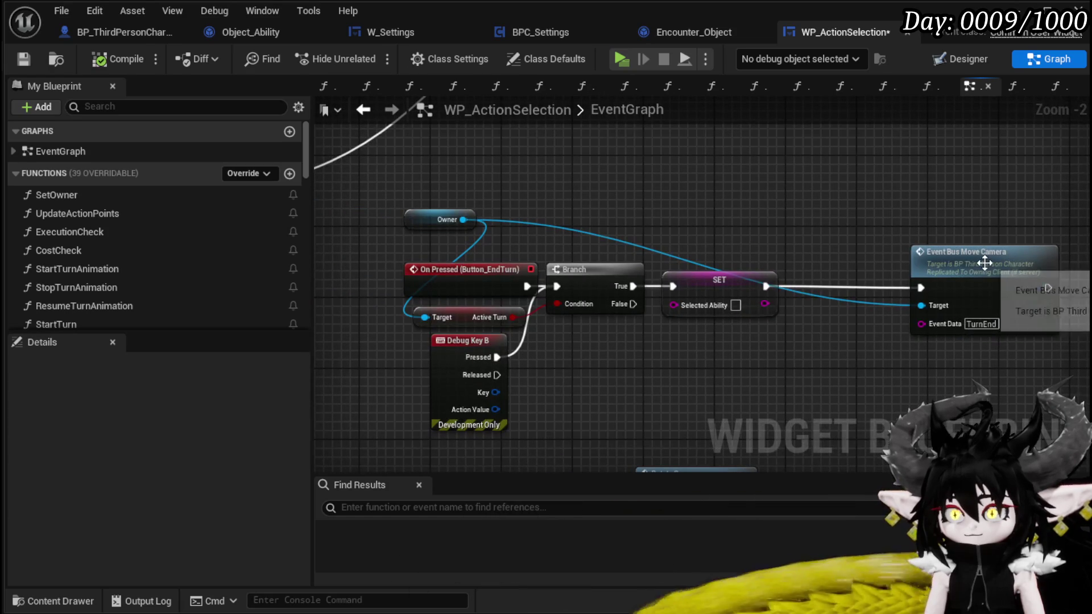
pyautogui.moveTo(863, 216); pyautogui.dragTo(642, 196)
pyautogui.moveTo(928, 384); pyautogui.dragTo(928, 384)
pyautogui.click(928, 383)
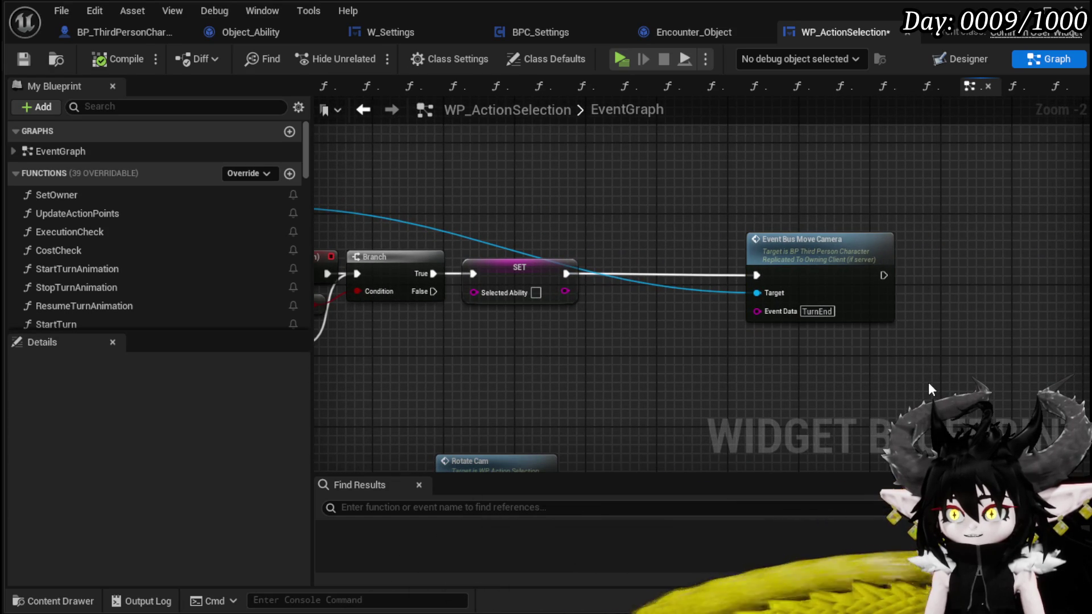
pyautogui.moveTo(780, 332); pyautogui.dragTo(974, 202)
pyautogui.click(974, 202)
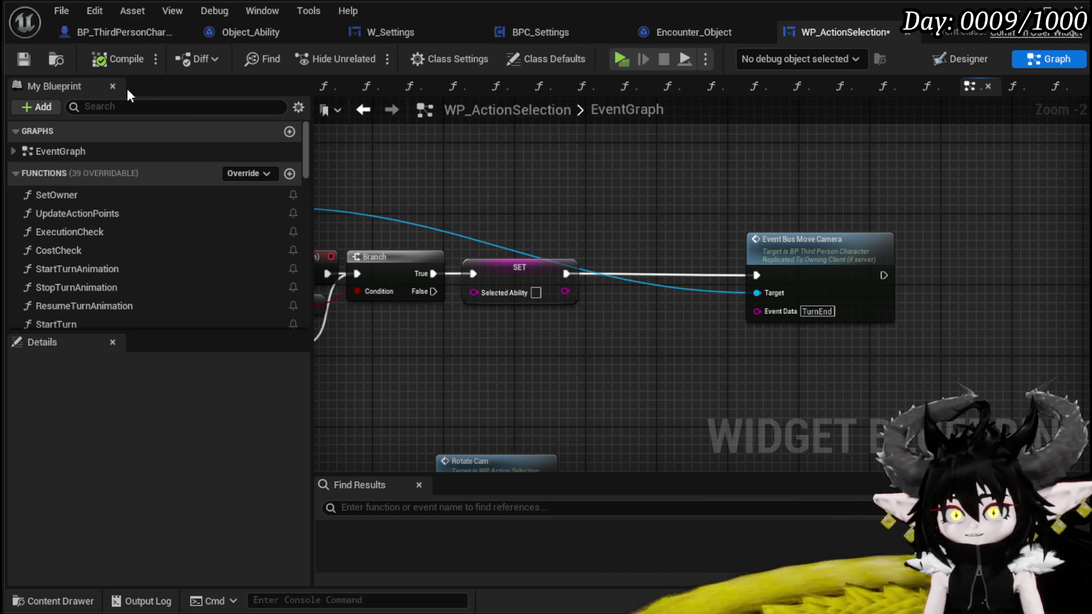
pyautogui.moveTo(855, 276); pyautogui.dragTo(733, 263)
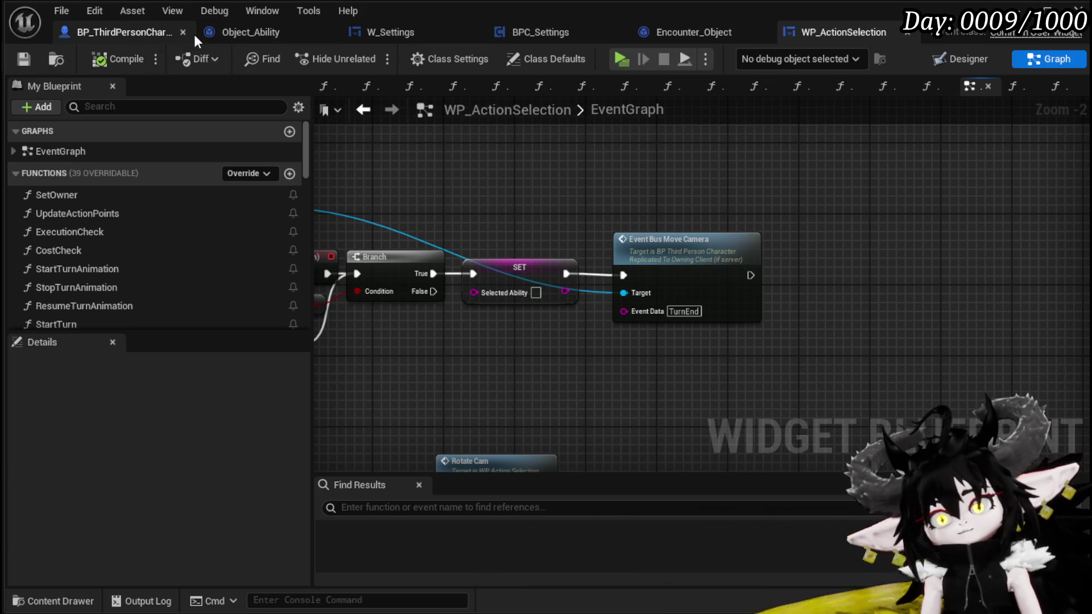
# - In BP_ThirdPersonCharacter, shift the CallCascade comment with Server_EndTurn to the left
pyautogui.click(101, 38)
pyautogui.scroll(-5, 405, 249)
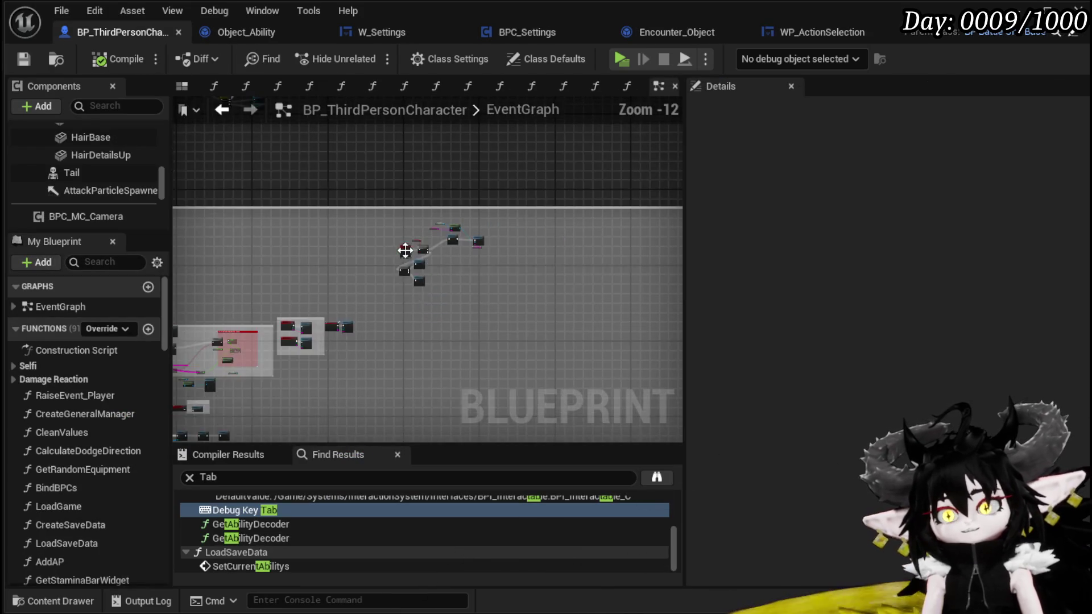
pyautogui.moveTo(387, 302)
pyautogui.mouseDown()
pyautogui.moveTo(414, 259)
pyautogui.moveTo(409, 205)
pyautogui.moveTo(210, 268)
pyautogui.moveTo(675, 266)
pyautogui.mouseUp()
pyautogui.scroll(10, 414, 329)
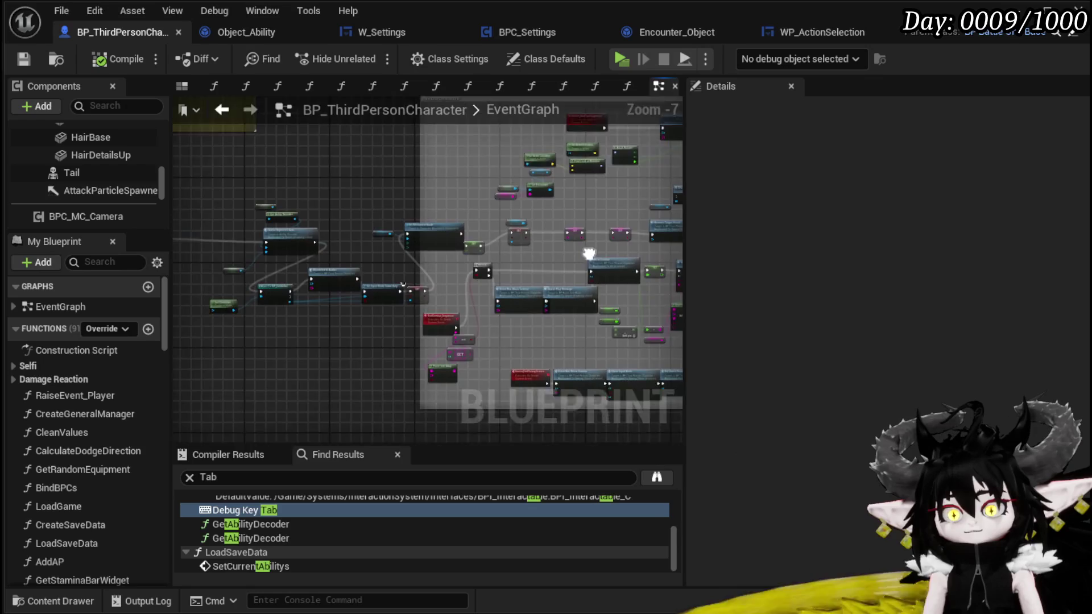
pyautogui.scroll(-3, 410, 325)
pyautogui.moveTo(429, 312)
pyautogui.mouseDown()
pyautogui.moveTo(240, 265)
pyautogui.moveTo(408, 271)
pyautogui.mouseUp()
pyautogui.scroll(4, 297, 284)
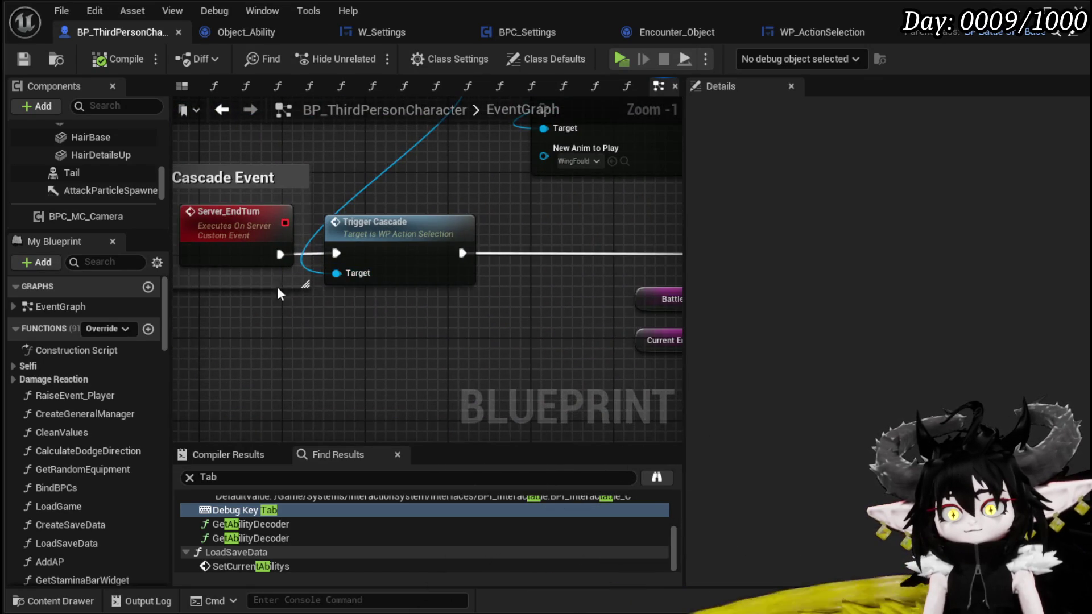
pyautogui.moveTo(266, 280); pyautogui.dragTo(411, 330)
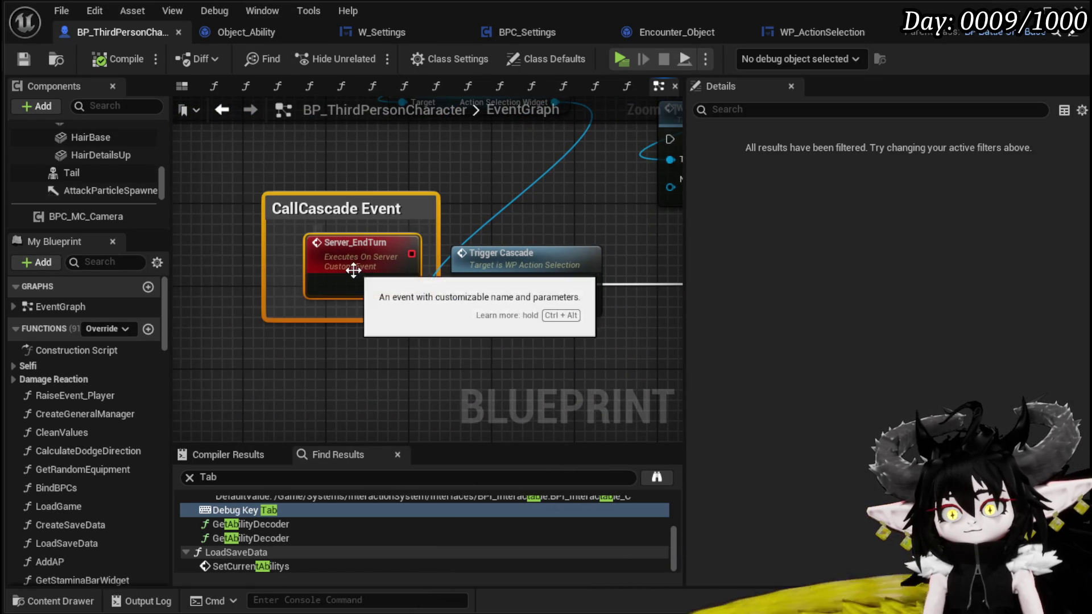
pyautogui.moveTo(355, 270); pyautogui.dragTo(303, 274)
# - Pan across the Server End Turn Check, Cast To MP_Controller, Blendview and Set Input Mode nodes
pyautogui.scroll(-2, 535, 218)
pyautogui.moveTo(365, 251); pyautogui.dragTo(193, 236)
pyautogui.moveTo(530, 204); pyautogui.dragTo(442, 195)
pyautogui.scroll(-2, 382, 232)
pyautogui.moveTo(382, 225); pyautogui.dragTo(214, 206)
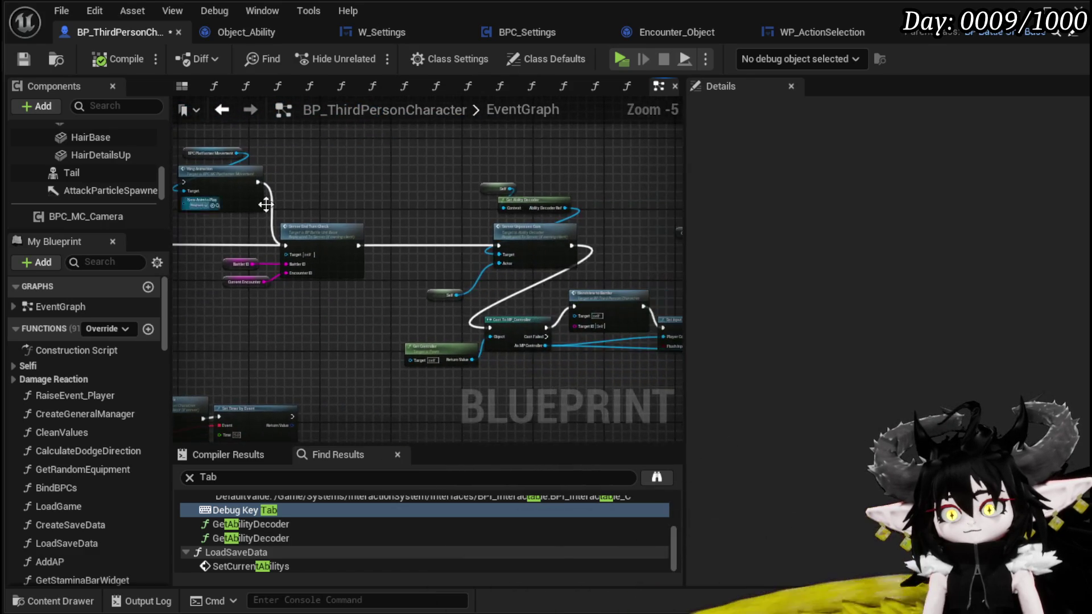
pyautogui.scroll(3, 465, 213)
pyautogui.moveTo(465, 213)
pyautogui.mouseDown()
pyautogui.moveTo(311, 156)
pyautogui.moveTo(305, 212)
pyautogui.moveTo(304, 166)
pyautogui.mouseUp()
pyautogui.moveTo(453, 296)
pyautogui.mouseDown()
pyautogui.moveTo(320, 214)
pyautogui.moveTo(268, 211)
pyautogui.mouseUp()
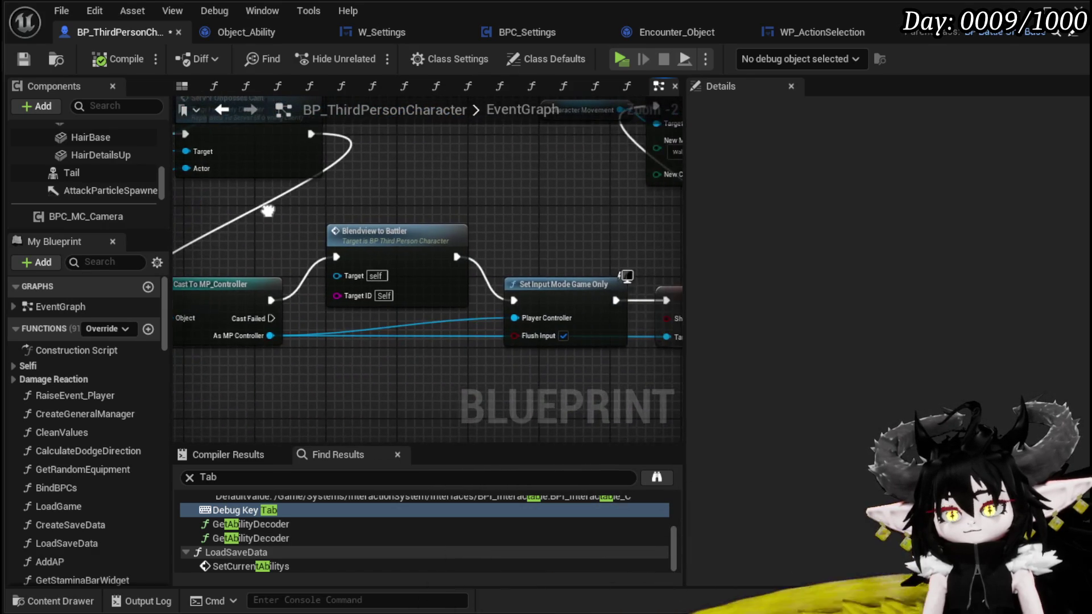
pyautogui.scroll(-2, 647, 268)
pyautogui.moveTo(390, 237)
pyautogui.mouseDown()
pyautogui.moveTo(378, 238)
pyautogui.moveTo(401, 361)
pyautogui.moveTo(324, 328)
pyautogui.moveTo(258, 340)
pyautogui.mouseUp()
pyautogui.scroll(1, 372, 343)
# - Delete the Wing Animation node and its getter from the end-turn chain
pyautogui.moveTo(558, 291); pyautogui.dragTo(233, 295)
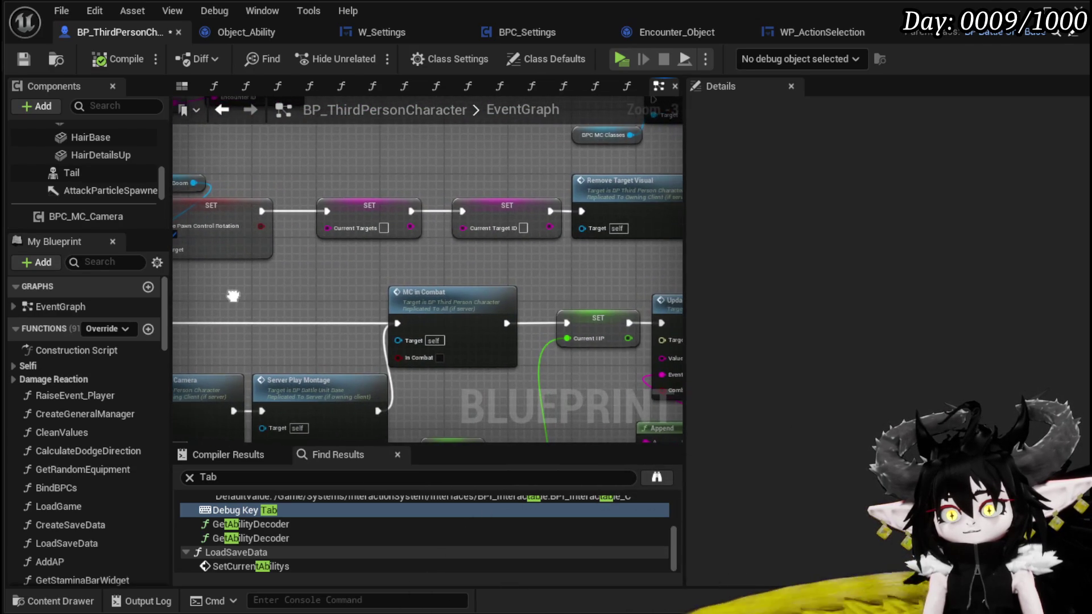
pyautogui.moveTo(500, 273); pyautogui.dragTo(270, 278)
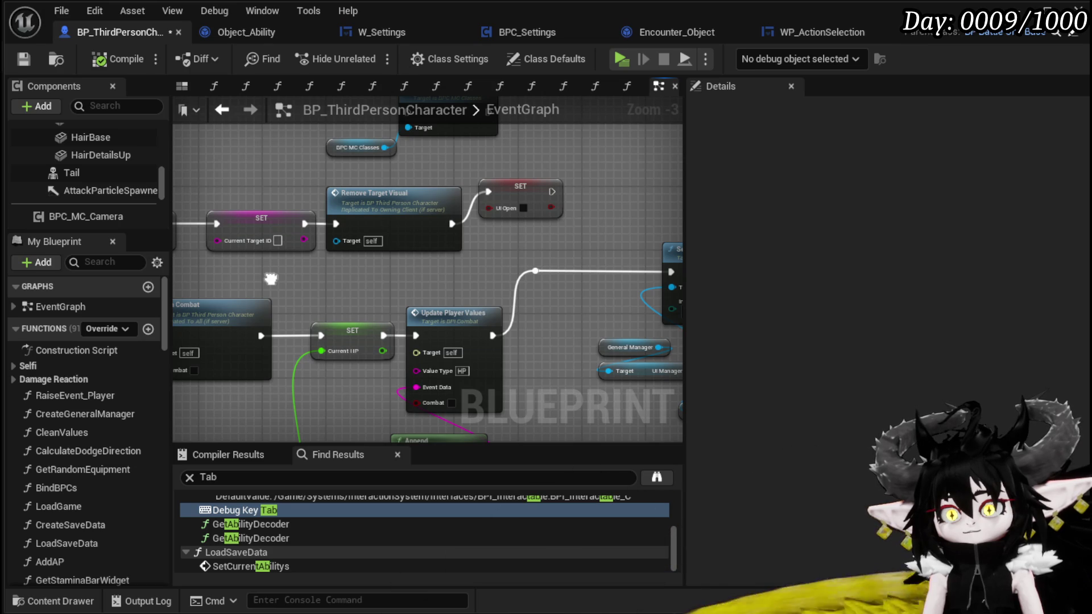
pyautogui.scroll(-5, 280, 284)
pyautogui.scroll(5, 349, 268)
pyautogui.moveTo(368, 260)
pyautogui.mouseDown()
pyautogui.moveTo(383, 240)
pyautogui.moveTo(449, 313)
pyautogui.moveTo(674, 320)
pyautogui.moveTo(442, 315)
pyautogui.moveTo(397, 358)
pyautogui.mouseUp()
pyautogui.moveTo(417, 311); pyautogui.dragTo(320, 411)
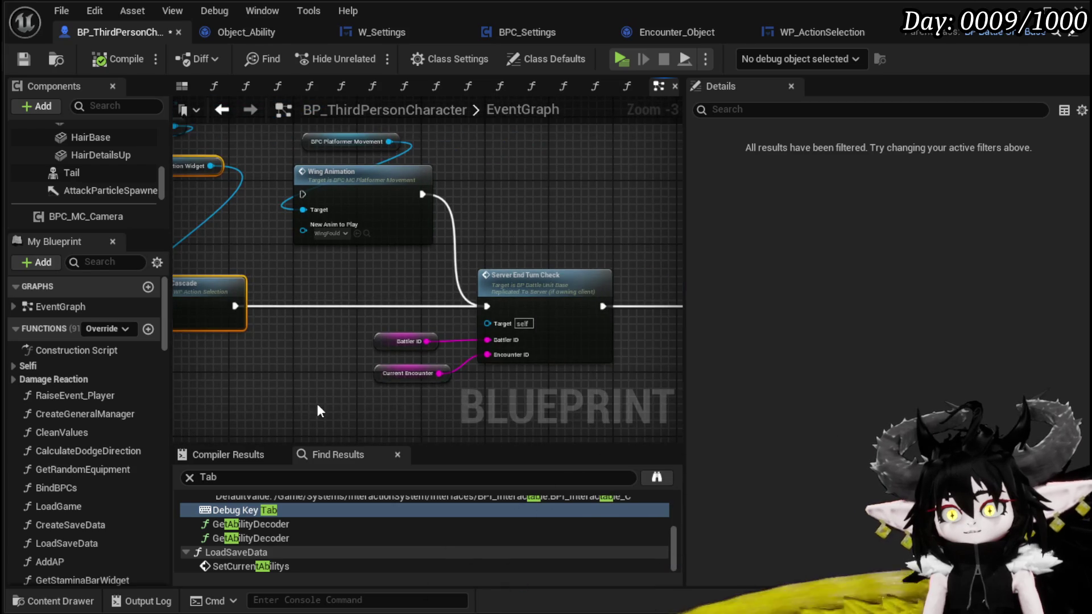
pyautogui.moveTo(493, 280)
pyautogui.mouseDown()
pyautogui.moveTo(630, 278)
pyautogui.moveTo(577, 320)
pyautogui.mouseUp()
pyautogui.moveTo(394, 311); pyautogui.dragTo(452, 183)
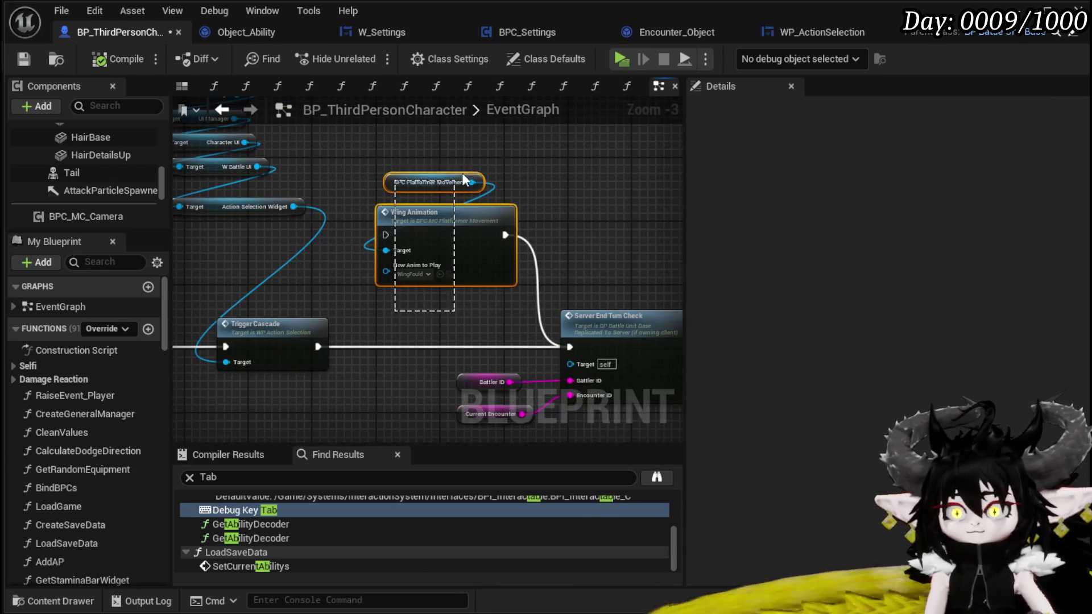
pyautogui.press('Delete')
# - Move Trigger Cascade and its five manager and widget getters to the right
pyautogui.scroll(-2, 421, 233)
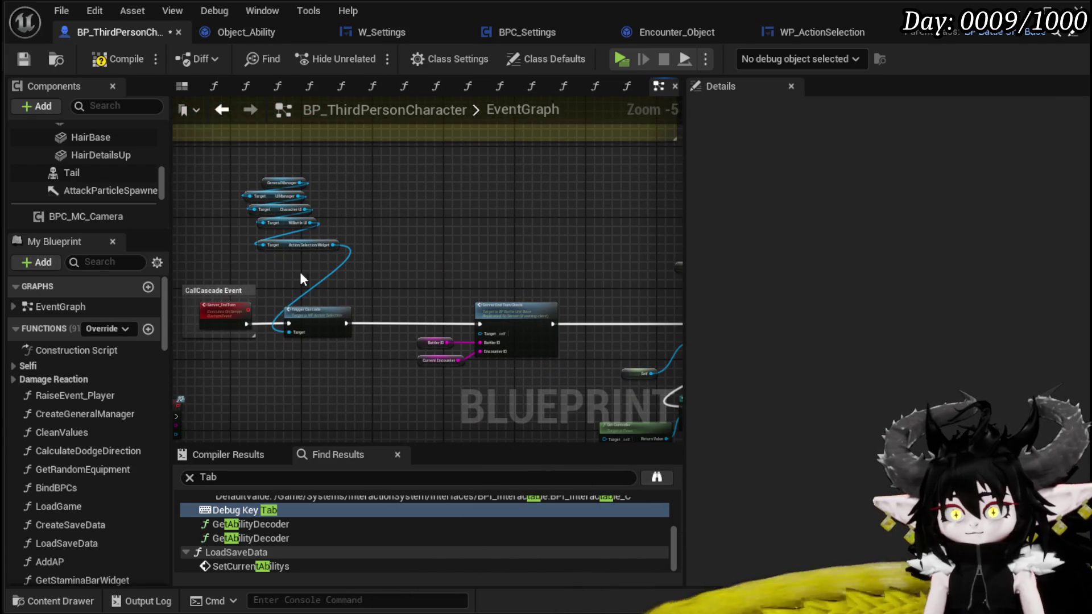
pyautogui.moveTo(249, 266); pyautogui.dragTo(302, 174)
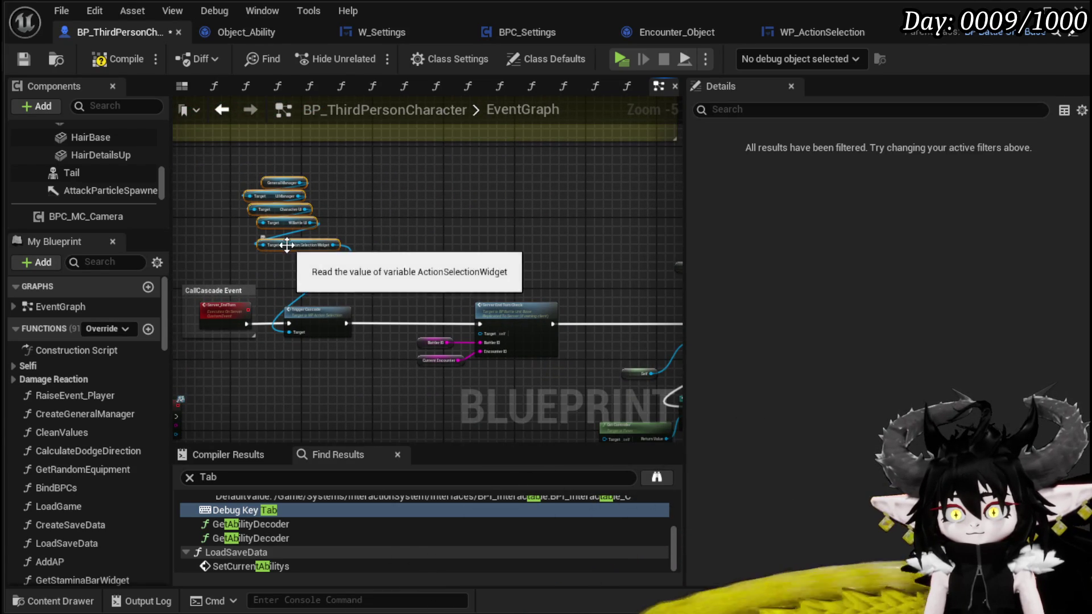
pyautogui.moveTo(306, 289); pyautogui.dragTo(306, 297)
pyautogui.moveTo(295, 378); pyautogui.dragTo(336, 235)
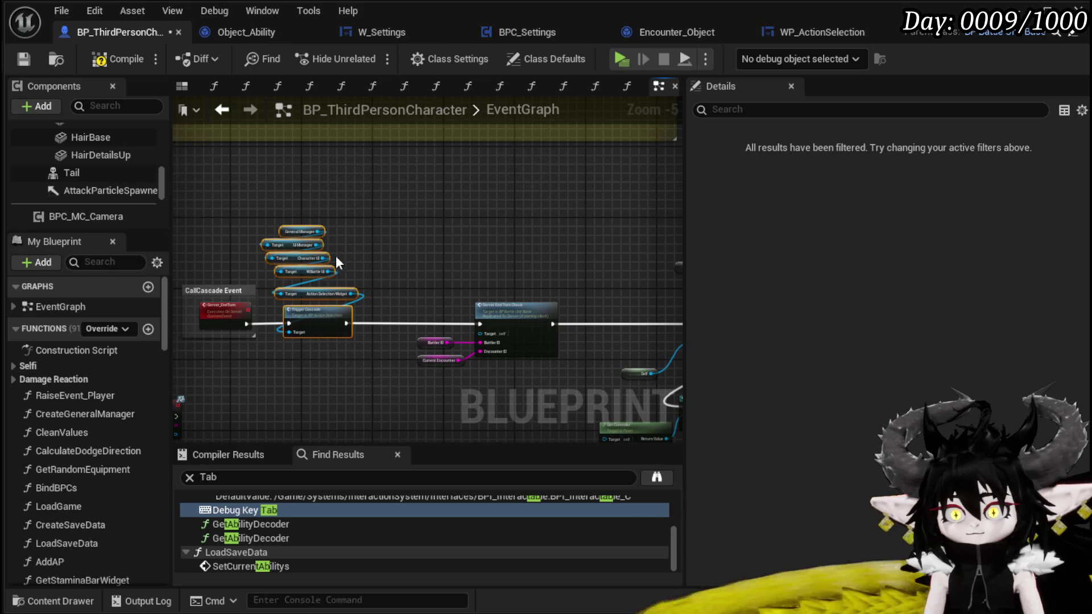
pyautogui.moveTo(314, 316); pyautogui.dragTo(384, 317)
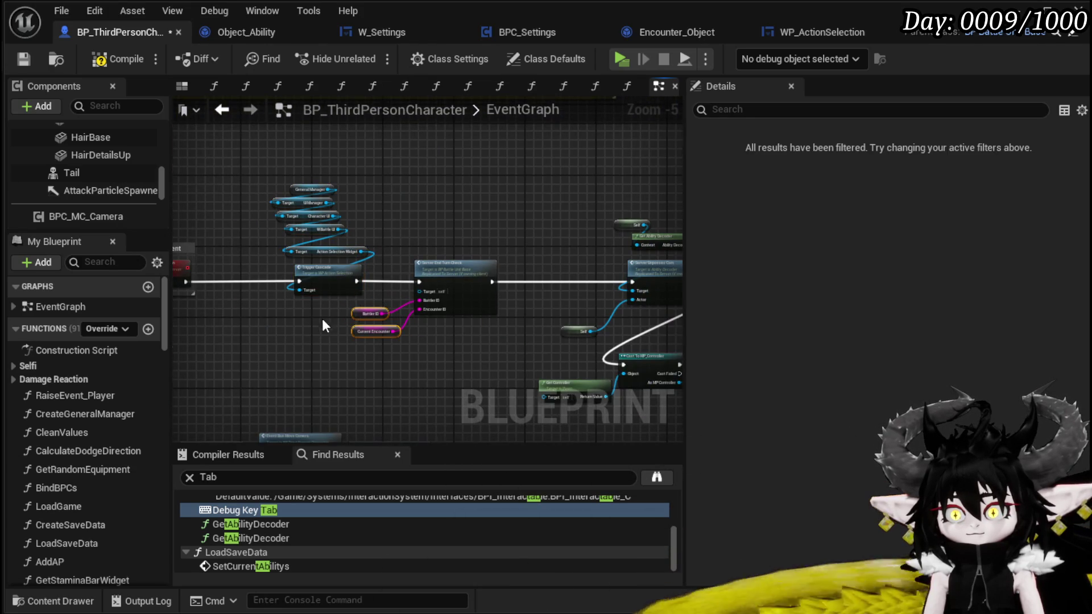
pyautogui.scroll(2, 323, 326)
pyautogui.click(359, 342)
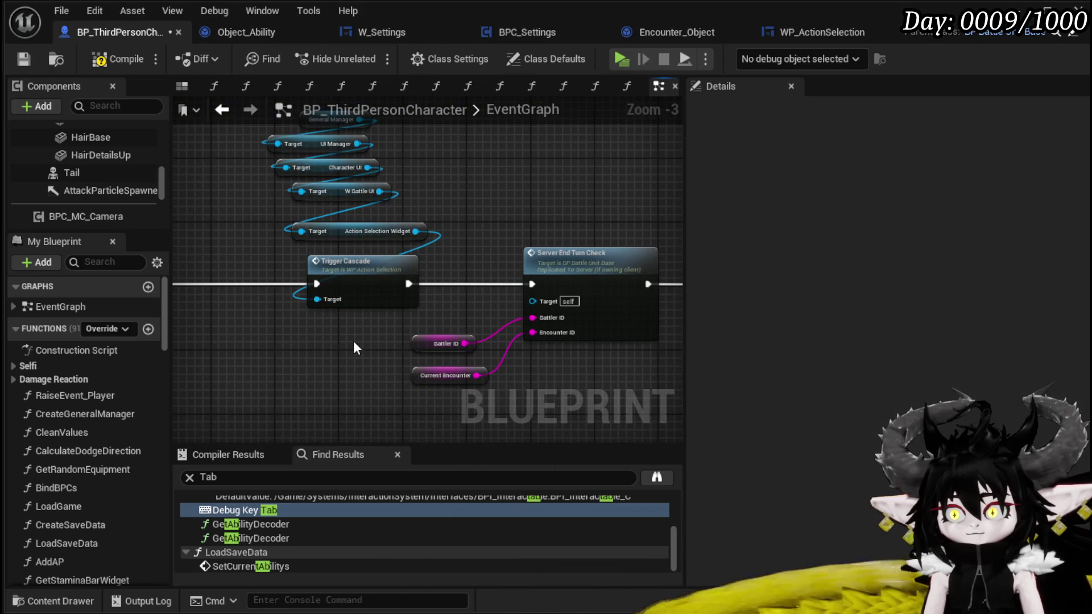
# - Check the Trigger Cascade and Server End Turn Check nodes, then compile and save the blueprint
pyautogui.scroll(-1, 353, 345)
pyautogui.moveTo(258, 390); pyautogui.dragTo(511, 191)
pyautogui.moveTo(556, 227)
pyautogui.mouseDown()
pyautogui.moveTo(422, 186)
pyautogui.moveTo(187, 176)
pyautogui.moveTo(480, 227)
pyautogui.mouseUp()
pyautogui.scroll(3, 480, 227)
pyautogui.scroll(-3, 480, 227)
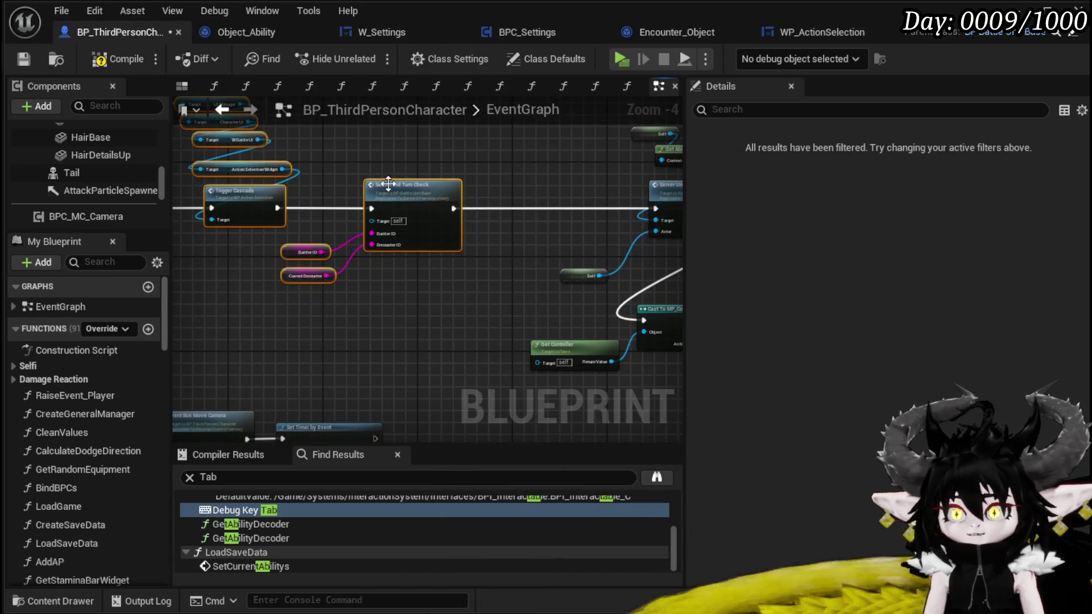
pyautogui.moveTo(265, 349); pyautogui.dragTo(506, 145)
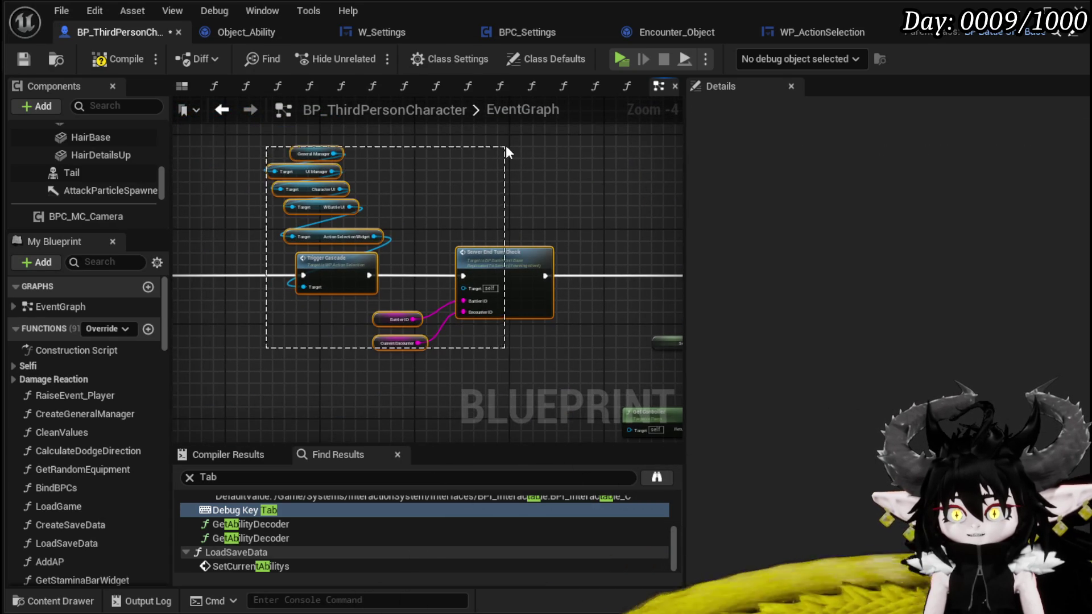
pyautogui.moveTo(248, 297)
pyautogui.mouseDown()
pyautogui.moveTo(319, 268)
pyautogui.moveTo(710, 330)
pyautogui.moveTo(531, 269)
pyautogui.mouseUp()
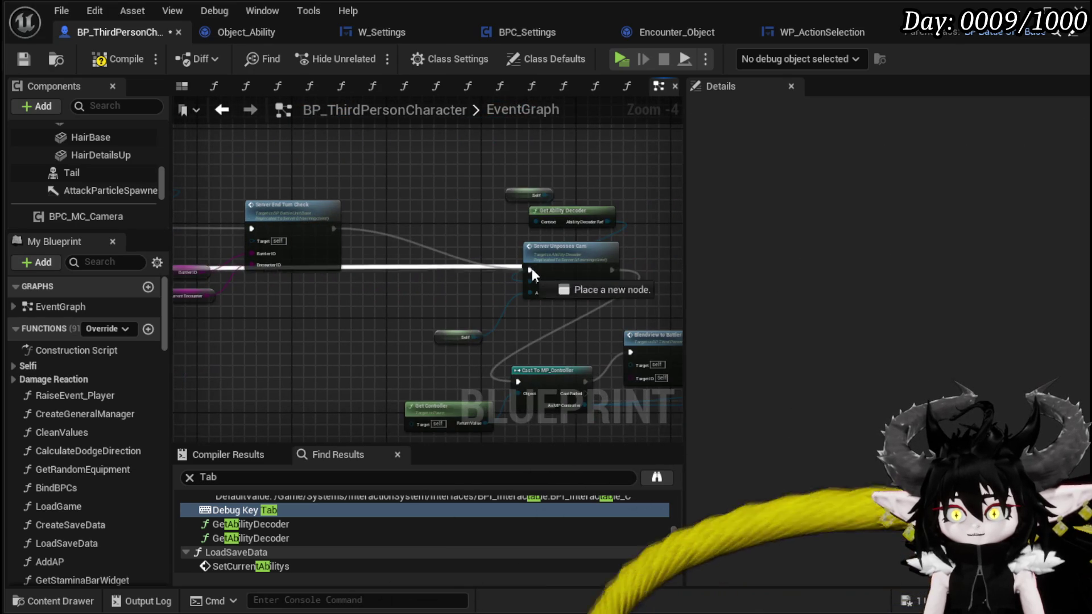
pyautogui.click(26, 60)
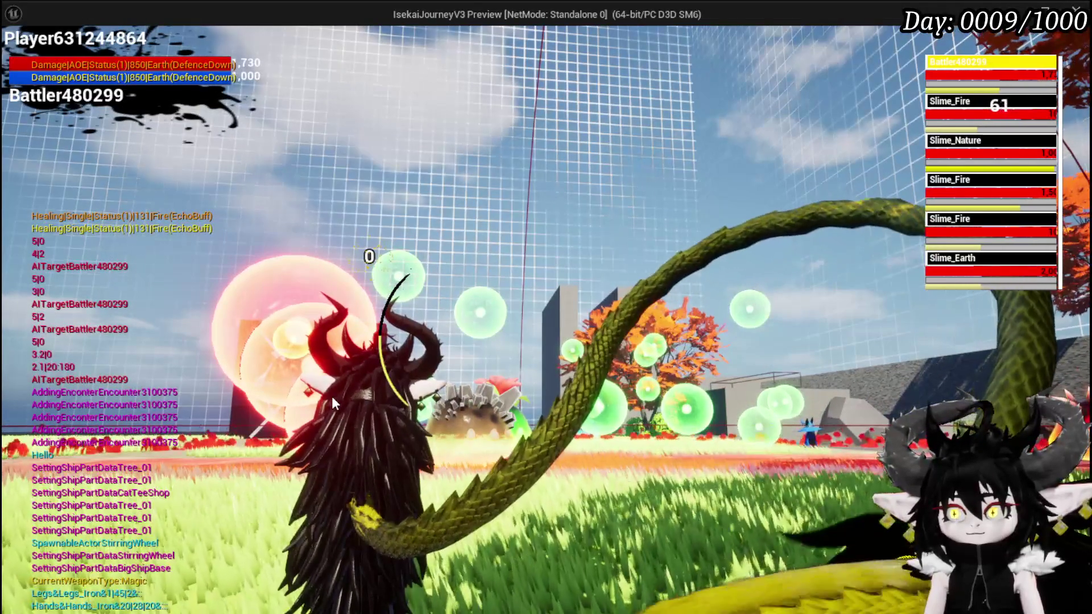
# - Stop the preview, save the level, and switch back to BP_ThirdPersonCharacter
pyautogui.moveTo(175, 589)
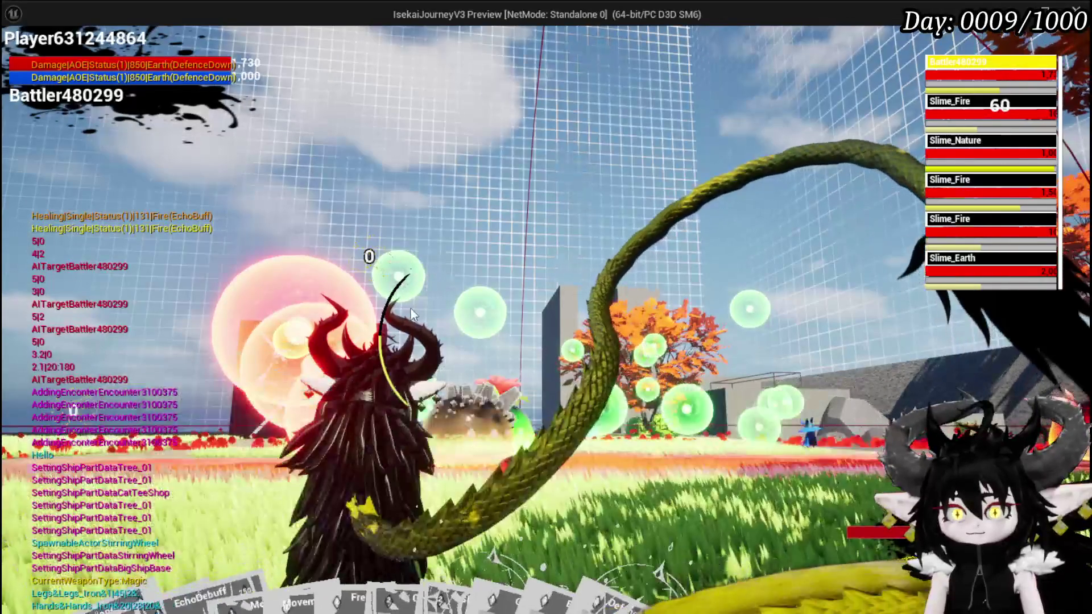
pyautogui.press('Escape')
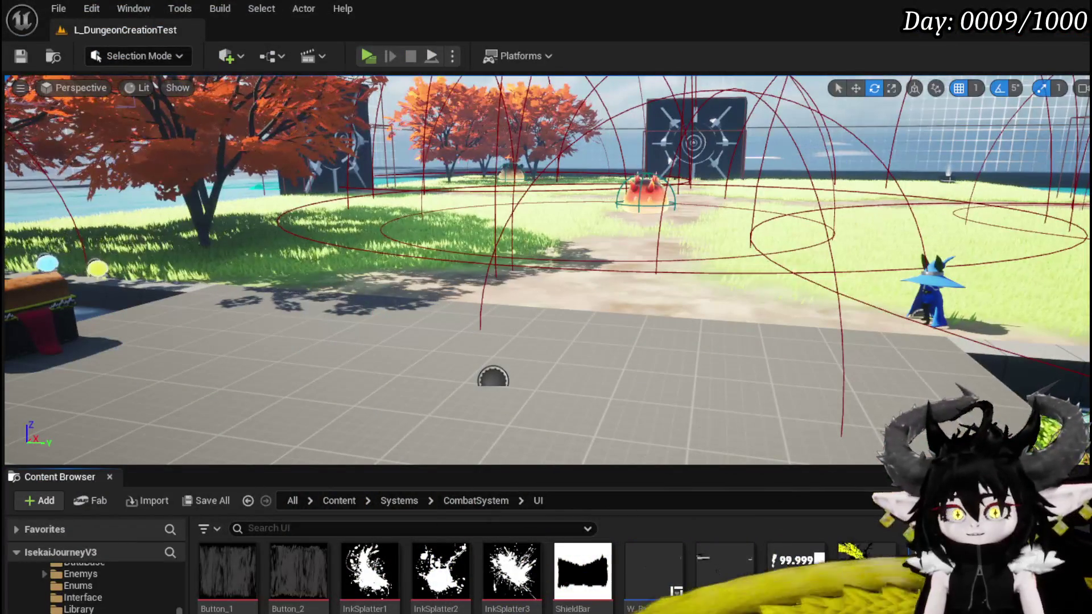
pyautogui.click(20, 57)
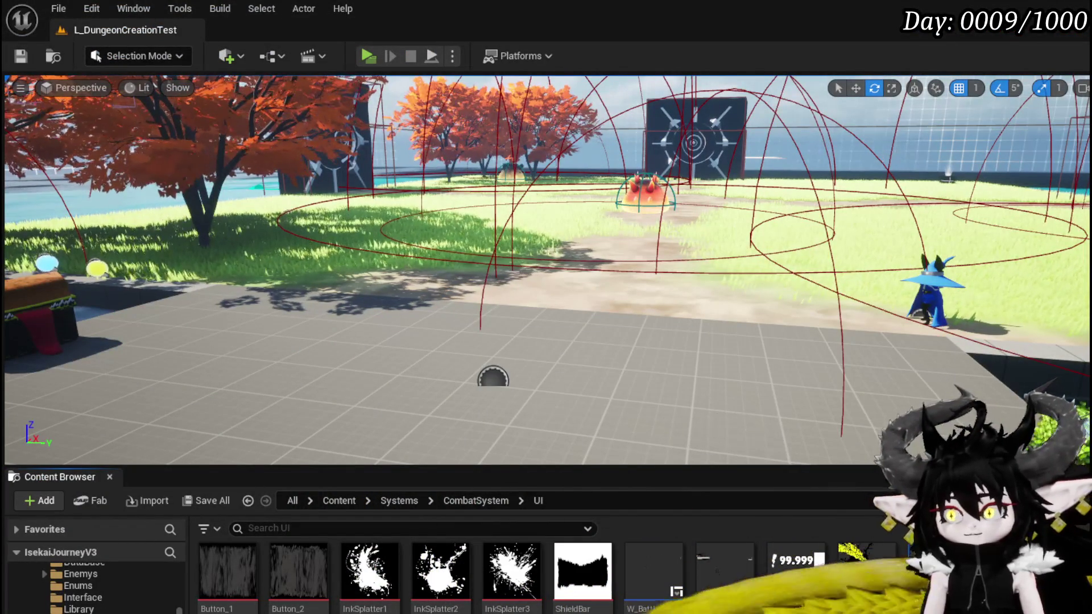
pyautogui.hotkey('alt', 'Tab')
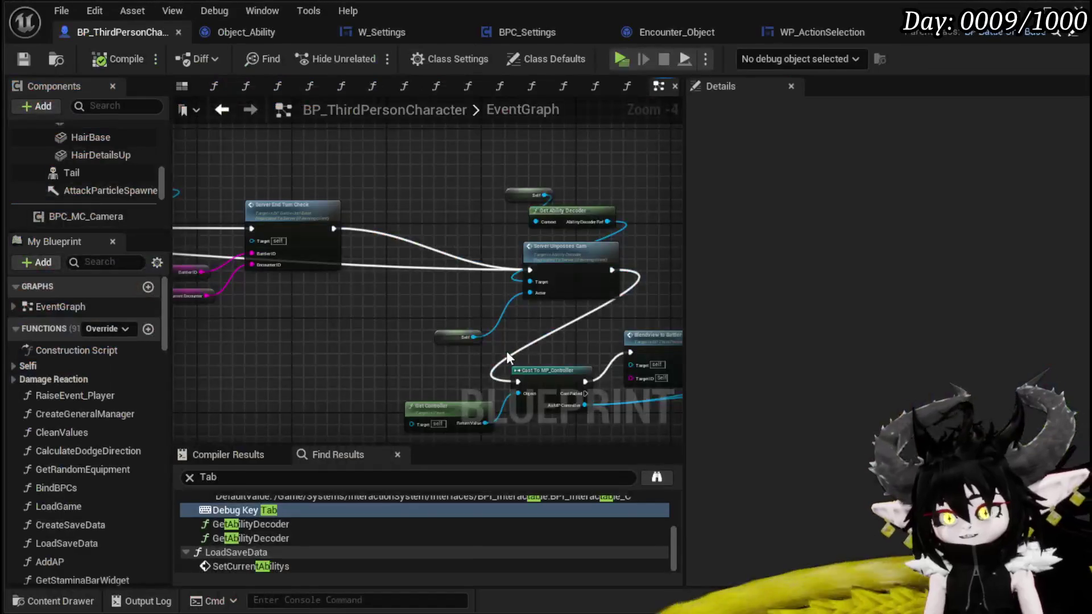
# - Wire Server_EndTurn's execution into Trigger Cascade and save the blueprint
pyautogui.scroll(2, 458, 196)
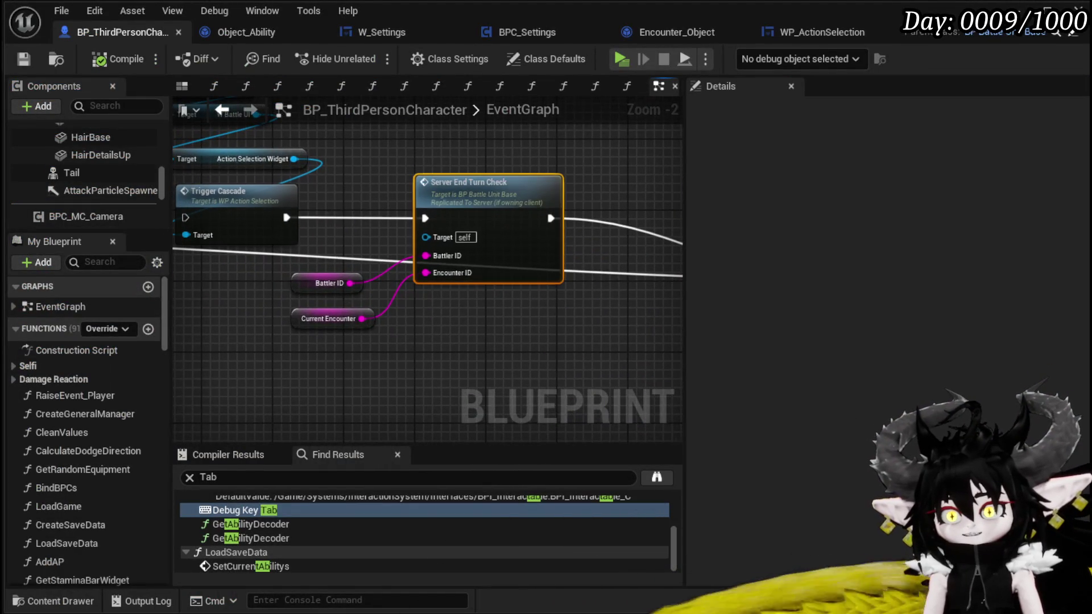
pyautogui.scroll(-2, 398, 336)
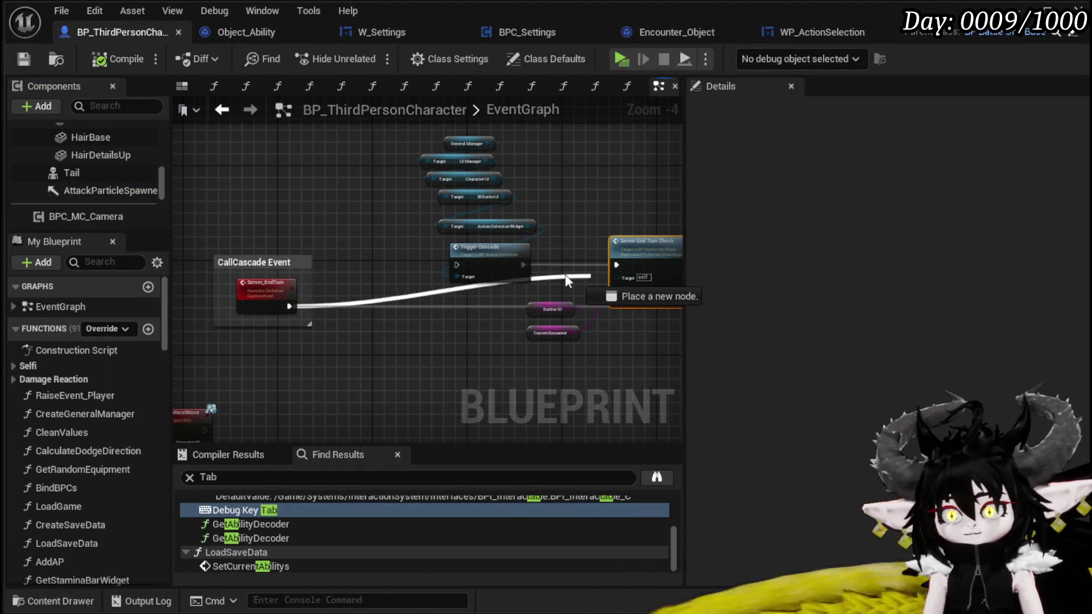
pyautogui.rightClick(469, 271)
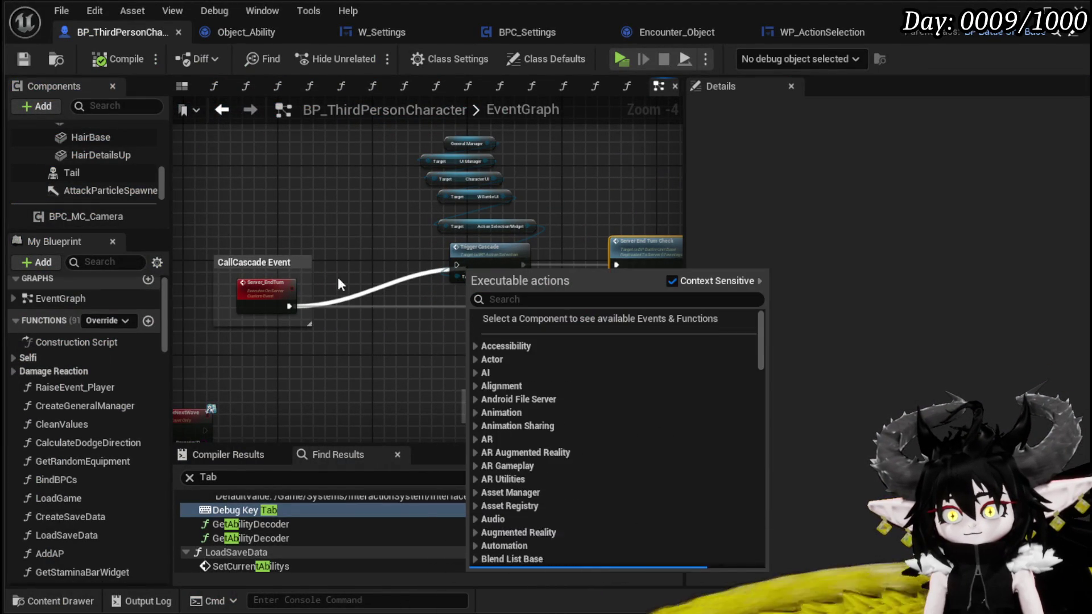
pyautogui.click(294, 306)
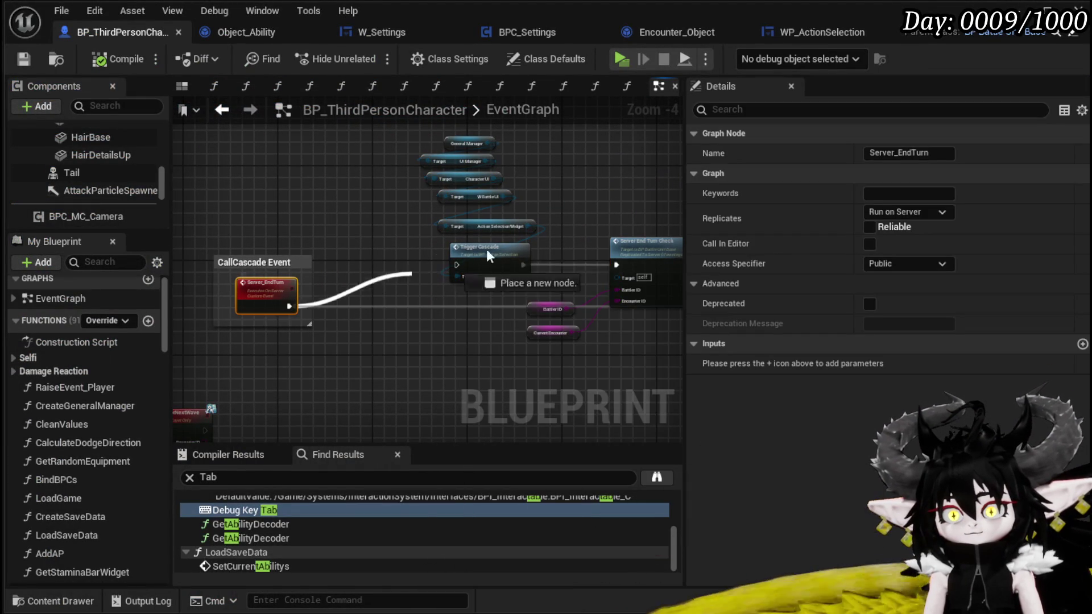
pyautogui.moveTo(459, 264); pyautogui.dragTo(459, 265)
pyautogui.moveTo(473, 323); pyautogui.dragTo(319, 314)
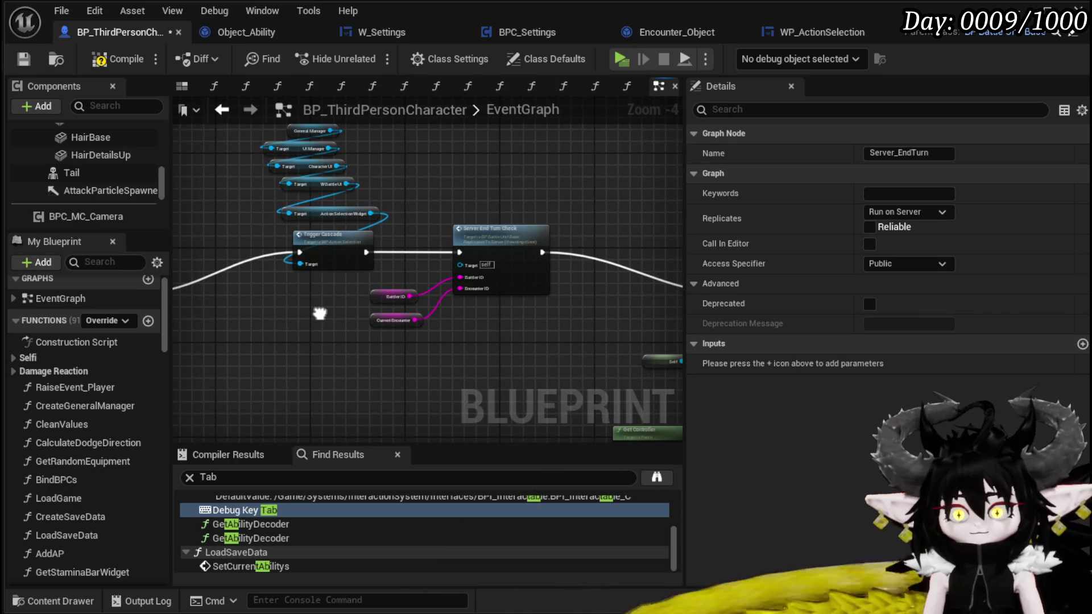
pyautogui.click(23, 61)
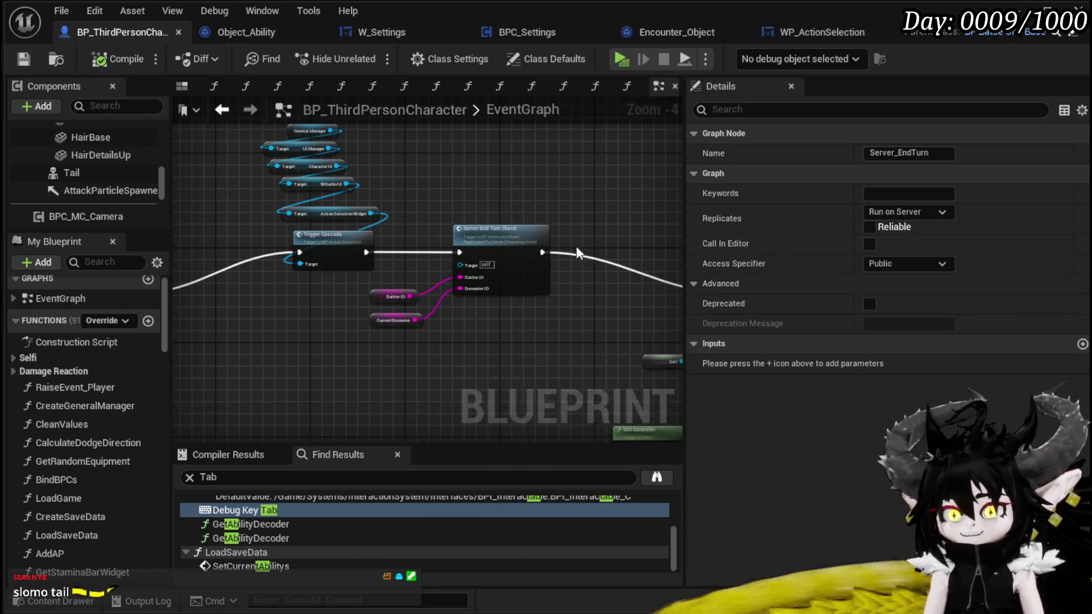
# - Open Server End Turn Check's definition in BP_BattleUnit_Base
pyautogui.scroll(4, 486, 224)
pyautogui.click(403, 197)
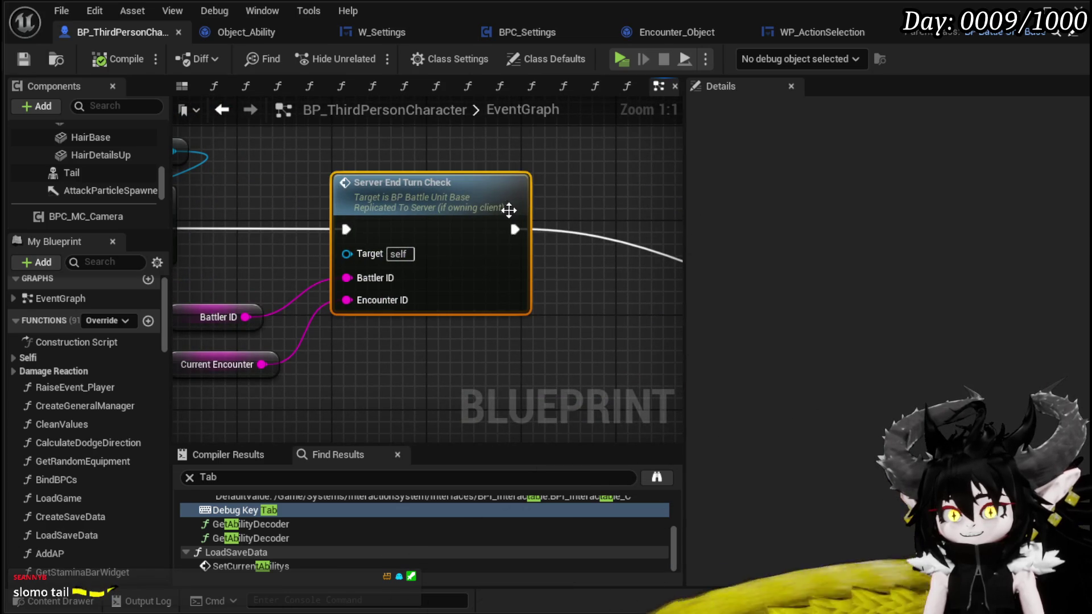
pyautogui.doubleClick(483, 210)
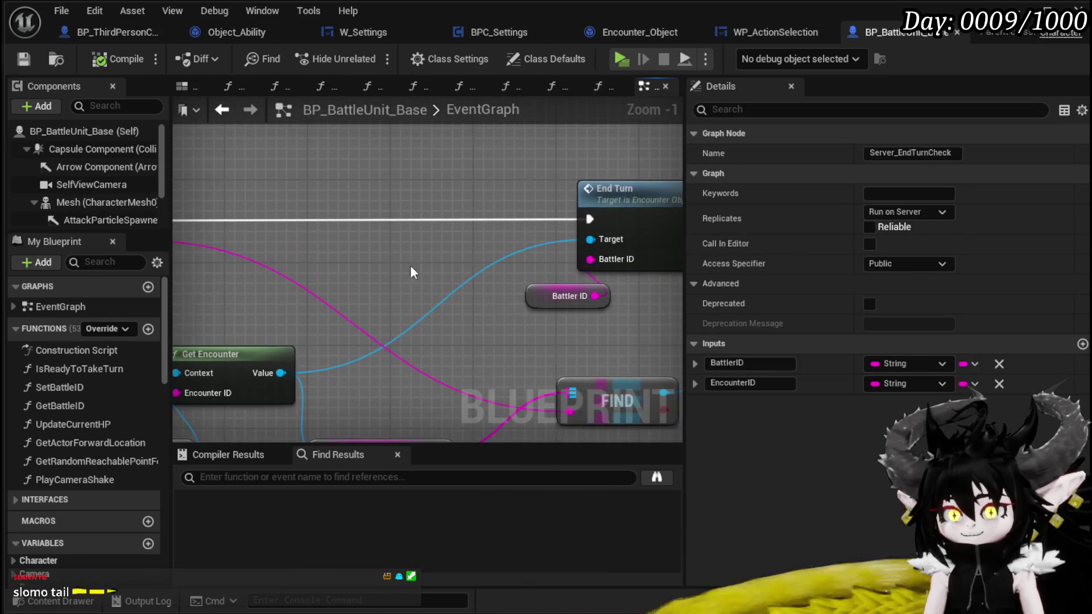
# - Nudge the Battler ID getter lower beside the End Turn node
pyautogui.scroll(-2, 554, 193)
pyautogui.scroll(2, 562, 242)
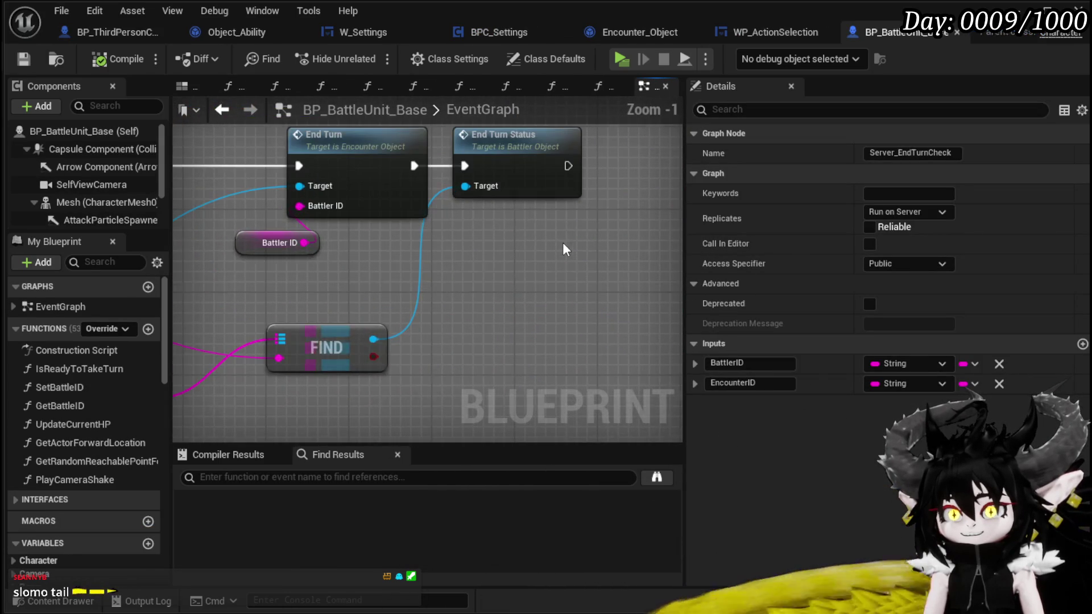
pyautogui.moveTo(550, 294); pyautogui.dragTo(665, 292)
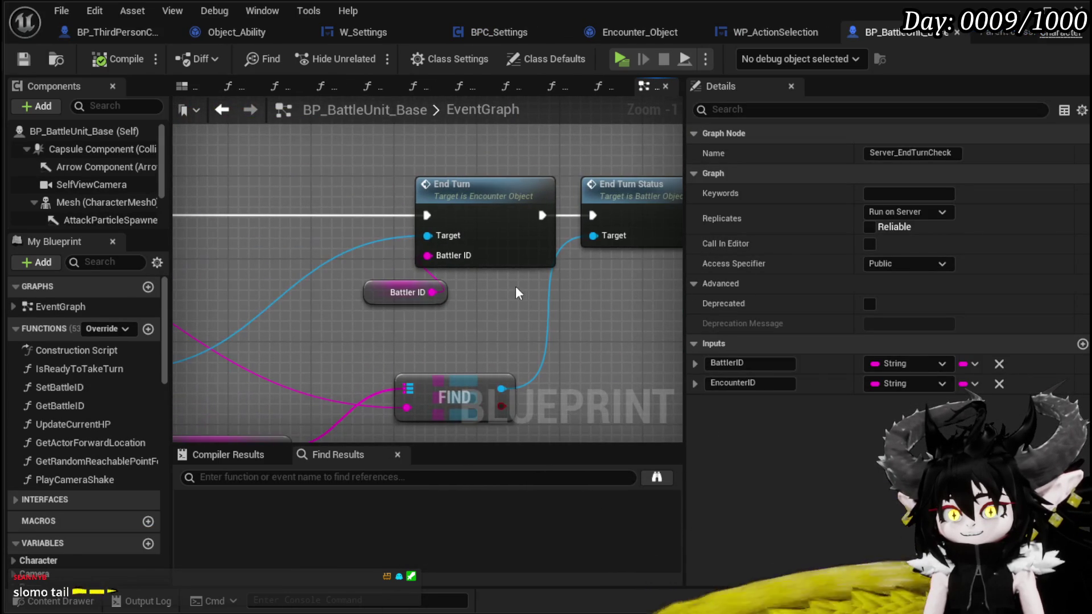
pyautogui.click(450, 213)
pyautogui.moveTo(594, 199); pyautogui.dragTo(462, 165)
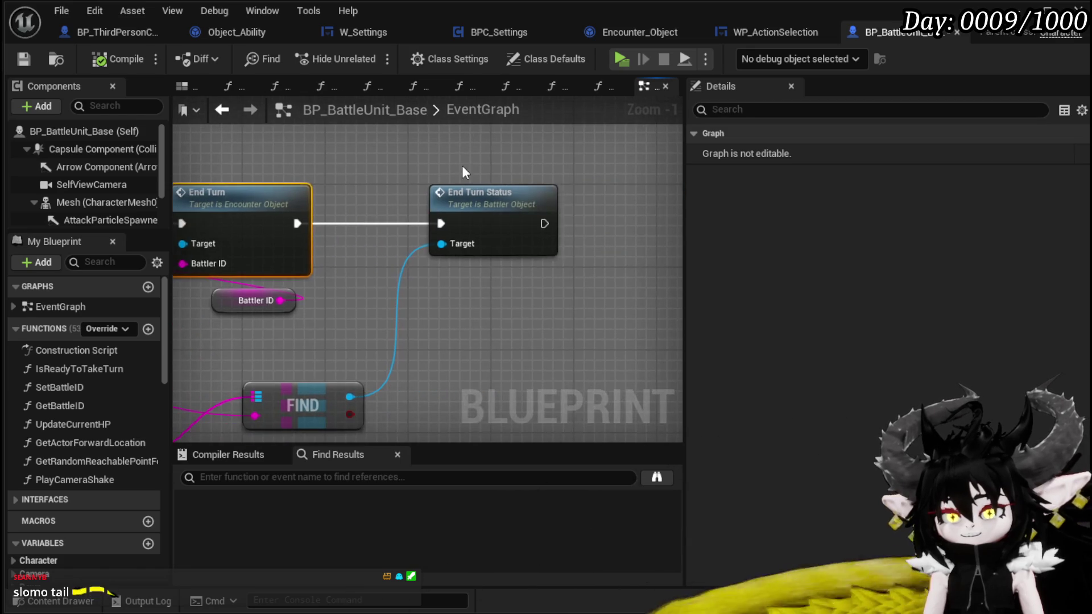
pyautogui.moveTo(279, 294)
pyautogui.mouseDown()
pyautogui.moveTo(520, 313)
pyautogui.moveTo(525, 305)
pyautogui.mouseUp()
pyautogui.click(407, 316)
pyautogui.click(499, 310)
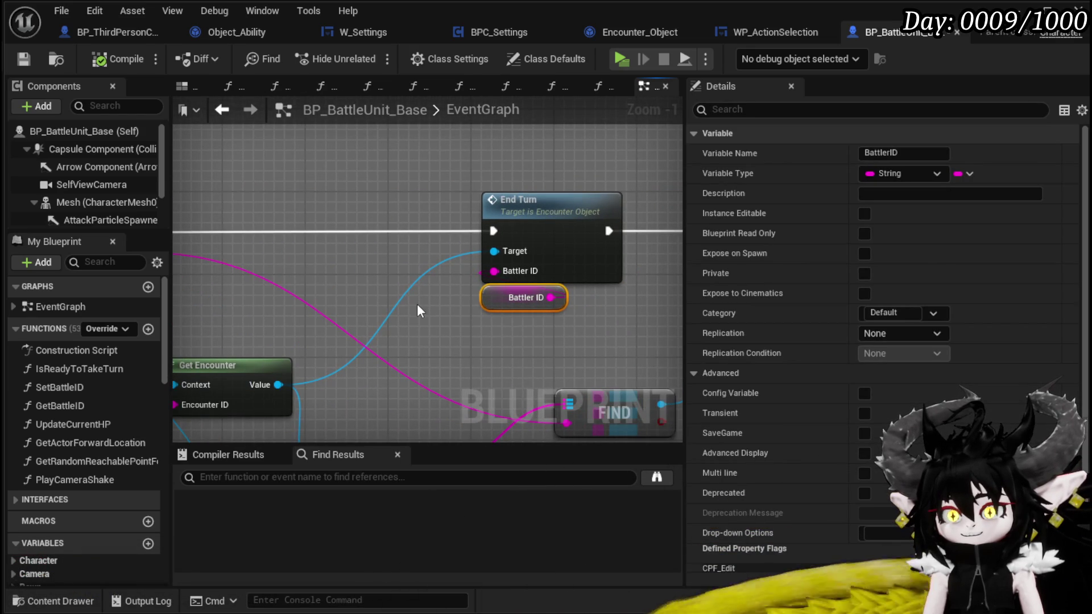
pyautogui.scroll(-3, 419, 307)
pyautogui.moveTo(462, 304); pyautogui.dragTo(460, 309)
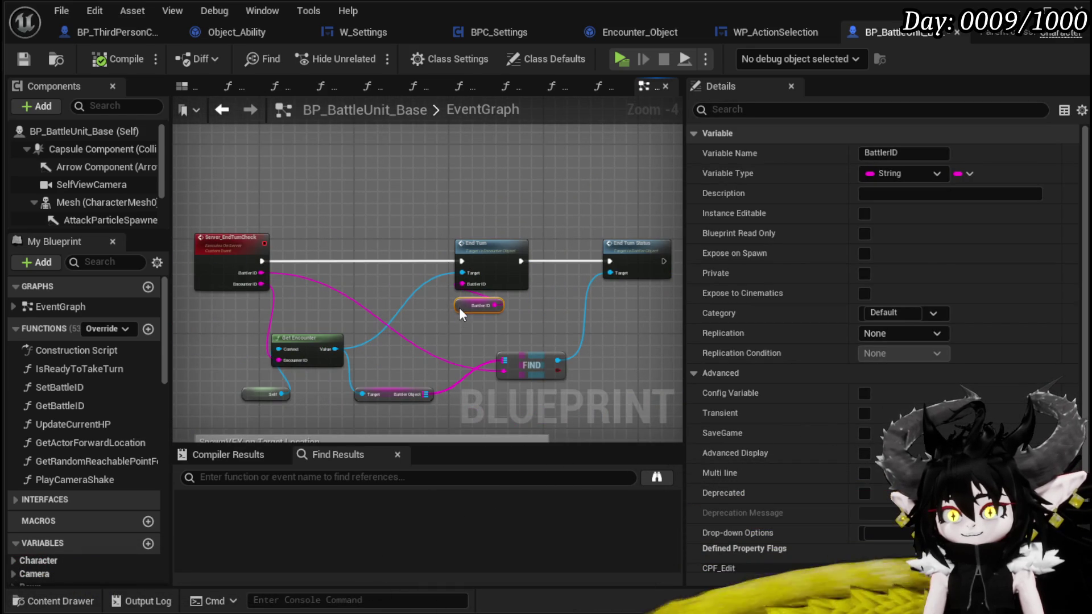
pyautogui.click(479, 334)
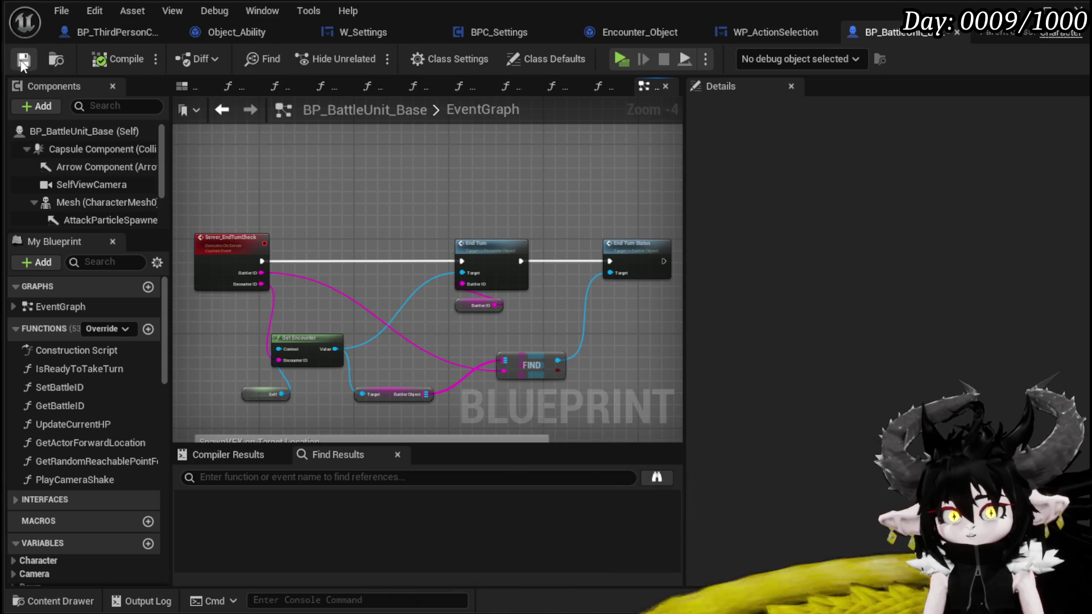
pyautogui.scroll(3, 530, 244)
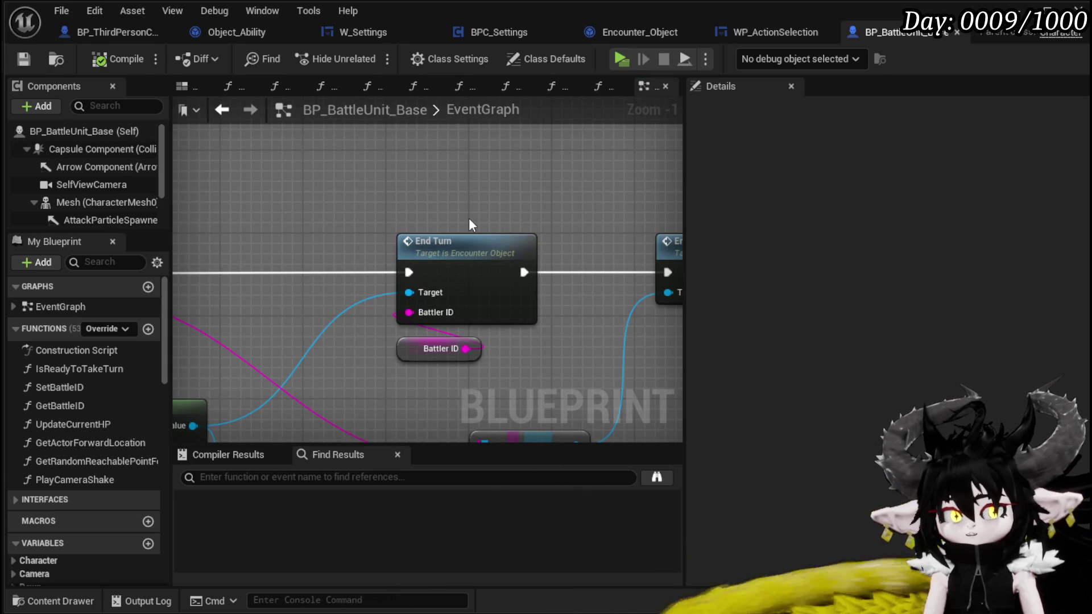
# - Tidy Get Encounter, Self, End Turn Status and Battler ID nodes, then launch a Standalone preview
pyautogui.moveTo(469, 218)
pyautogui.mouseDown()
pyautogui.moveTo(261, 215)
pyautogui.moveTo(513, 214)
pyautogui.mouseUp()
pyautogui.scroll(-2, 443, 217)
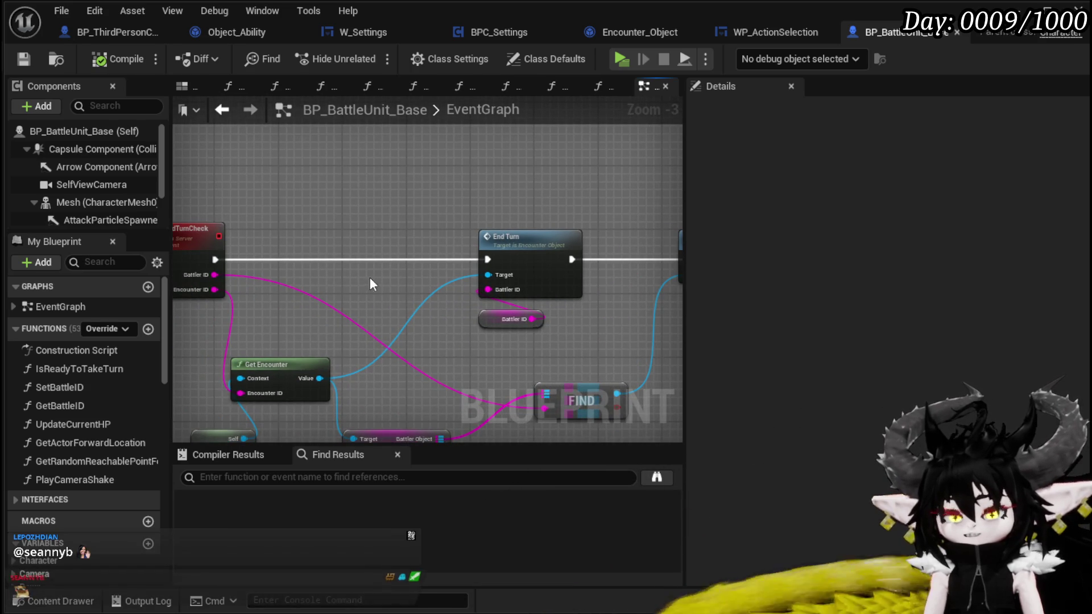
pyautogui.moveTo(367, 285); pyautogui.dragTo(395, 256)
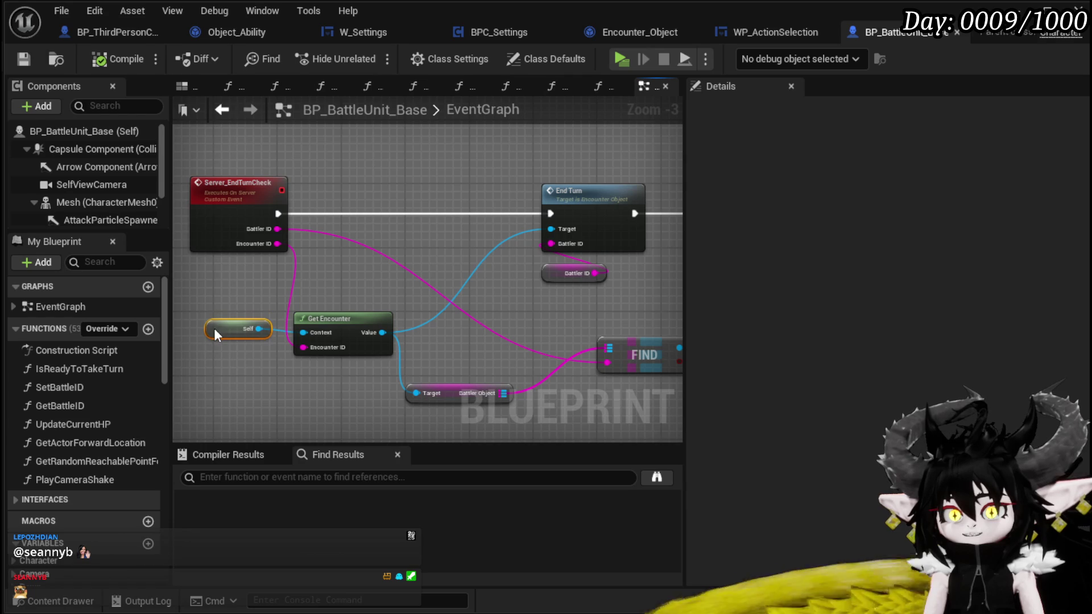
pyautogui.moveTo(322, 313); pyautogui.dragTo(326, 264)
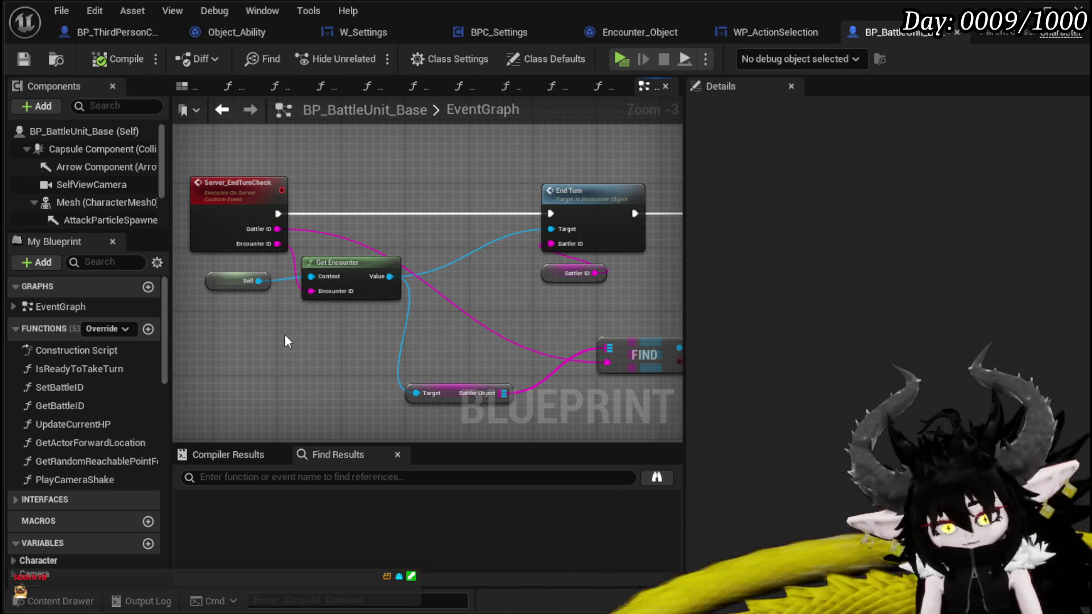
pyautogui.moveTo(459, 279); pyautogui.dragTo(260, 255)
pyautogui.moveTo(488, 307)
pyautogui.mouseDown()
pyautogui.moveTo(366, 324)
pyautogui.moveTo(728, 310)
pyautogui.moveTo(659, 306)
pyautogui.moveTo(650, 336)
pyautogui.moveTo(677, 312)
pyautogui.moveTo(467, 310)
pyautogui.mouseUp()
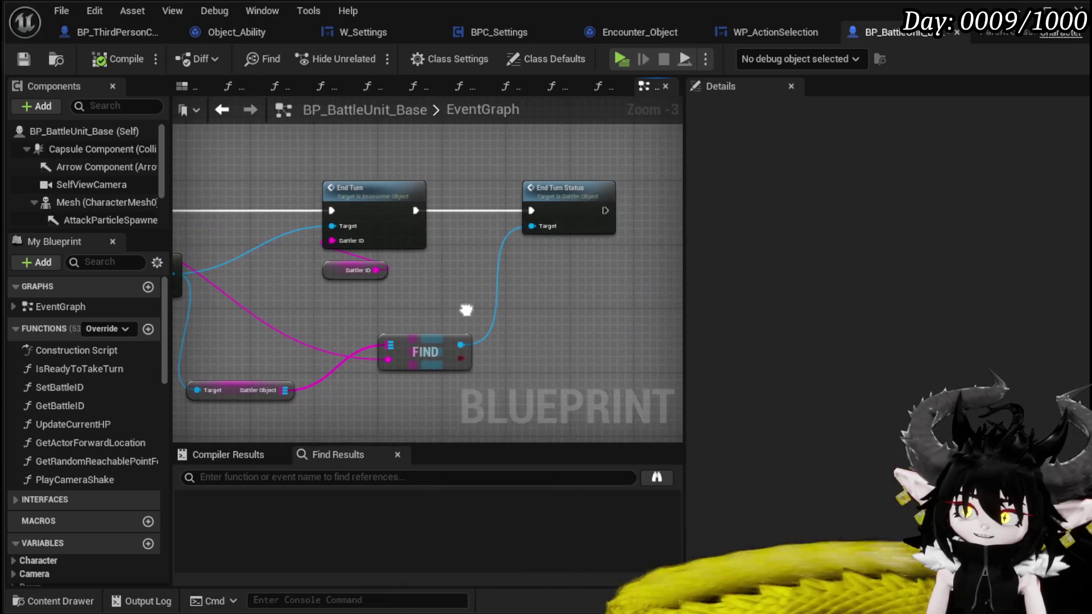
pyautogui.moveTo(573, 208); pyautogui.dragTo(585, 209)
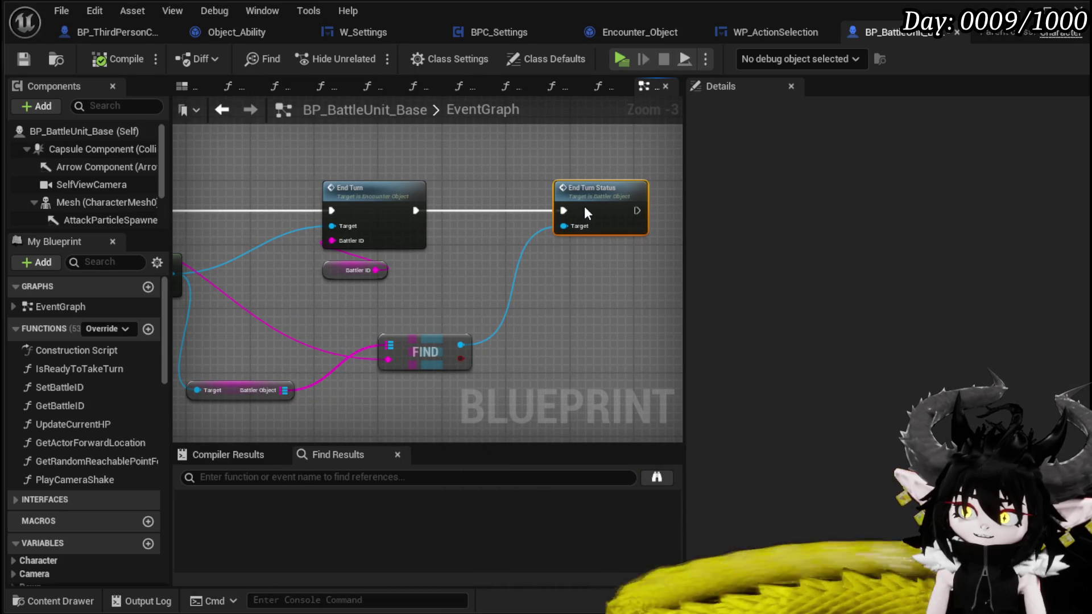
pyautogui.moveTo(340, 273); pyautogui.dragTo(313, 158)
pyautogui.click(459, 177)
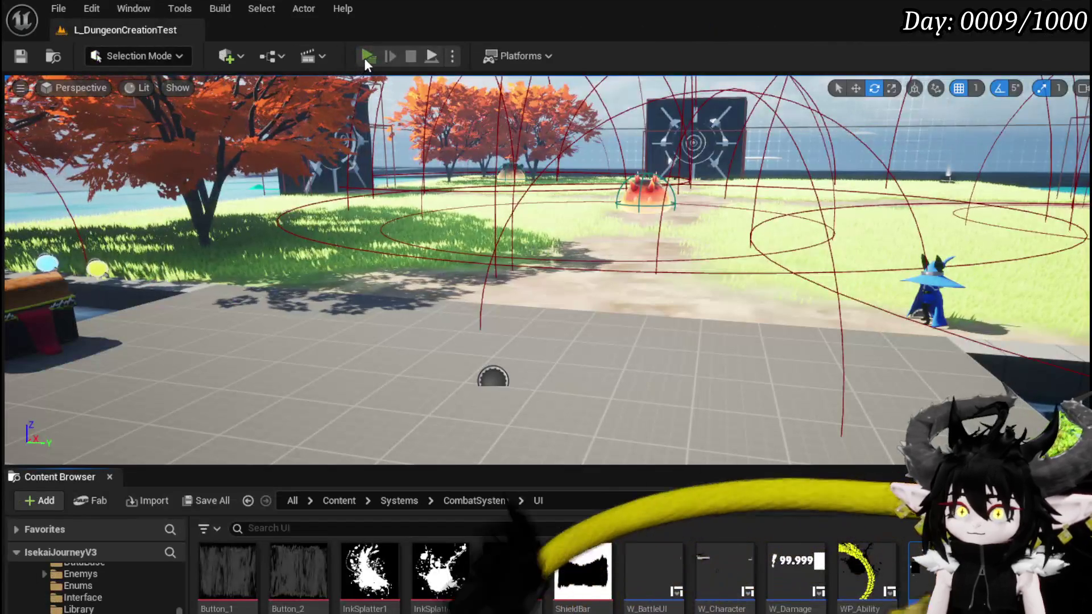
pyautogui.click(363, 58)
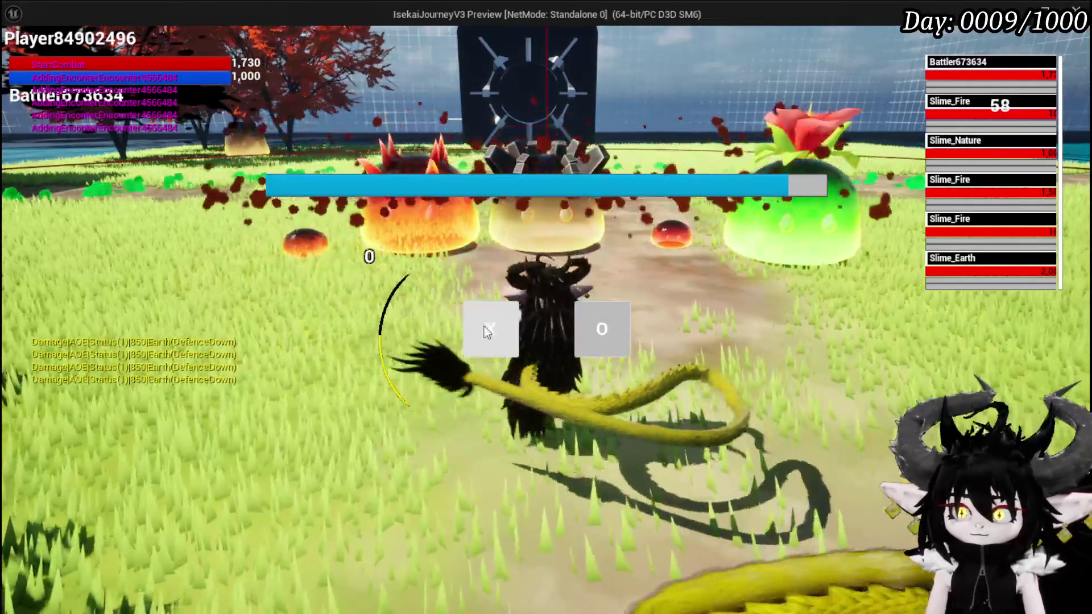
# - Start the battle and play the Shield Buff card
pyautogui.click(484, 326)
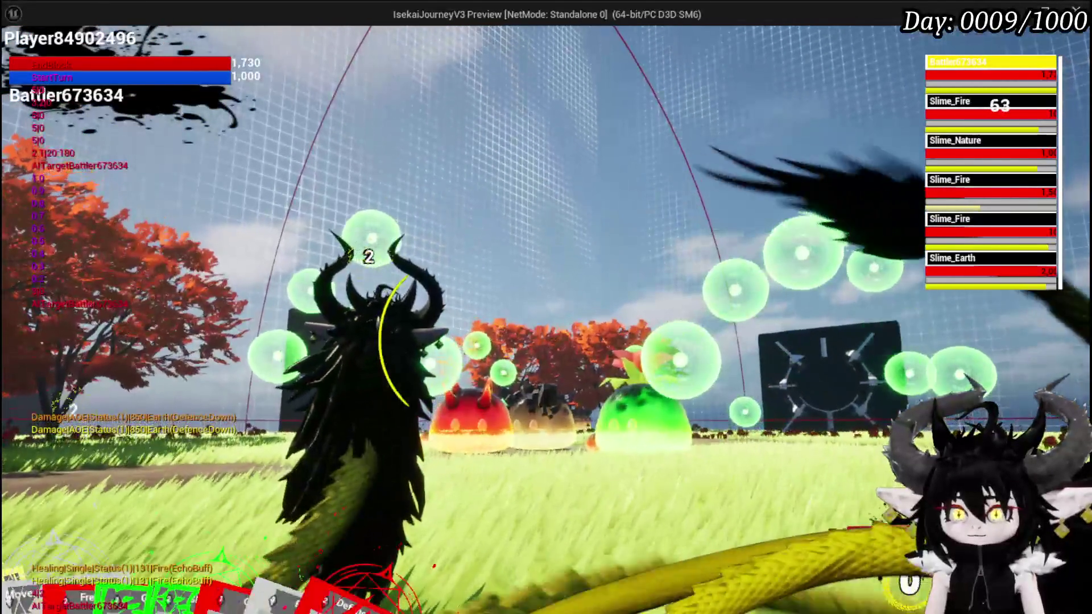
pyautogui.moveTo(407, 494)
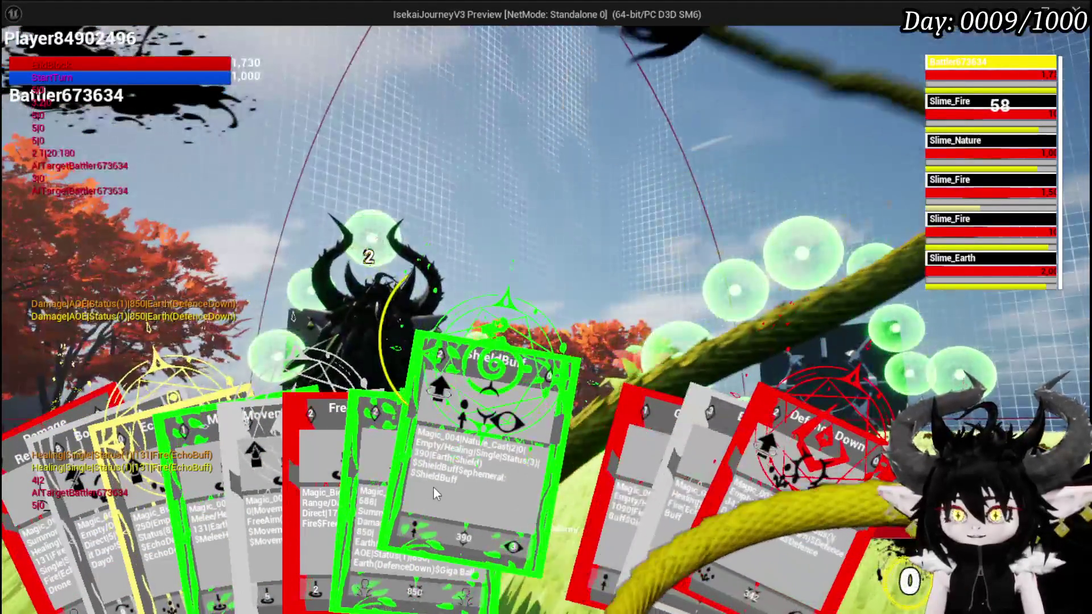
pyautogui.click(433, 486)
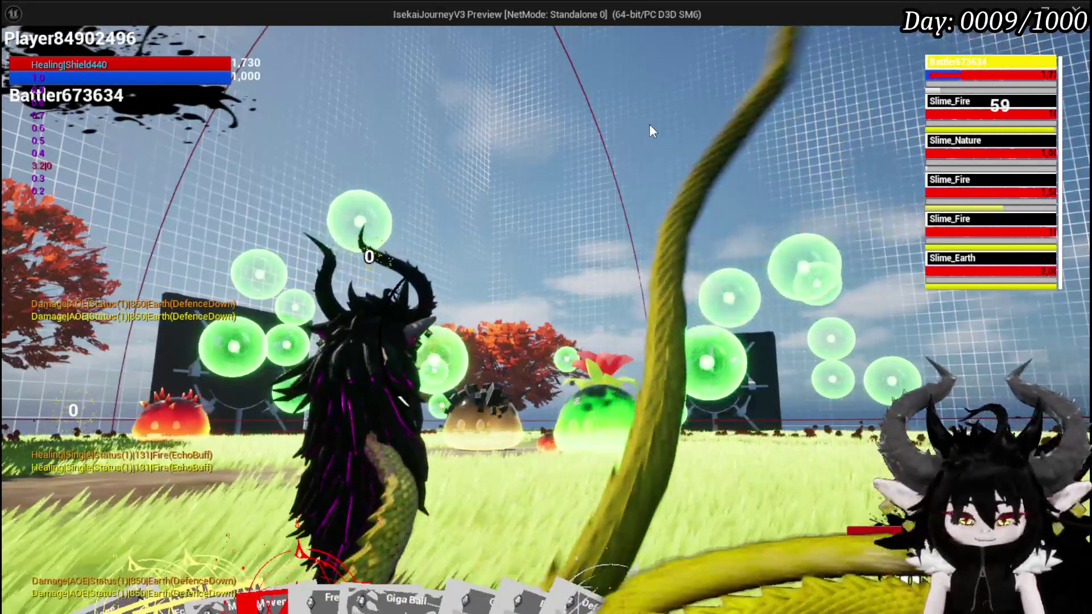
# - Stop the play session, save, and open Encounter_Object's EndTurn function
pyautogui.hotkey('alt', 'Tab')
pyautogui.press('Escape')
pyautogui.hotkey('ctrl', 's')
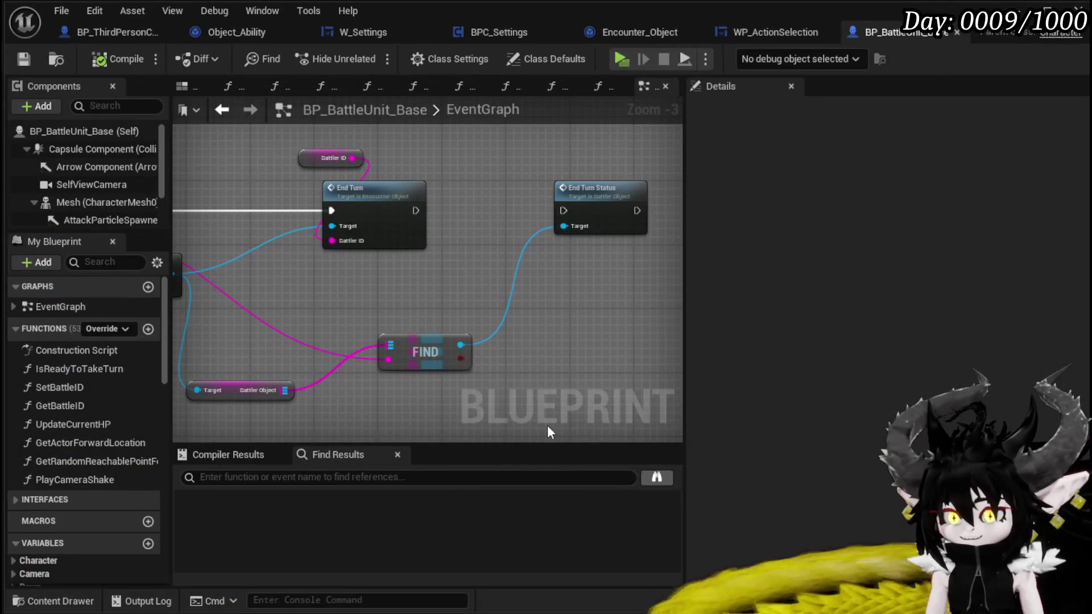
pyautogui.moveTo(421, 262); pyautogui.dragTo(412, 298)
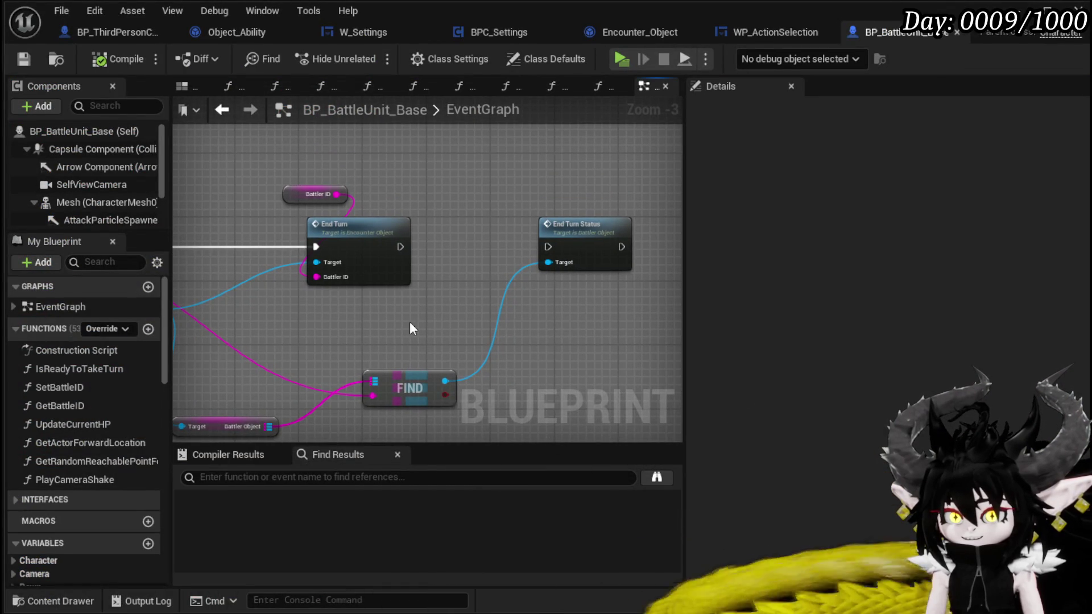
pyautogui.click(362, 210)
pyautogui.doubleClick(363, 210)
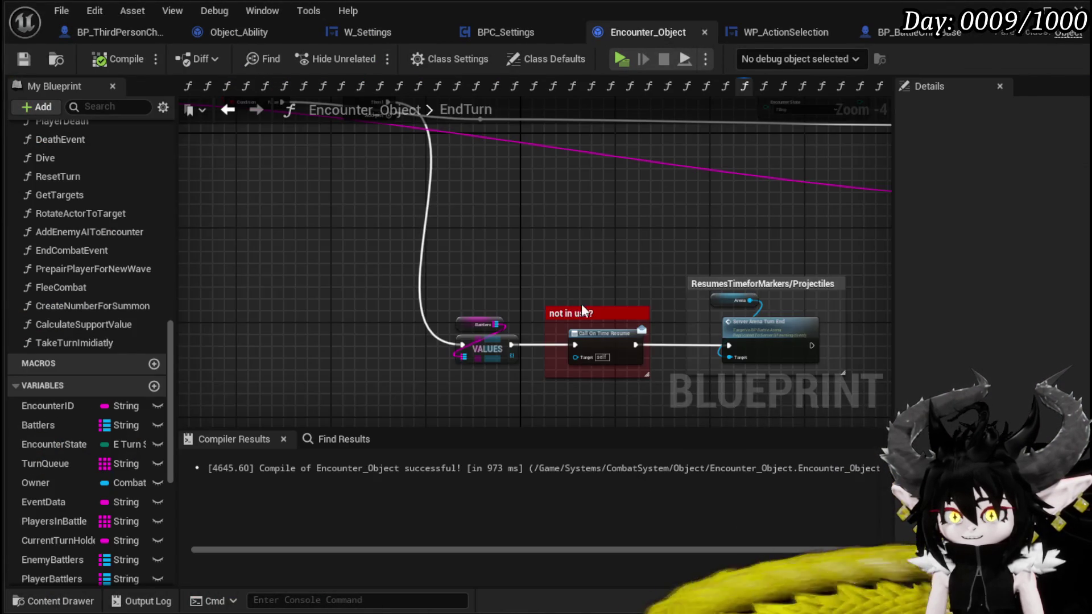
# - Pan through EndTurn's Branch, Sequence, FIND, SET Encounter State and For Each Loop nodes
pyautogui.scroll(-2, 483, 240)
pyautogui.moveTo(482, 239)
pyautogui.mouseDown()
pyautogui.moveTo(488, 277)
pyautogui.moveTo(466, 329)
pyautogui.moveTo(565, 384)
pyautogui.mouseUp()
pyautogui.scroll(1, 552, 320)
pyautogui.moveTo(551, 319)
pyautogui.mouseDown()
pyautogui.moveTo(759, 375)
pyautogui.moveTo(491, 370)
pyautogui.mouseUp()
pyautogui.moveTo(739, 267)
pyautogui.mouseDown()
pyautogui.moveTo(592, 250)
pyautogui.moveTo(362, 265)
pyautogui.mouseUp()
pyautogui.moveTo(470, 250); pyautogui.dragTo(186, 270)
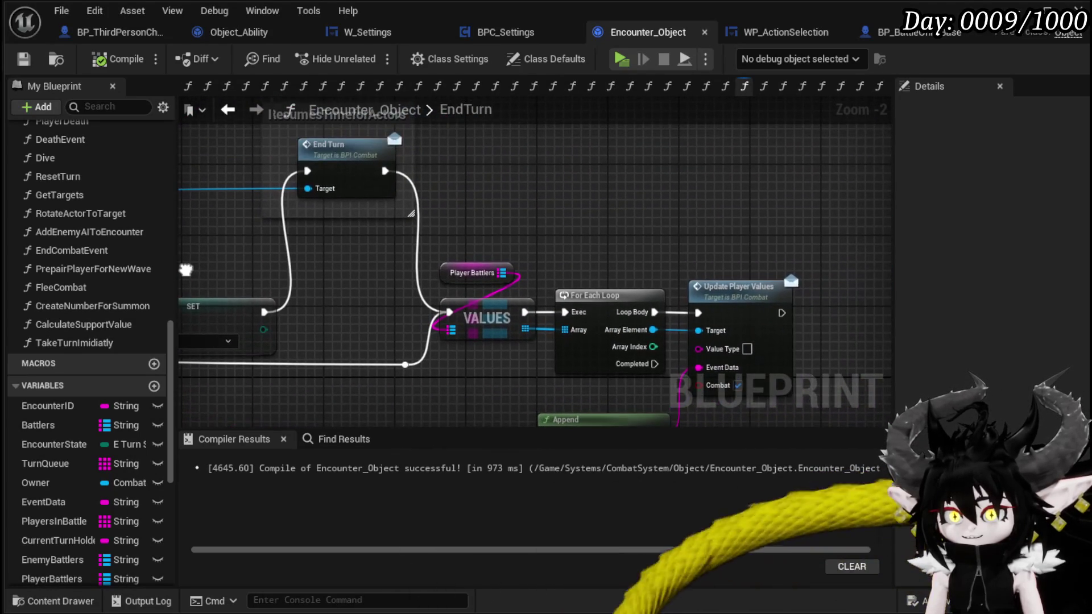
pyautogui.click(280, 135)
pyautogui.moveTo(565, 224)
pyautogui.mouseDown()
pyautogui.moveTo(474, 144)
pyautogui.moveTo(478, 168)
pyautogui.mouseUp()
pyautogui.scroll(-1, 477, 169)
pyautogui.scroll(3, 390, 217)
# - Delete the Battler Object and upper FIND nodes, then recompile Encounter_Object
pyautogui.moveTo(339, 180)
pyautogui.mouseDown()
pyautogui.moveTo(511, 243)
pyautogui.moveTo(695, 250)
pyautogui.moveTo(676, 183)
pyautogui.mouseUp()
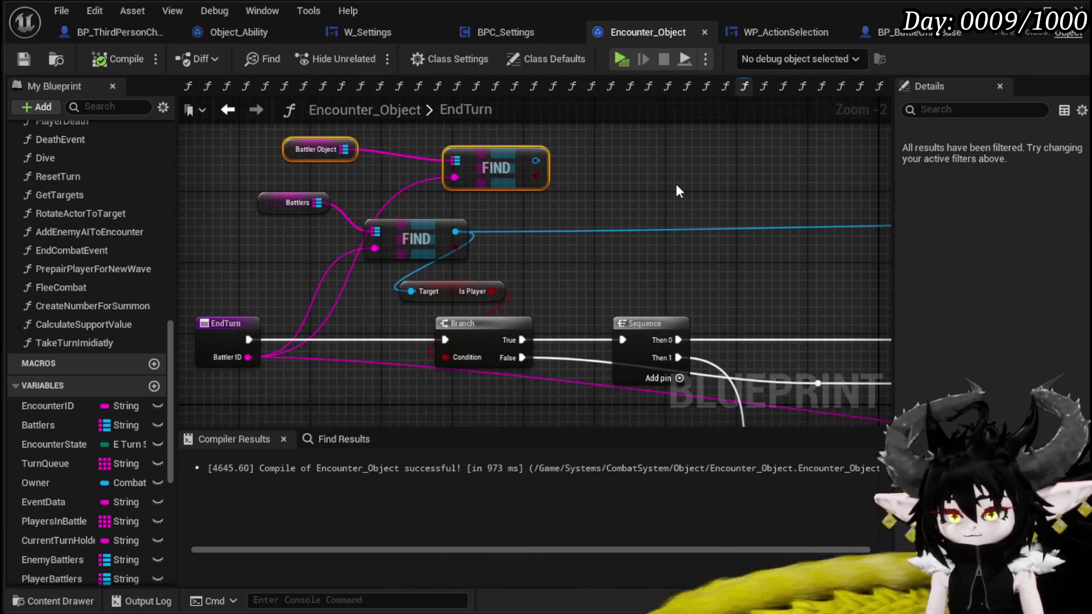
pyautogui.press('Delete')
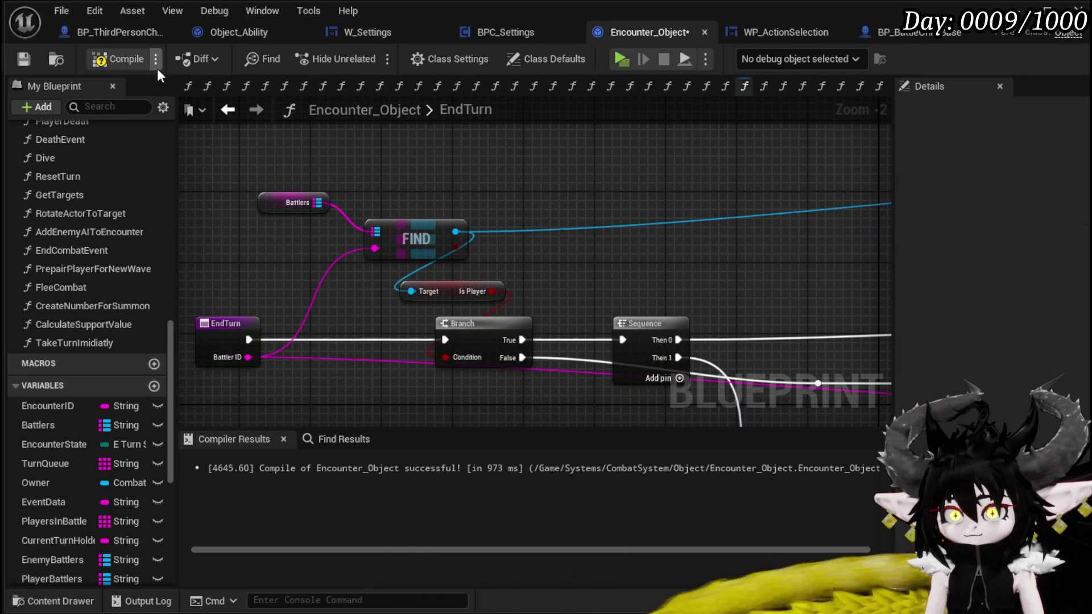
pyautogui.click(103, 62)
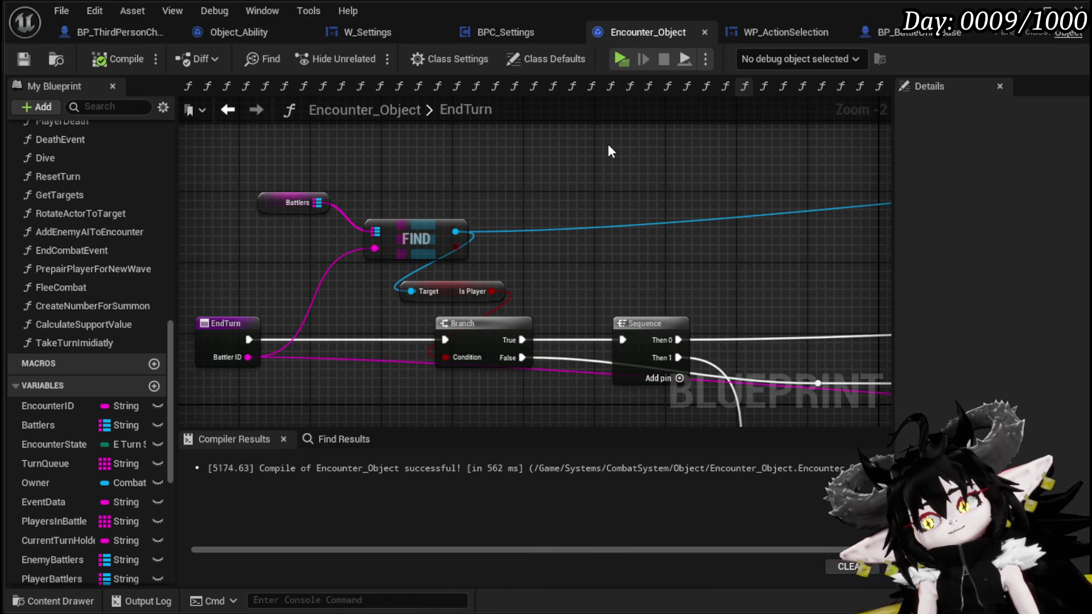
pyautogui.scroll(-2, 612, 162)
pyautogui.moveTo(777, 192)
pyautogui.mouseDown()
pyautogui.moveTo(322, 176)
pyautogui.moveTo(471, 182)
pyautogui.mouseUp()
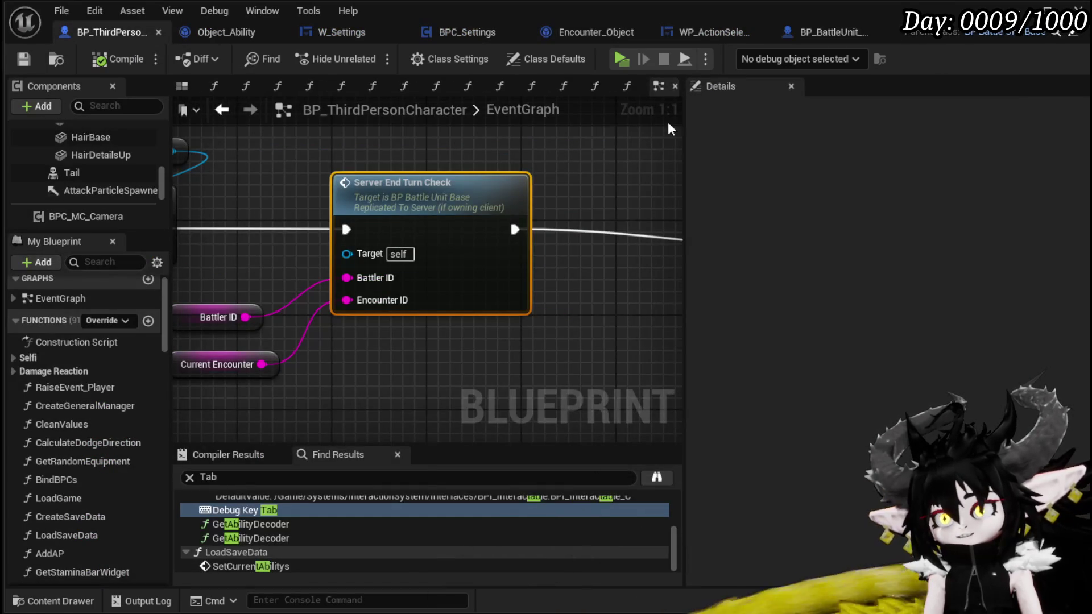
pyautogui.rightClick(404, 174)
pyautogui.scroll(-3, 414, 149)
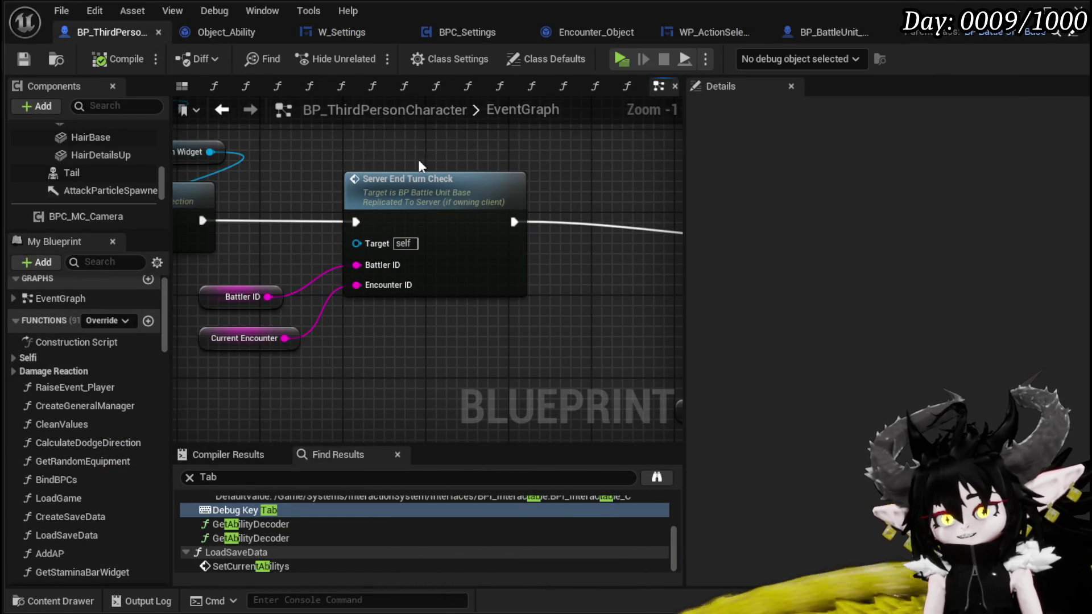
pyautogui.moveTo(261, 208)
pyautogui.mouseDown()
pyautogui.moveTo(285, 186)
pyautogui.moveTo(348, 212)
pyautogui.mouseUp()
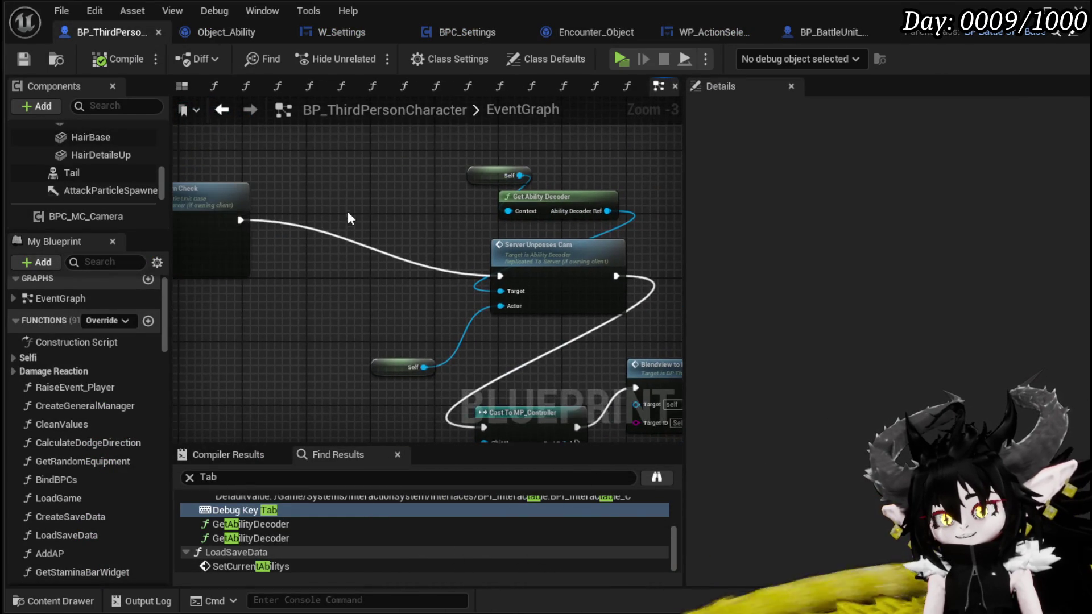
pyautogui.moveTo(397, 358); pyautogui.dragTo(511, 338)
pyautogui.moveTo(426, 348); pyautogui.dragTo(588, 168)
pyautogui.moveTo(547, 245); pyautogui.dragTo(378, 187)
pyautogui.click(547, 202)
pyautogui.moveTo(548, 202)
pyautogui.mouseDown()
pyautogui.moveTo(380, 152)
pyautogui.moveTo(496, 245)
pyautogui.moveTo(524, 309)
pyautogui.moveTo(306, 284)
pyautogui.moveTo(369, 134)
pyautogui.mouseUp()
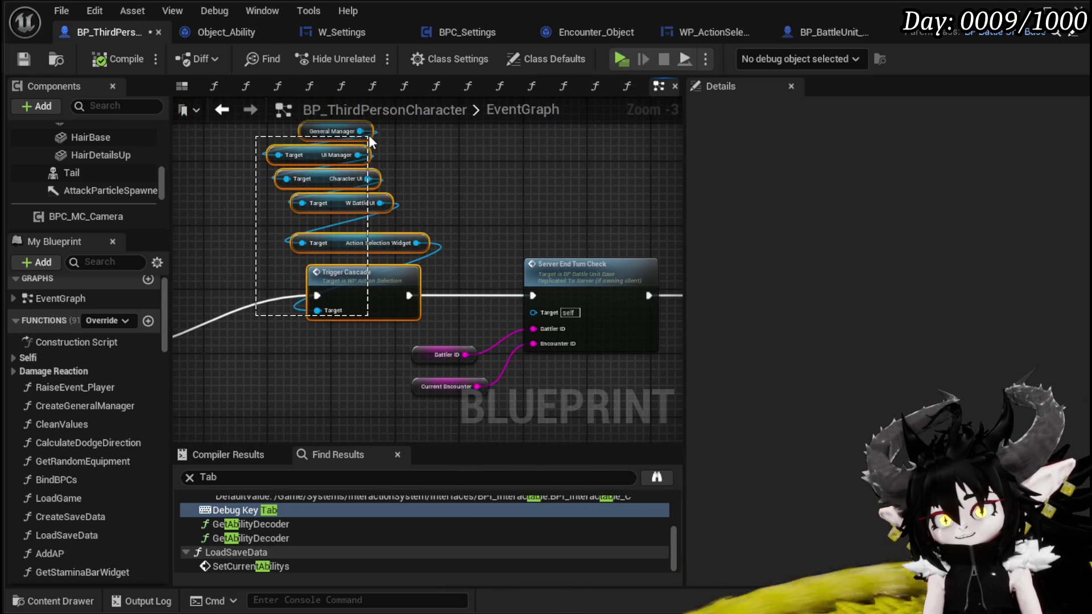
pyautogui.moveTo(503, 190); pyautogui.dragTo(543, 211)
pyautogui.moveTo(307, 349); pyautogui.dragTo(415, 134)
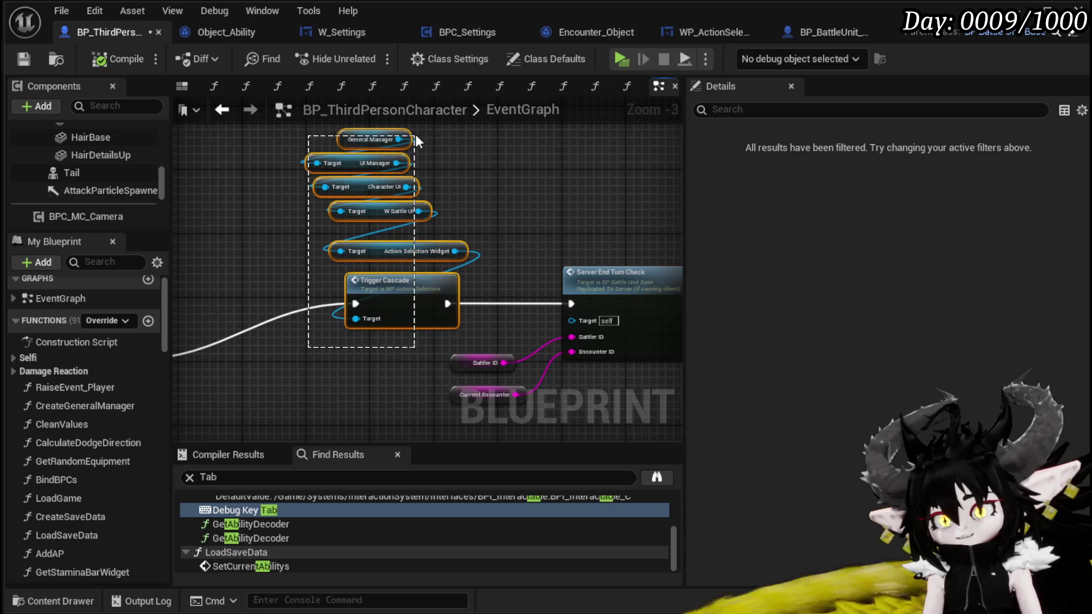
pyautogui.moveTo(495, 209); pyautogui.dragTo(640, 187)
pyautogui.moveTo(259, 319)
pyautogui.mouseDown()
pyautogui.moveTo(306, 269)
pyautogui.moveTo(286, 269)
pyautogui.mouseUp()
pyautogui.click(392, 233)
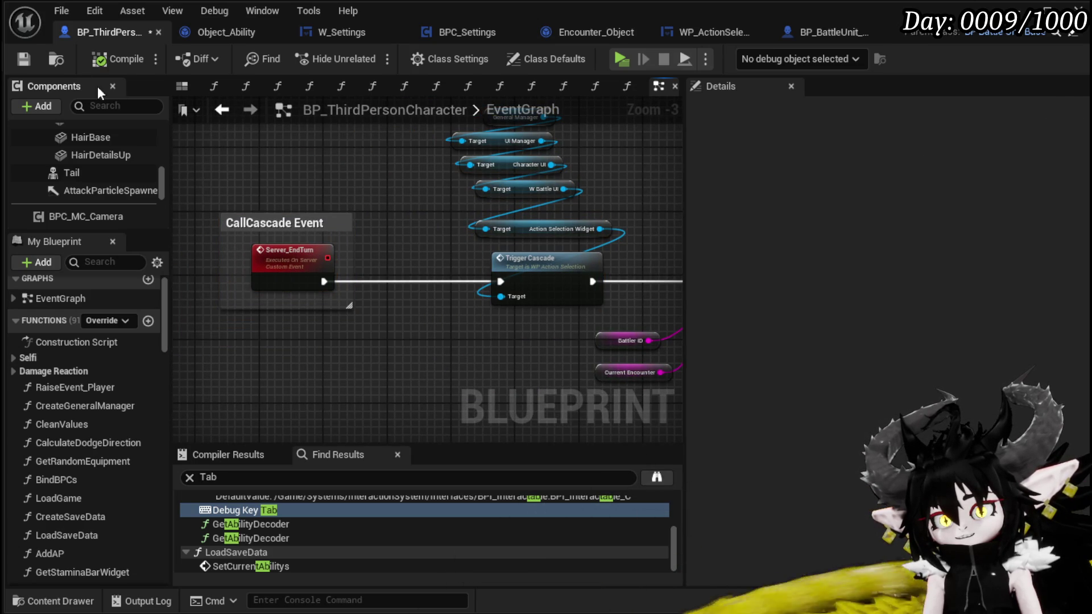
pyautogui.click(22, 59)
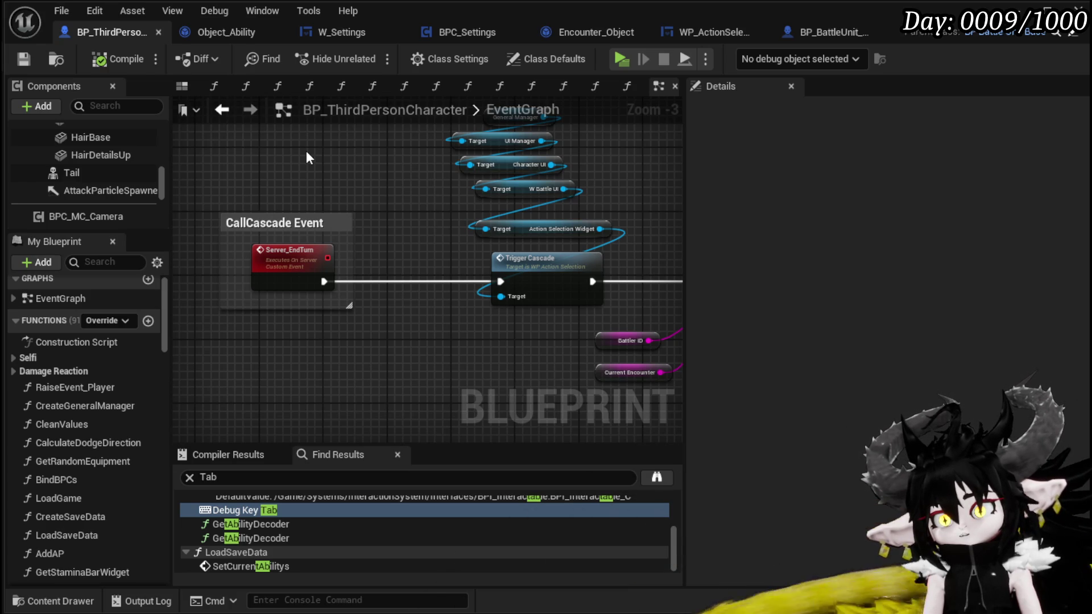
pyautogui.click(305, 222)
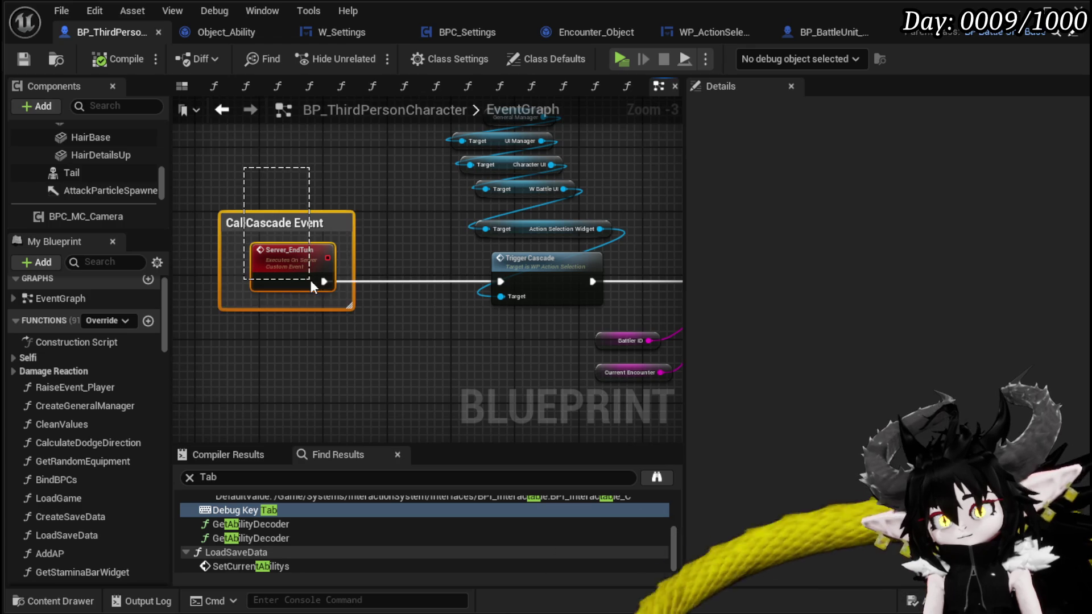
pyautogui.click(437, 226)
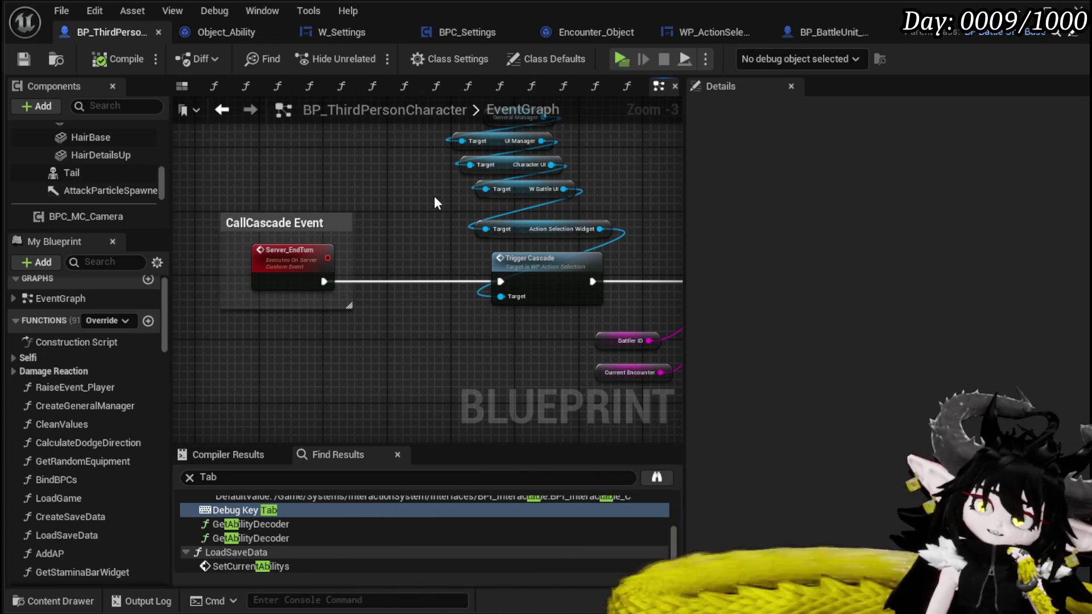
pyautogui.moveTo(434, 196)
pyautogui.mouseDown()
pyautogui.moveTo(264, 252)
pyautogui.moveTo(332, 206)
pyautogui.mouseUp()
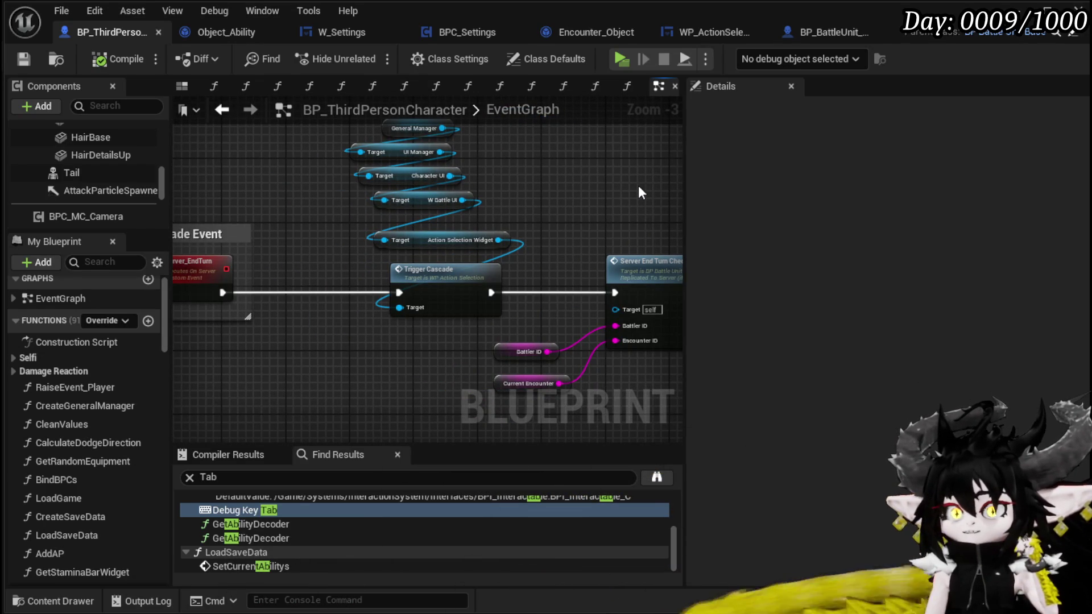
pyautogui.moveTo(638, 185)
pyautogui.mouseDown()
pyautogui.moveTo(729, 190)
pyautogui.moveTo(696, 199)
pyautogui.mouseUp()
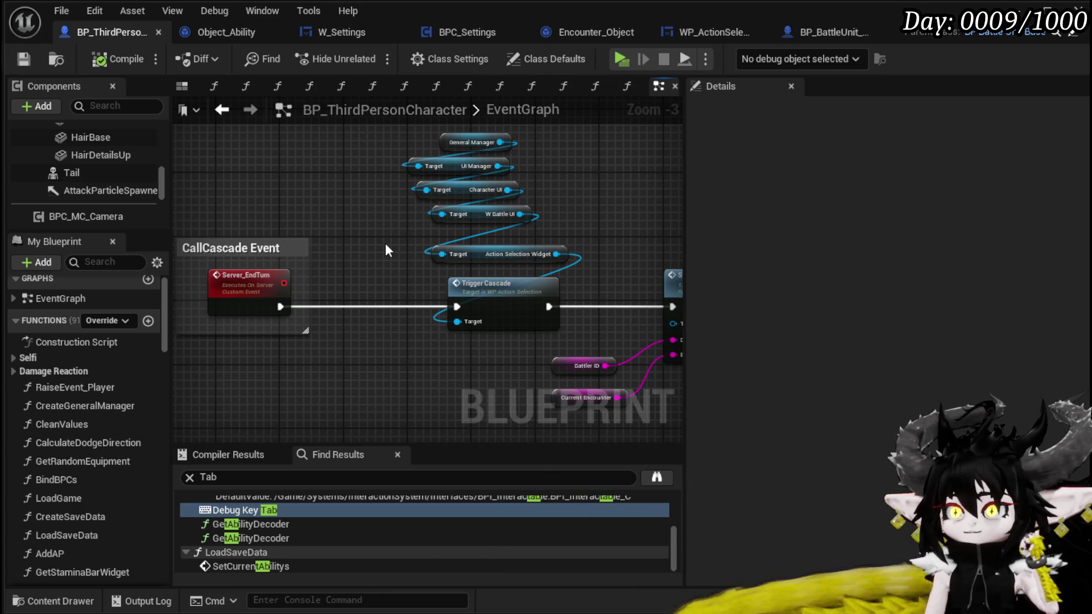
# - Show WP_ActionSelection's On Pressed (Button_EndTurn) Branch, SET and Move Camera nodes
pyautogui.click(725, 38)
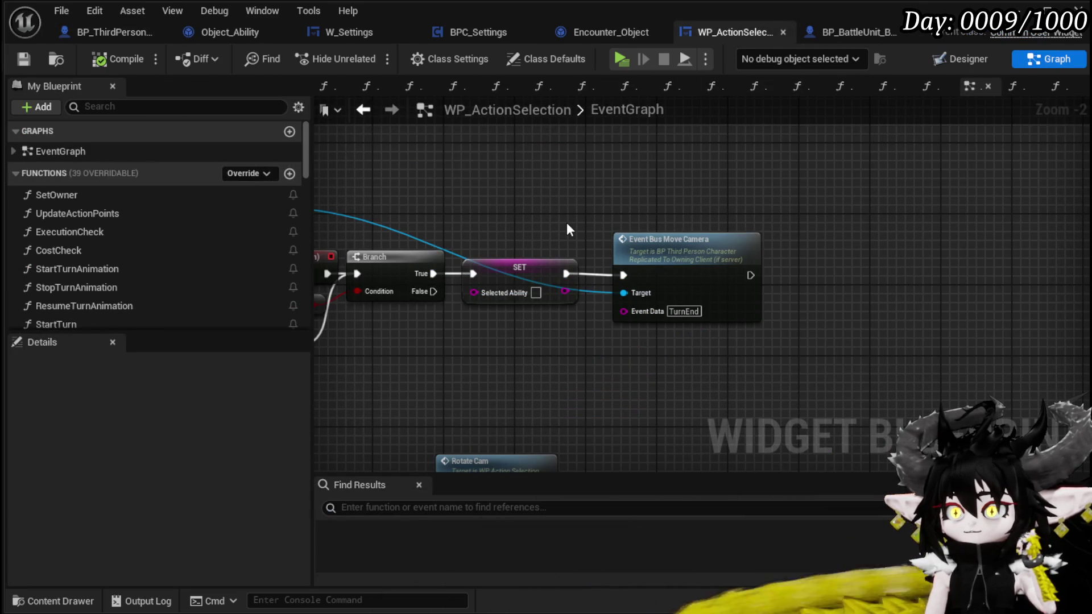
pyautogui.moveTo(566, 223)
pyautogui.mouseDown()
pyautogui.moveTo(904, 230)
pyautogui.moveTo(686, 230)
pyautogui.mouseUp()
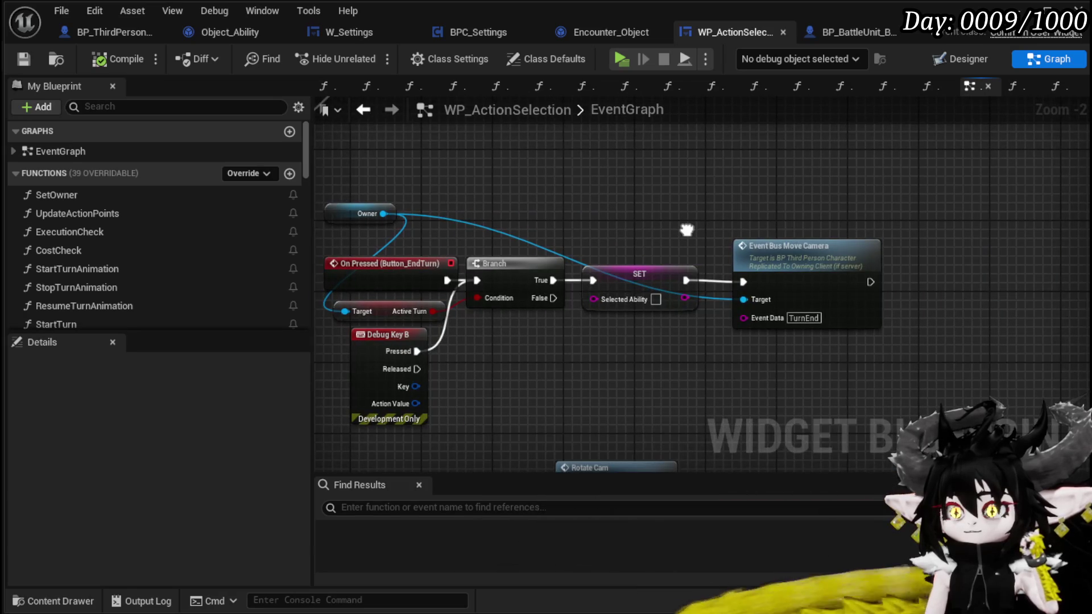
pyautogui.click(670, 357)
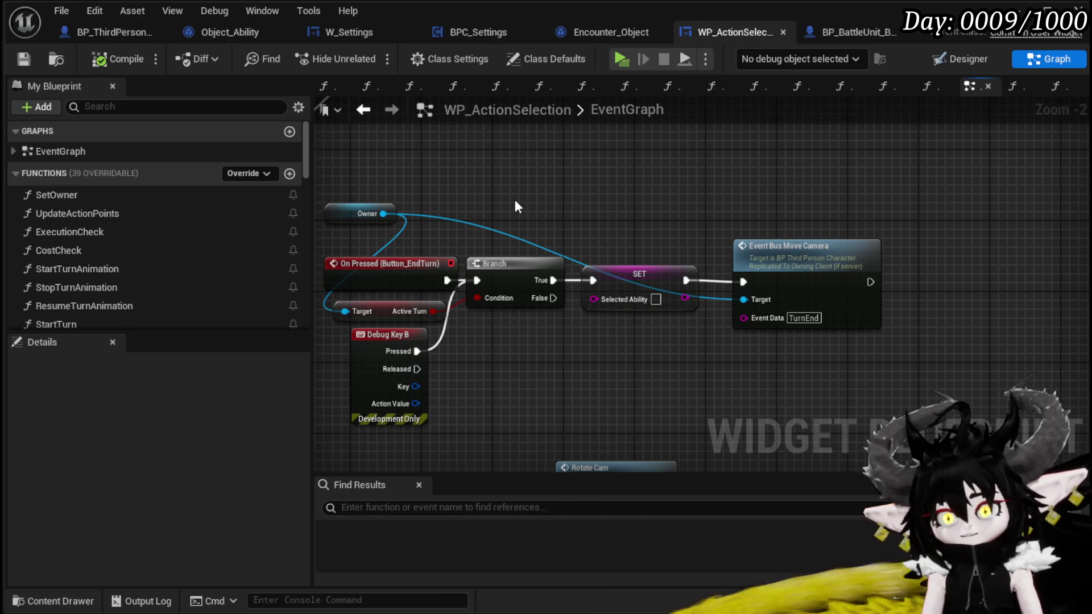
# - Back in BP_ThirdPersonCharacter, create a new Boolean variable named ForcedTurn
pyautogui.click(112, 31)
pyautogui.scroll(-9, 544, 194)
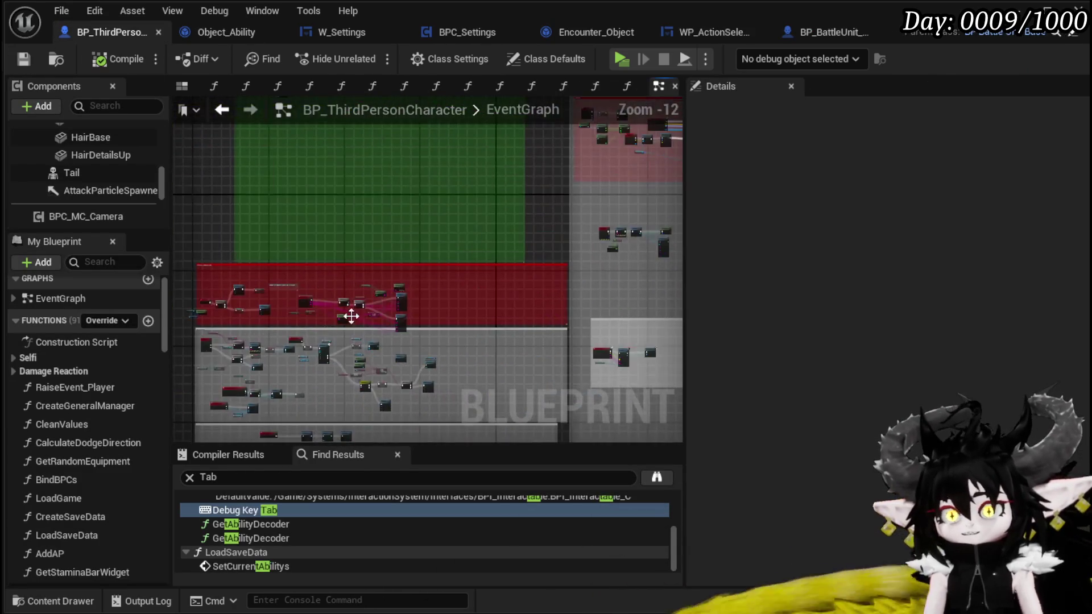
pyautogui.scroll(3, 350, 301)
pyautogui.scroll(-3, 267, 317)
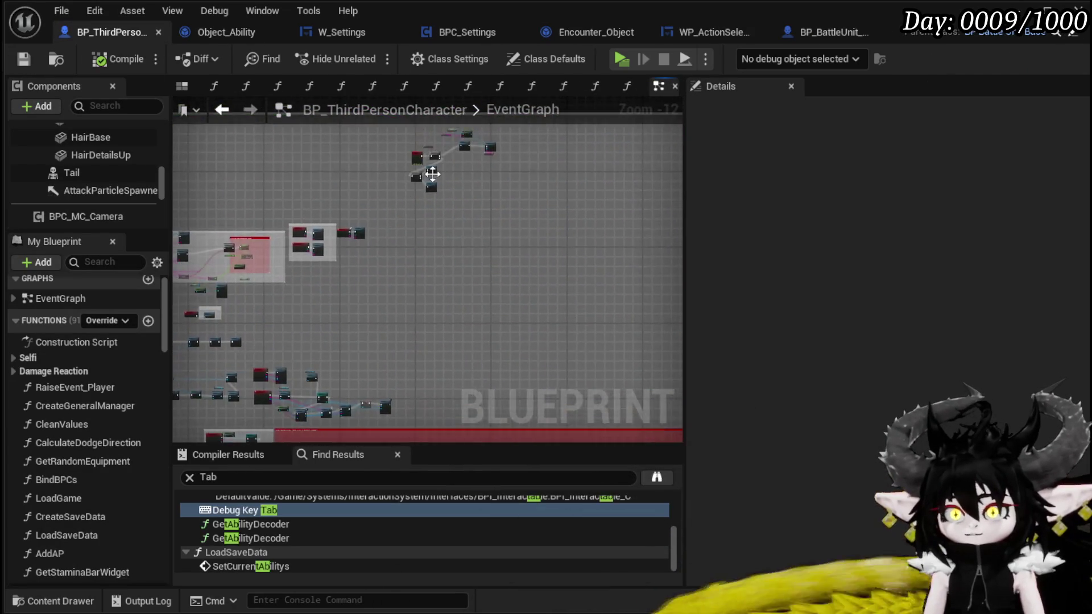
pyautogui.scroll(1, 431, 243)
pyautogui.scroll(10, 429, 238)
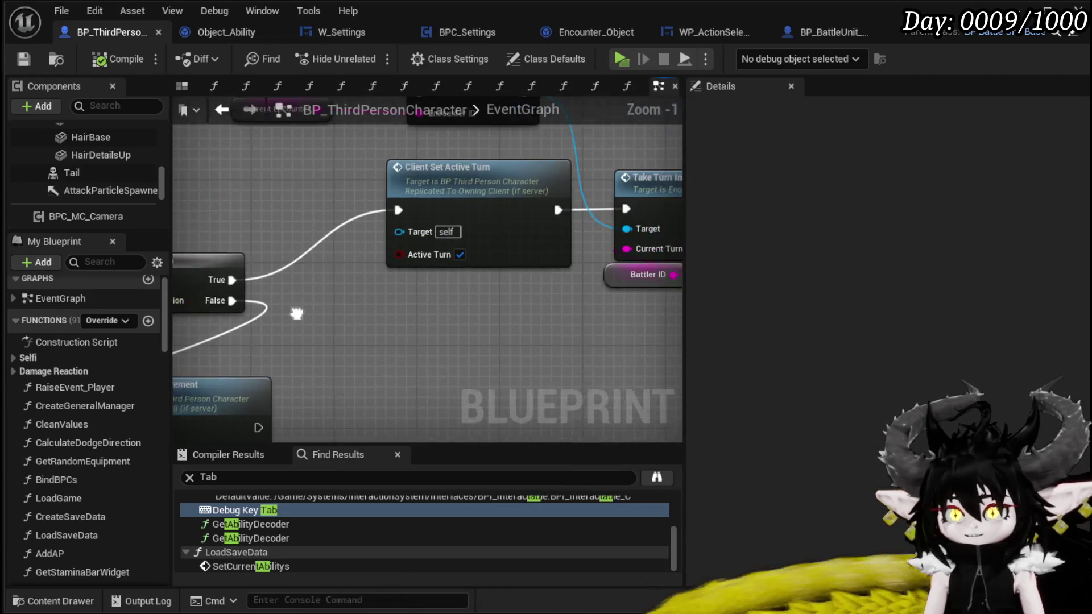
pyautogui.moveTo(166, 330)
pyautogui.mouseDown()
pyautogui.moveTo(164, 401)
pyautogui.moveTo(166, 380)
pyautogui.mouseUp()
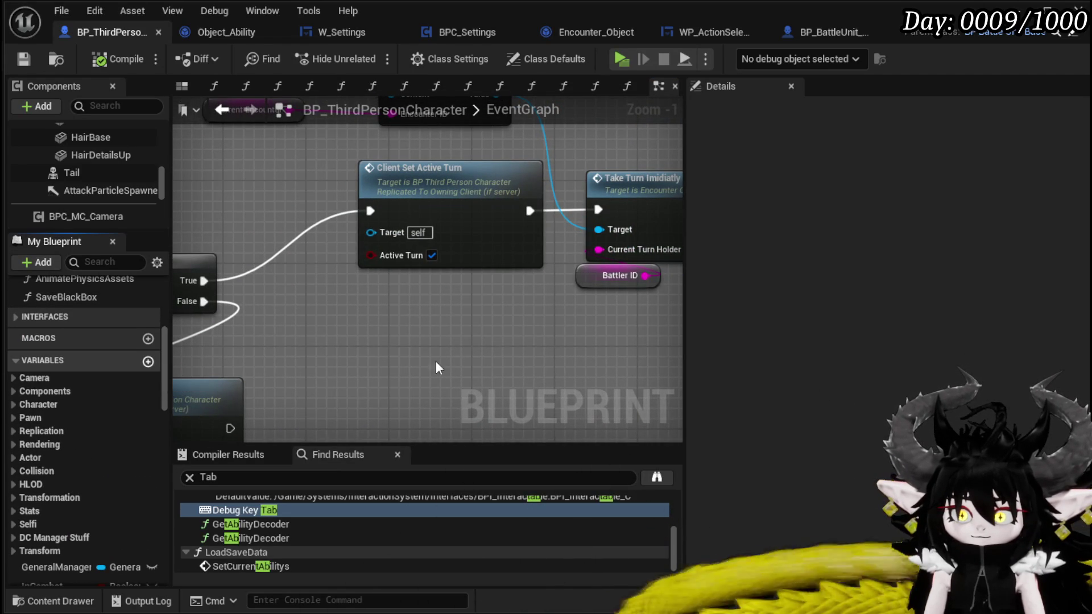
pyautogui.hotkey('ctrl', 'shift', 'n')
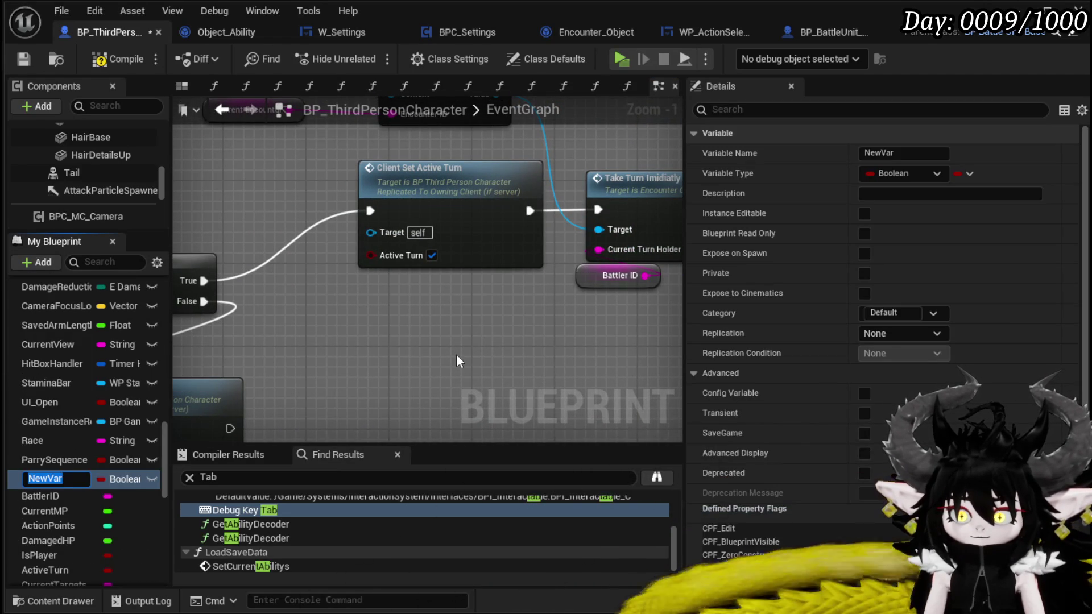
pyautogui.write('ForcedTurn')
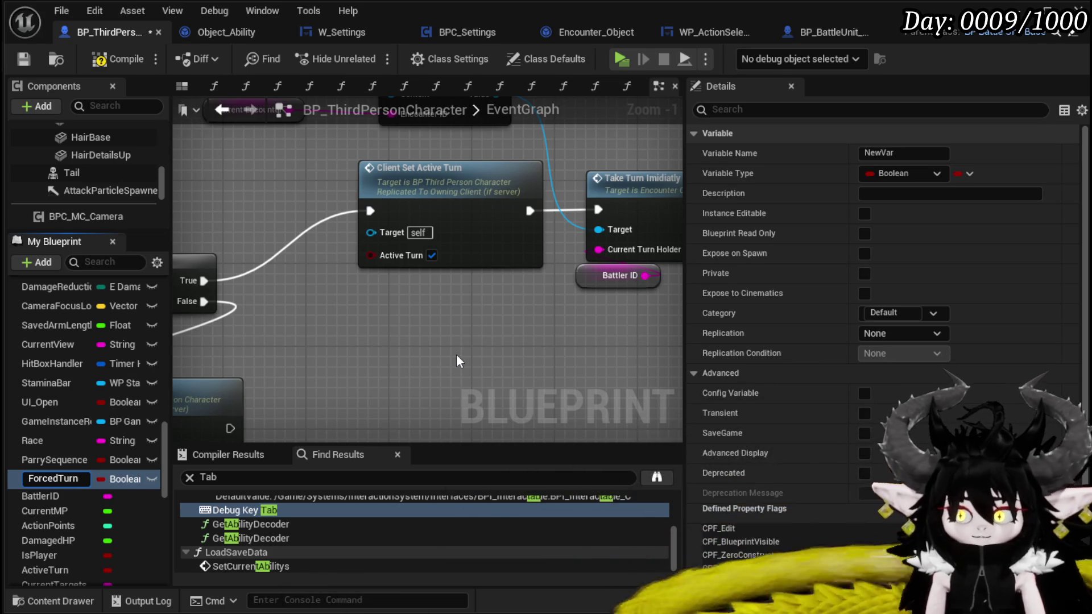
# - Insert a ForcedTurn setter between the Branch's True output and Client Set Active Turn, then save
pyautogui.moveTo(46, 479)
pyautogui.mouseDown()
pyautogui.moveTo(86, 481)
pyautogui.moveTo(367, 355)
pyautogui.moveTo(358, 341)
pyautogui.mouseUp()
pyautogui.click(382, 383)
pyautogui.moveTo(674, 171)
pyautogui.mouseDown()
pyautogui.moveTo(569, 216)
pyautogui.moveTo(352, 341)
pyautogui.moveTo(290, 355)
pyautogui.moveTo(462, 367)
pyautogui.moveTo(368, 236)
pyautogui.moveTo(395, 260)
pyautogui.moveTo(486, 260)
pyautogui.mouseUp()
pyautogui.moveTo(418, 258)
pyautogui.mouseDown()
pyautogui.moveTo(426, 244)
pyautogui.moveTo(426, 253)
pyautogui.mouseUp()
pyautogui.moveTo(264, 336); pyautogui.dragTo(376, 255)
pyautogui.click(337, 227)
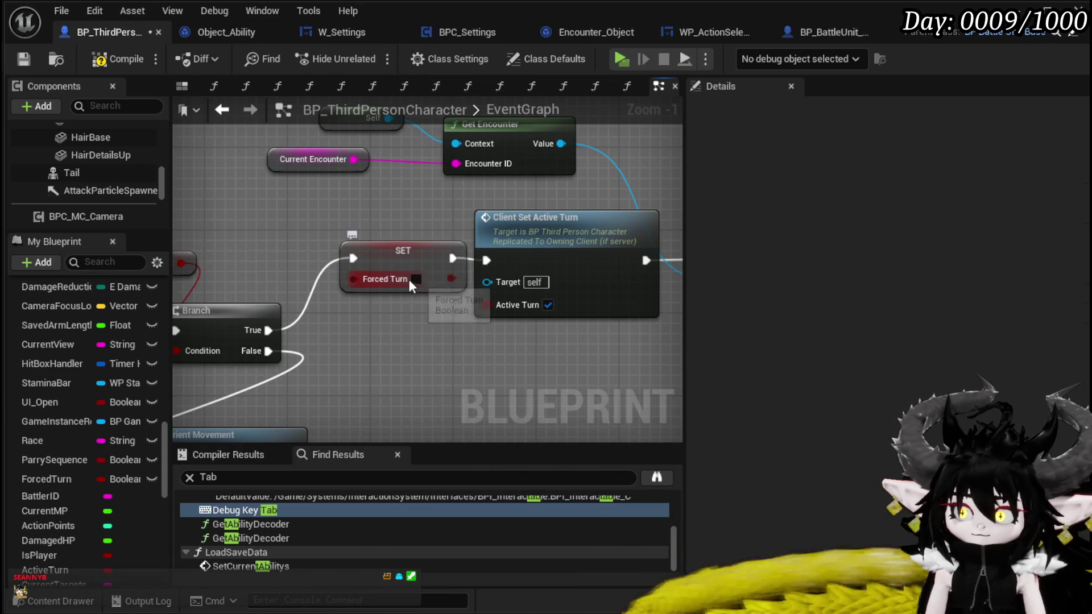
pyautogui.click(24, 57)
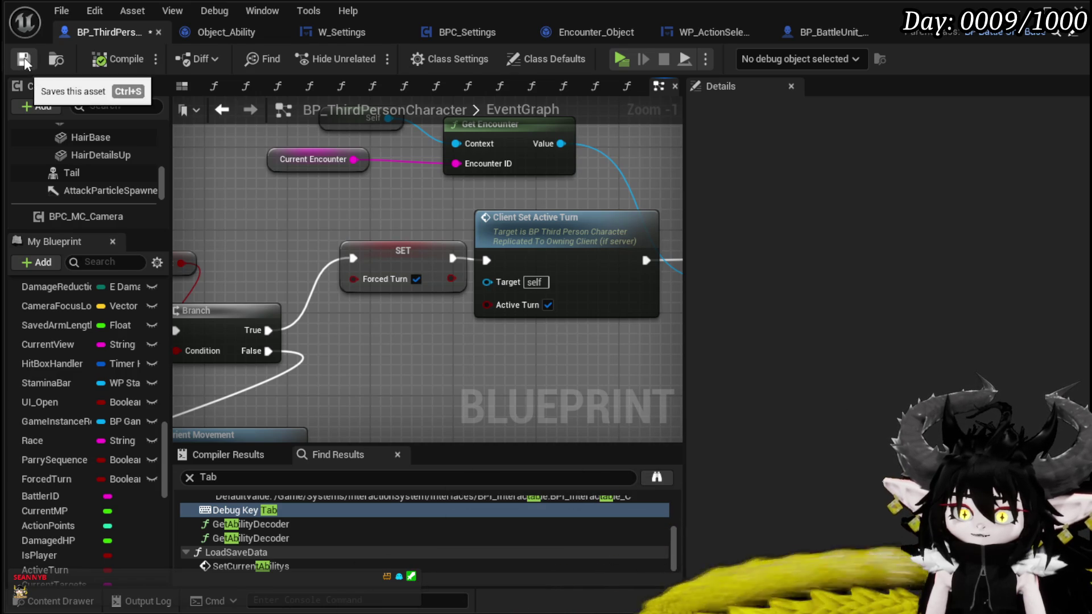
# - Place a ForcedTurn getter below the Server_EndTurn event
pyautogui.scroll(-4, 402, 206)
pyautogui.scroll(-7, 401, 210)
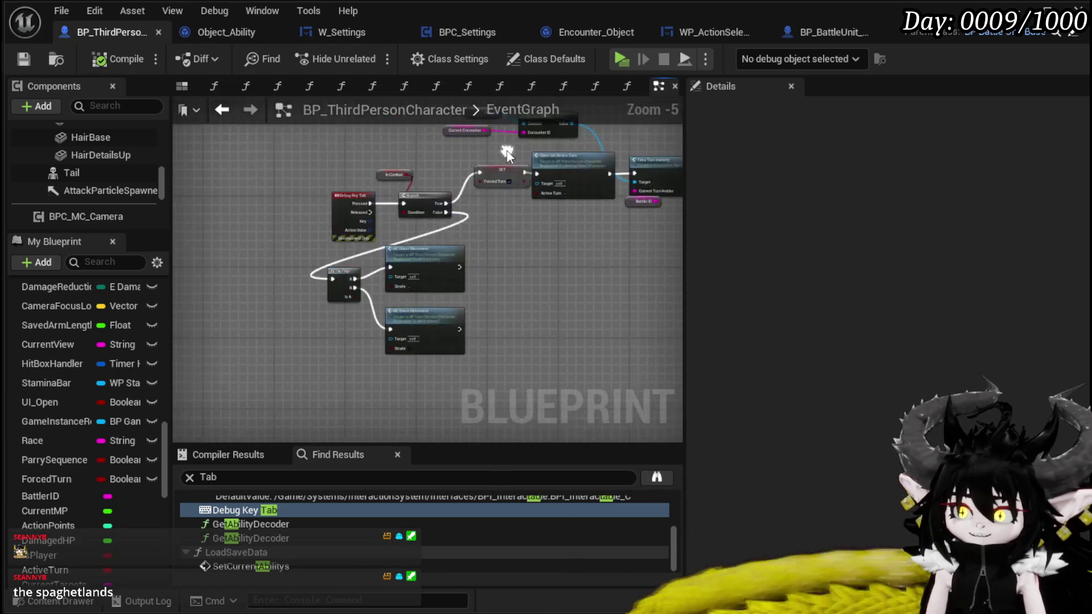
pyautogui.moveTo(398, 312)
pyautogui.mouseDown()
pyautogui.moveTo(396, 158)
pyautogui.moveTo(654, 165)
pyautogui.moveTo(555, 168)
pyautogui.moveTo(665, 227)
pyautogui.mouseUp()
pyautogui.moveTo(341, 260); pyautogui.dragTo(511, 248)
pyautogui.scroll(4, 387, 267)
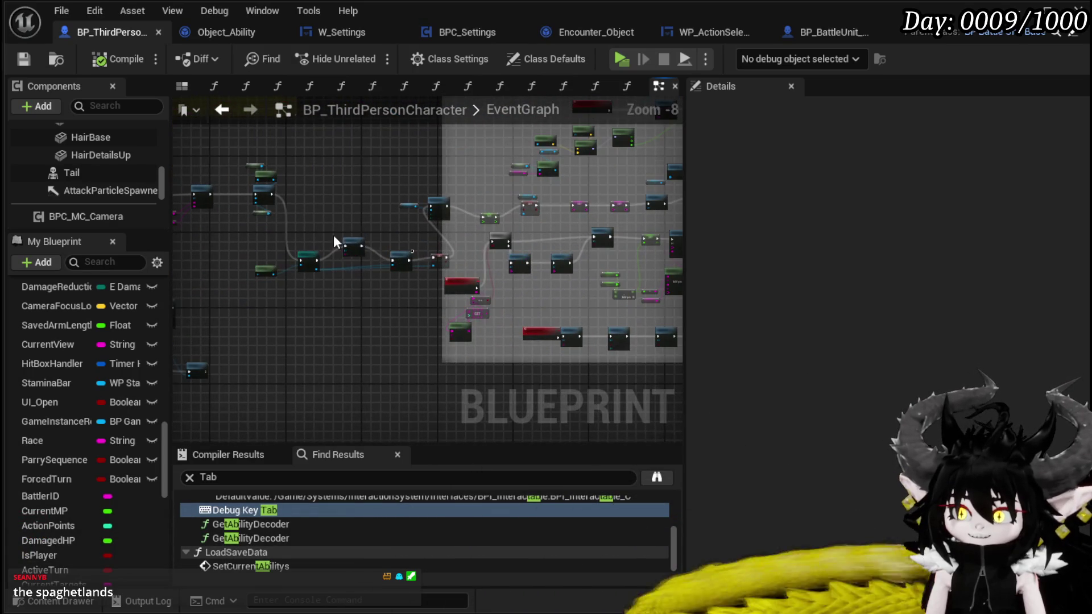
pyautogui.scroll(-2, 334, 236)
pyautogui.moveTo(447, 224); pyautogui.dragTo(333, 227)
pyautogui.scroll(7, 425, 220)
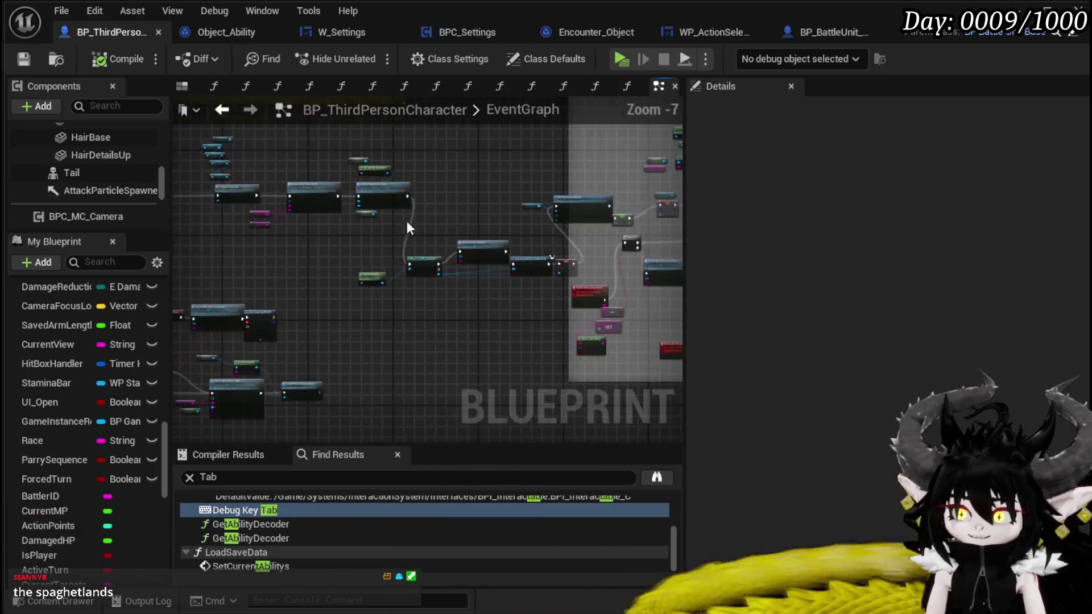
pyautogui.moveTo(294, 264); pyautogui.dragTo(366, 291)
pyautogui.moveTo(49, 479)
pyautogui.mouseDown()
pyautogui.moveTo(381, 309)
pyautogui.moveTo(316, 287)
pyautogui.moveTo(264, 317)
pyautogui.mouseUp()
pyautogui.click(335, 306)
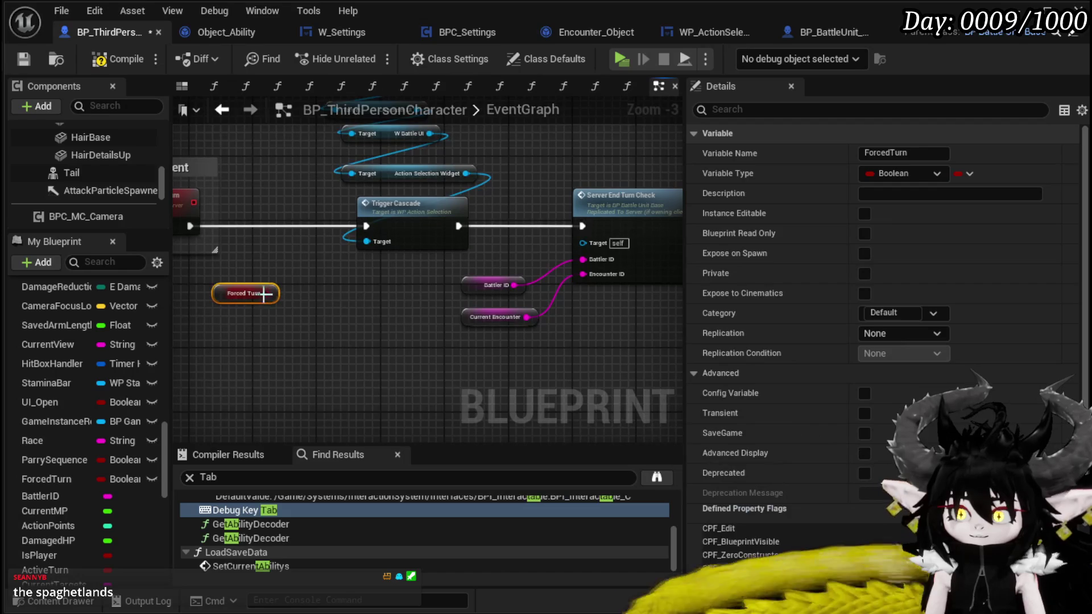
# - Insert a Branch into Server_EndTurn's exec wire, driven by ForcedTurn
pyautogui.click(293, 245)
pyautogui.moveTo(306, 278)
pyautogui.mouseDown()
pyautogui.moveTo(309, 223)
pyautogui.moveTo(289, 223)
pyautogui.mouseUp()
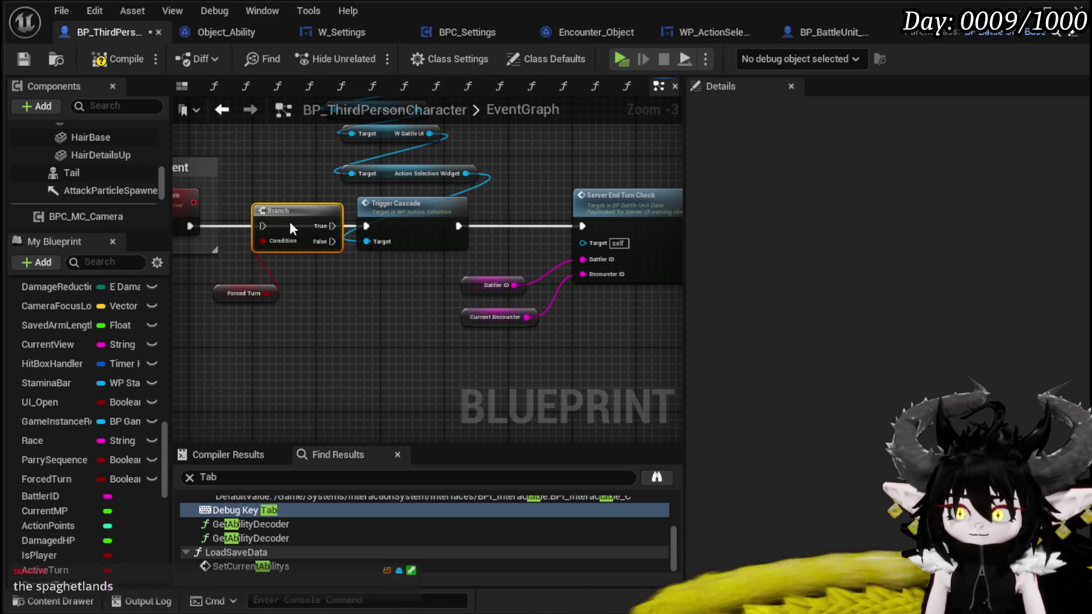
pyautogui.moveTo(191, 223); pyautogui.dragTo(264, 224)
pyautogui.moveTo(317, 320)
pyautogui.mouseDown()
pyautogui.moveTo(387, 137)
pyautogui.moveTo(393, 165)
pyautogui.moveTo(337, 414)
pyautogui.moveTo(360, 298)
pyautogui.mouseUp()
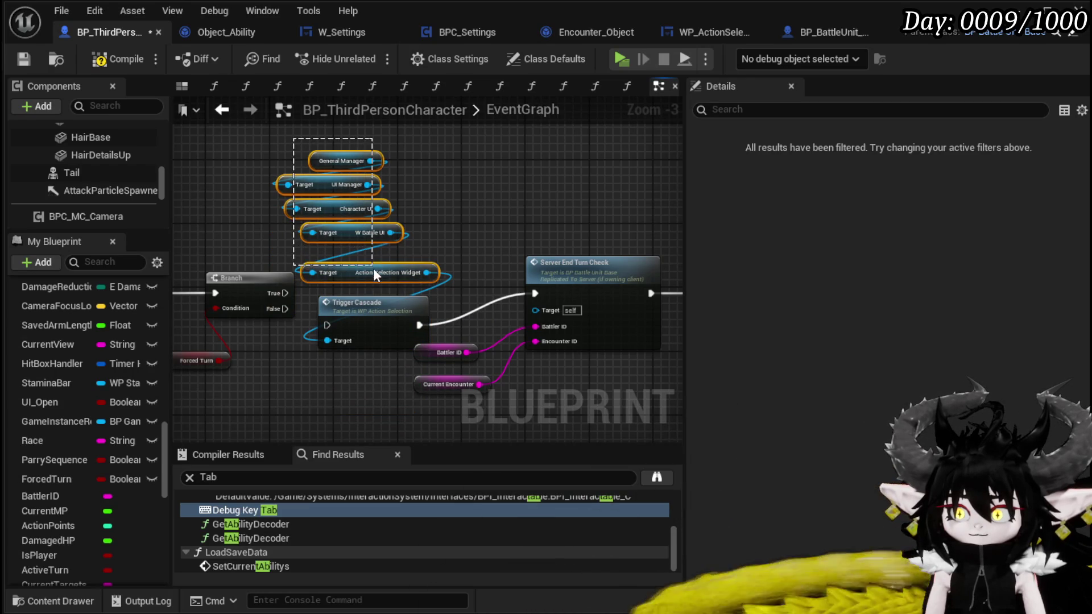
pyautogui.click(331, 287)
# - Wire the Branch's False to Trigger Cascade and True to Server End Turn Check, then tidy the nodes
pyautogui.moveTo(282, 308)
pyautogui.mouseDown()
pyautogui.moveTo(327, 325)
pyautogui.moveTo(534, 293)
pyautogui.mouseUp()
pyautogui.moveTo(572, 201); pyautogui.dragTo(465, 175)
pyautogui.moveTo(364, 375)
pyautogui.mouseDown()
pyautogui.moveTo(335, 342)
pyautogui.moveTo(343, 388)
pyautogui.moveTo(316, 343)
pyautogui.moveTo(350, 377)
pyautogui.moveTo(424, 384)
pyautogui.mouseUp()
pyautogui.moveTo(252, 363)
pyautogui.mouseDown()
pyautogui.moveTo(285, 395)
pyautogui.moveTo(357, 125)
pyautogui.mouseUp()
pyautogui.moveTo(294, 319); pyautogui.dragTo(323, 312)
pyautogui.click(456, 229)
pyautogui.moveTo(456, 229)
pyautogui.mouseDown()
pyautogui.moveTo(213, 231)
pyautogui.moveTo(537, 201)
pyautogui.mouseUp()
pyautogui.scroll(-2, 537, 201)
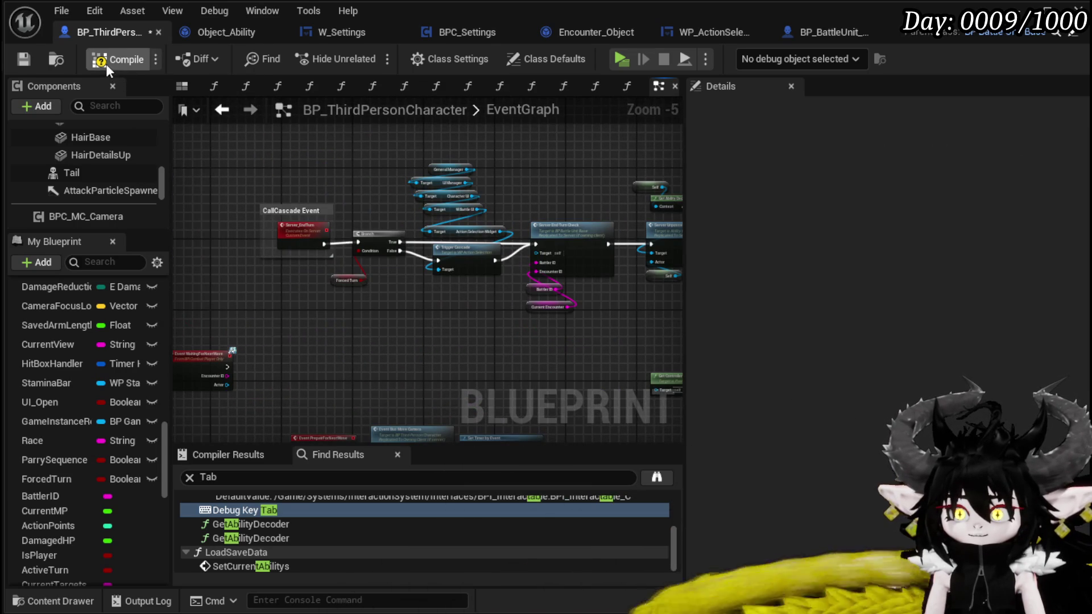
# - Shift the six selected nodes down-left, then compile and save the character blueprint
pyautogui.click(21, 61)
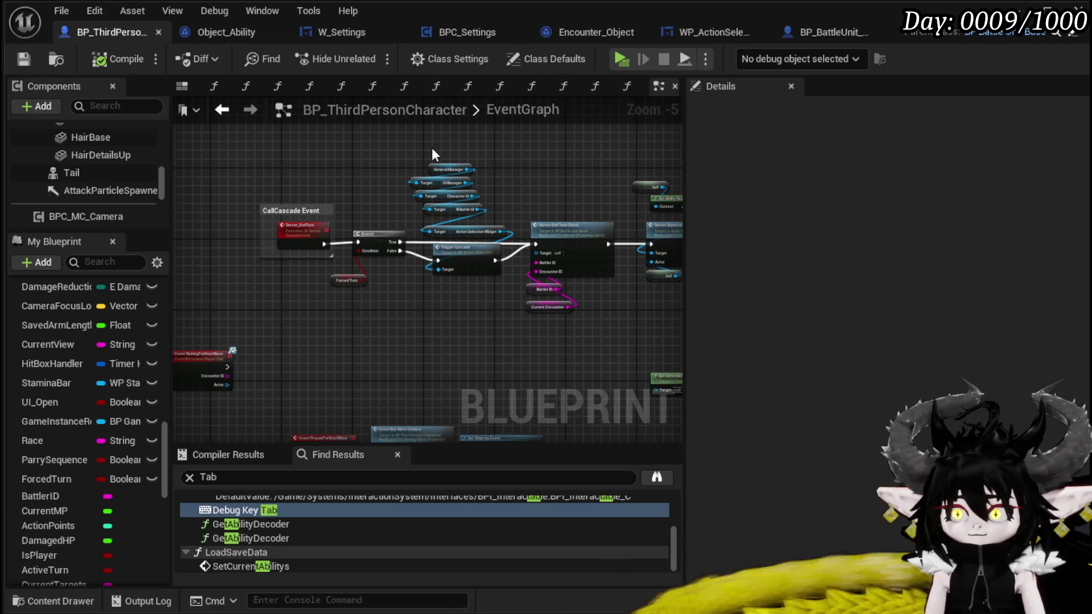
pyautogui.moveTo(486, 239); pyautogui.dragTo(423, 353)
pyautogui.scroll(-2, 422, 351)
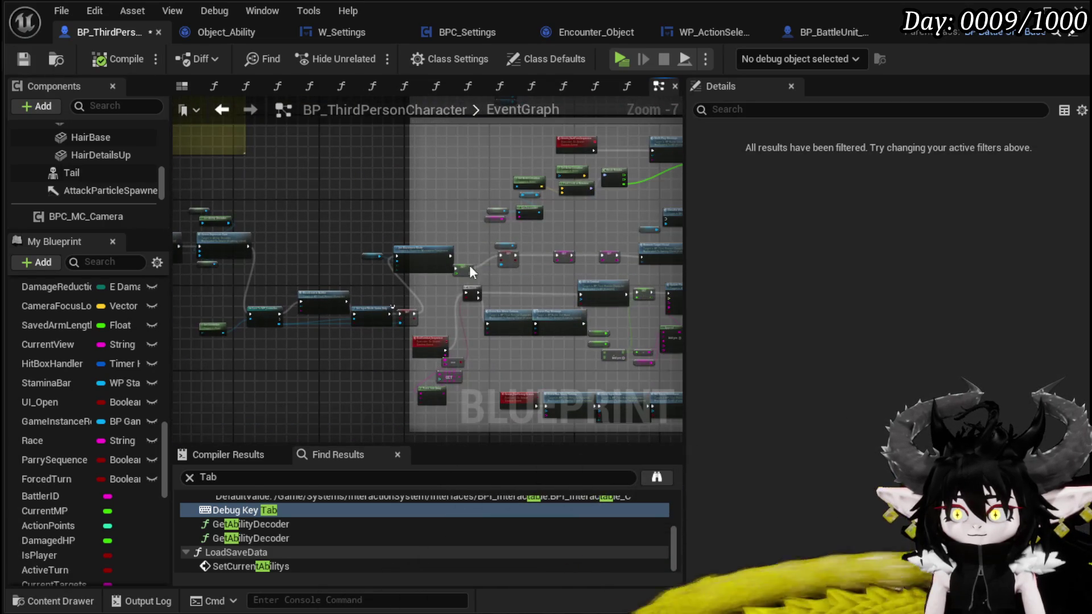
pyautogui.scroll(3, 359, 261)
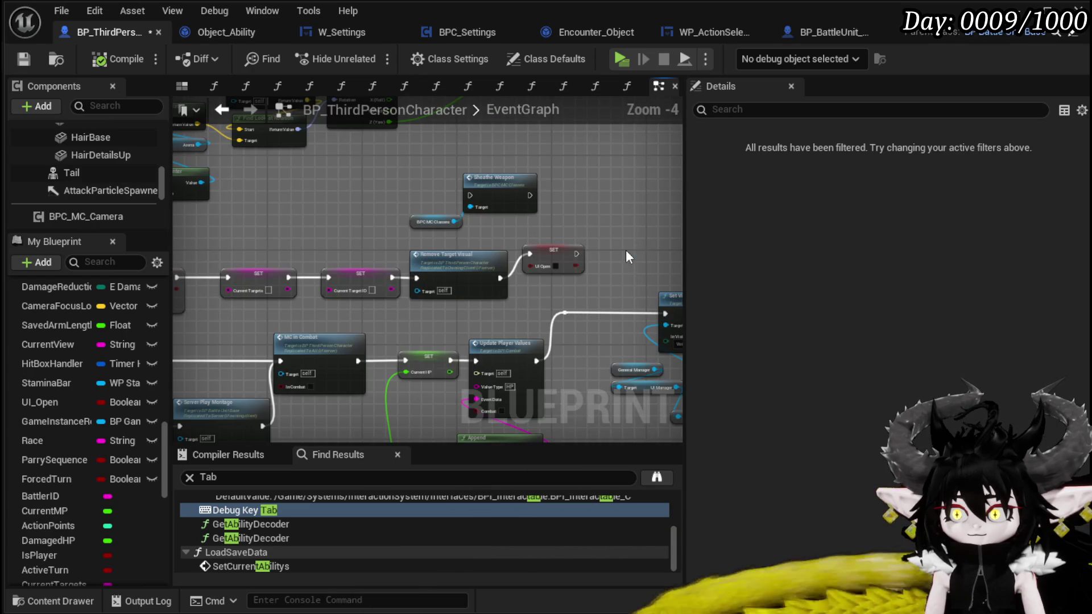
pyautogui.moveTo(46, 479); pyautogui.dragTo(613, 258)
pyautogui.press('Escape')
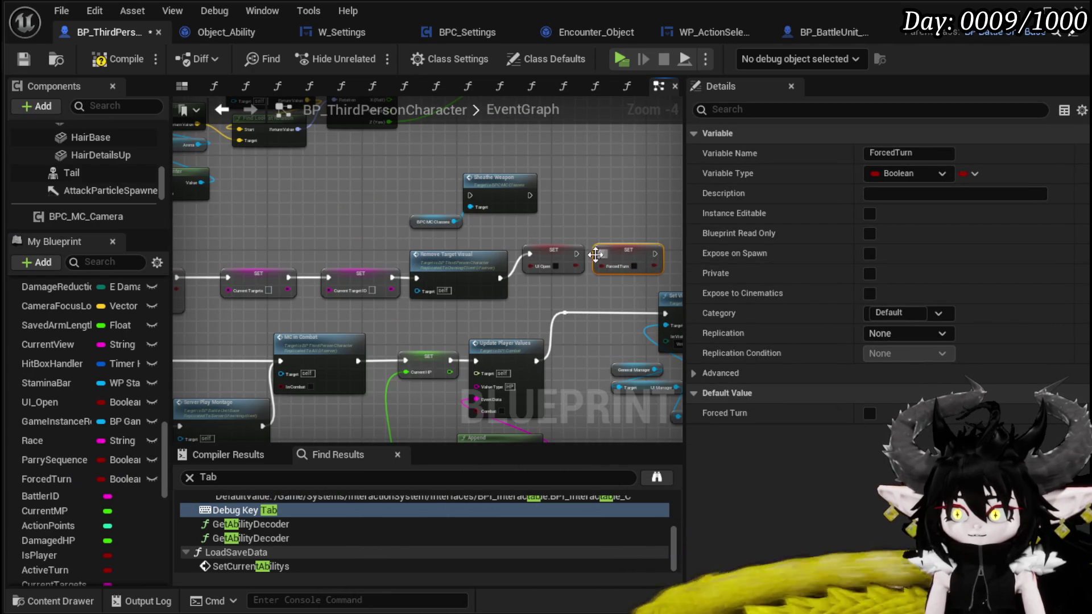
pyautogui.scroll(-2, 569, 235)
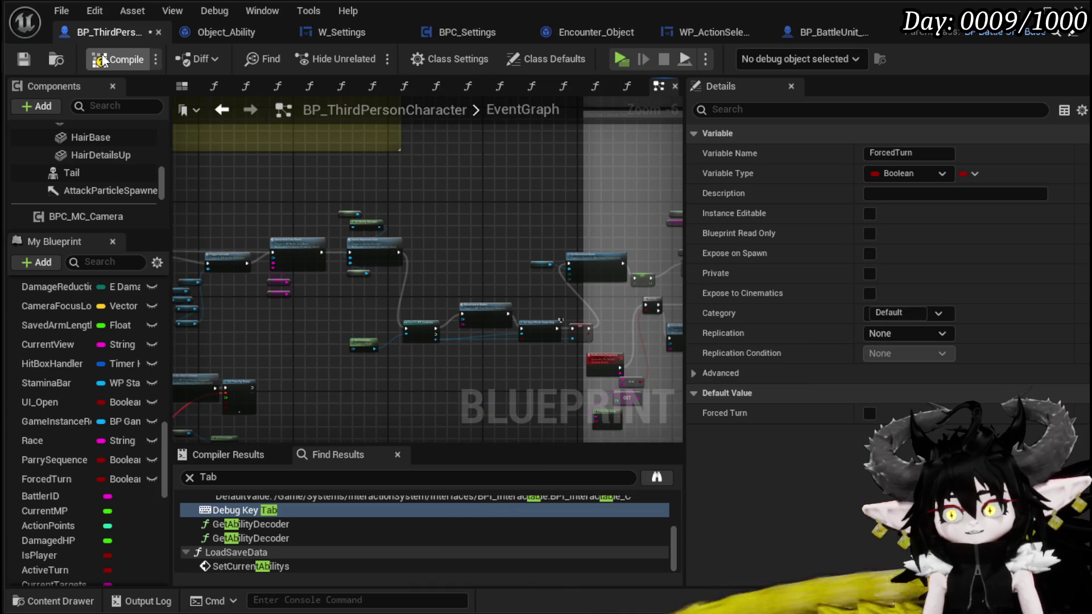
pyautogui.click(26, 61)
pyautogui.click(550, 230)
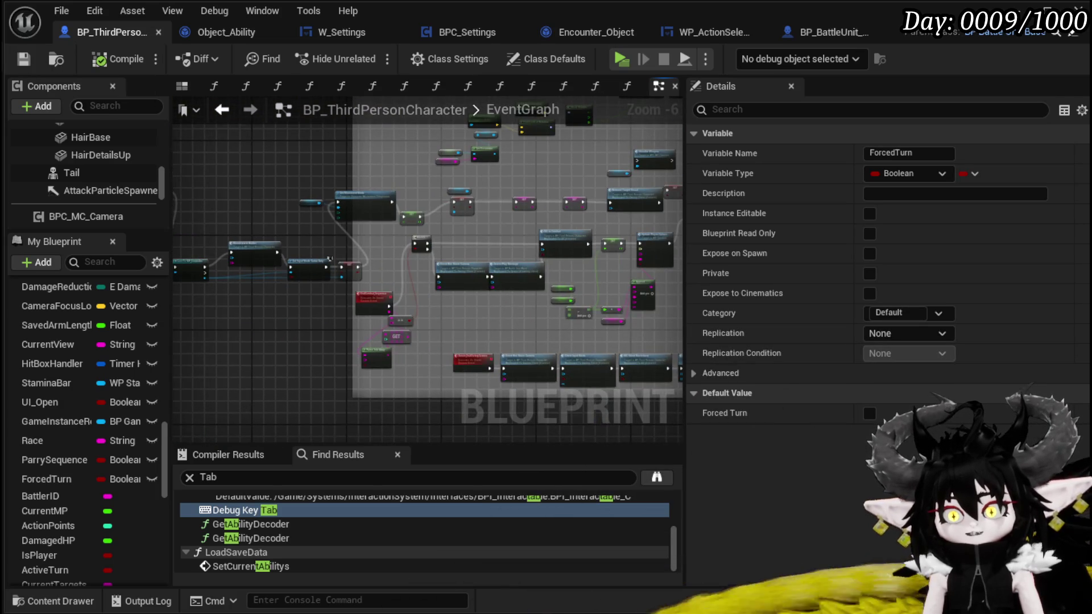
# - Align Blendview to Battler, Cast To MP_Controller, Set Input Mode Game Only and the Show Mouse Cursor SET node
pyautogui.click(417, 244)
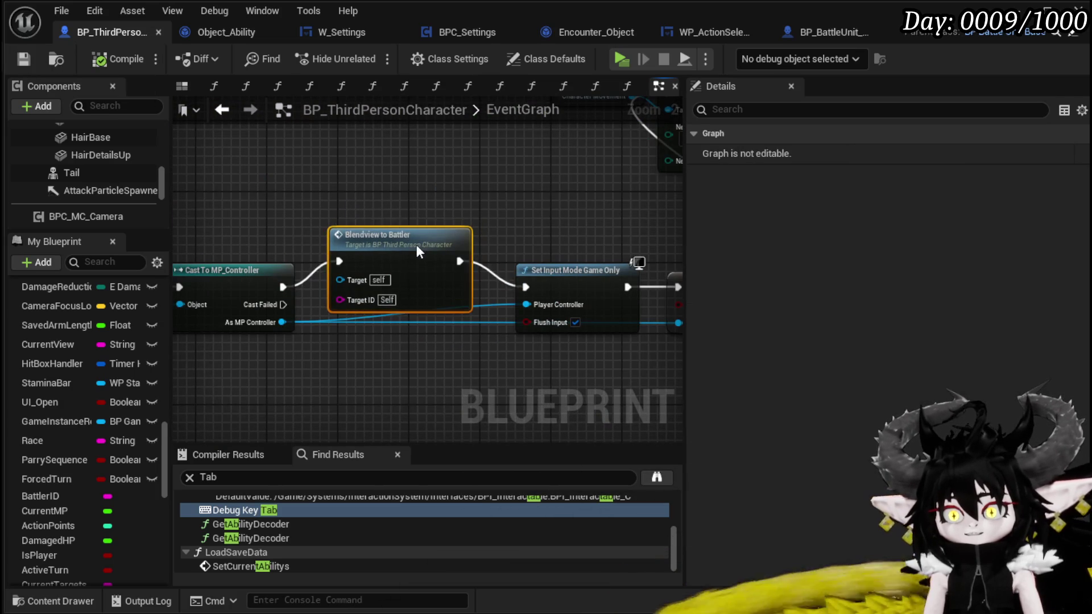
pyautogui.moveTo(412, 250); pyautogui.dragTo(411, 224)
pyautogui.moveTo(336, 281); pyautogui.dragTo(345, 242)
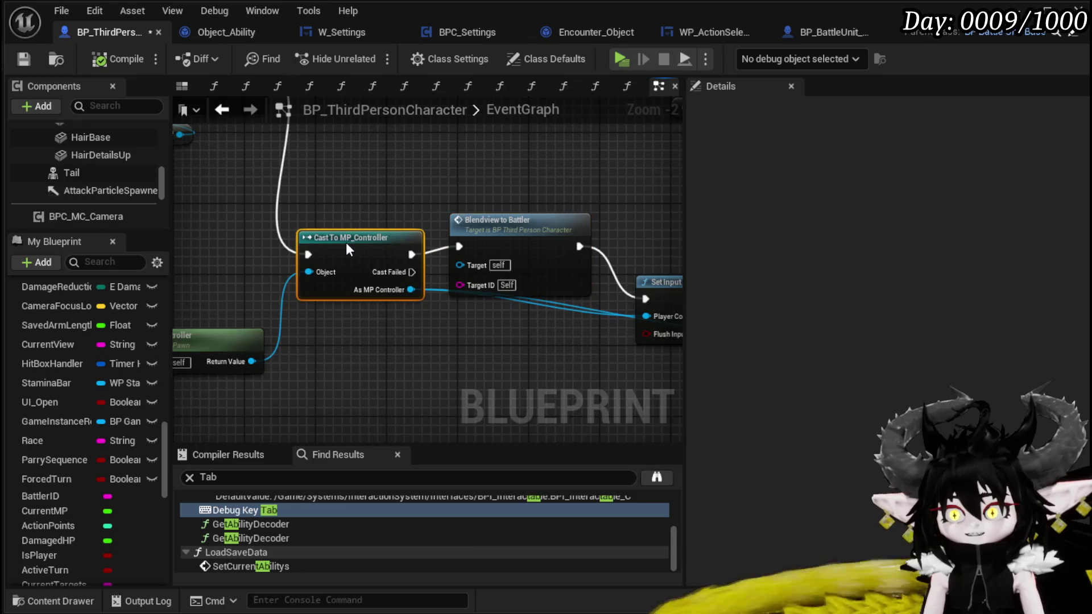
pyautogui.scroll(-1, 346, 242)
pyautogui.click(346, 305)
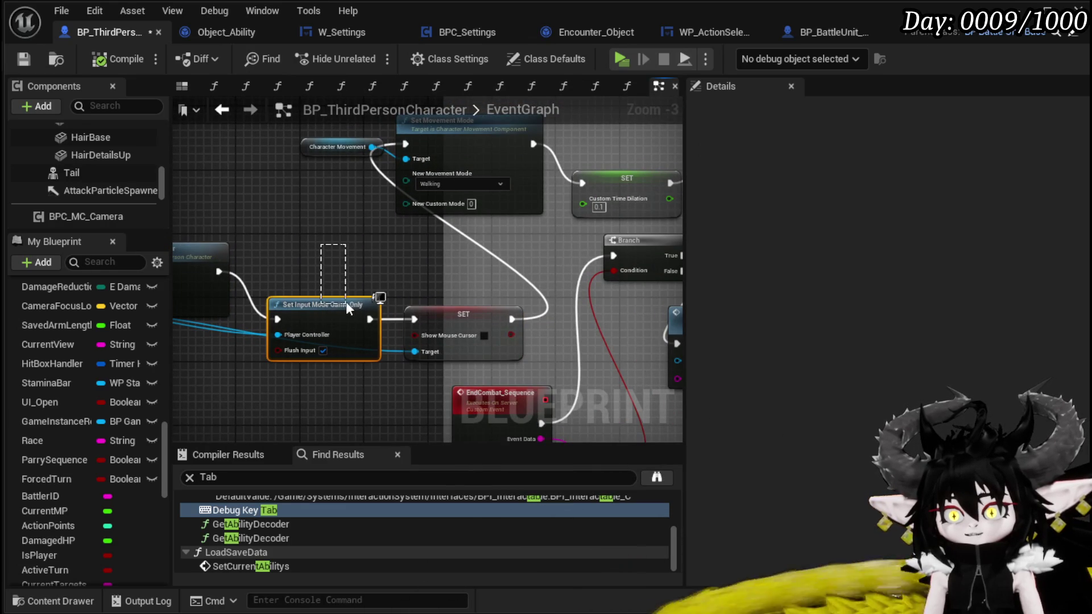
pyautogui.moveTo(322, 305)
pyautogui.mouseDown()
pyautogui.moveTo(299, 237)
pyautogui.moveTo(346, 257)
pyautogui.moveTo(417, 248)
pyautogui.moveTo(337, 278)
pyautogui.mouseUp()
pyautogui.moveTo(472, 312)
pyautogui.mouseDown()
pyautogui.moveTo(496, 255)
pyautogui.moveTo(488, 239)
pyautogui.mouseUp()
pyautogui.moveTo(381, 234)
pyautogui.mouseDown()
pyautogui.moveTo(398, 296)
pyautogui.moveTo(385, 347)
pyautogui.moveTo(238, 344)
pyautogui.mouseUp()
pyautogui.moveTo(534, 262)
pyautogui.mouseDown()
pyautogui.moveTo(214, 288)
pyautogui.moveTo(523, 265)
pyautogui.moveTo(489, 246)
pyautogui.moveTo(435, 294)
pyautogui.mouseUp()
pyautogui.scroll(-2, 520, 270)
pyautogui.scroll(4, 479, 289)
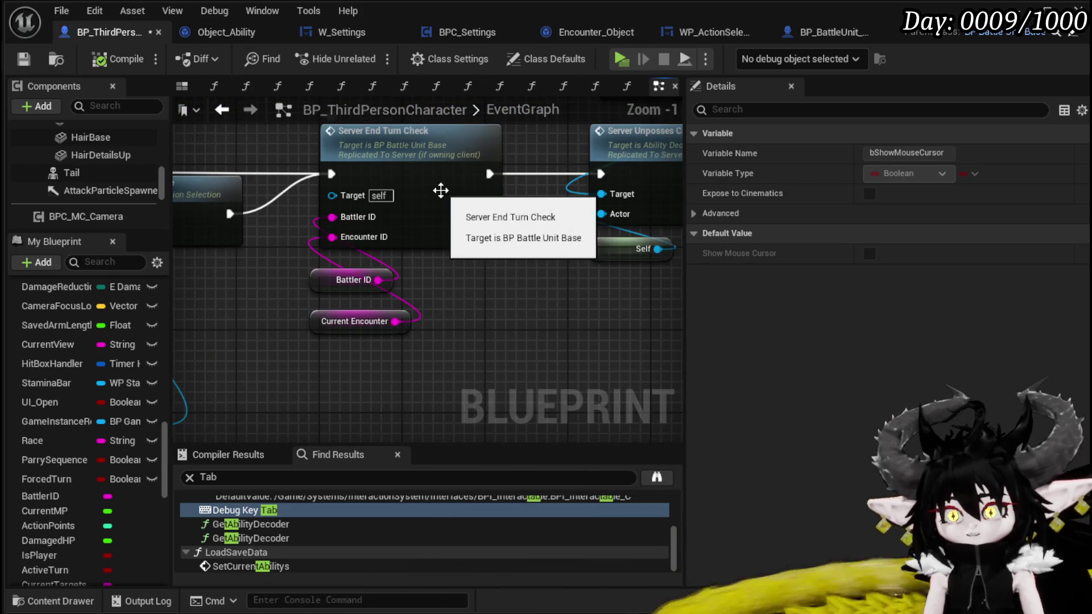
# - In Server End Turn Check, connect End Turn to End Turn Status and compile and save BP_BattleUnit_Base
pyautogui.doubleClick(440, 190)
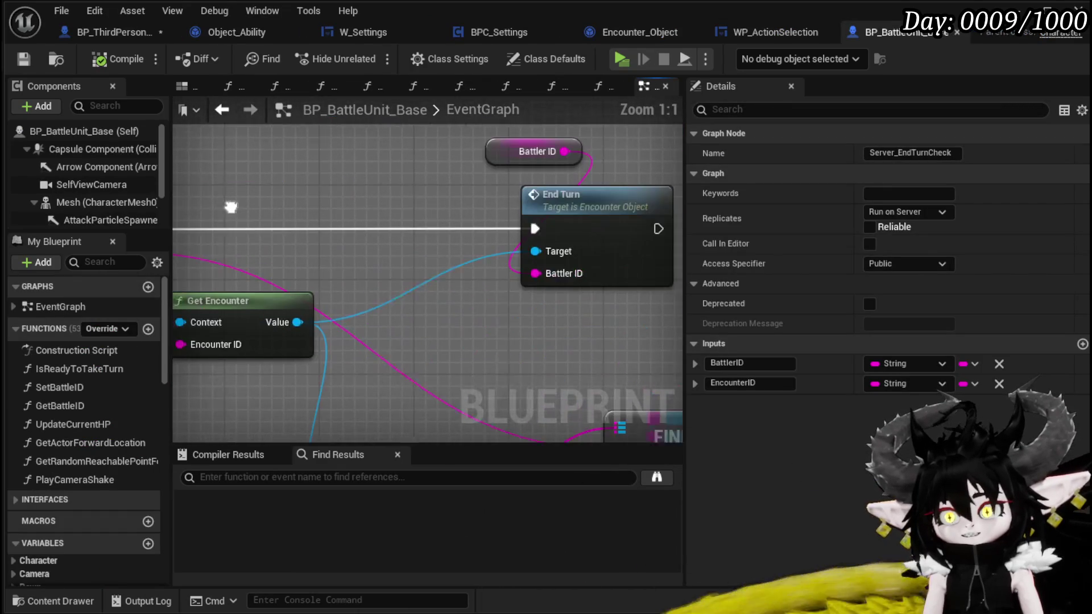
pyautogui.scroll(-2, 344, 225)
pyautogui.scroll(-2, 373, 224)
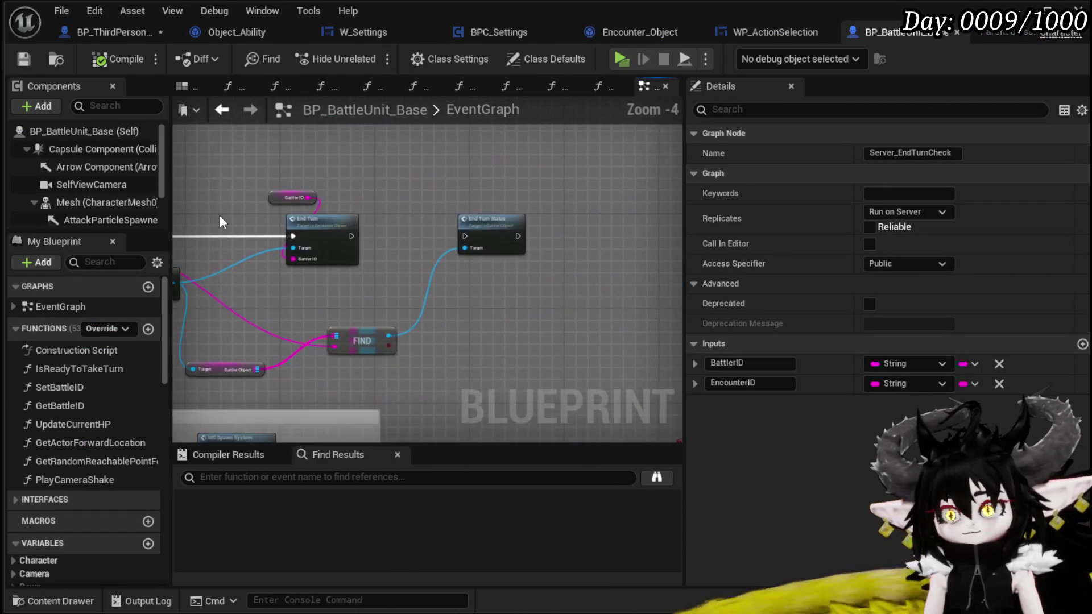
pyautogui.scroll(3, 373, 231)
pyautogui.moveTo(349, 248); pyautogui.dragTo(545, 241)
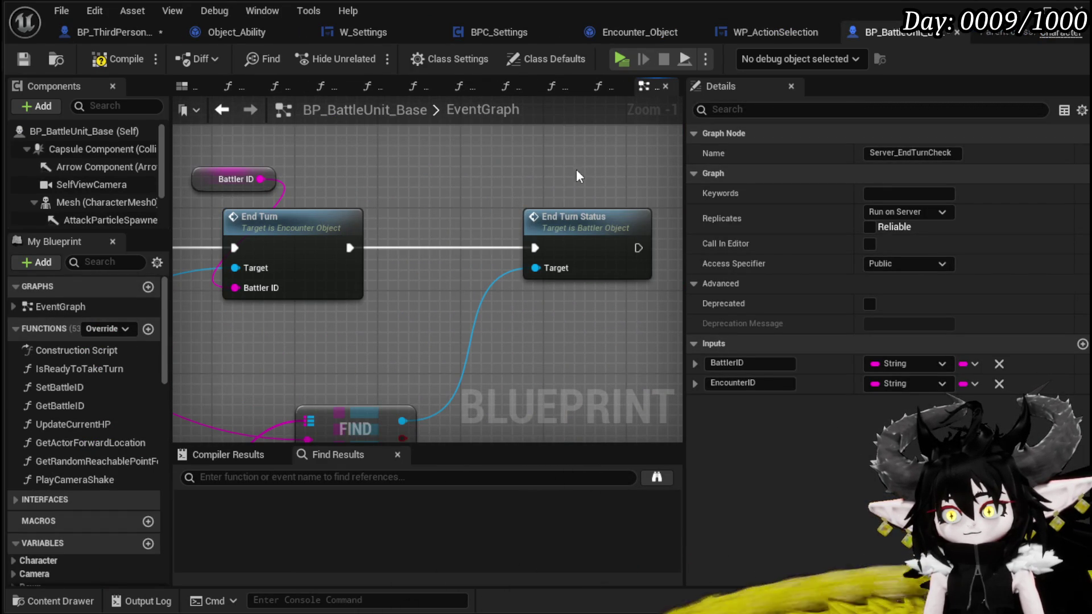
pyautogui.click(563, 254)
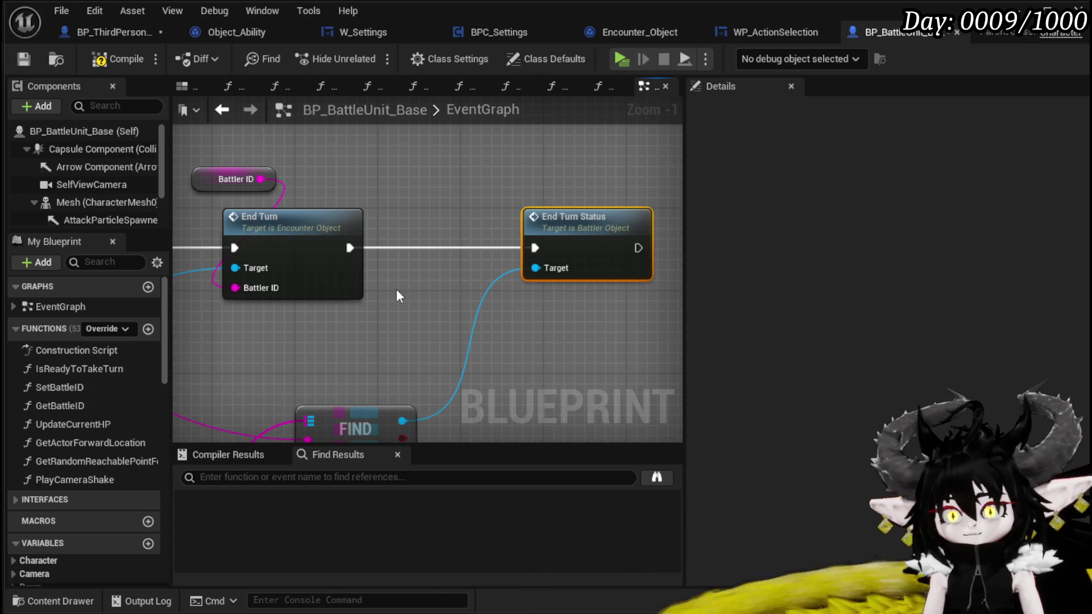
pyautogui.click(22, 55)
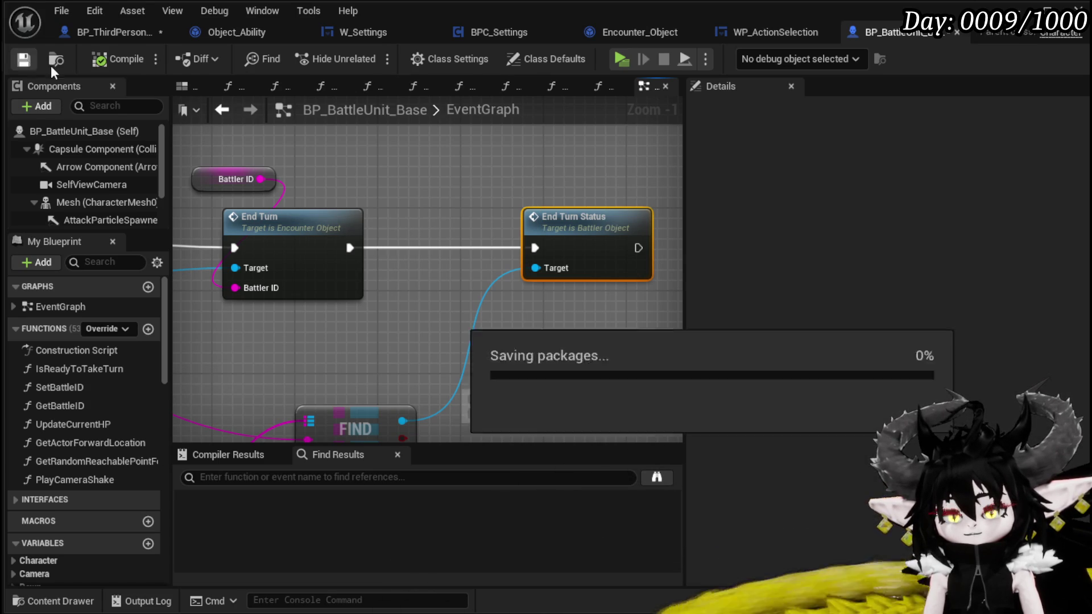
# - Save the BP_ThirdPersonCharacter changes
pyautogui.click(98, 32)
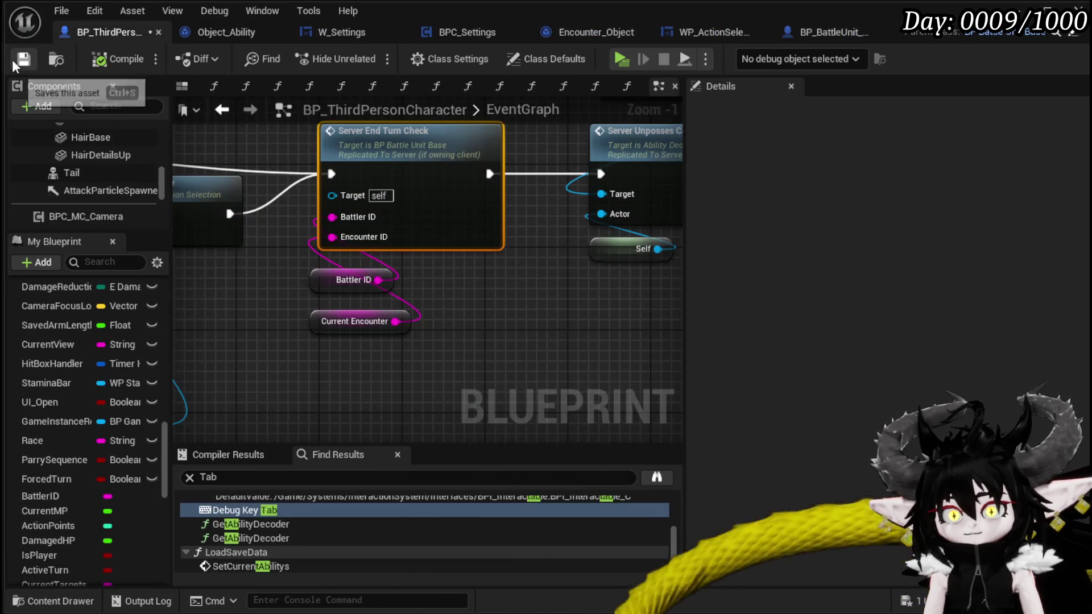
pyautogui.click(12, 59)
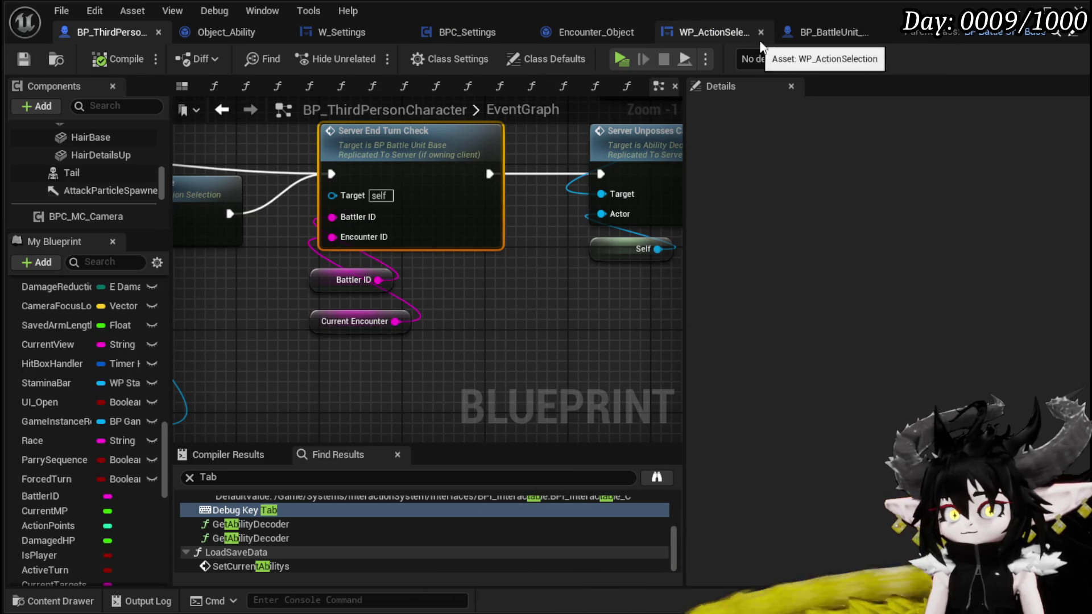
pyautogui.scroll(-3, 438, 195)
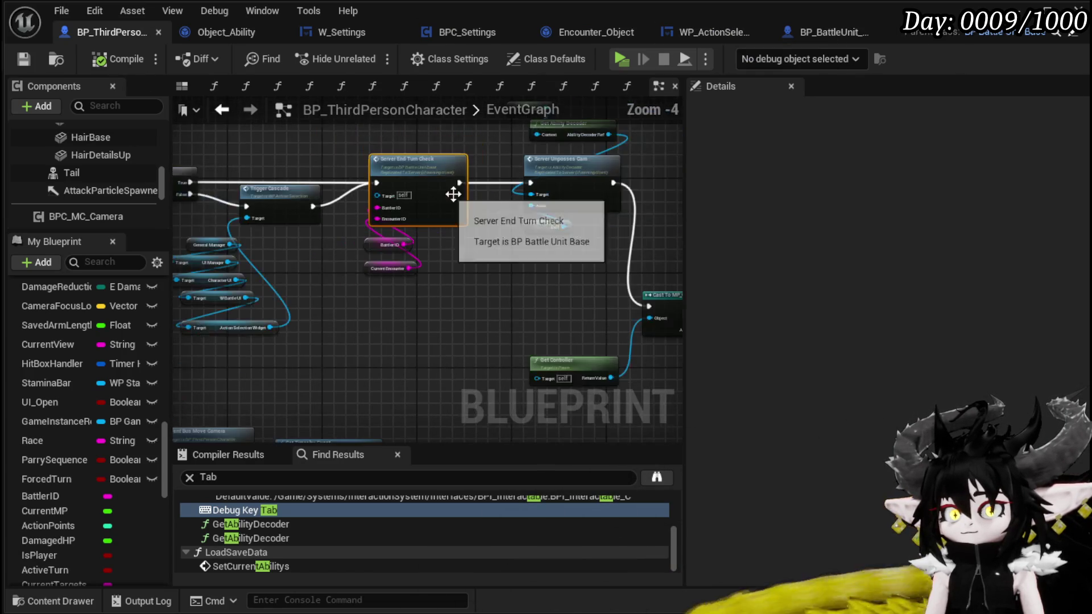
pyautogui.scroll(2, 500, 223)
pyautogui.moveTo(476, 226); pyautogui.dragTo(493, 295)
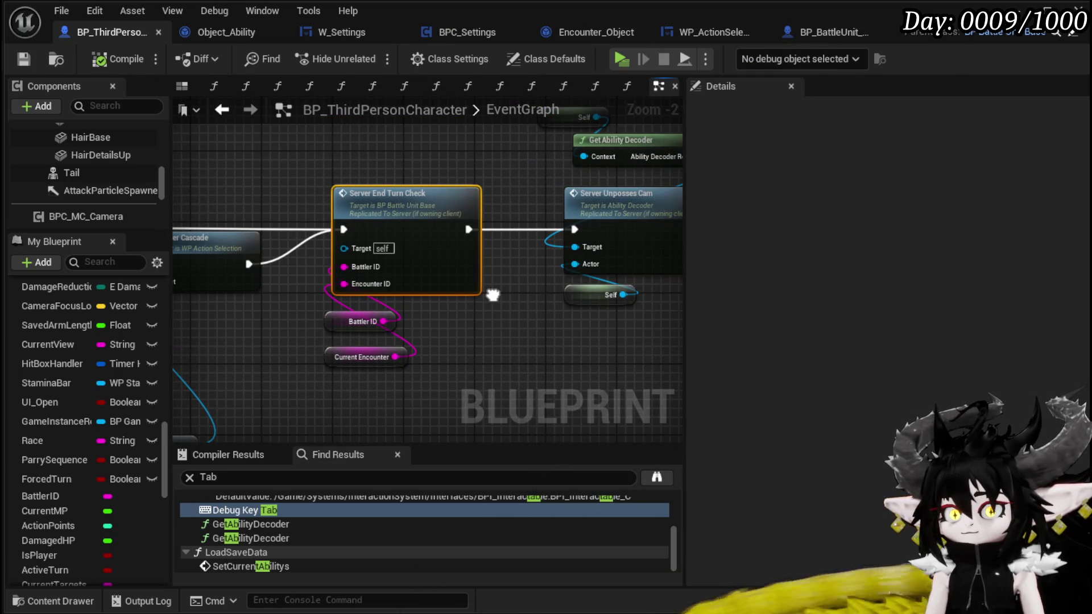
# - Inspect the EndTurnStatus function in Battler_Object
pyautogui.click(821, 32)
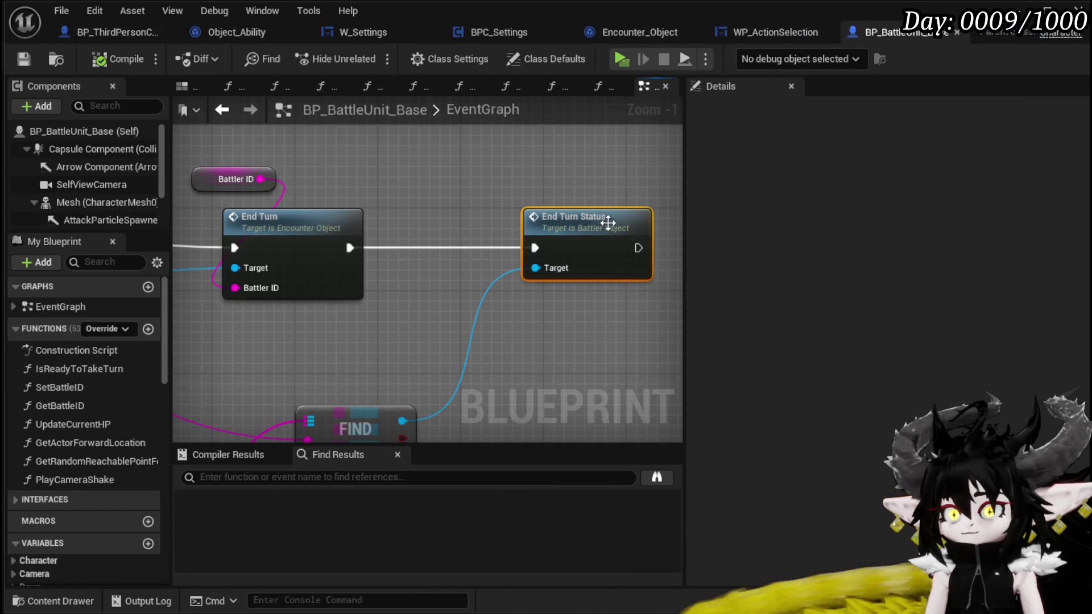
pyautogui.doubleClick(486, 215)
pyautogui.moveTo(486, 215)
pyautogui.mouseDown()
pyautogui.moveTo(540, 183)
pyautogui.moveTo(468, 182)
pyautogui.moveTo(464, 157)
pyautogui.moveTo(305, 166)
pyautogui.mouseUp()
pyautogui.moveTo(699, 187)
pyautogui.mouseDown()
pyautogui.moveTo(365, 163)
pyautogui.moveTo(446, 204)
pyautogui.moveTo(756, 229)
pyautogui.mouseUp()
pyautogui.moveTo(267, 316); pyautogui.dragTo(418, 235)
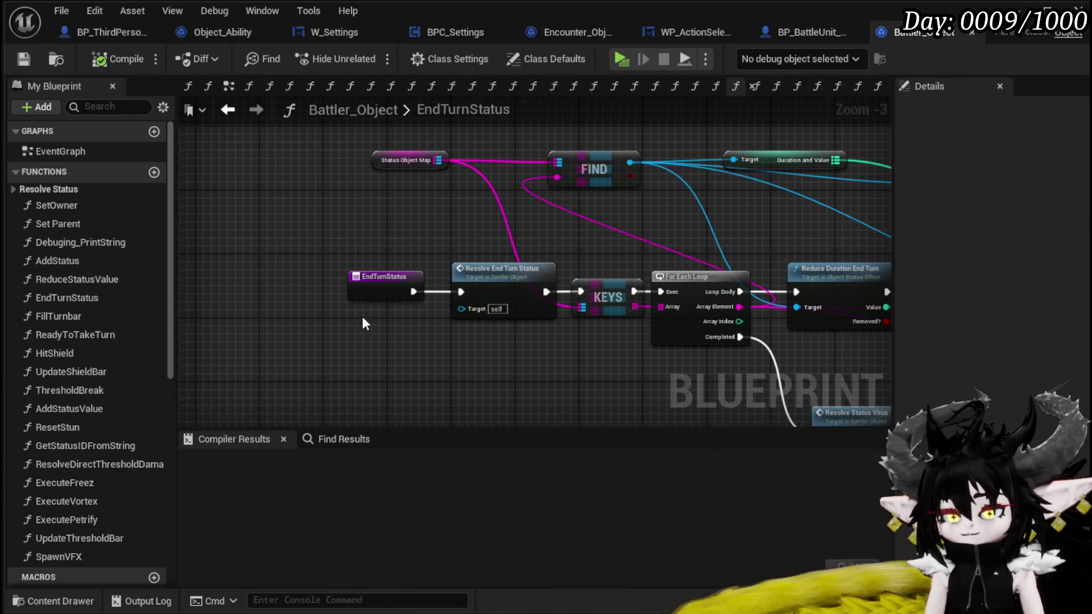
# - Open Encounter_Object's EndTurn function from the End Turn node
pyautogui.click(796, 32)
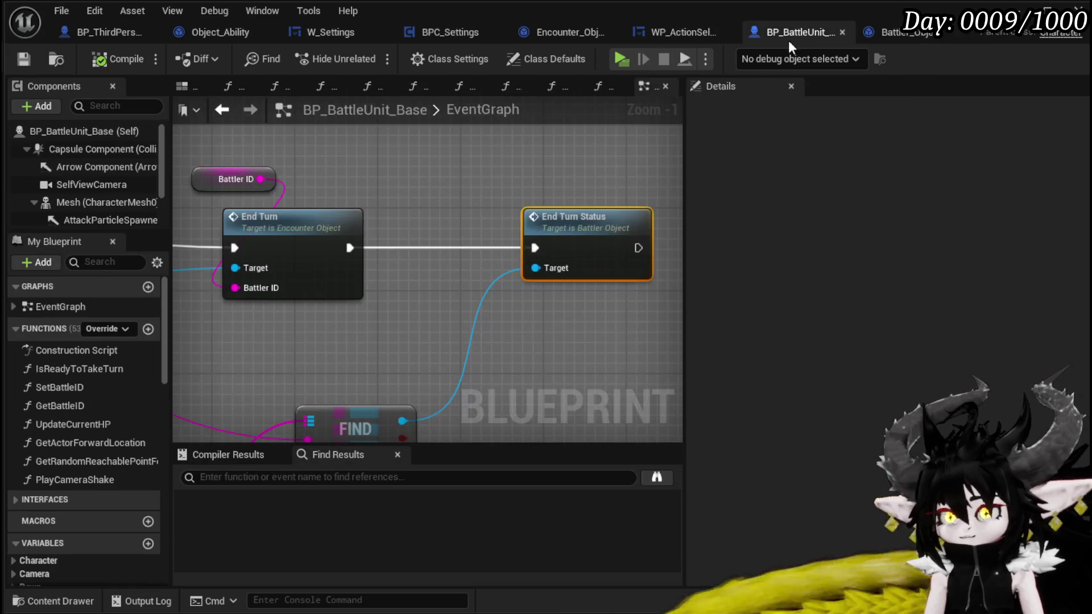
pyautogui.moveTo(322, 197)
pyautogui.mouseDown()
pyautogui.moveTo(616, 212)
pyautogui.moveTo(480, 210)
pyautogui.mouseUp()
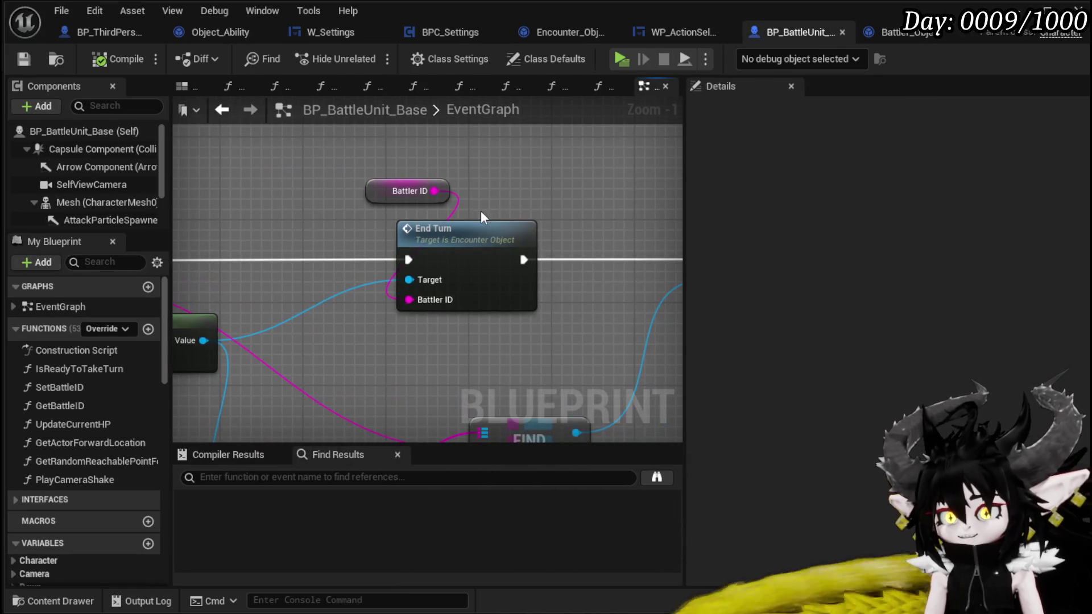
pyautogui.doubleClick(480, 210)
pyautogui.scroll(2, 463, 294)
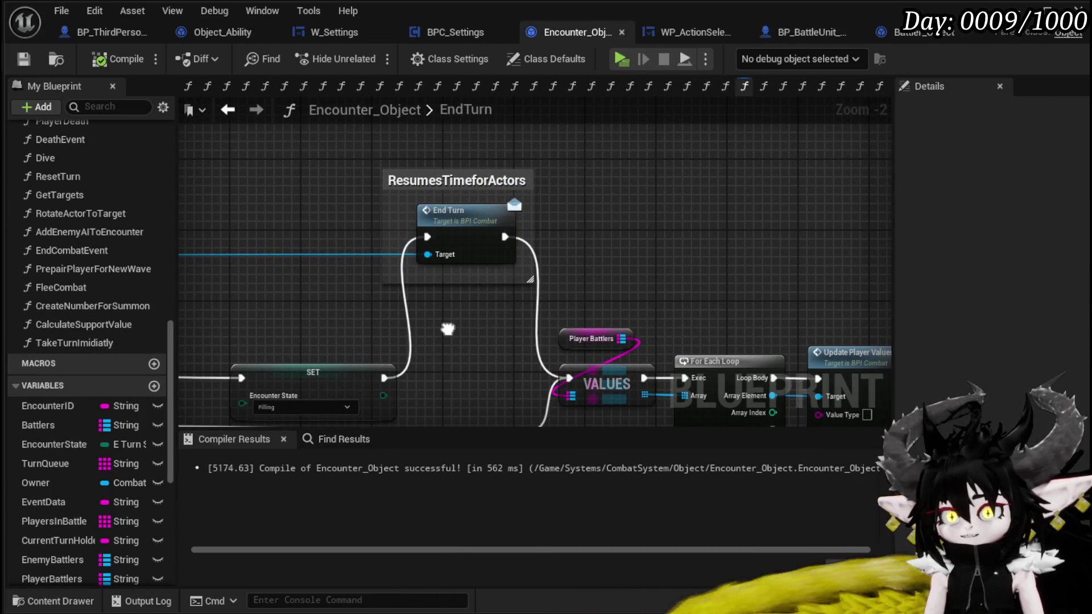
# - Reroute VALUES' exec to Server Arena Turn End, bypassing the 'not in use?' Call On Time Resume node
pyautogui.moveTo(448, 329)
pyautogui.mouseDown()
pyautogui.moveTo(385, 249)
pyautogui.moveTo(280, 234)
pyautogui.moveTo(309, 159)
pyautogui.mouseUp()
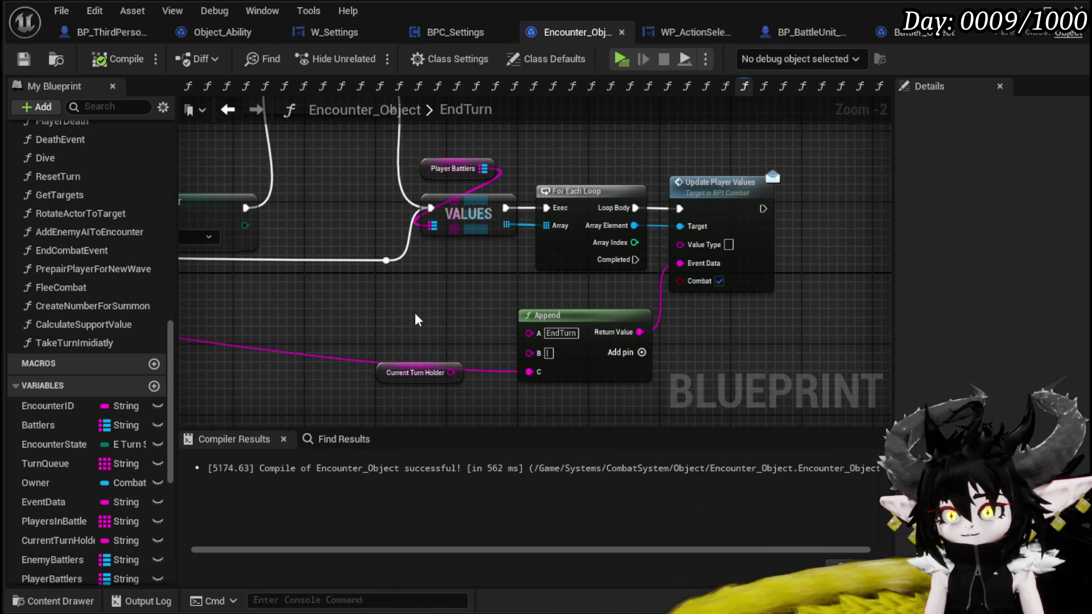
pyautogui.moveTo(417, 318); pyautogui.dragTo(705, 276)
pyautogui.scroll(-2, 490, 312)
pyautogui.moveTo(490, 311); pyautogui.dragTo(125, 415)
pyautogui.scroll(2, 457, 214)
pyautogui.scroll(2, 457, 214)
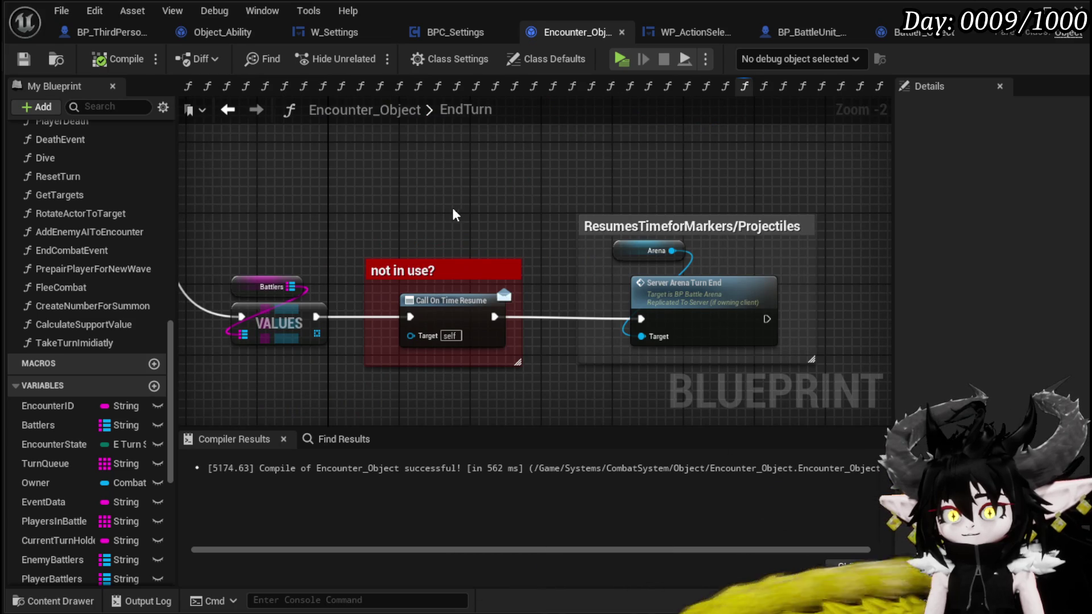
pyautogui.click(430, 287)
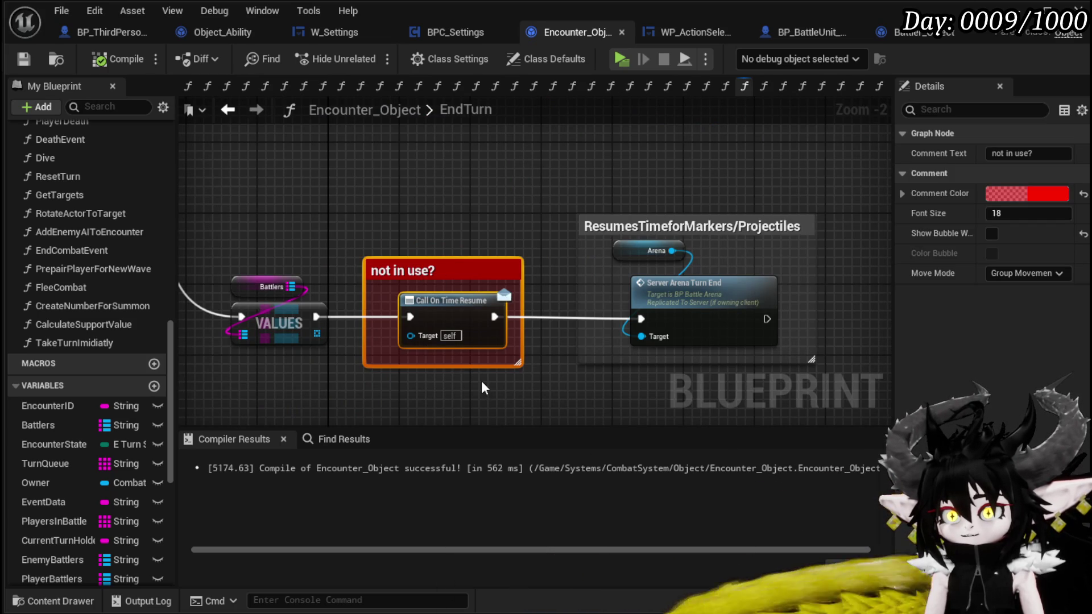
pyautogui.scroll(-3, 481, 380)
pyautogui.moveTo(380, 379)
pyautogui.mouseDown()
pyautogui.moveTo(367, 369)
pyautogui.moveTo(466, 169)
pyautogui.mouseUp()
pyautogui.scroll(4, 466, 169)
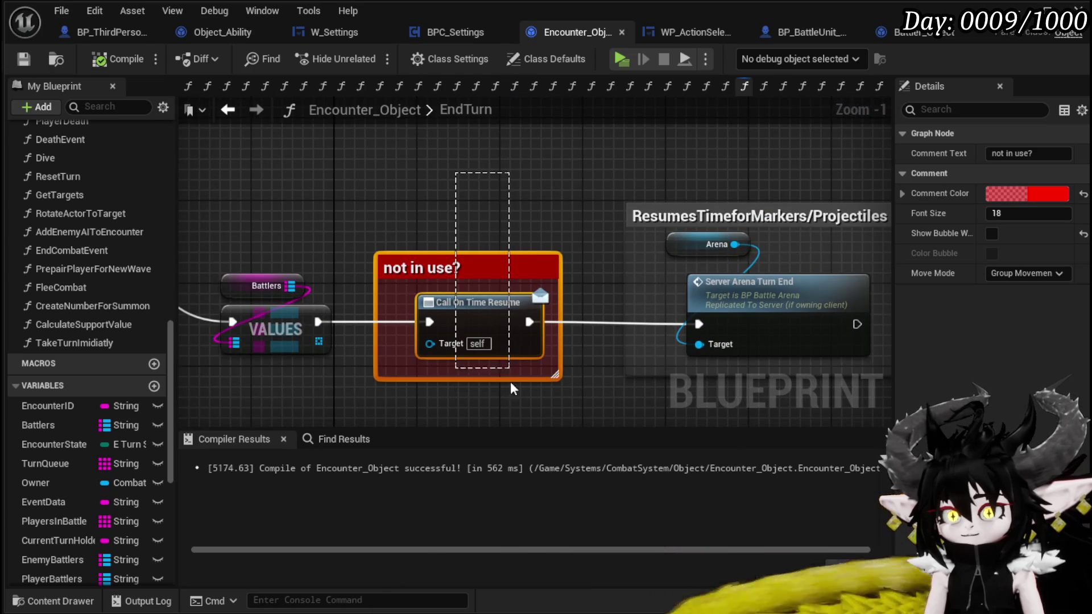
pyautogui.moveTo(495, 324); pyautogui.dragTo(482, 178)
pyautogui.moveTo(319, 322)
pyautogui.mouseDown()
pyautogui.moveTo(398, 336)
pyautogui.moveTo(705, 332)
pyautogui.moveTo(698, 324)
pyautogui.mouseUp()
# - Nudge the Sequence node and the Encounter State SET node into better positions
pyautogui.moveTo(602, 303); pyautogui.dragTo(523, 338)
pyautogui.scroll(-2, 522, 338)
pyautogui.moveTo(307, 182)
pyautogui.mouseDown()
pyautogui.moveTo(461, 328)
pyautogui.moveTo(625, 358)
pyautogui.moveTo(814, 435)
pyautogui.moveTo(814, 421)
pyautogui.mouseUp()
pyautogui.moveTo(544, 393); pyautogui.dragTo(347, 353)
pyautogui.moveTo(459, 253); pyautogui.dragTo(456, 220)
pyautogui.moveTo(670, 218)
pyautogui.mouseDown()
pyautogui.moveTo(625, 170)
pyautogui.moveTo(444, 161)
pyautogui.mouseUp()
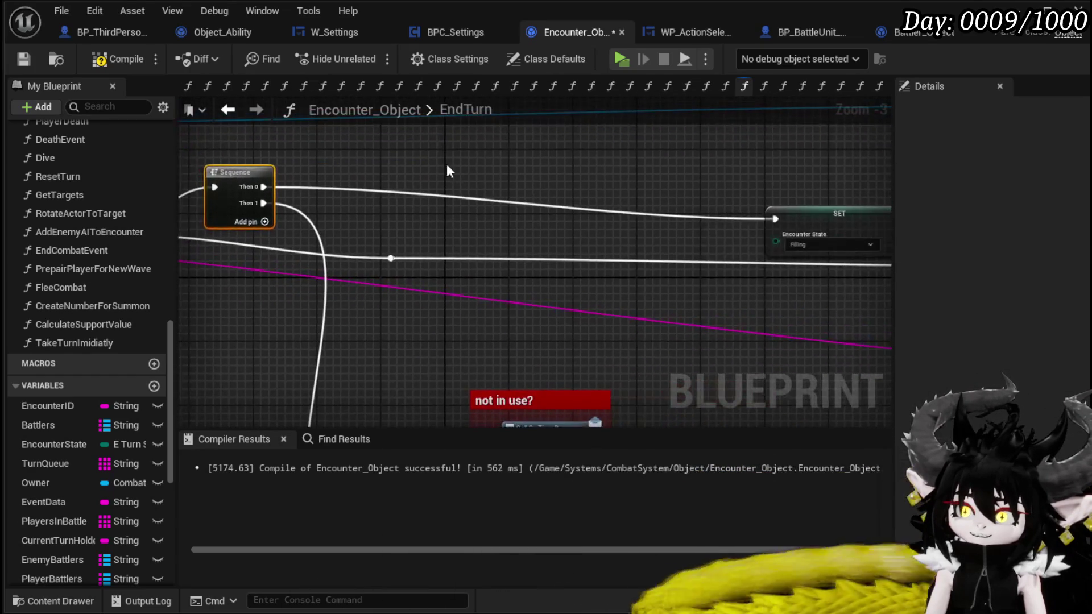
pyautogui.scroll(-2, 449, 170)
pyautogui.scroll(1, 378, 302)
pyautogui.moveTo(543, 178)
pyautogui.mouseDown()
pyautogui.moveTo(457, 307)
pyautogui.moveTo(309, 357)
pyautogui.mouseUp()
pyautogui.moveTo(499, 264); pyautogui.dragTo(487, 237)
pyautogui.click(585, 248)
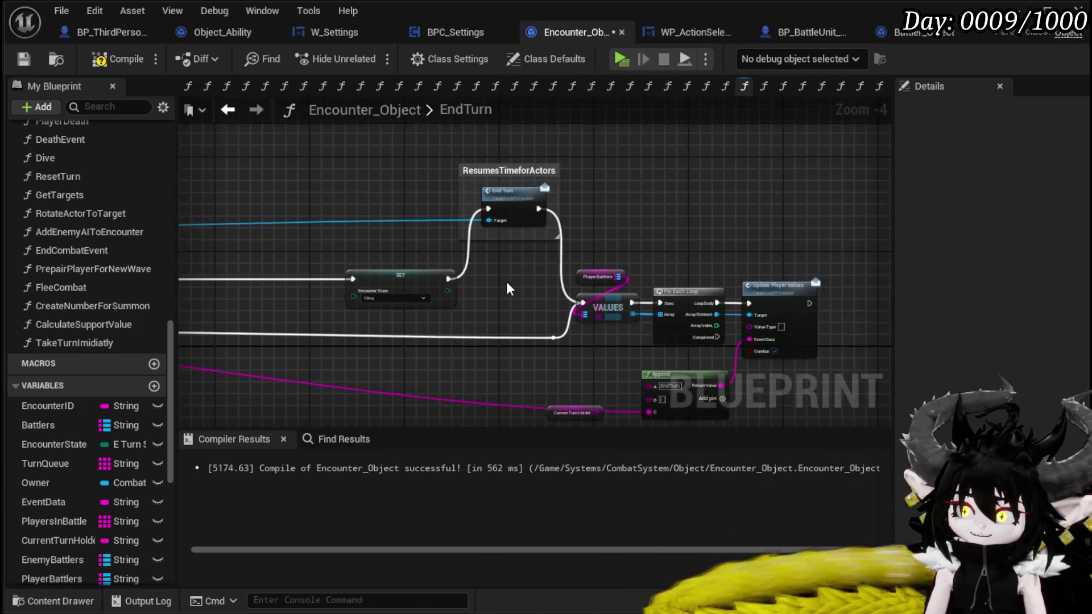
# - Review the VALUES loop and Update Player Values nodes, then save Encounter_Object
pyautogui.scroll(3, 574, 250)
pyautogui.moveTo(493, 331)
pyautogui.mouseDown()
pyautogui.moveTo(476, 357)
pyautogui.moveTo(420, 335)
pyautogui.moveTo(325, 225)
pyautogui.mouseUp()
pyautogui.moveTo(519, 153)
pyautogui.mouseDown()
pyautogui.moveTo(804, 402)
pyautogui.moveTo(805, 424)
pyautogui.mouseUp()
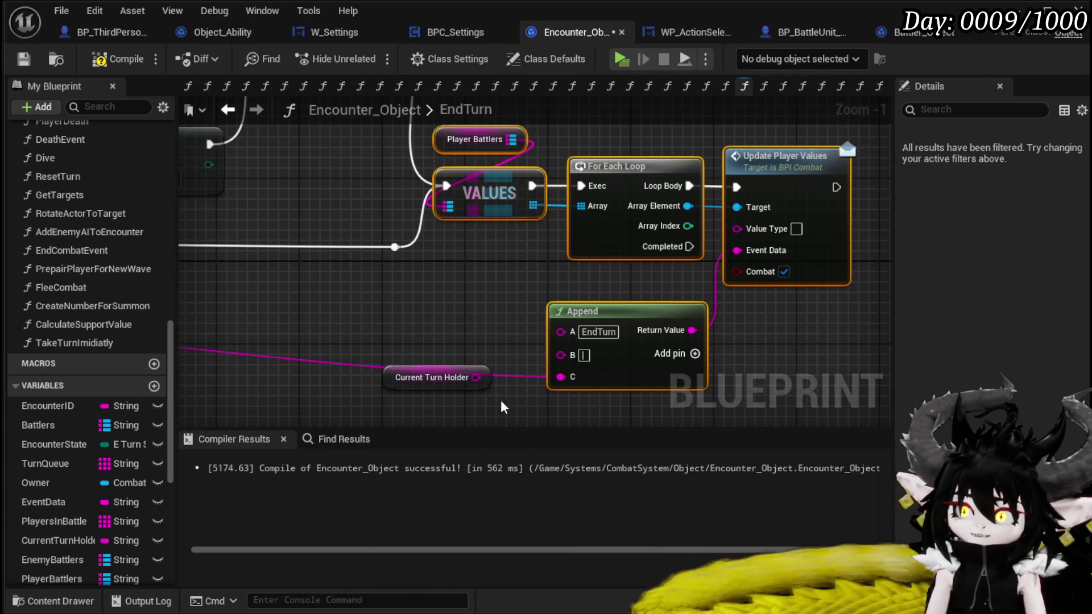
pyautogui.click(460, 333)
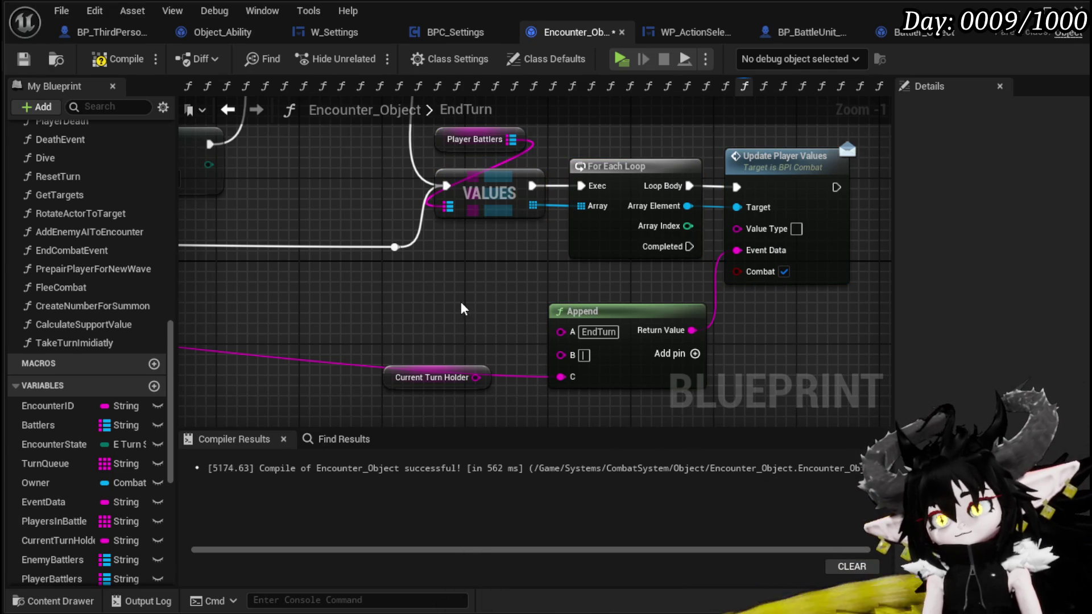
pyautogui.scroll(-2, 461, 309)
pyautogui.moveTo(875, 326)
pyautogui.mouseDown()
pyautogui.moveTo(560, 336)
pyautogui.moveTo(836, 349)
pyautogui.moveTo(377, 284)
pyautogui.mouseUp()
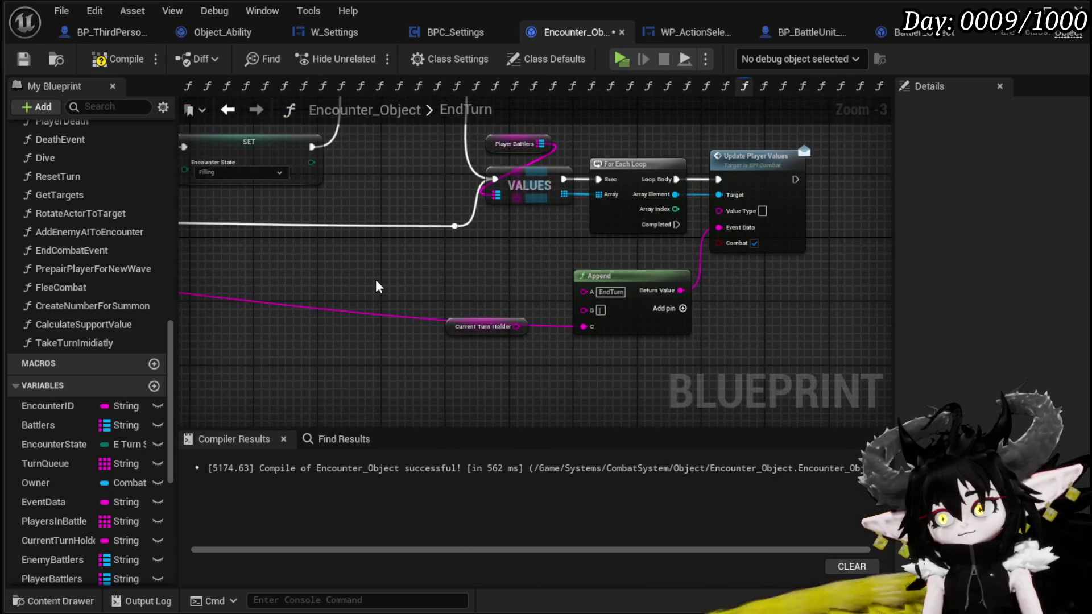
pyautogui.click(23, 60)
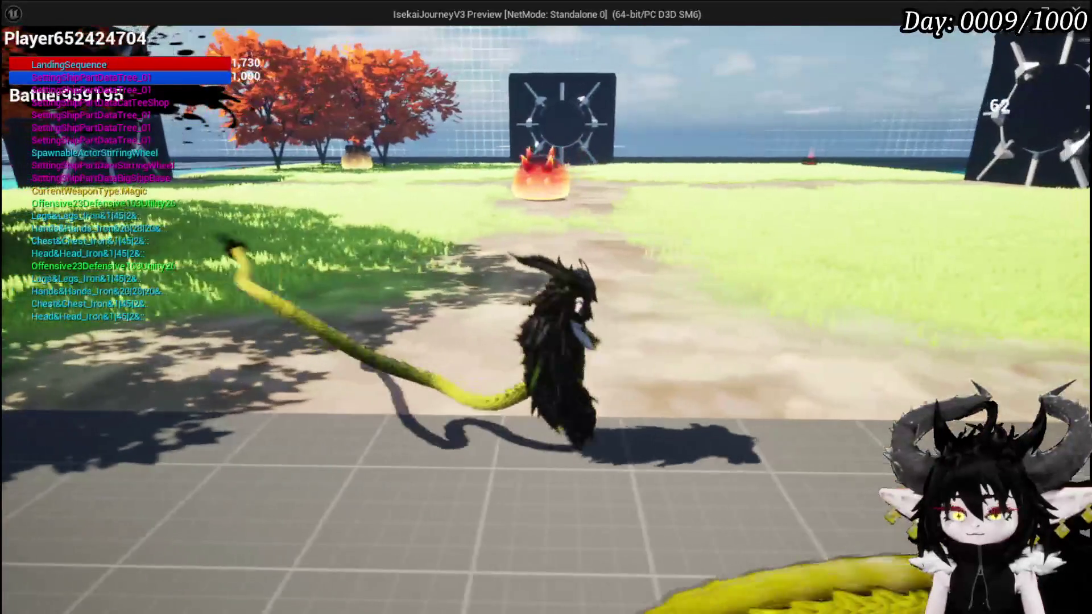
# - Run the character into the fire slime, end the play session, and save the level
pyautogui.press('w')
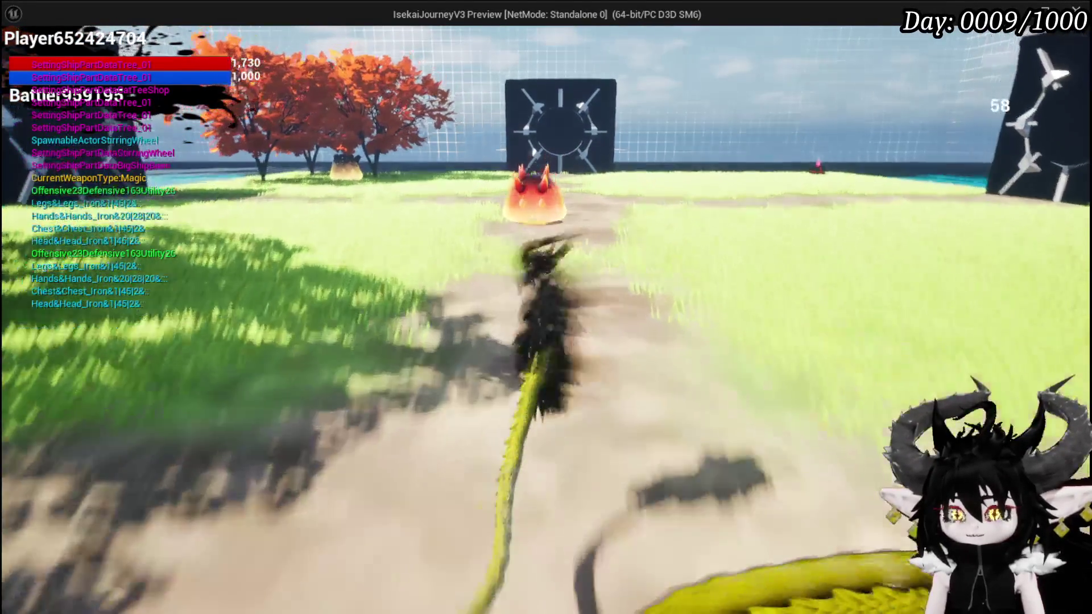
pyautogui.press('w')
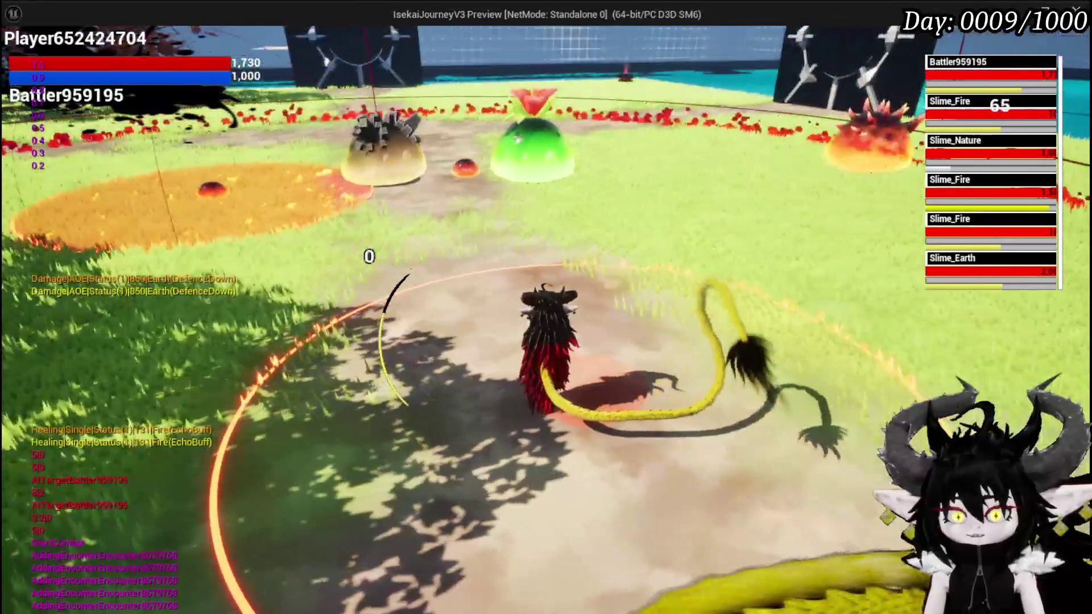
pyautogui.press('Escape')
pyautogui.click(22, 57)
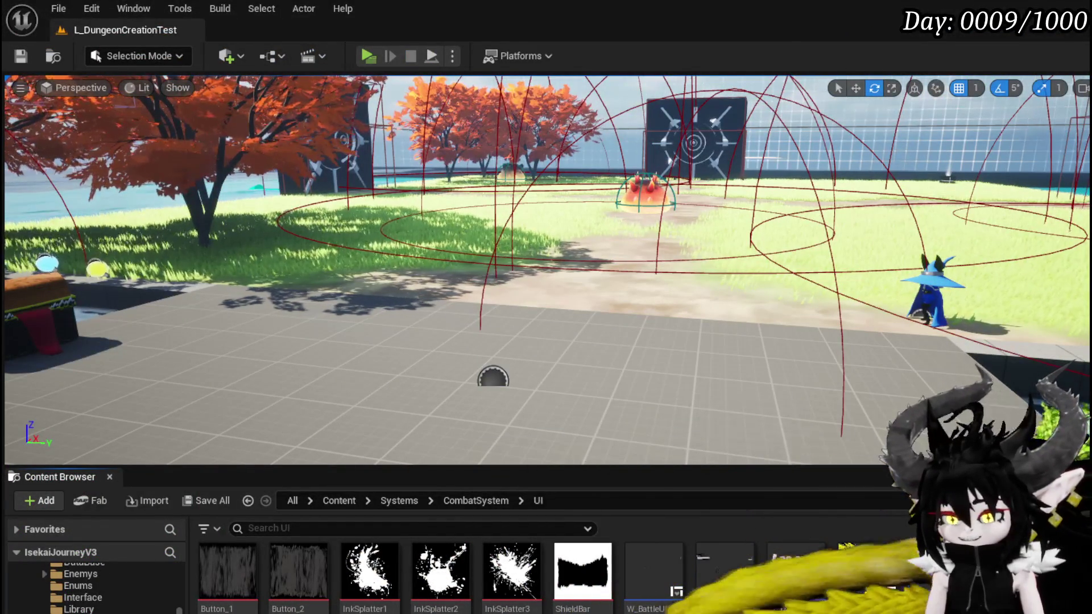
pyautogui.hotkey('alt', 'Tab')
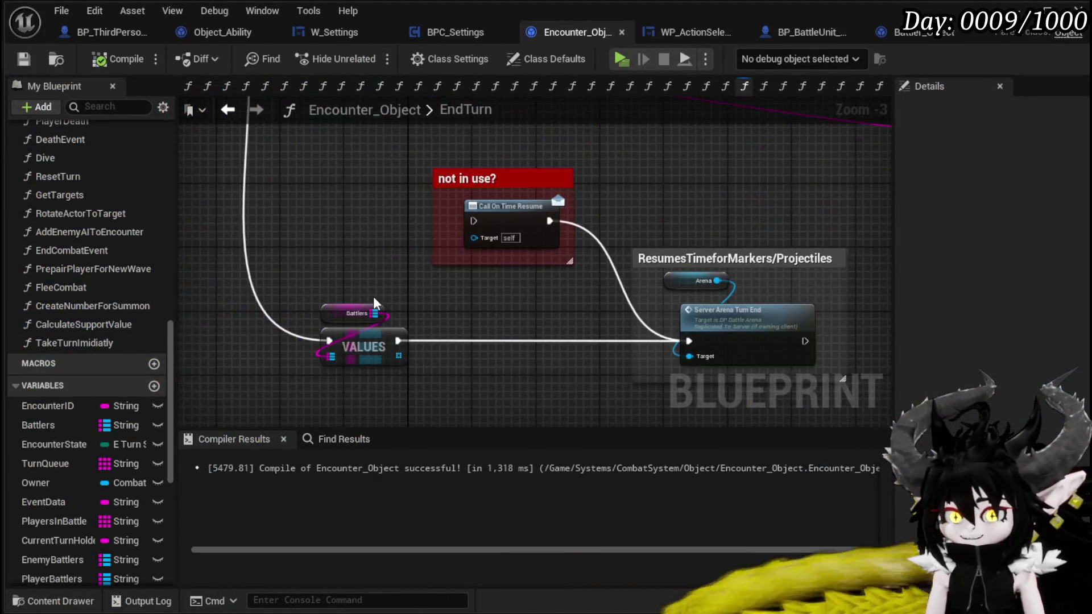
# - Wire VALUES' exec into Call On Time Resume, then compile and save Encounter_Object
pyautogui.scroll(1, 295, 381)
pyautogui.moveTo(314, 374); pyautogui.dragTo(398, 241)
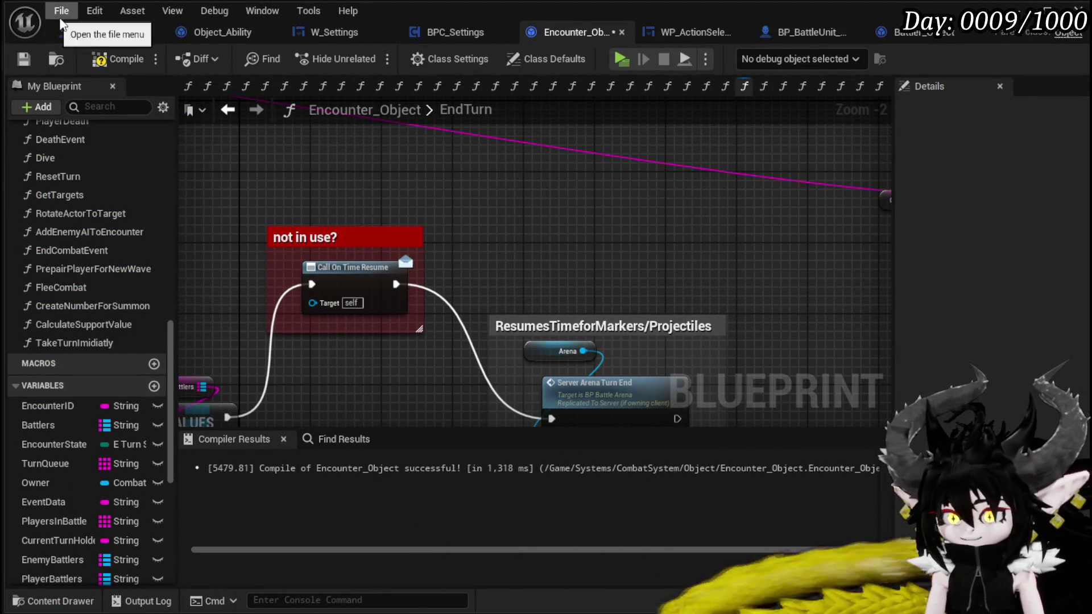
pyautogui.click(98, 59)
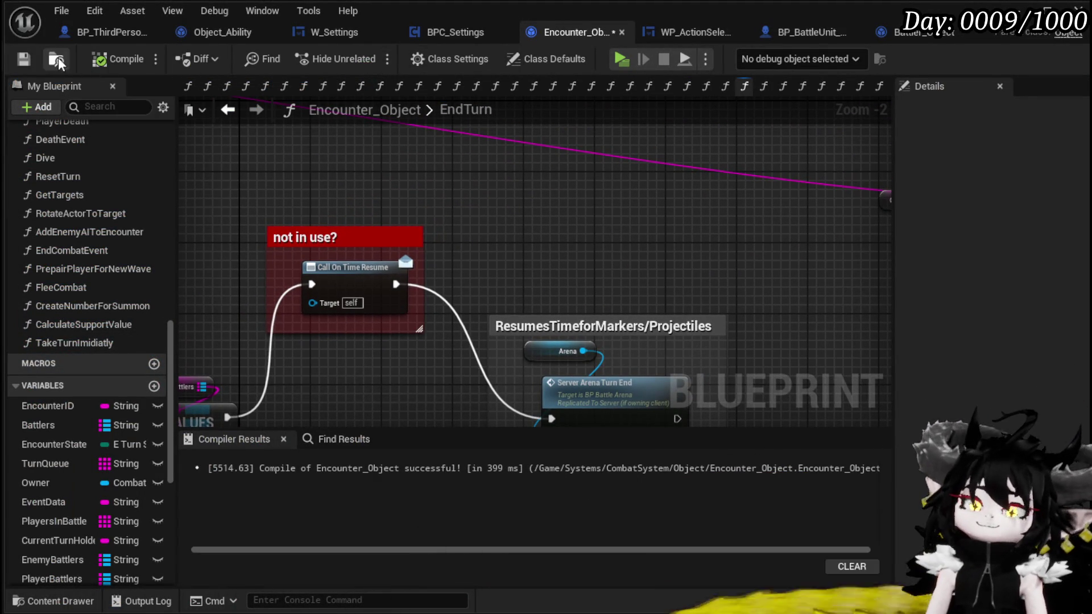
pyautogui.click(23, 59)
# - Move the FIND node up-left and pull a new connection from its value output
pyautogui.moveTo(822, 117)
pyautogui.mouseDown()
pyautogui.moveTo(280, 377)
pyautogui.moveTo(507, 367)
pyautogui.mouseUp()
pyautogui.moveTo(332, 348); pyautogui.dragTo(860, 298)
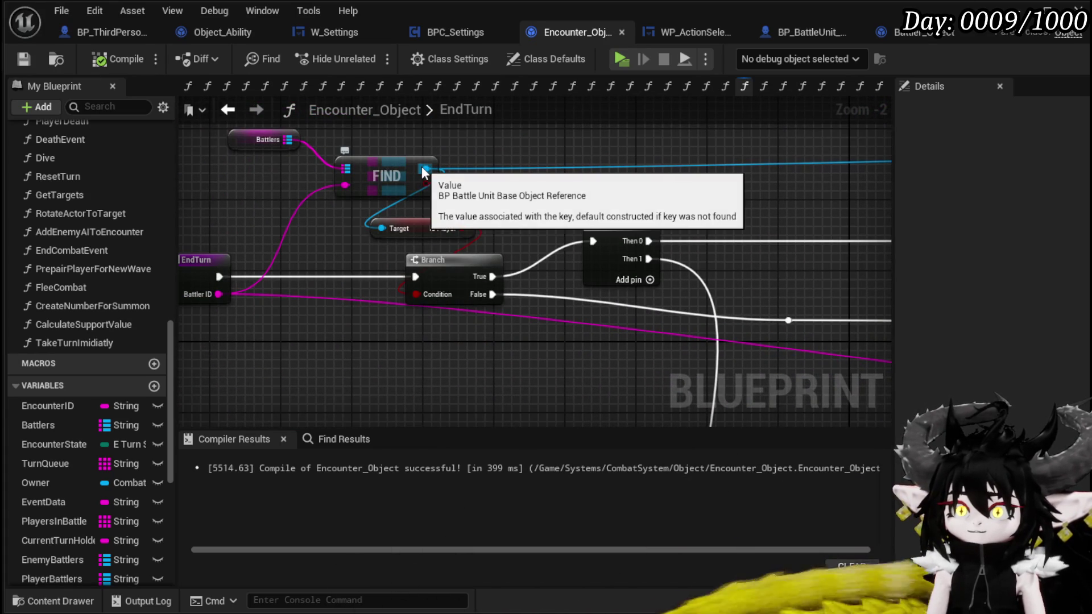
pyautogui.moveTo(423, 171); pyautogui.dragTo(225, 211)
pyautogui.moveTo(494, 213); pyautogui.dragTo(241, 213)
pyautogui.moveTo(471, 226); pyautogui.dragTo(823, 200)
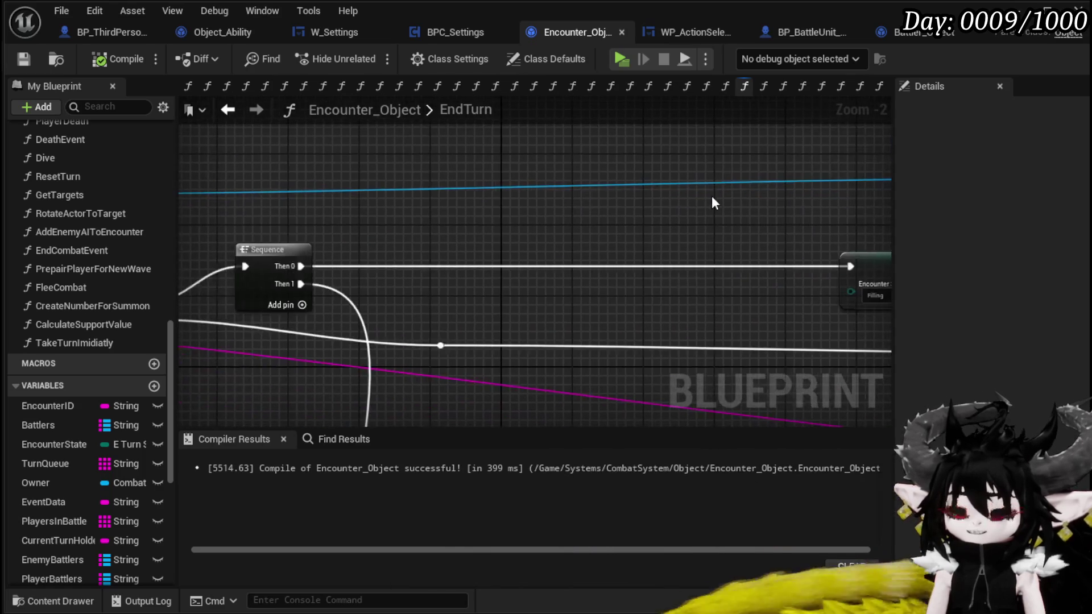
pyautogui.moveTo(469, 148); pyautogui.dragTo(571, 195)
pyautogui.moveTo(330, 207); pyautogui.dragTo(324, 196)
pyautogui.moveTo(412, 221)
pyautogui.mouseDown()
pyautogui.moveTo(237, 214)
pyautogui.moveTo(188, 227)
pyautogui.moveTo(571, 234)
pyautogui.moveTo(228, 215)
pyautogui.mouseUp()
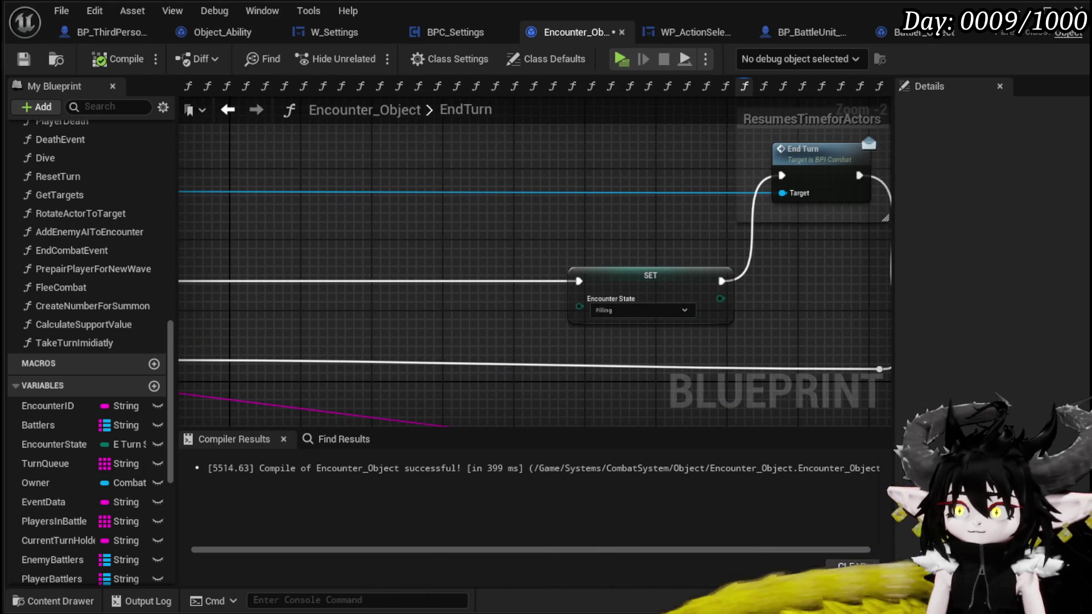
pyautogui.moveTo(860, 221); pyautogui.dragTo(724, 244)
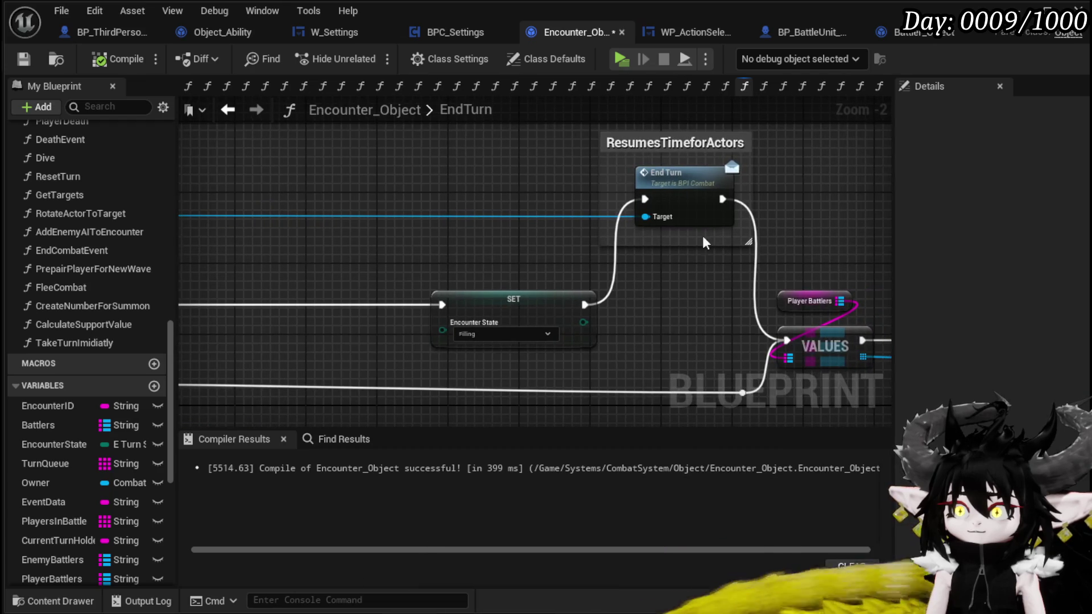
pyautogui.moveTo(518, 253); pyautogui.dragTo(302, 242)
pyautogui.moveTo(891, 233)
pyautogui.mouseDown()
pyautogui.moveTo(227, 202)
pyautogui.moveTo(179, 218)
pyautogui.moveTo(518, 211)
pyautogui.mouseUp()
# - Add a Cast To BP_ThirdPersonCharacter node off the found battler
pyautogui.write('cast to')
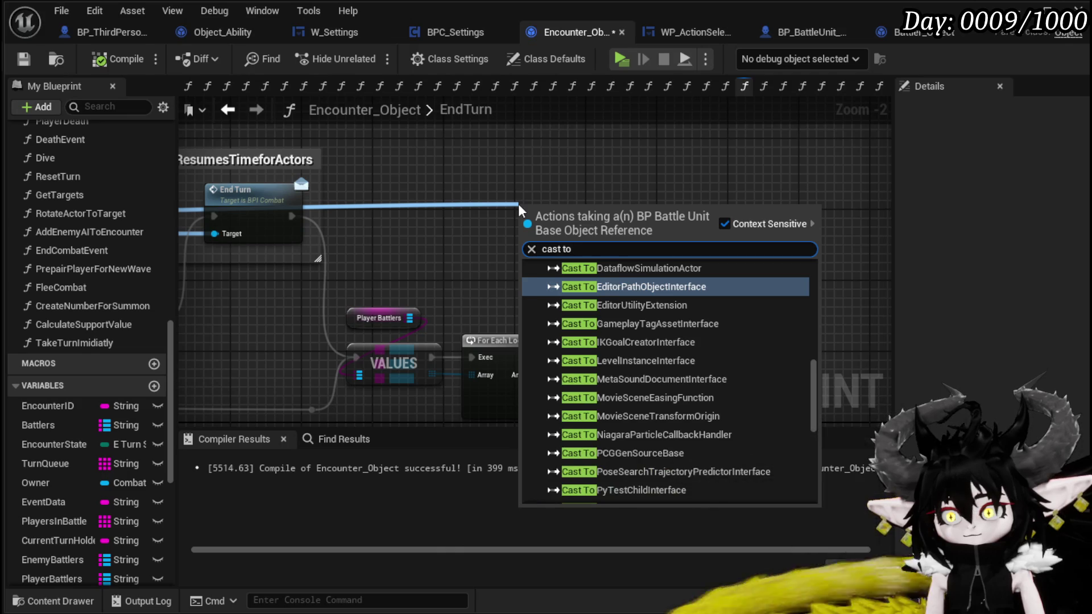
pyautogui.write(' bp thri')
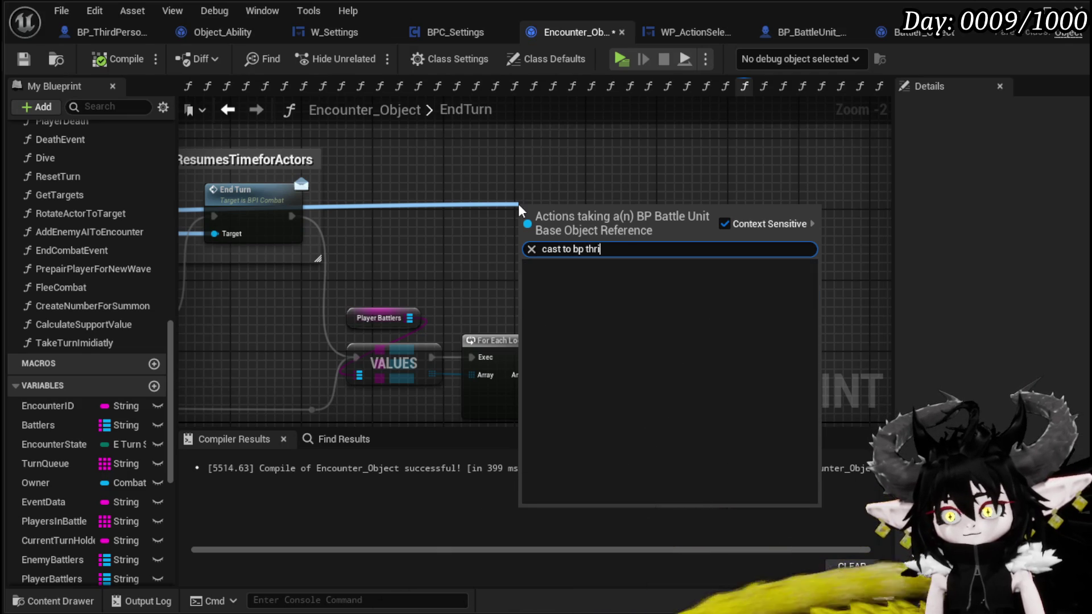
pyautogui.press('BackSpace')
pyautogui.press('BackSpace')
pyautogui.press('BackSpace')
pyautogui.write('o thi')
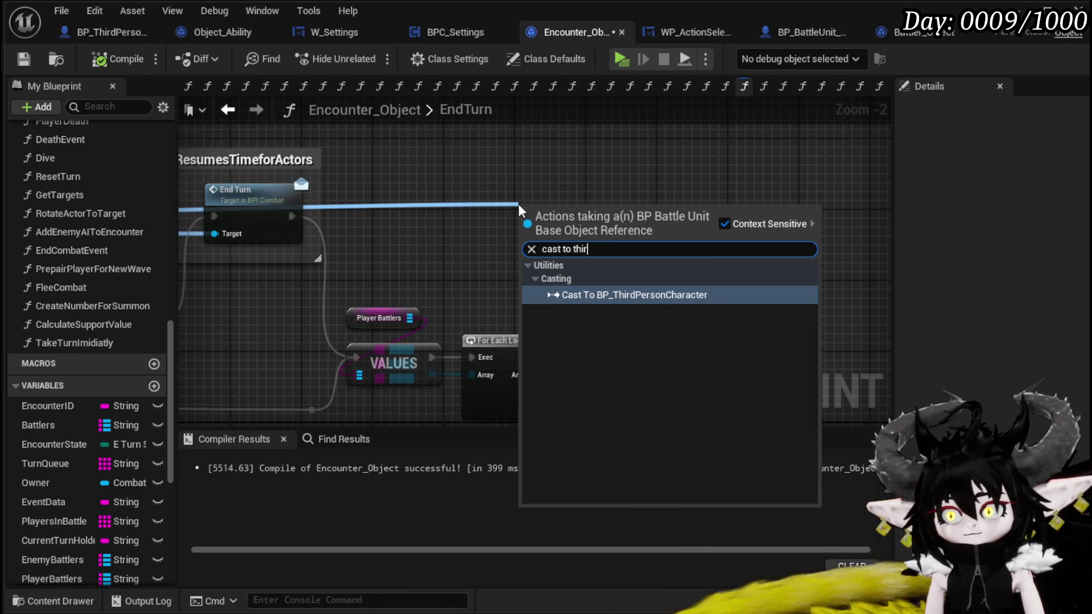
pyautogui.press('Return')
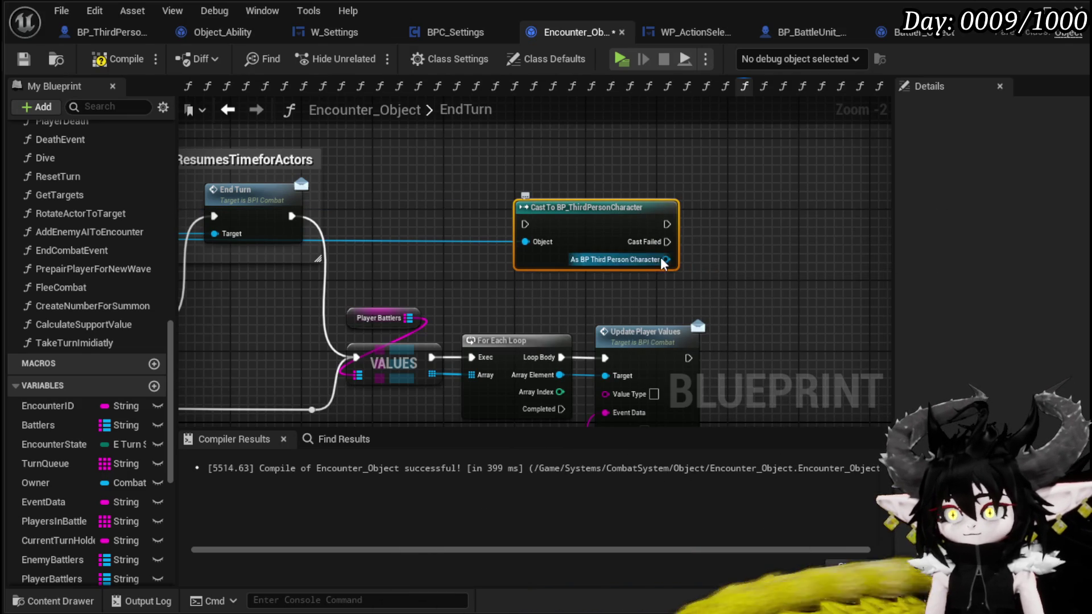
# - Get Forced Turn from the cast, feed it into a Branch, and wire the cast's exec into it
pyautogui.moveTo(666, 259); pyautogui.dragTo(720, 266)
pyautogui.write('Forced')
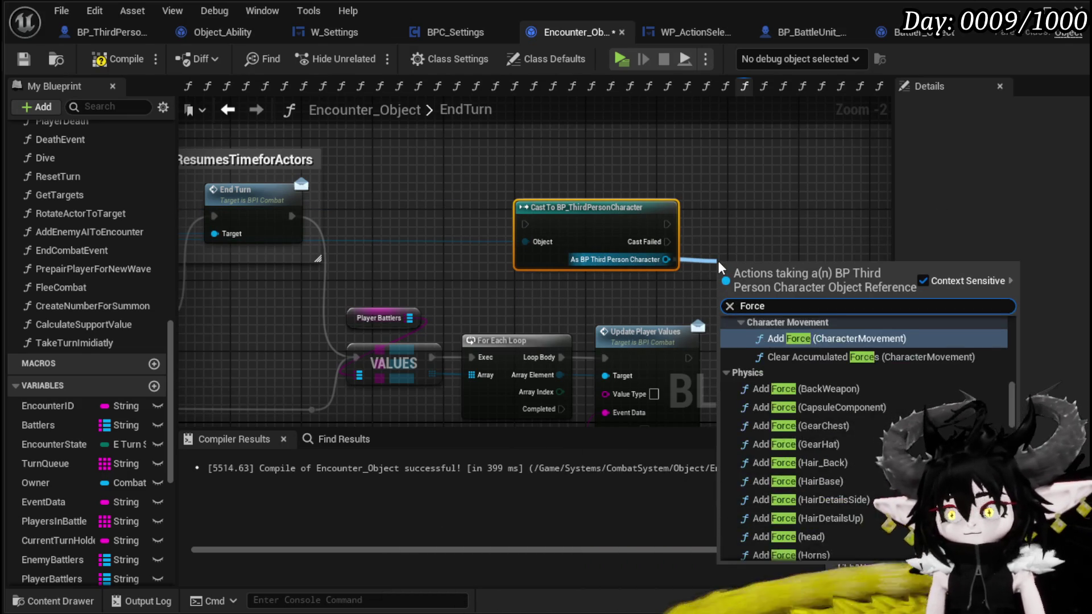
pyautogui.scroll(-5, 1012, 419)
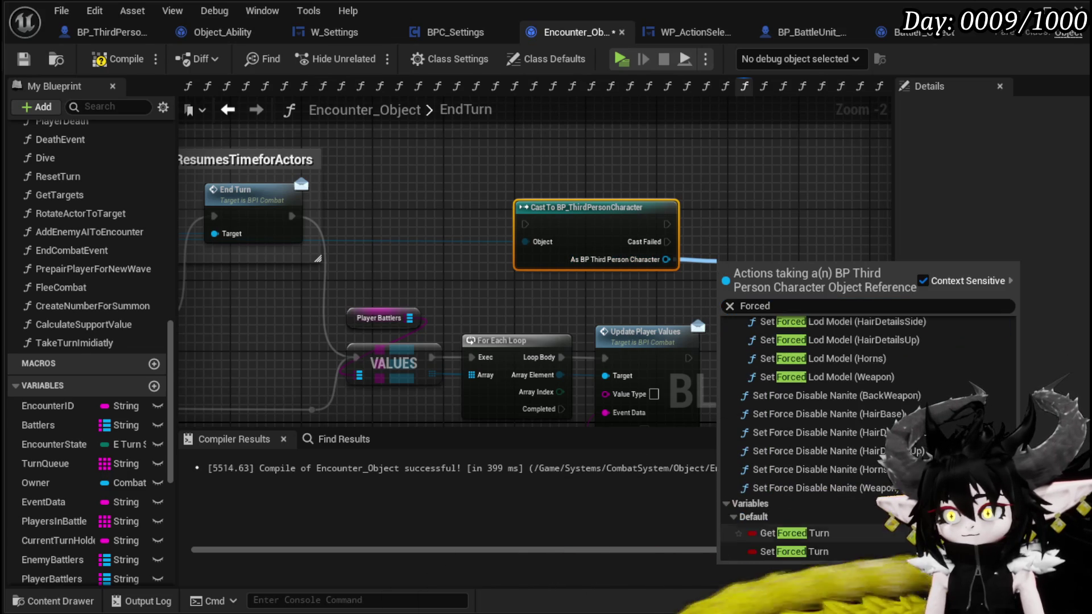
pyautogui.click(796, 568)
pyautogui.moveTo(651, 227); pyautogui.dragTo(628, 205)
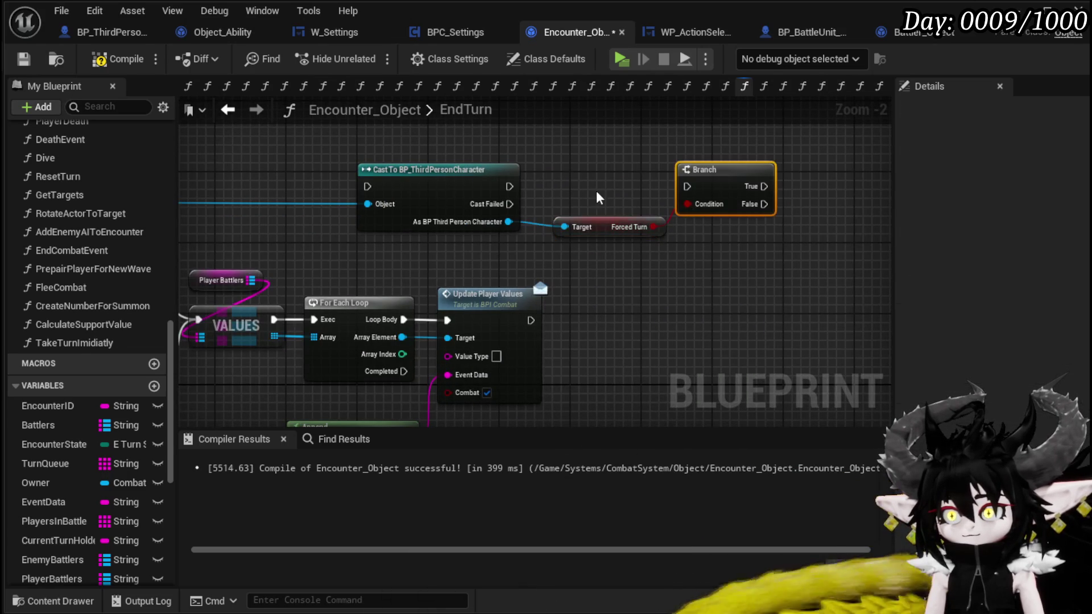
pyautogui.moveTo(509, 186); pyautogui.dragTo(688, 186)
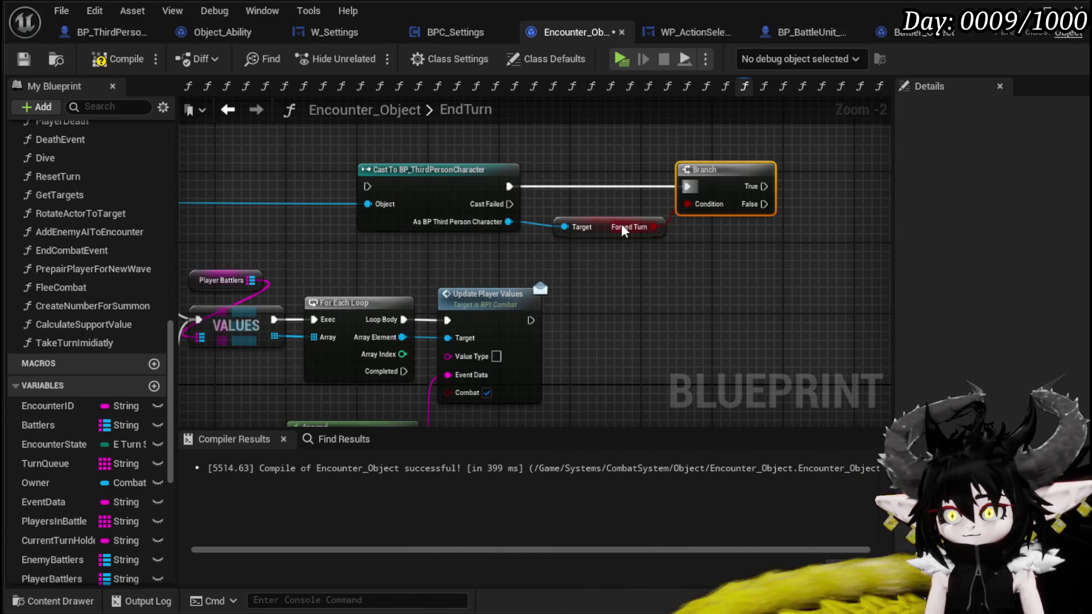
# - Arrange the cast, Forced Turn and Branch nodes together further left in the graph
pyautogui.moveTo(621, 223); pyautogui.dragTo(459, 253)
pyautogui.moveTo(715, 186)
pyautogui.mouseDown()
pyautogui.moveTo(580, 188)
pyautogui.moveTo(664, 154)
pyautogui.mouseUp()
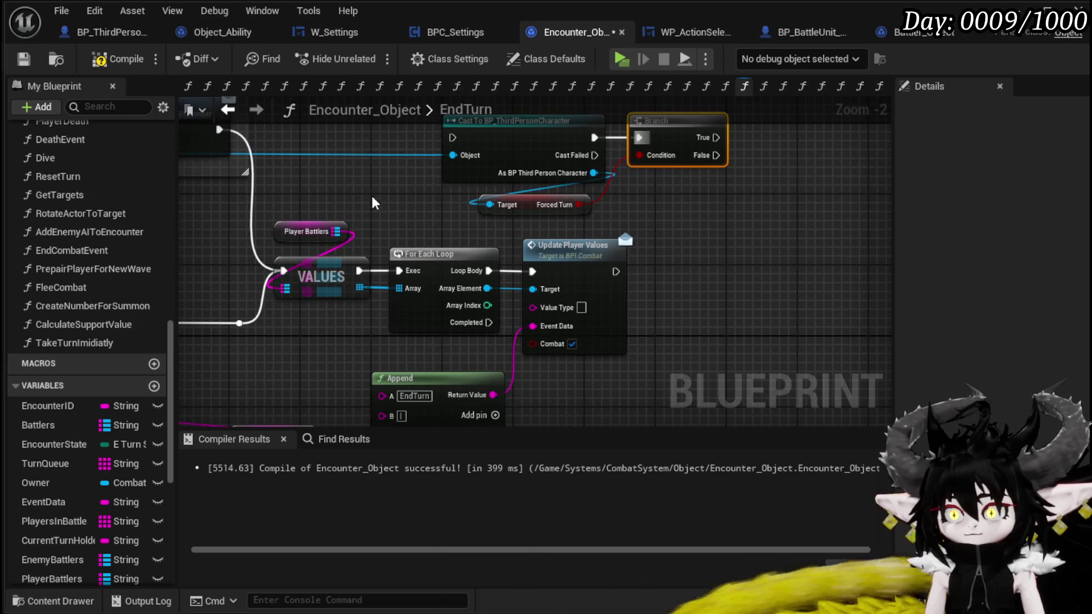
pyautogui.moveTo(370, 206); pyautogui.dragTo(387, 278)
pyautogui.moveTo(454, 182); pyautogui.dragTo(626, 268)
pyautogui.keyDown('ctrl'); pyautogui.click(735, 230); pyautogui.keyUp('ctrl')
pyautogui.moveTo(734, 231)
pyautogui.mouseDown()
pyautogui.moveTo(618, 230)
pyautogui.moveTo(591, 253)
pyautogui.moveTo(292, 341)
pyautogui.moveTo(301, 344)
pyautogui.moveTo(354, 209)
pyautogui.mouseUp()
# - Shift the loop, Update Player Values, Append and VALUES nodes right and connect Branch False to VALUES
pyautogui.moveTo(306, 339); pyautogui.dragTo(403, 292)
pyautogui.moveTo(388, 401)
pyautogui.mouseDown()
pyautogui.moveTo(609, 234)
pyautogui.moveTo(683, 152)
pyautogui.mouseUp()
pyautogui.moveTo(439, 299); pyautogui.dragTo(714, 308)
pyautogui.moveTo(495, 198)
pyautogui.mouseDown()
pyautogui.moveTo(407, 296)
pyautogui.moveTo(455, 320)
pyautogui.mouseUp()
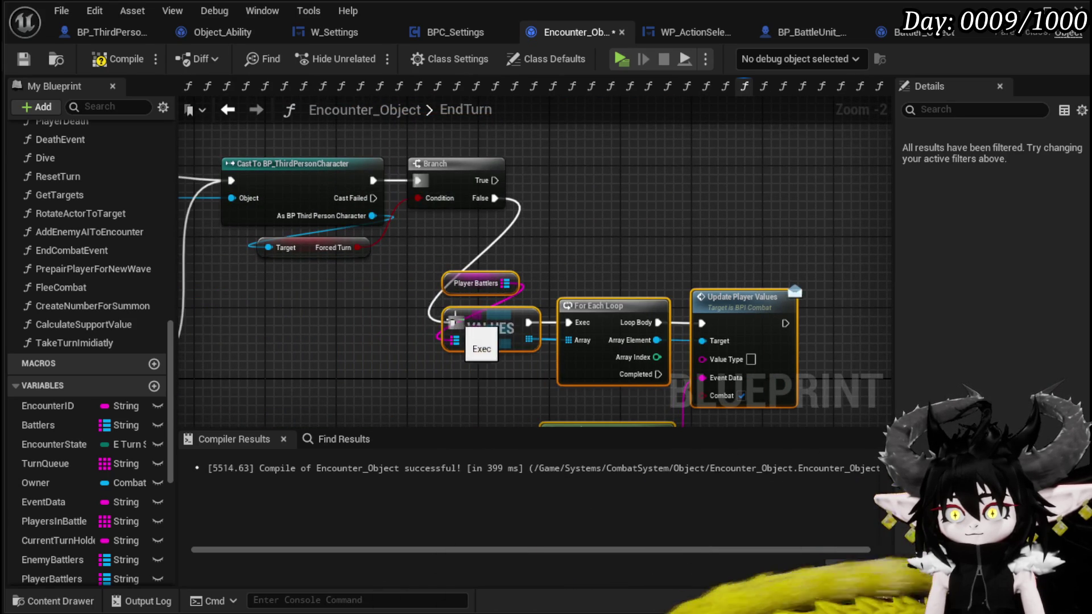
# - Compile and save Encounter_Object, then switch to the BP_BattleUnit_Base blueprint
pyautogui.scroll(-1, 575, 289)
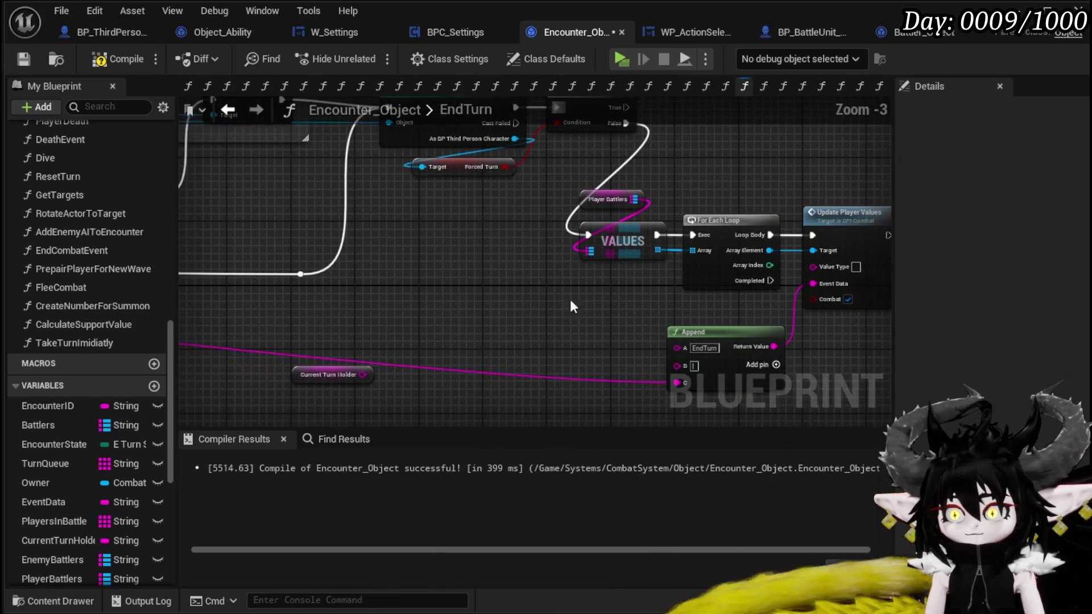
pyautogui.click(25, 59)
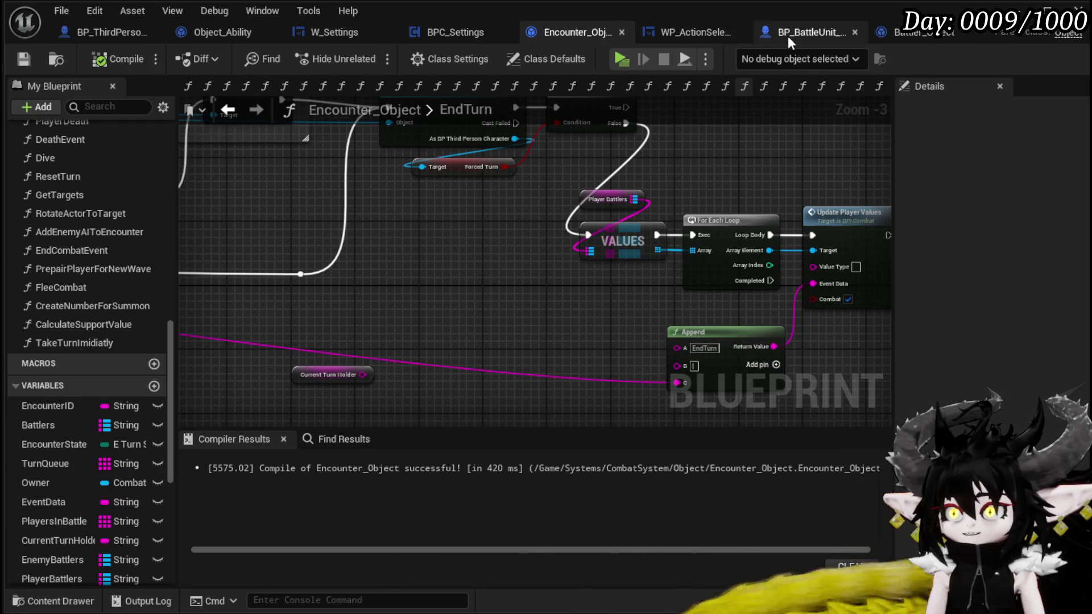
pyautogui.click(789, 33)
pyautogui.scroll(2, 501, 245)
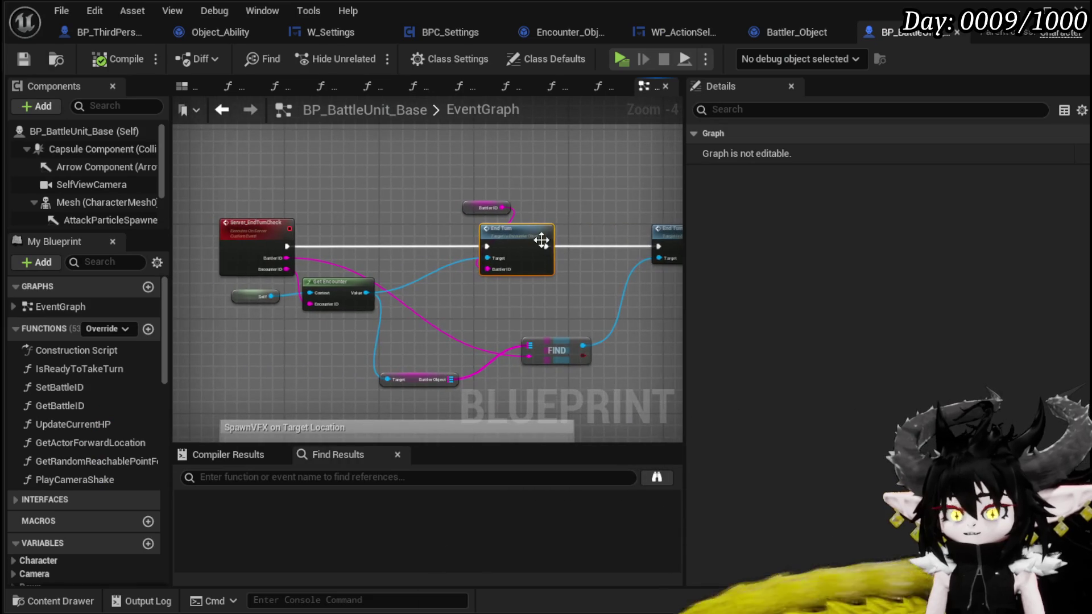